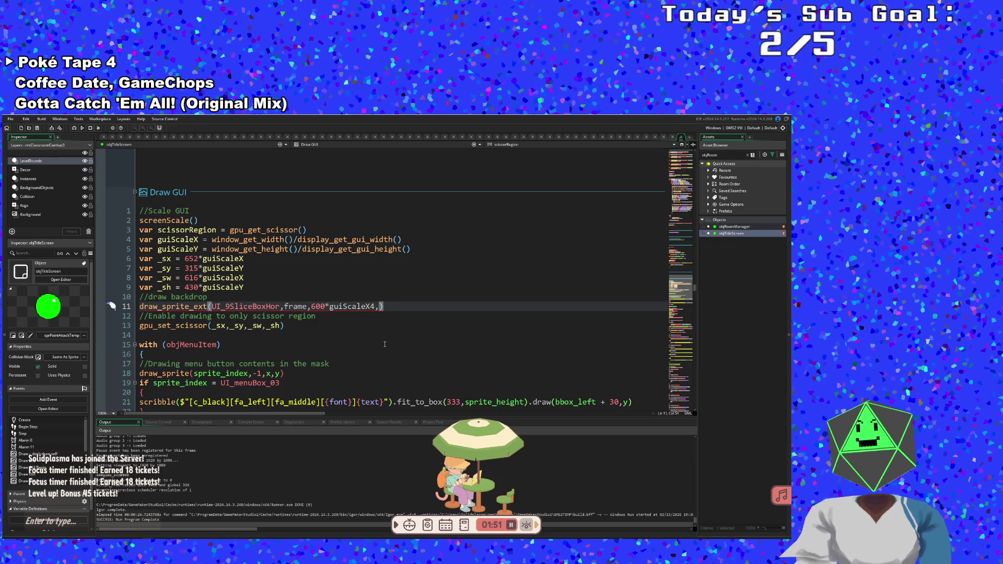
- Set line 11's draw_sprite_ext position to 600*guiScaleX, 460*guiScaleY, taking guiScaleY from autocomplete
text(,4)
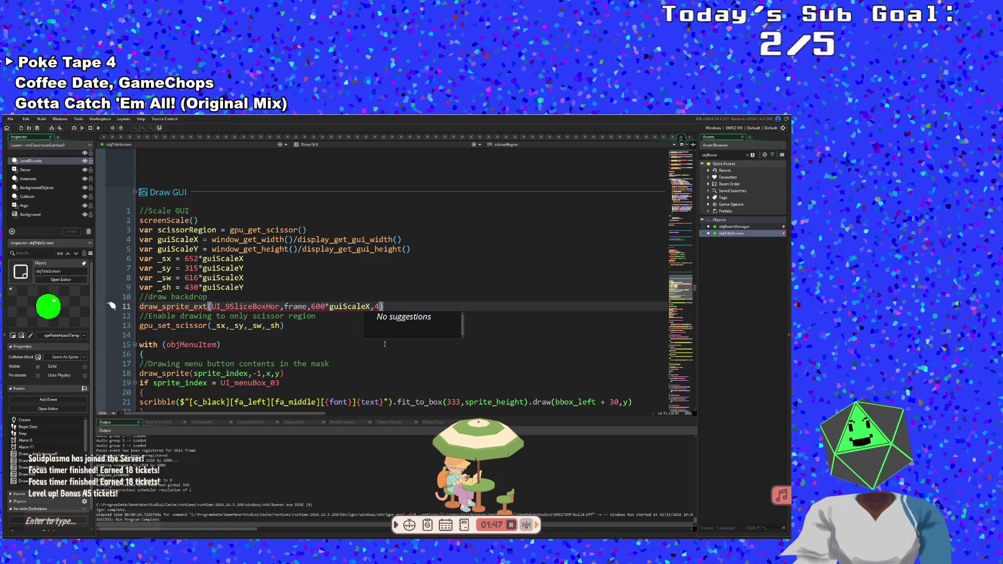
text(30)
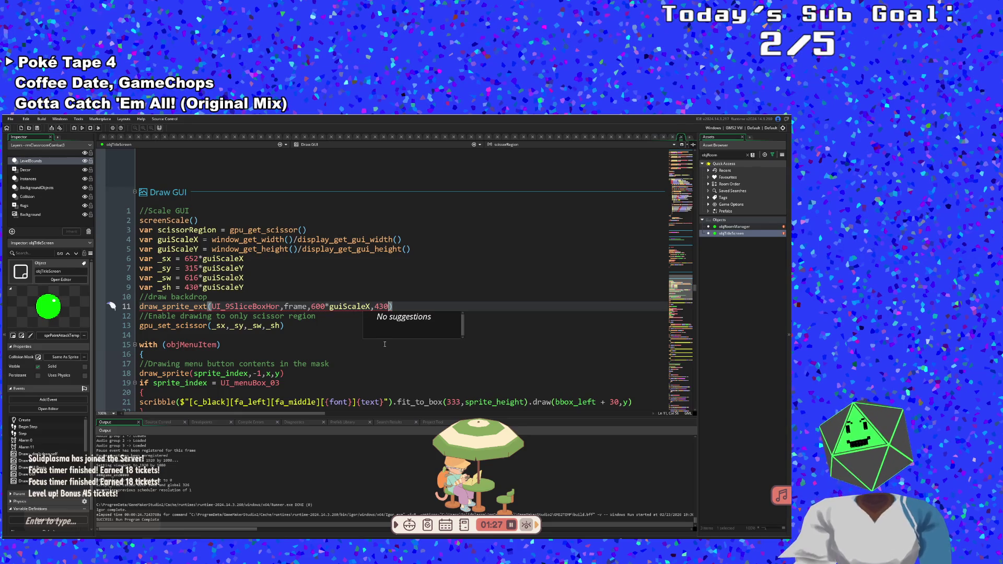
key(BackSpace)
key(BackSpace)
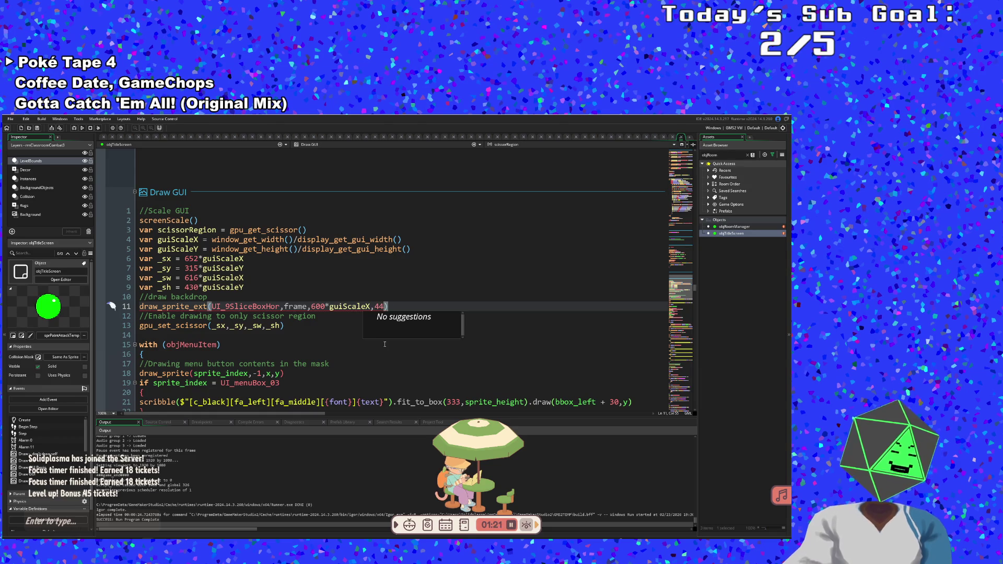
text(460)
key(BackSpace)
key(BackSpace)
key(BackSpace)
text(60)
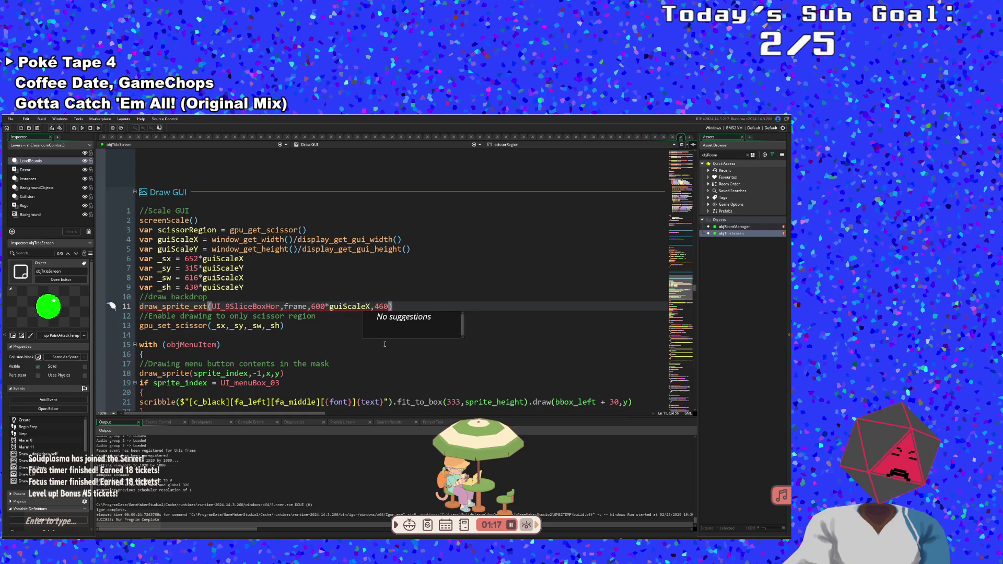
text(*gui)
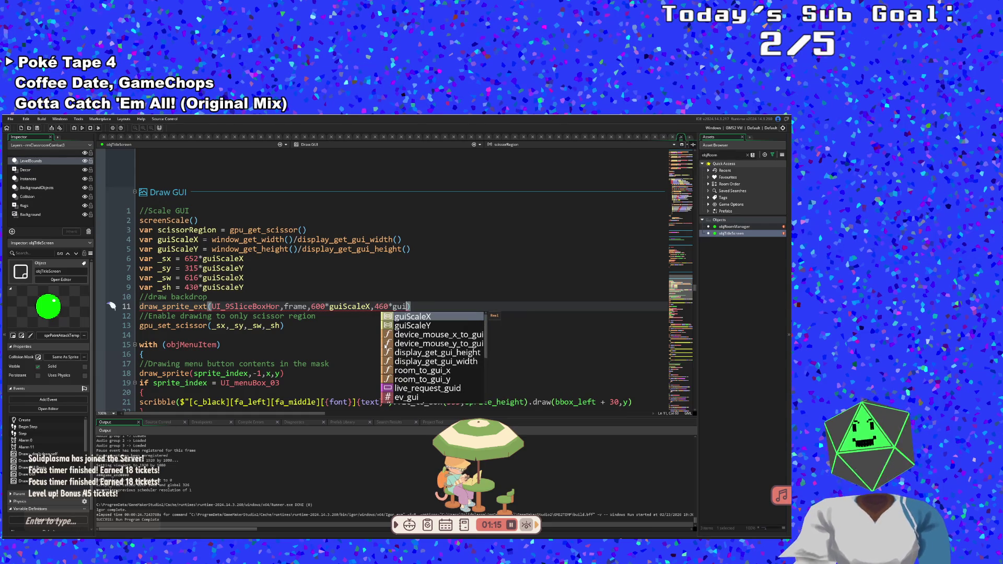
key(Down)
key(Return)
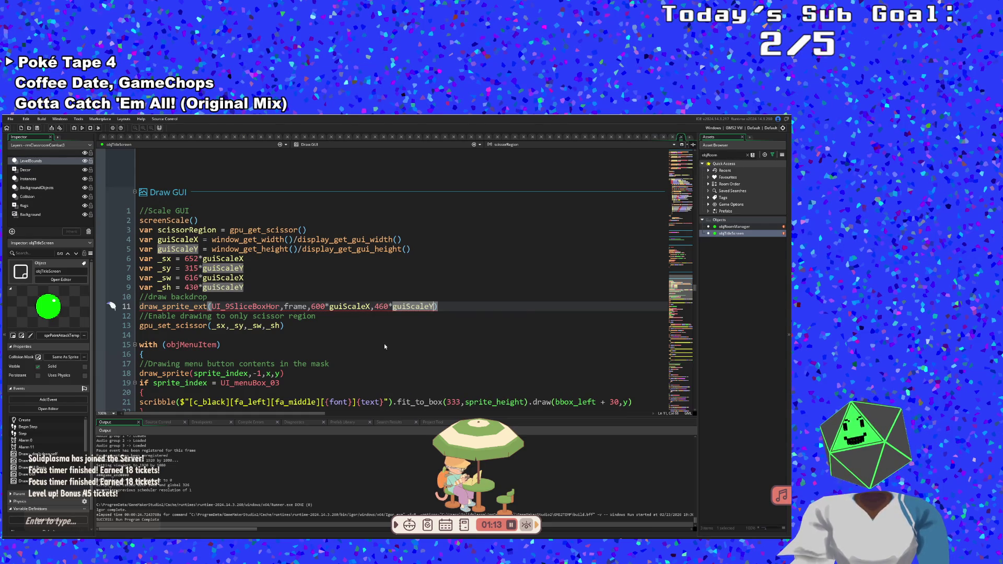
text(,)
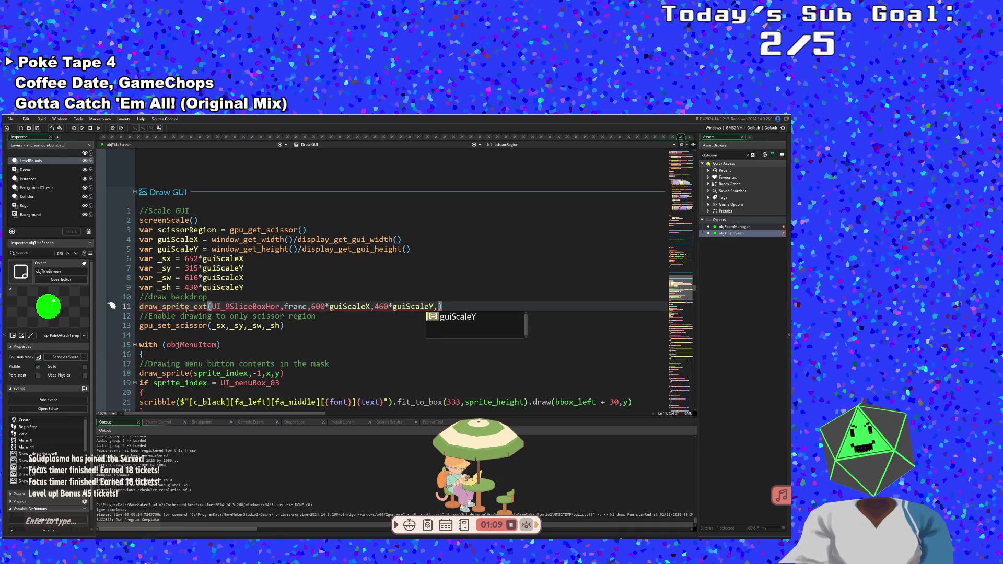
mouse_move(187, 311)
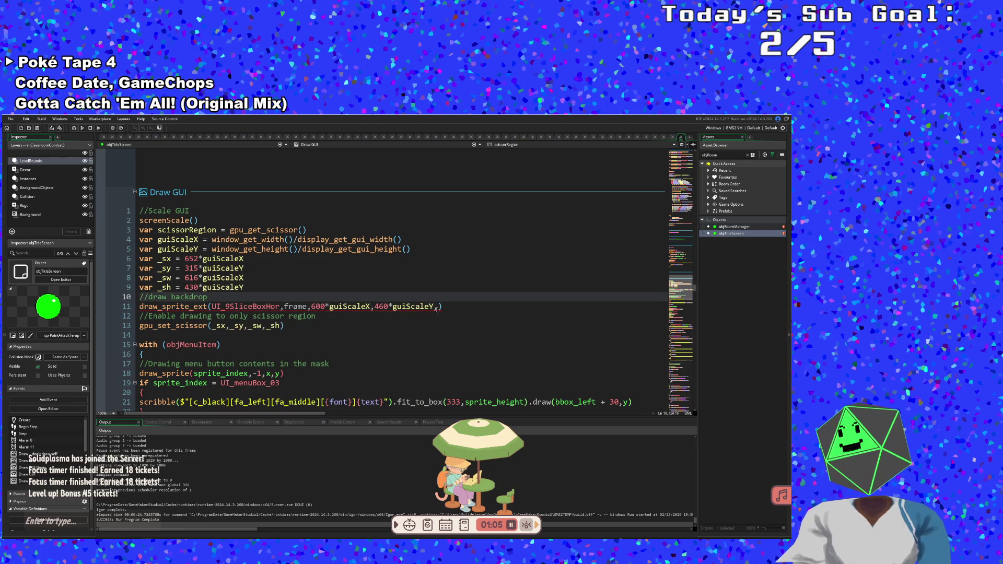
key(Escape)
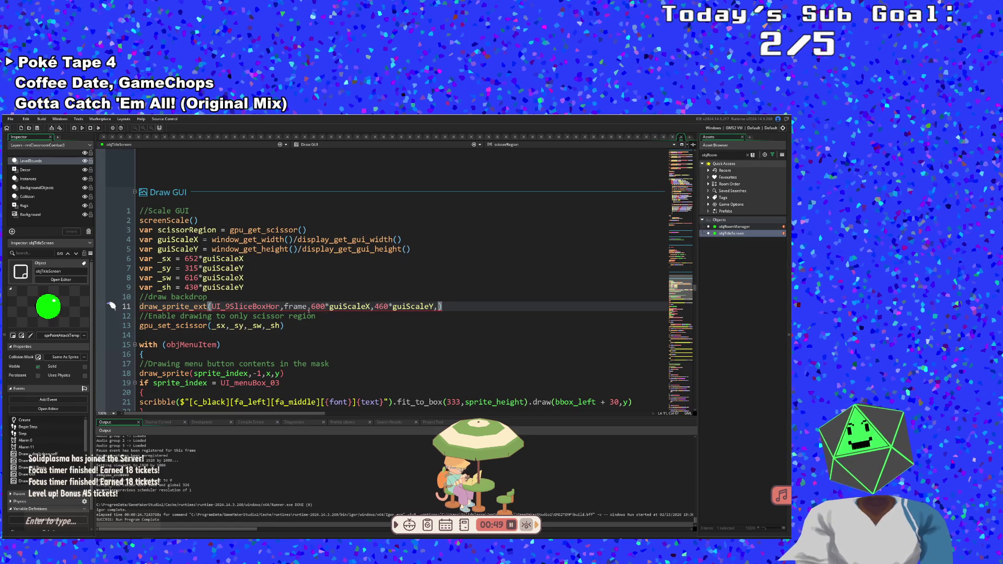
click(358, 307)
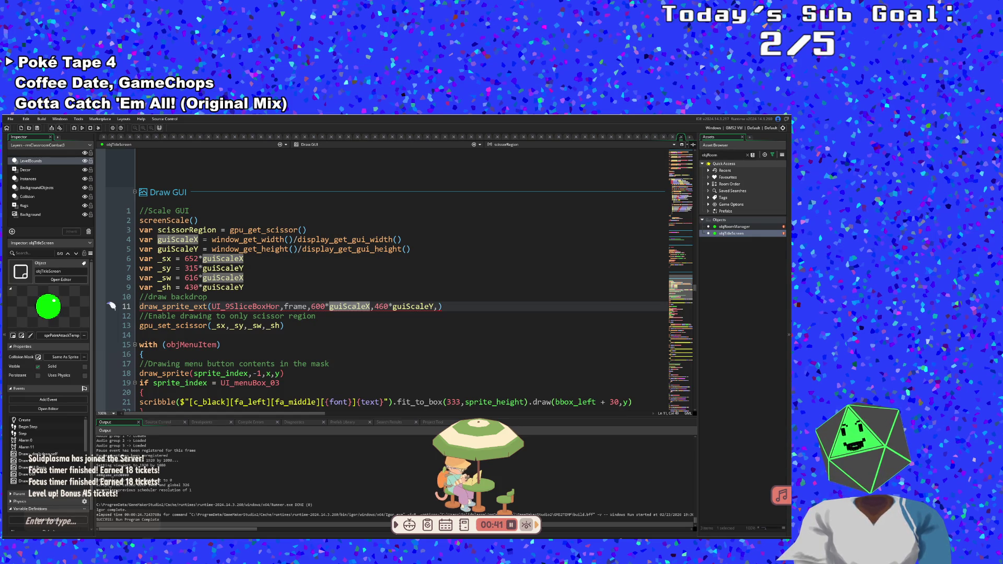
mouse_move(412, 309)
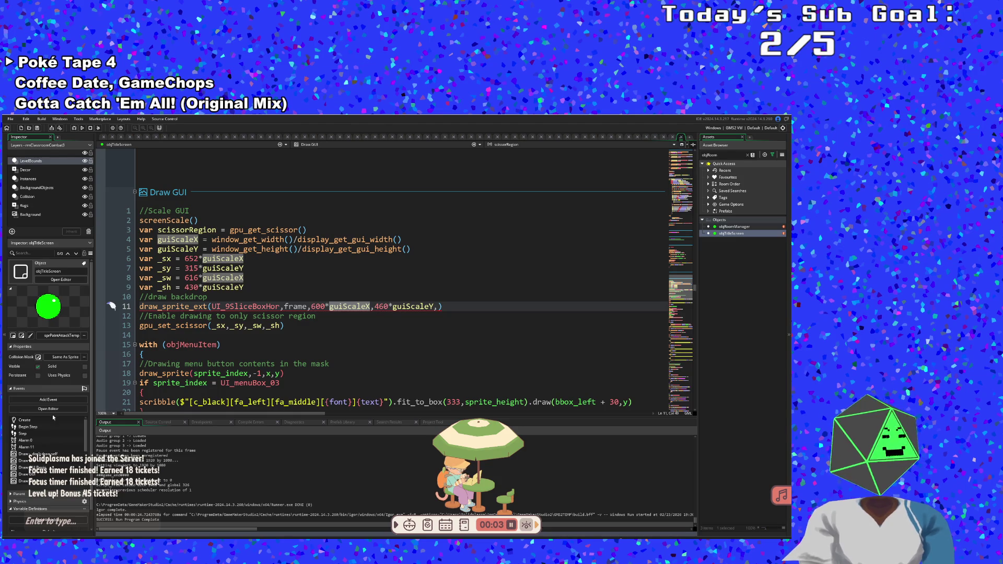
click(334, 328)
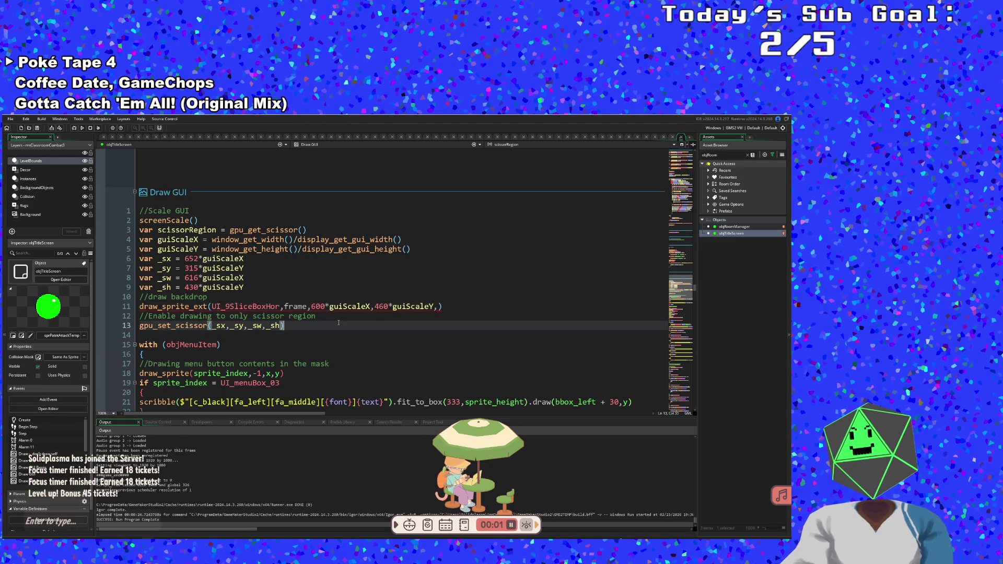
click(332, 320)
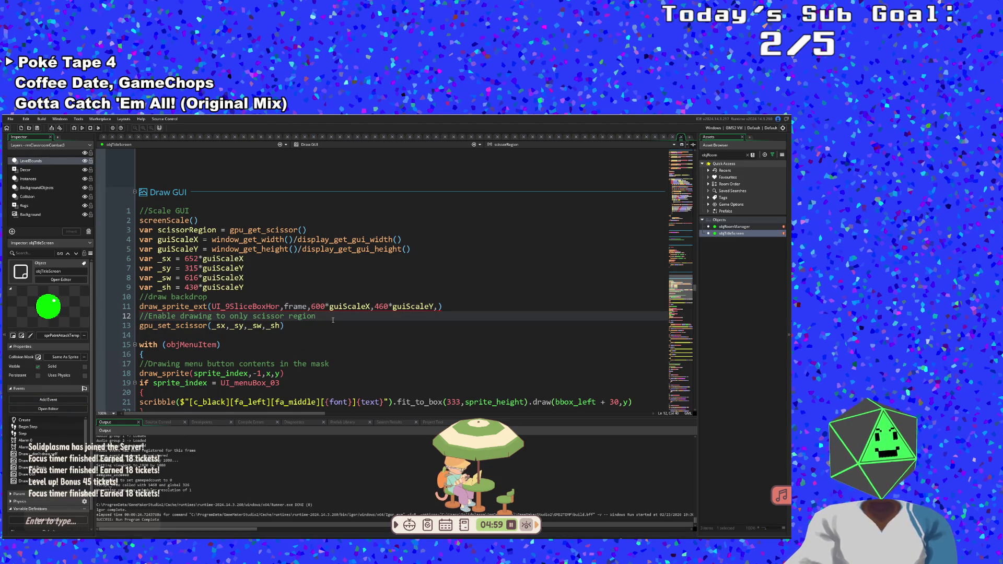
double_click(333, 320)
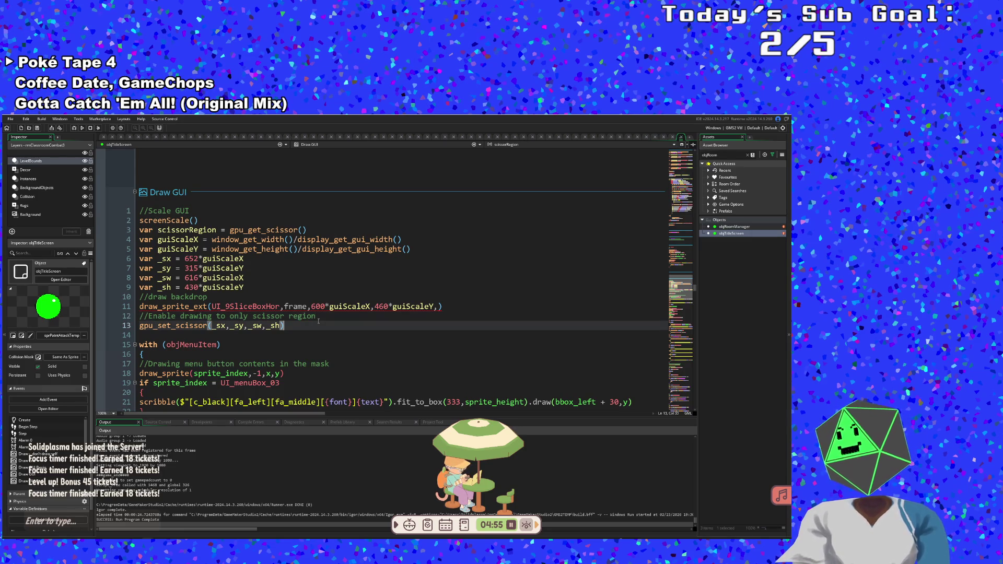
click(441, 308)
click(439, 307)
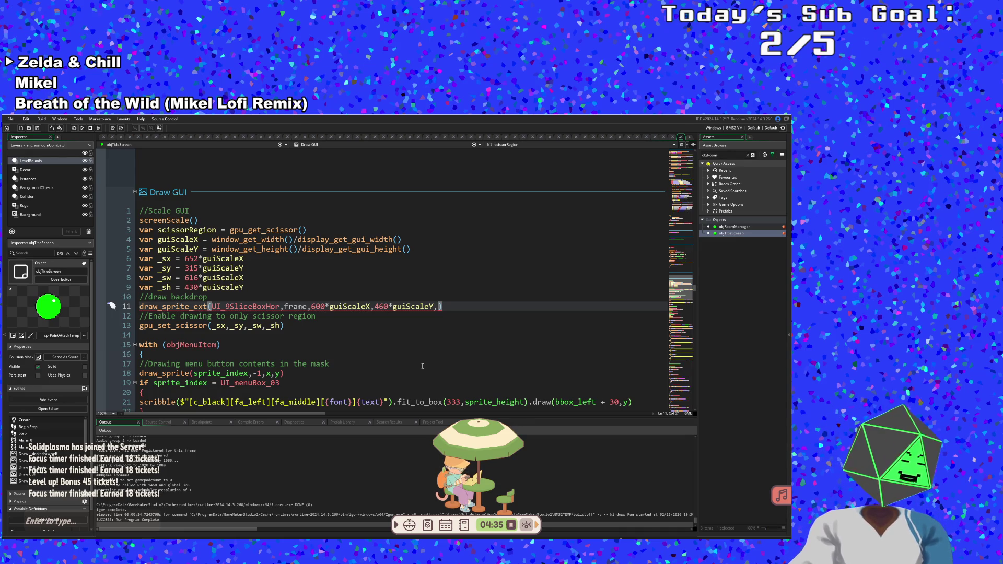
- Append xscale 1, yscale 2, rotation 0, c_white and alpha 1 to the backdrop draw_sprite_ext call
text(1,)
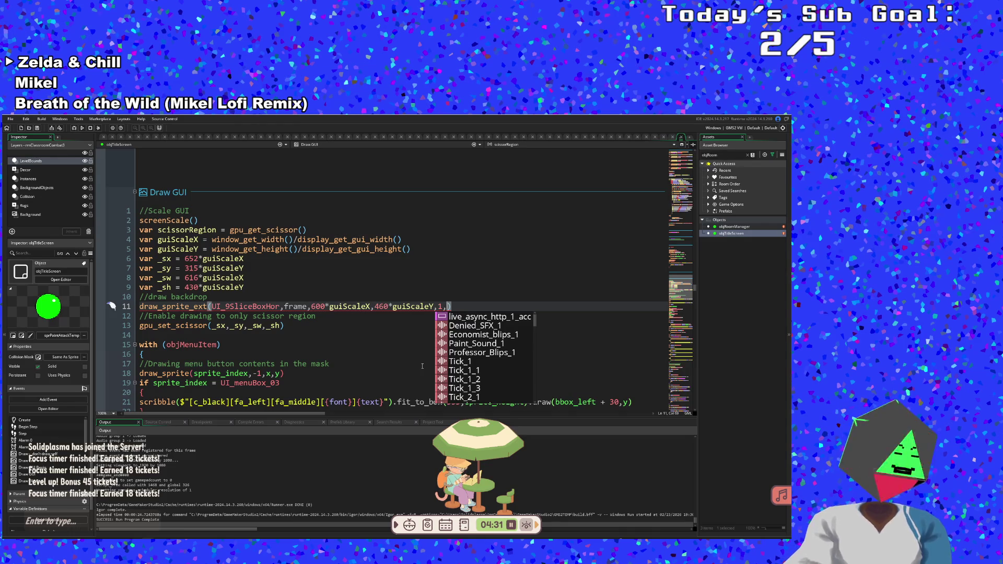
text(2.)
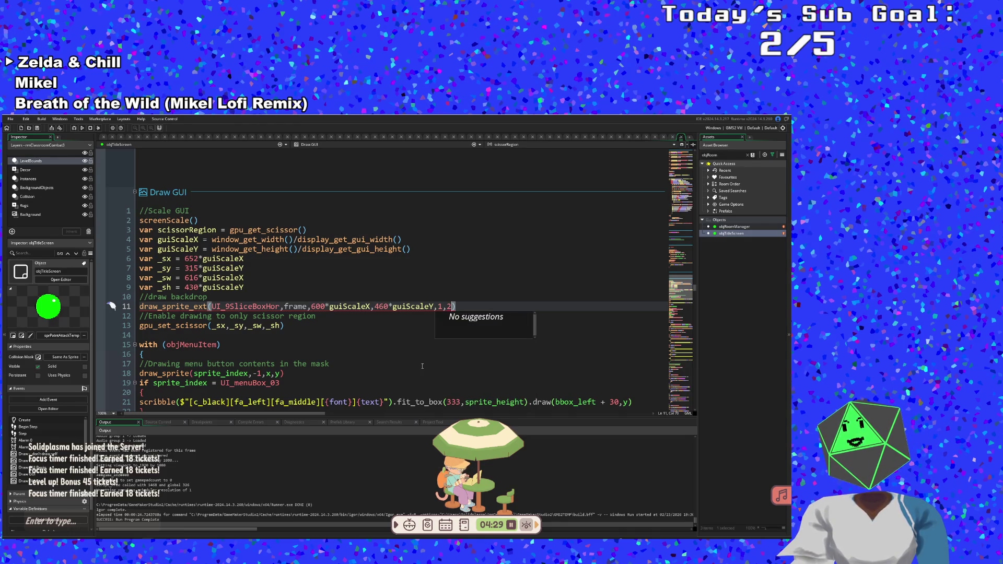
key(BackSpace)
text(,)
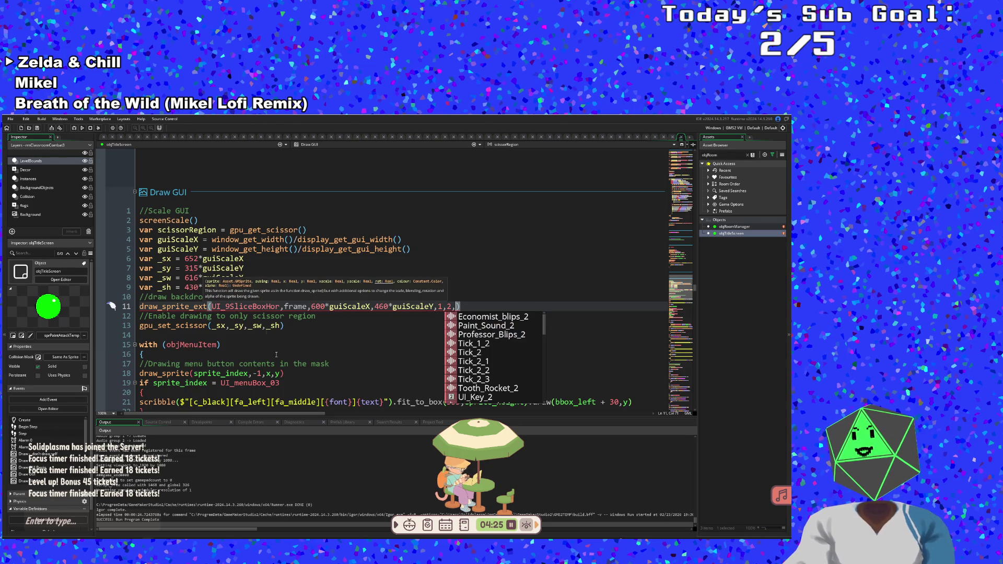
text(0,)
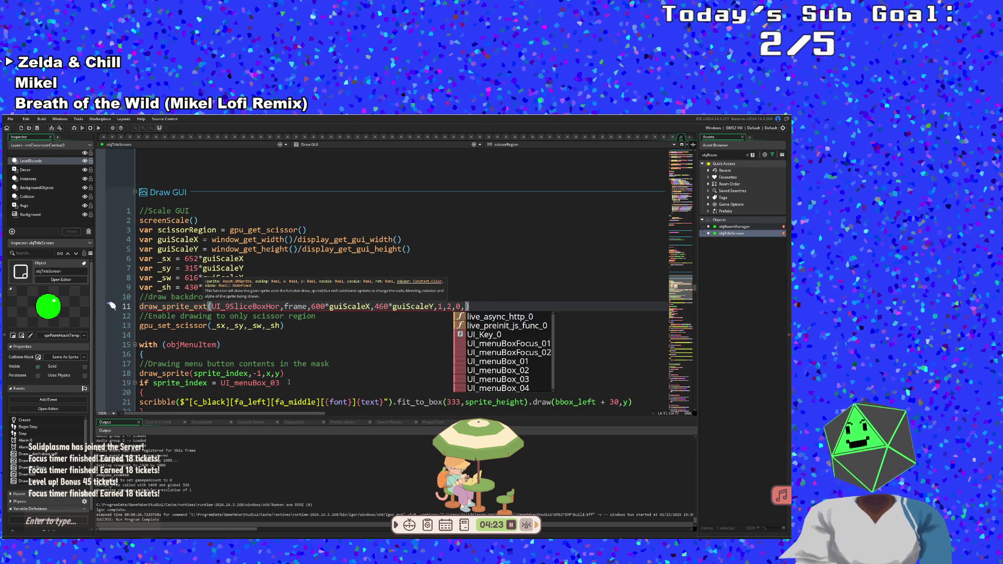
text(c_white)
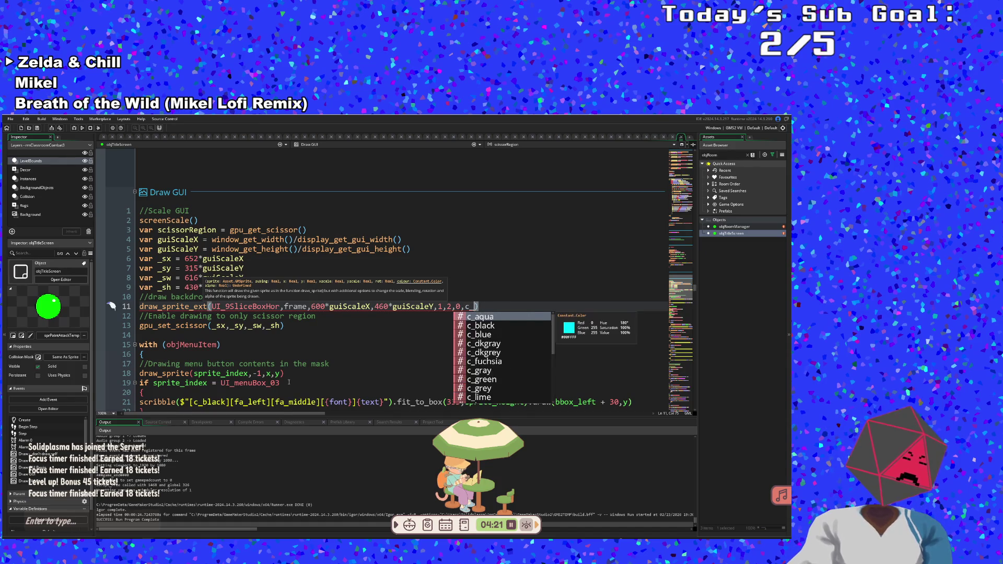
text(,)
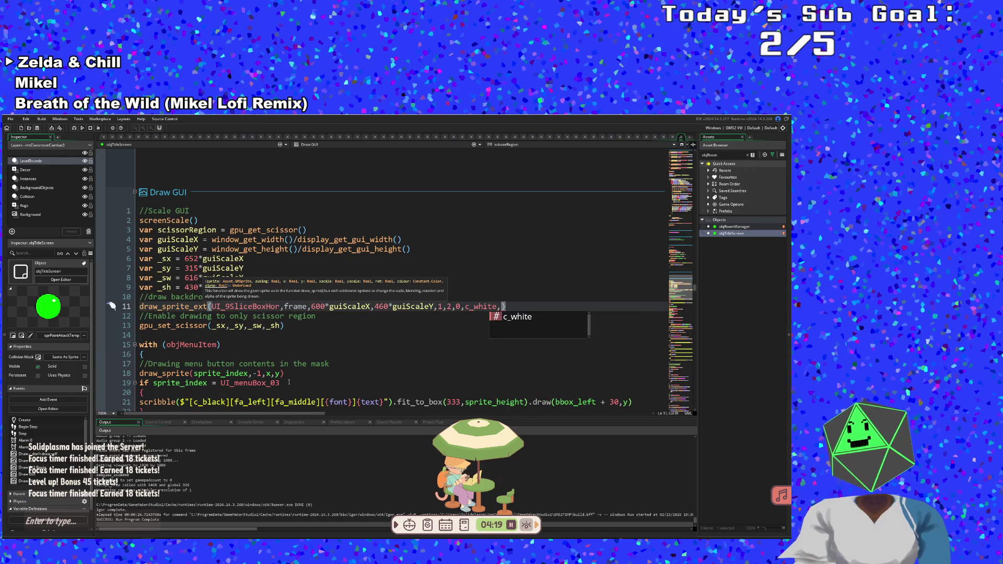
text(1)
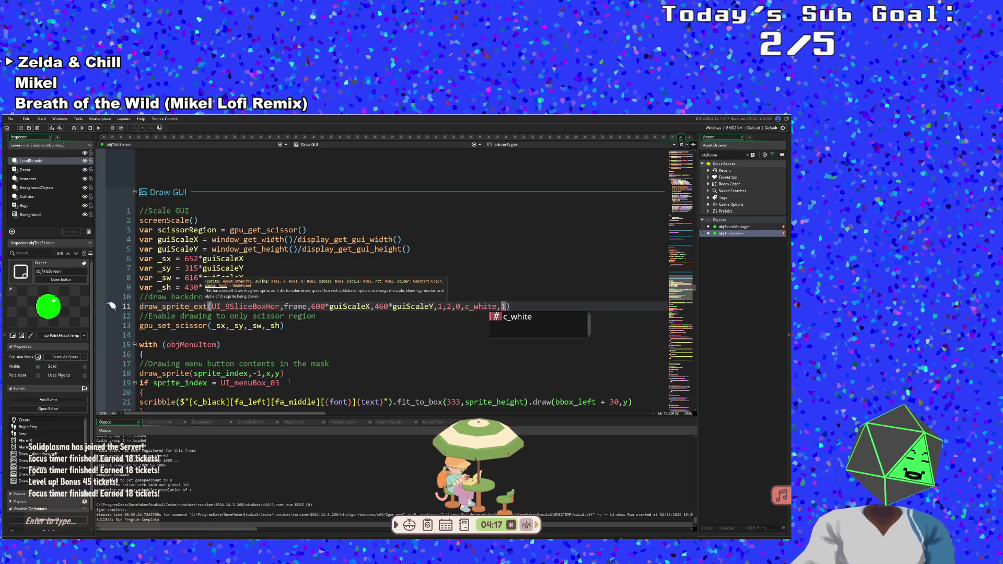
click(287, 363)
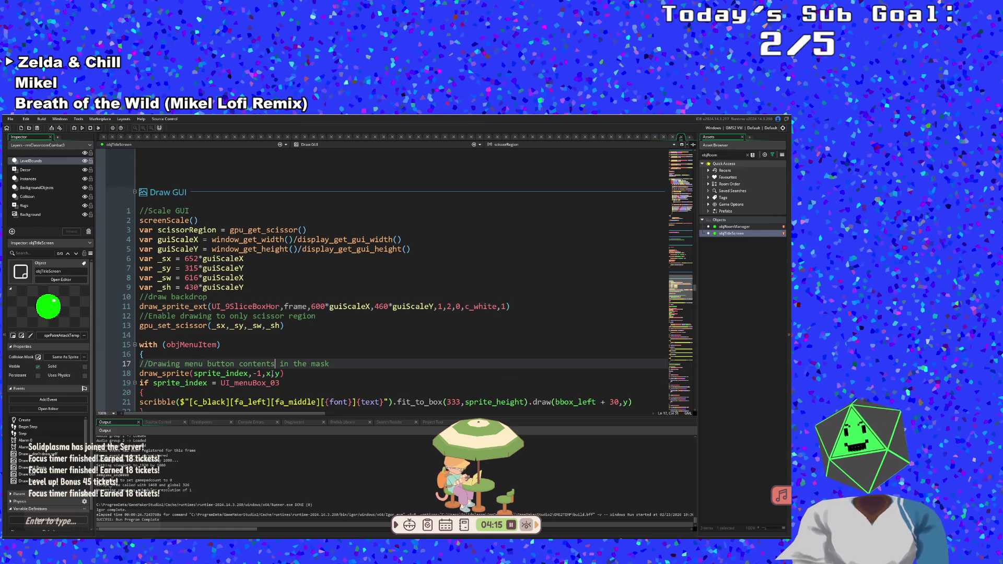
scroll(277, 365, down, 4)
click(272, 373)
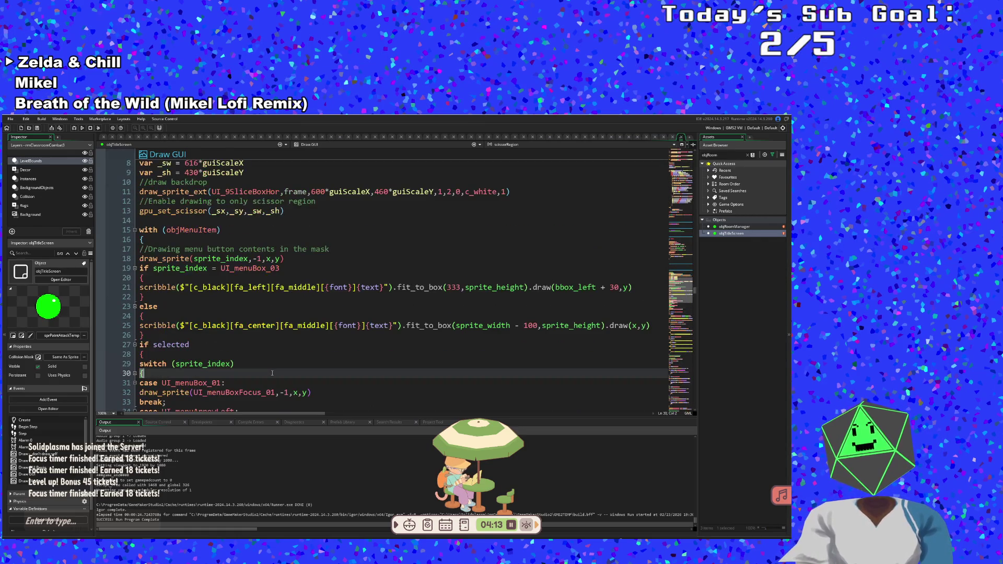
click(245, 353)
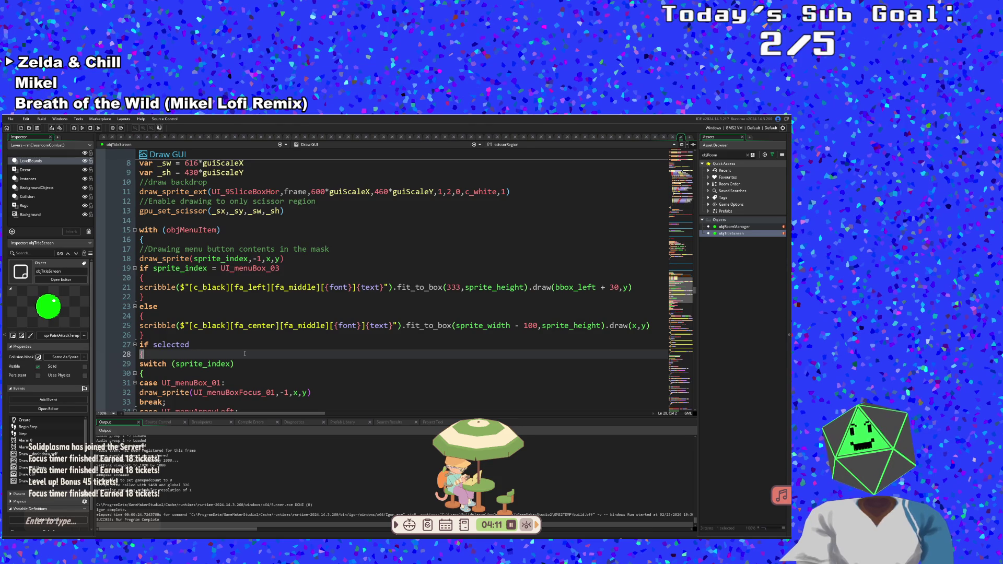
click(172, 345)
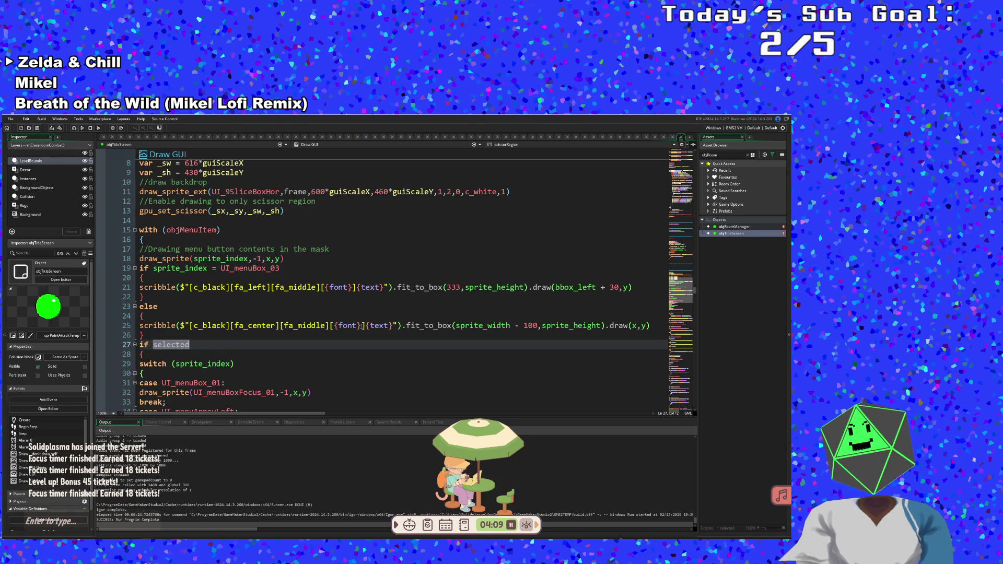
click(347, 325)
click(414, 313)
click(419, 307)
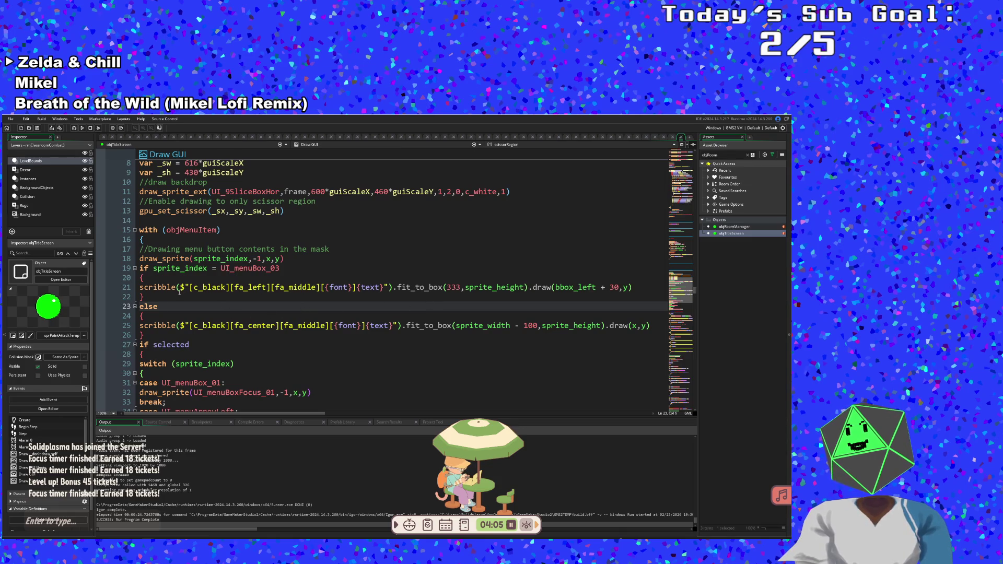
click(228, 288)
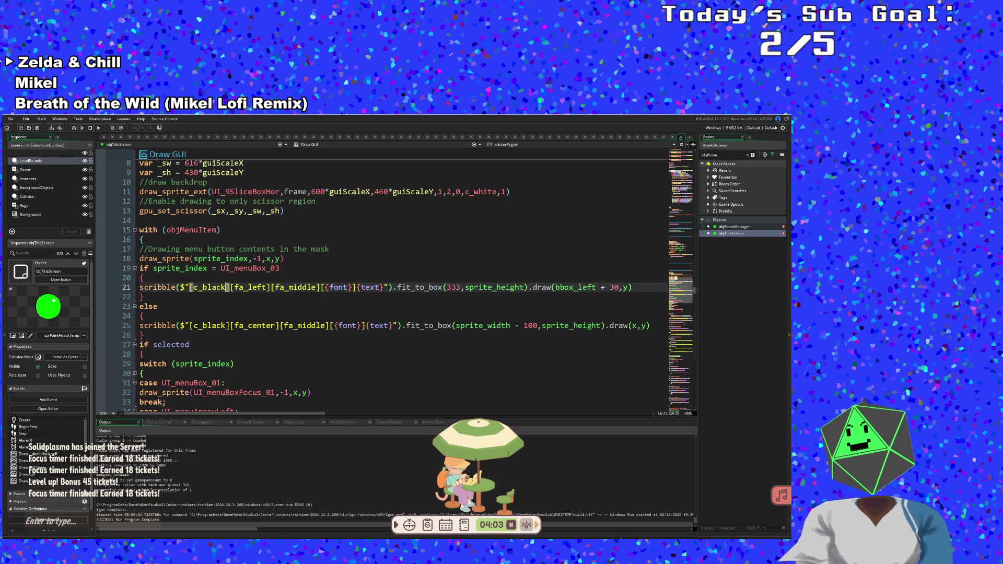
key(BackSpace)
key(BackSpace)
key(BackSpace)
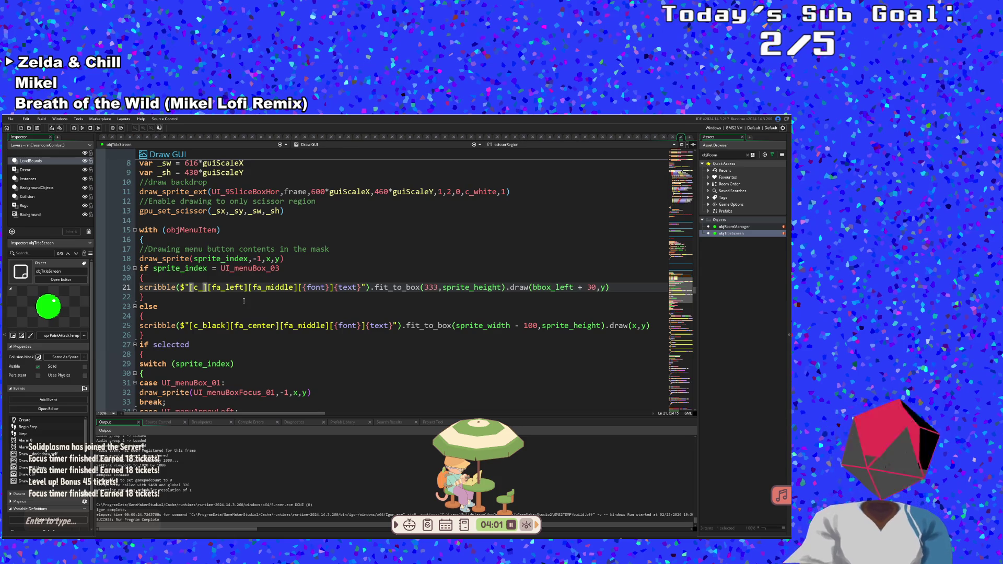
text(white)
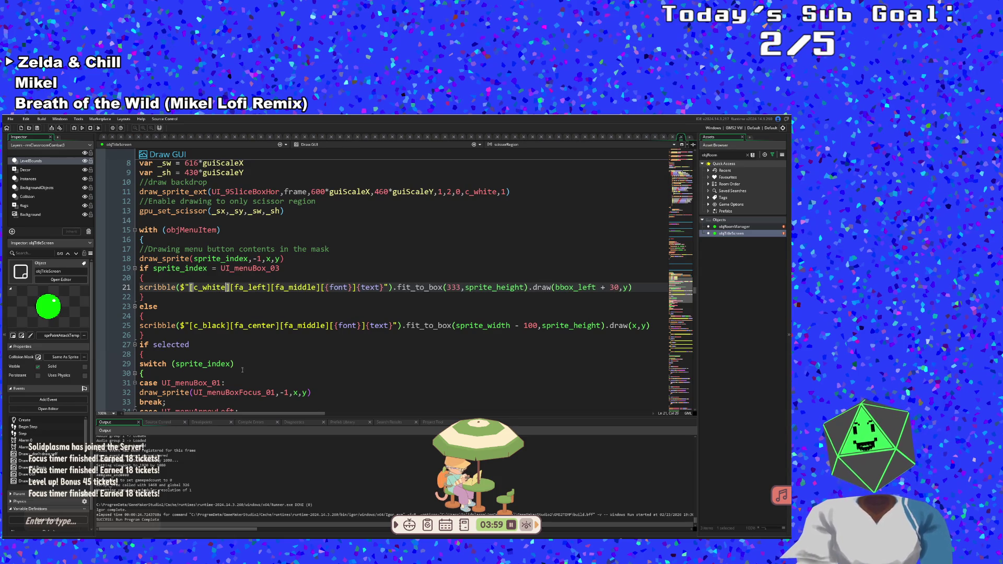
click(226, 327)
key(BackSpace)
key(BackSpace)
key(BackSpace)
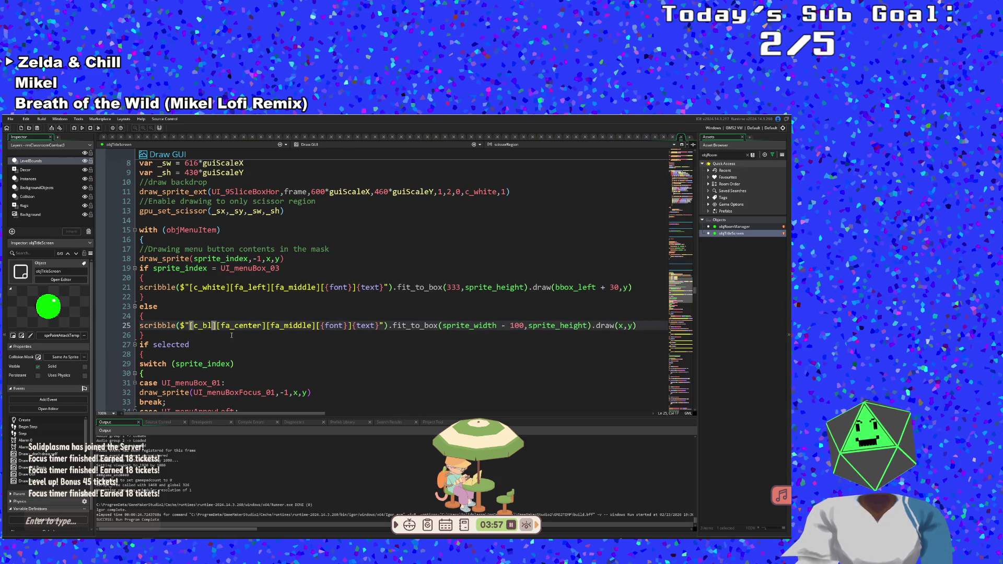
text(white)
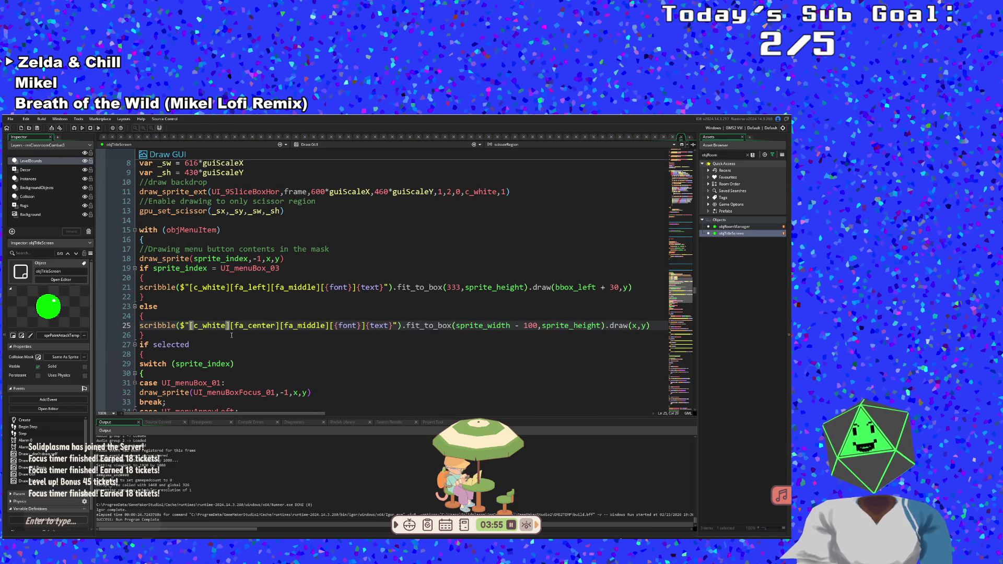
scroll(232, 335, down, 4)
click(232, 335)
click(237, 325)
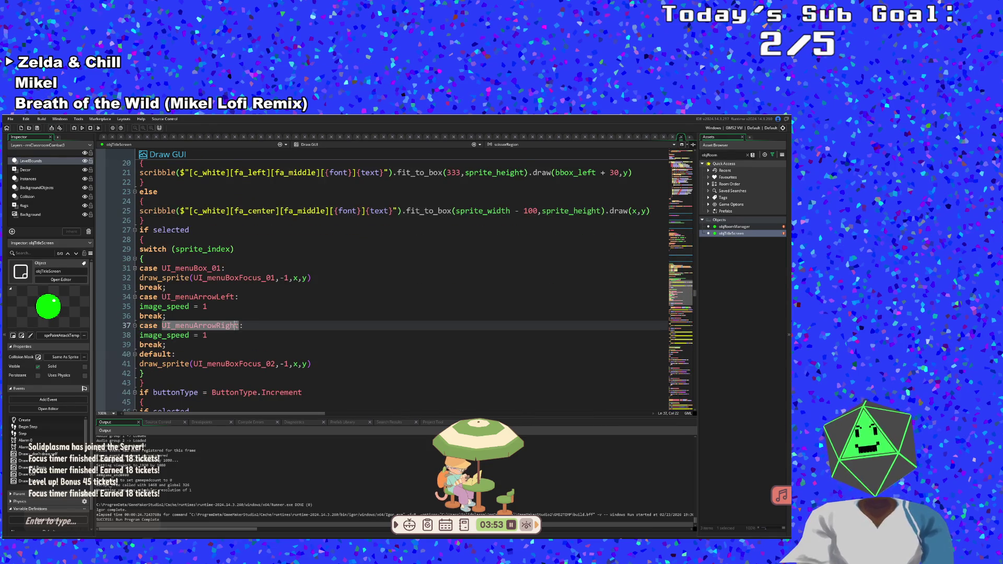
scroll(238, 326, down, 2)
click(232, 316)
click(232, 287)
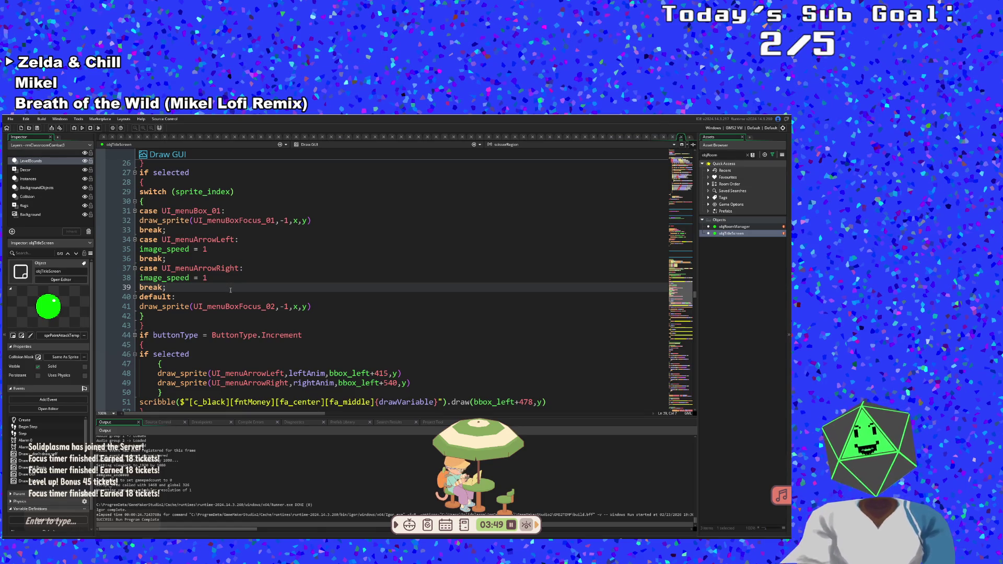
- Inspect the if selected and buttonType Increment checks around lines 44–46 of Draw GUI
scroll(230, 290, down, 2)
key(Left)
click(226, 296)
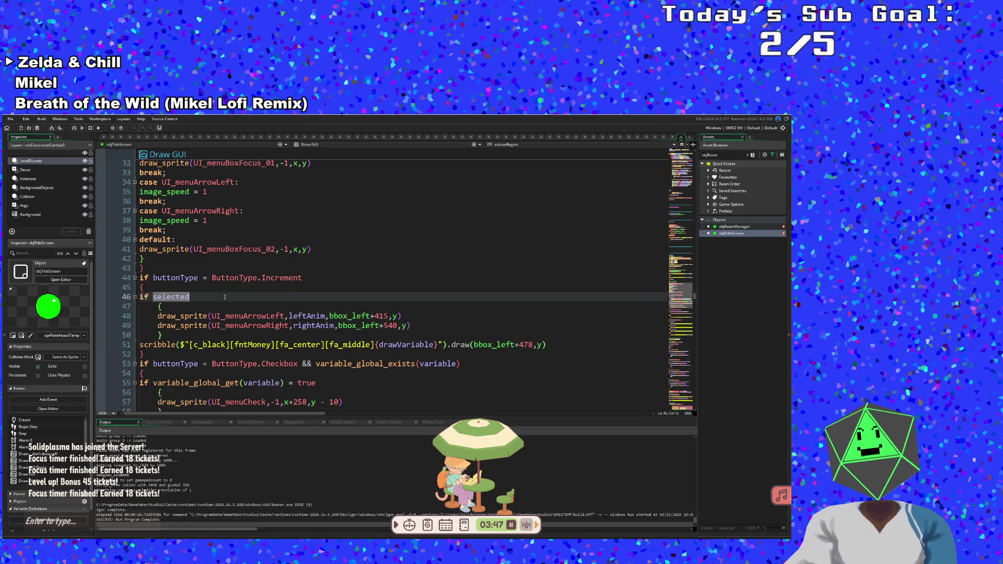
scroll(225, 297, down, 4)
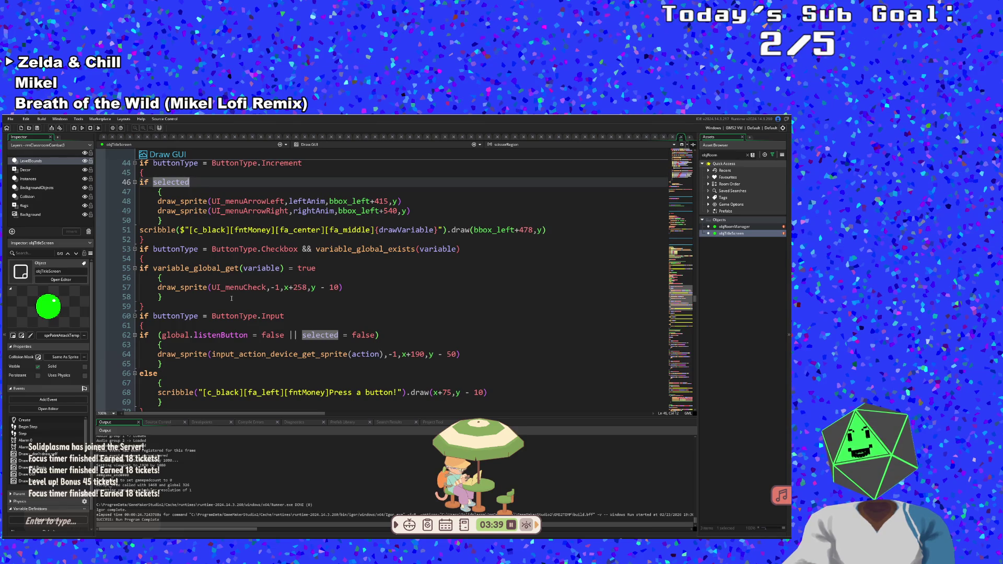
scroll(232, 297, down, 6)
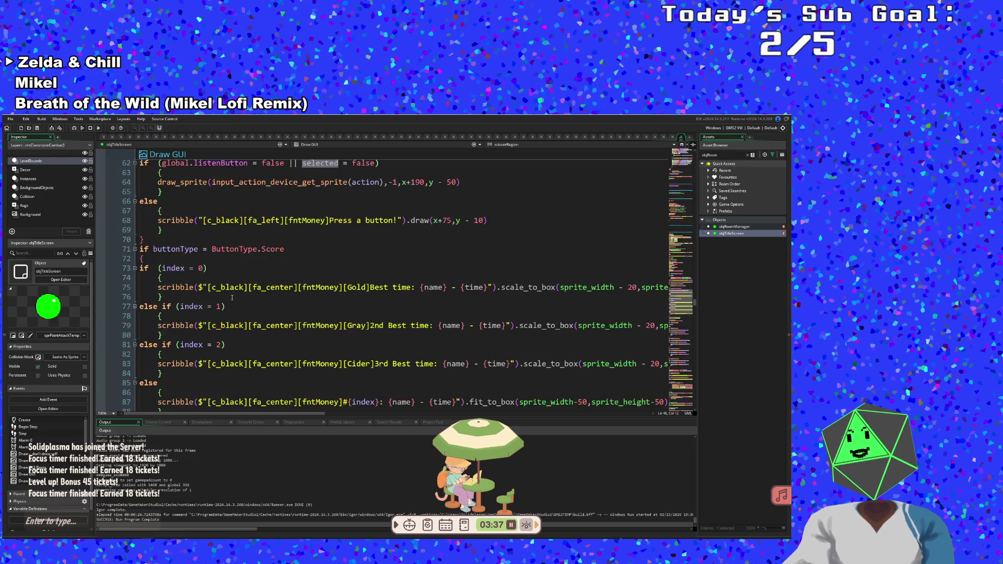
scroll(232, 297, up, 10)
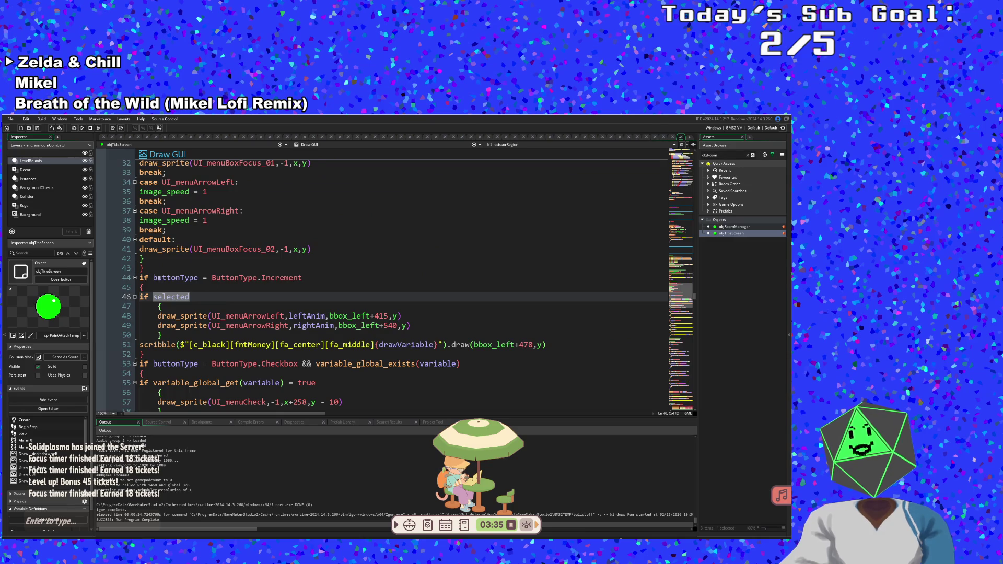
click(158, 278)
scroll(402, 282, down, 6)
click(158, 220)
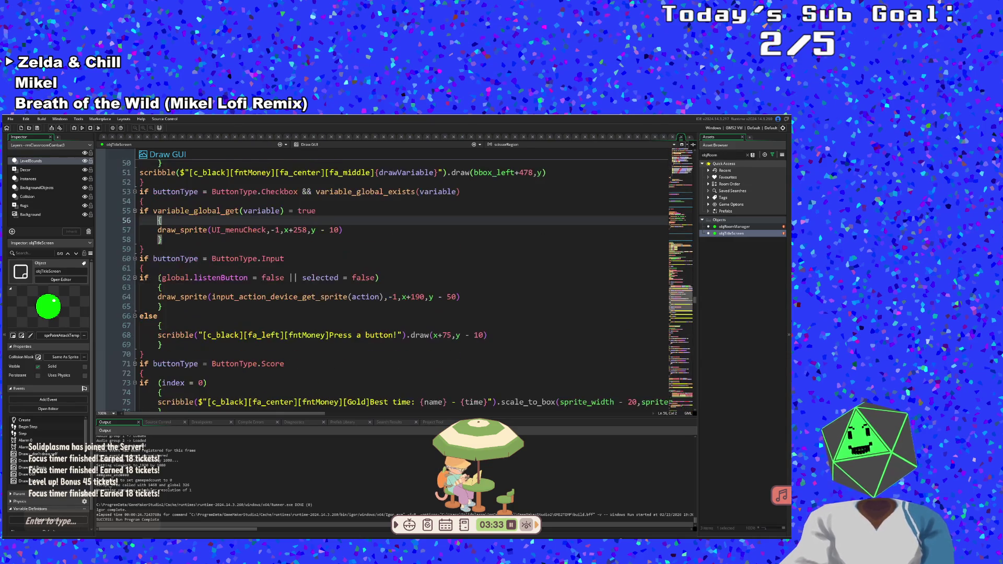
scroll(155, 228, up, 4)
- Select the Draw GUI code from line 45 down to line 123
click(155, 229)
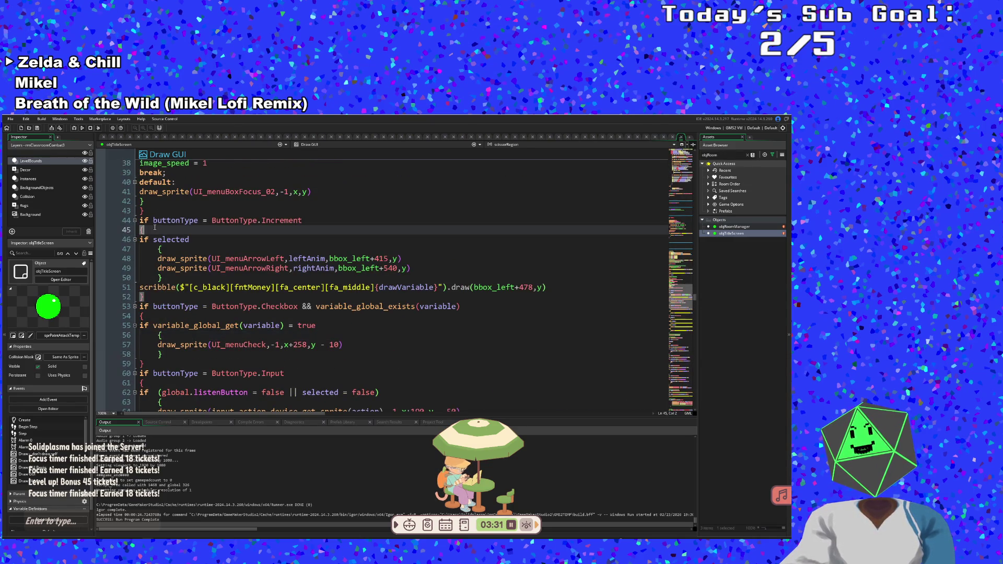
scroll(155, 229, down, 4)
scroll(154, 229, down, 18)
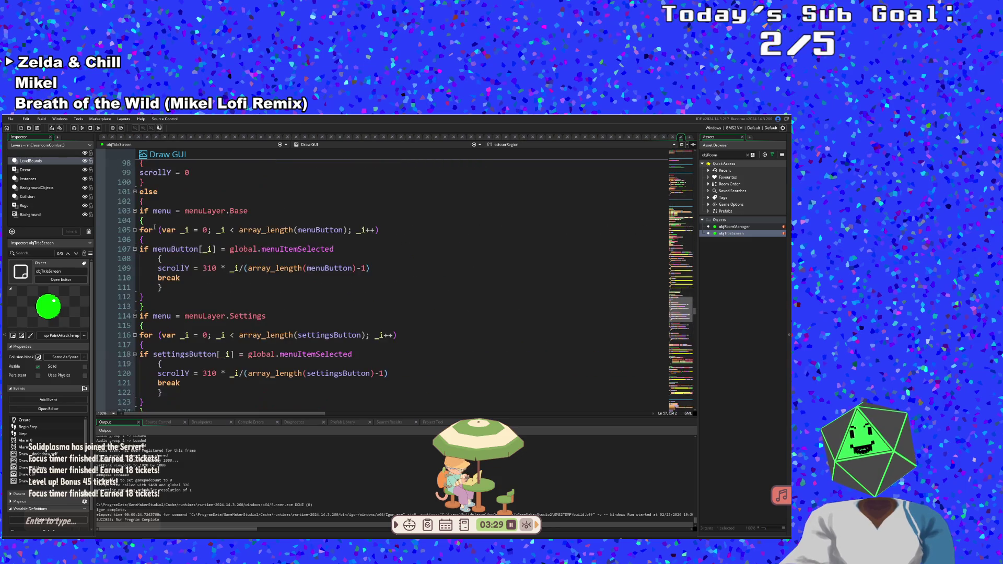
shift+click(176, 297)
shift+click(191, 345)
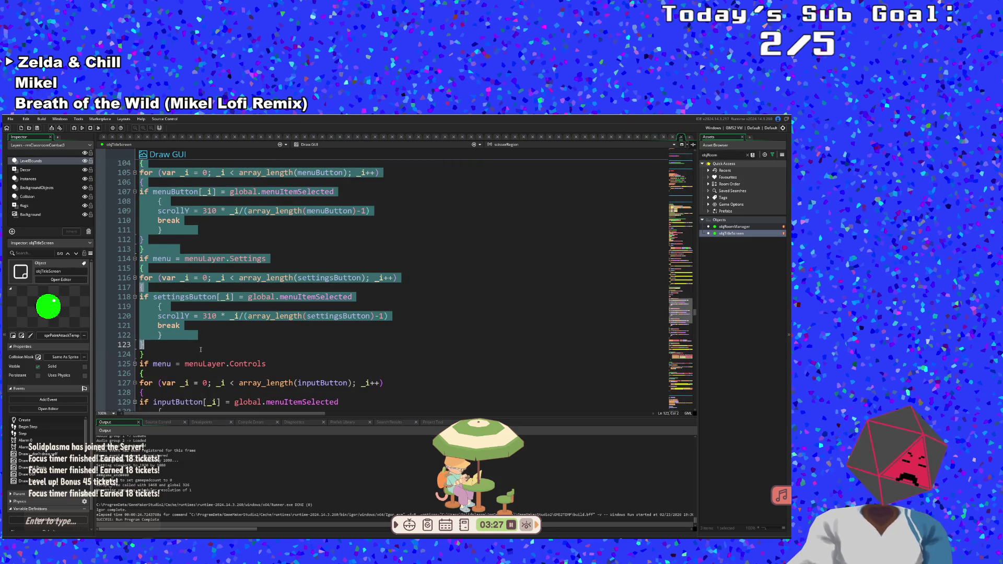
- Set up Find and Replace for c_black → c_white and replace the match on line 51
key(ctrl+f)
text(c_black)
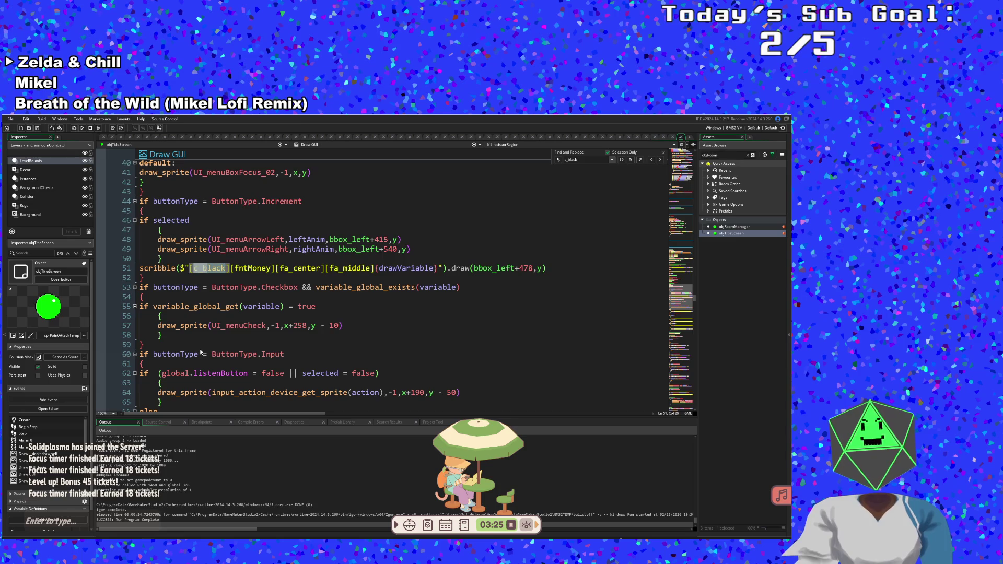
click(559, 160)
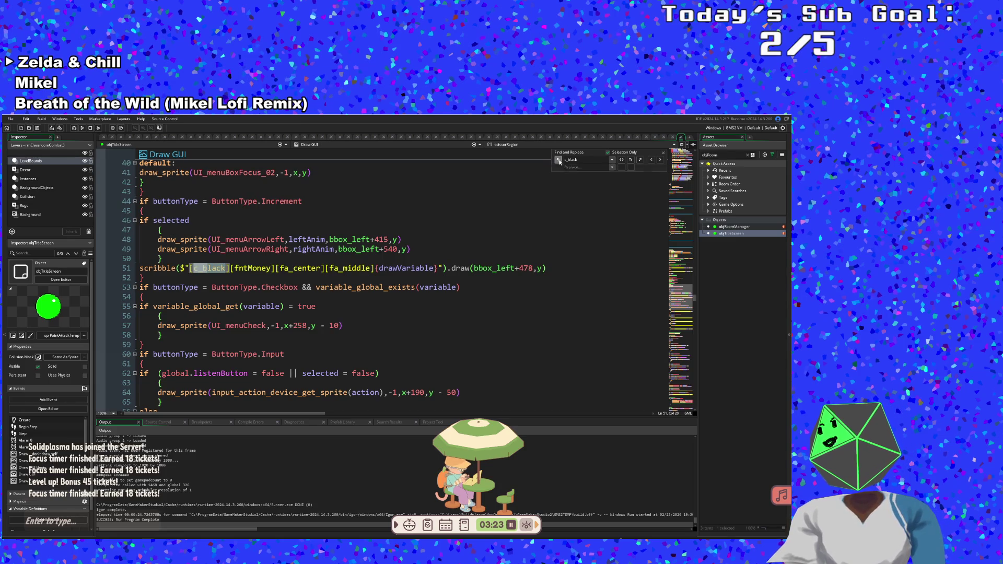
click(573, 167)
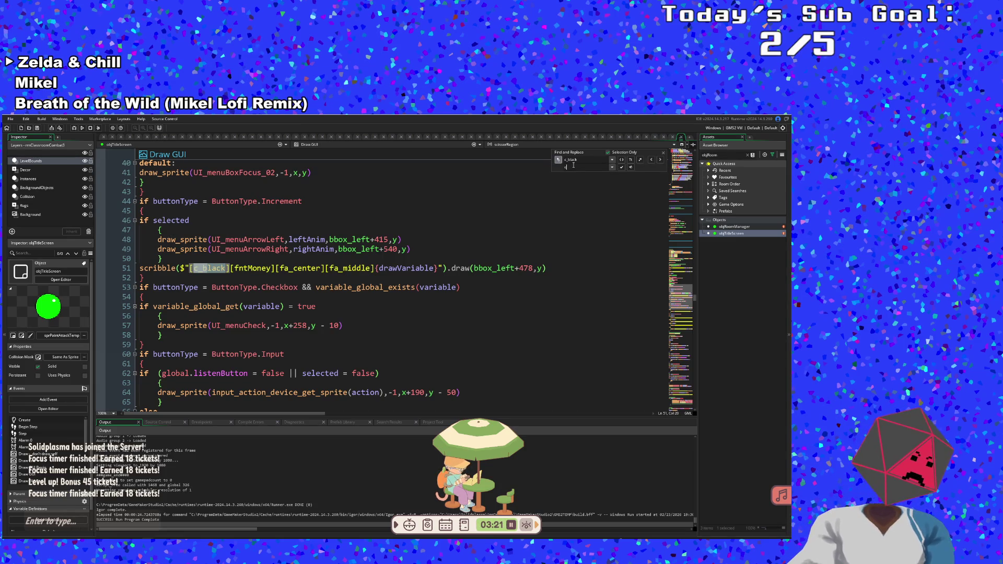
text(_white)
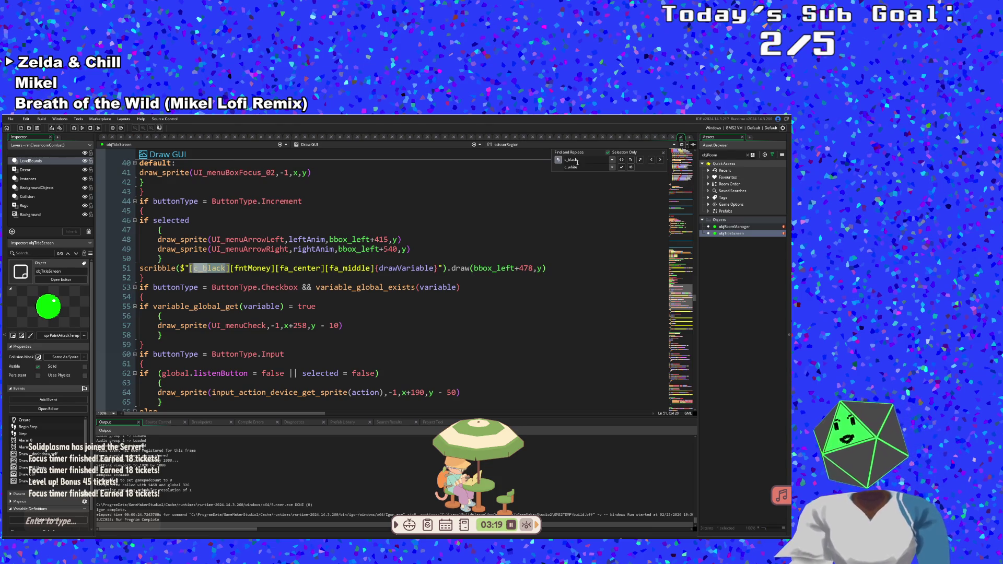
click(623, 168)
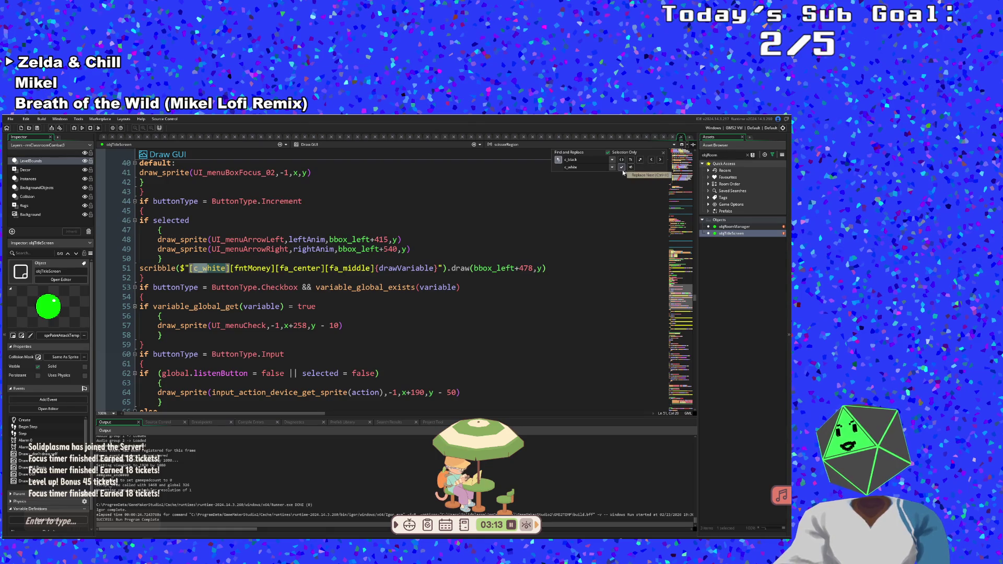
- Search the whole file and replace c_black with c_white on line 68 and both uses on line 75
click(647, 160)
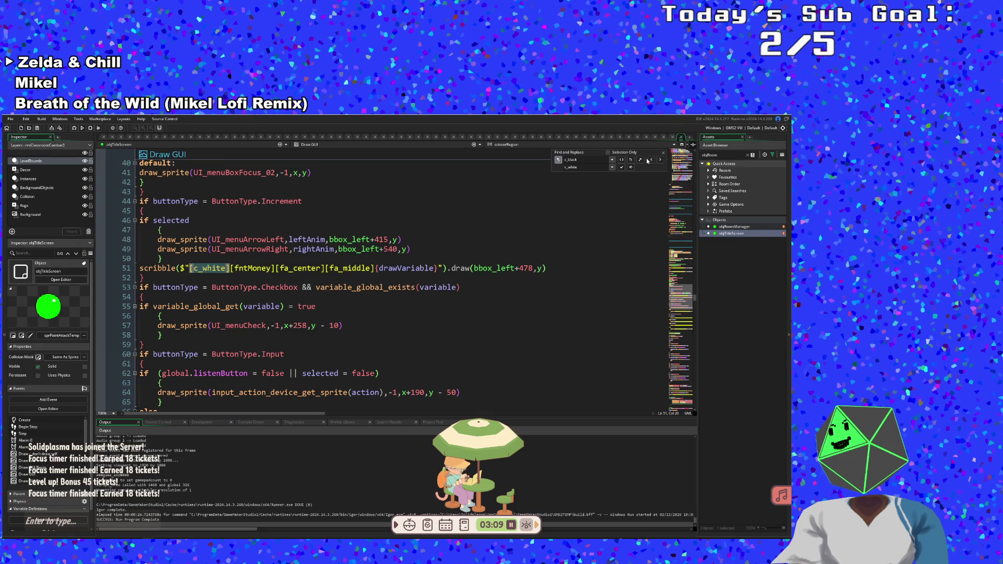
click(661, 163)
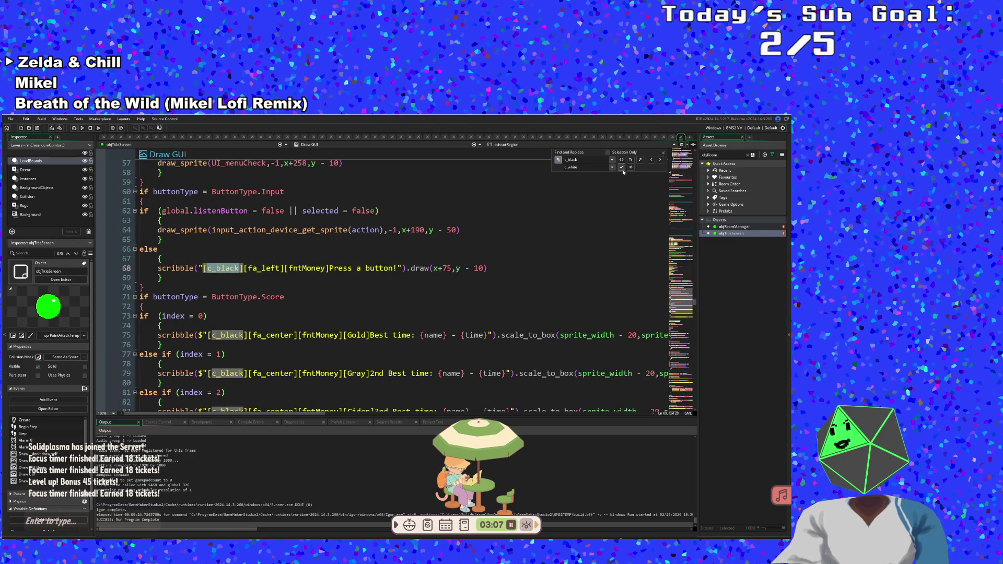
click(660, 160)
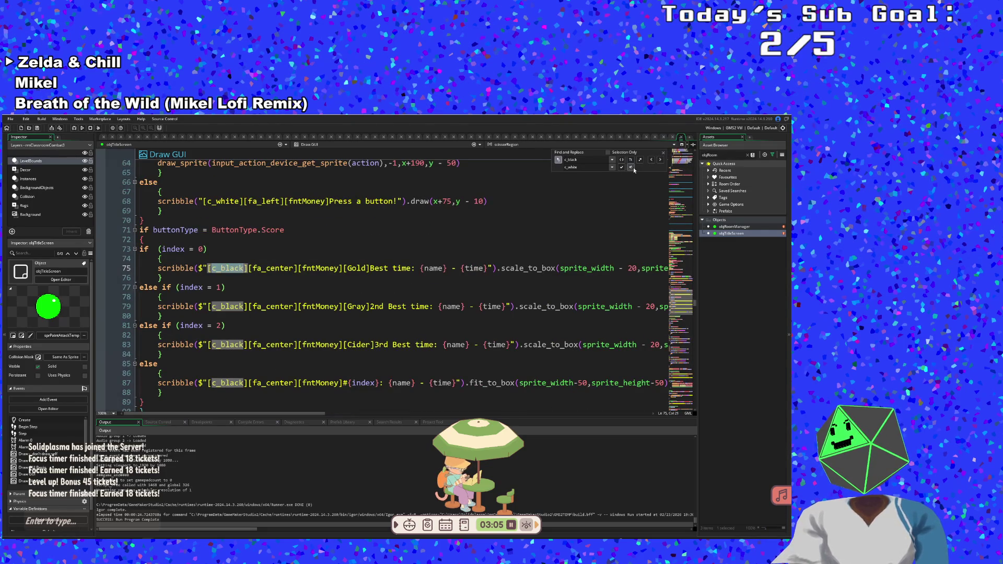
click(622, 168)
click(660, 159)
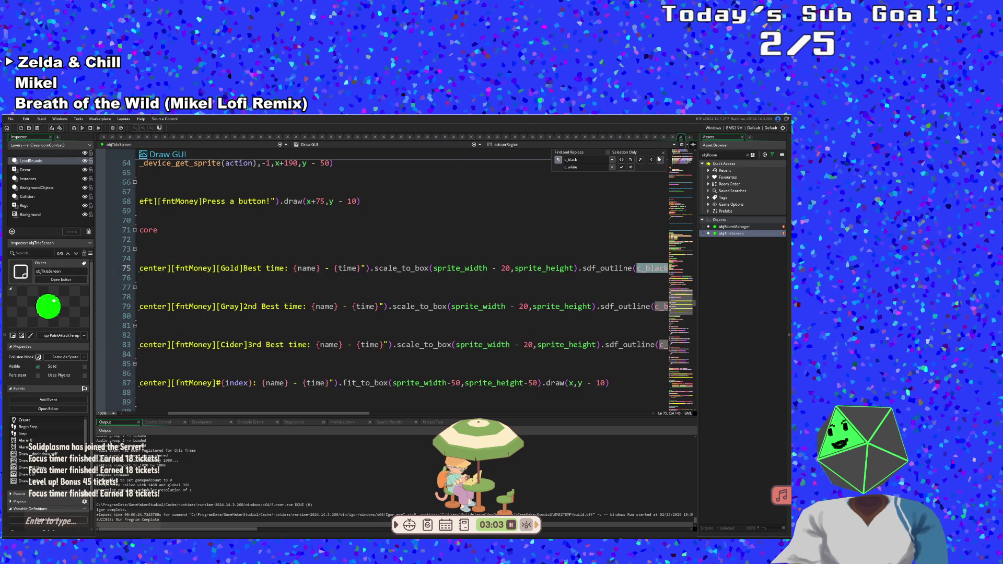
click(622, 167)
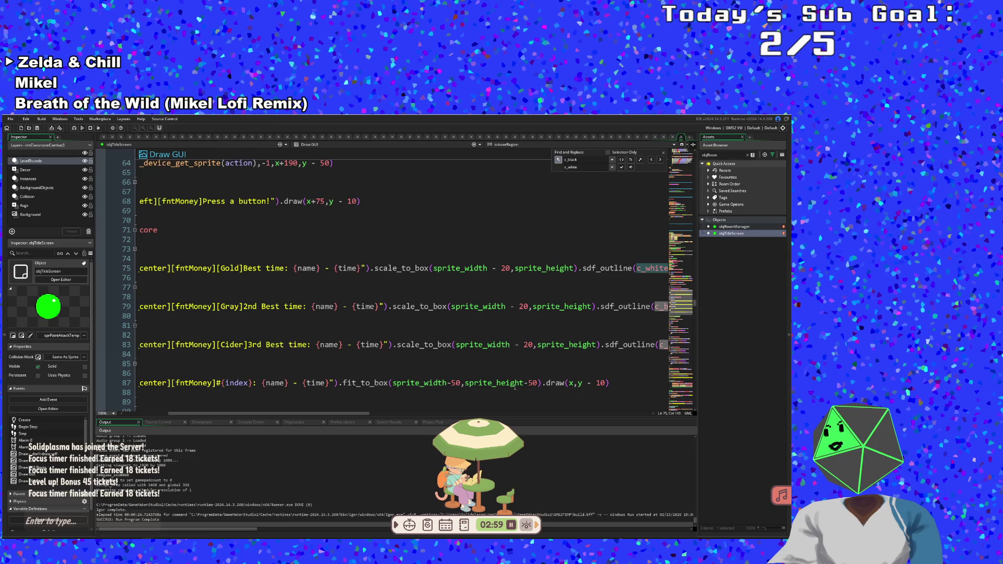
drag(368, 413, 413, 417)
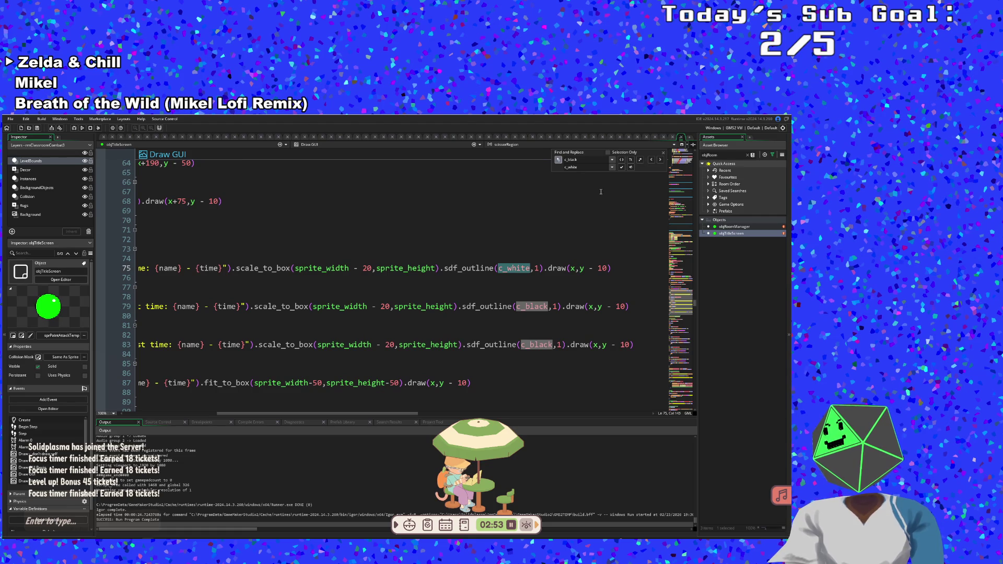
- Replace all remaining c_black with c_white, then scroll through the Draw GUI code to review
click(631, 167)
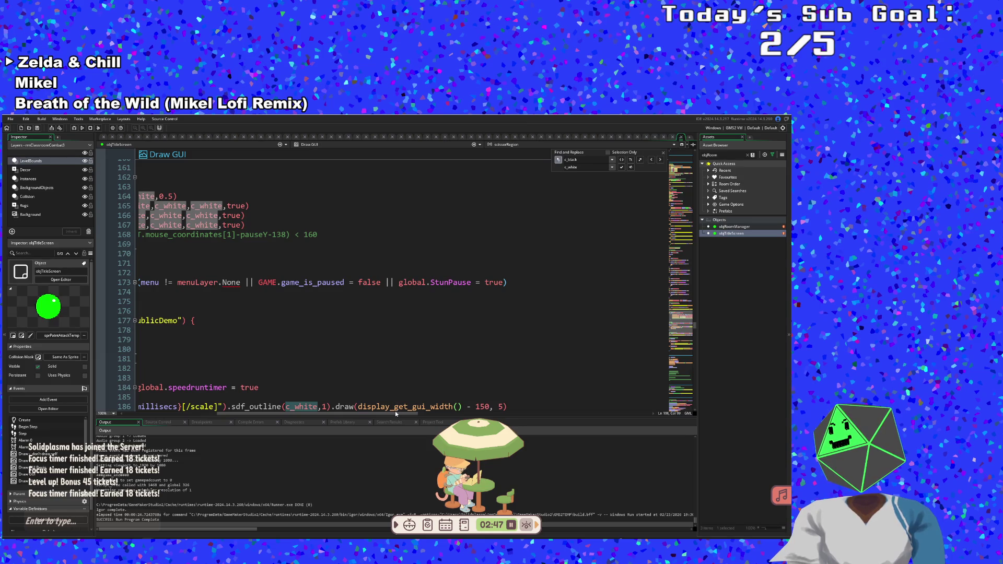
drag(396, 414, 239, 419)
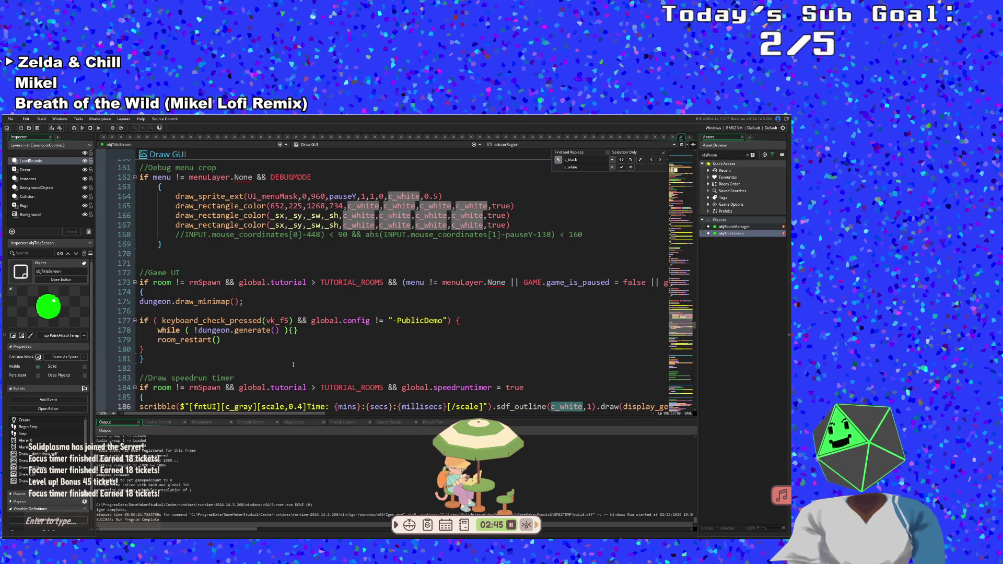
scroll(293, 365, up, 2)
scroll(293, 364, up, 2)
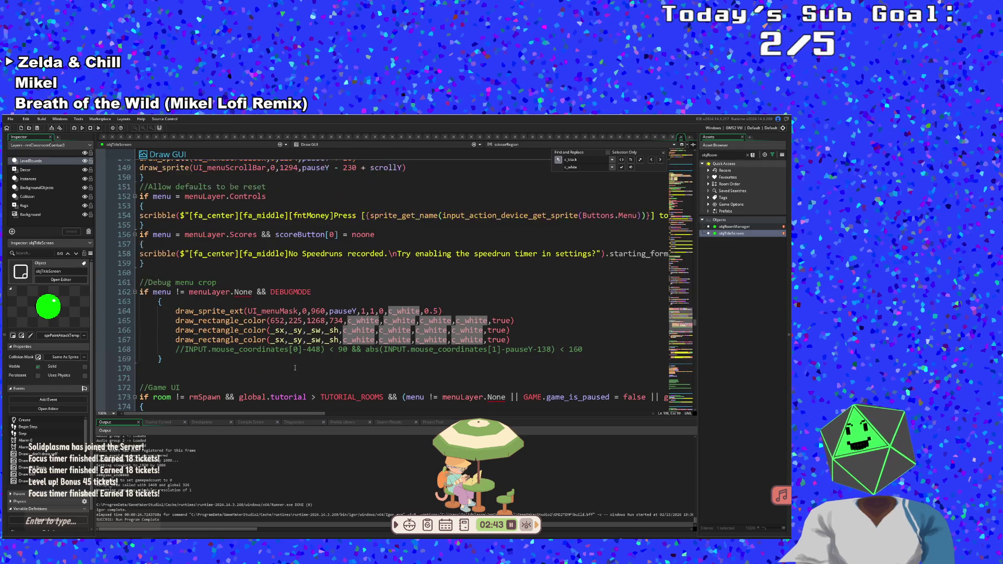
scroll(295, 366, up, 2)
scroll(295, 368, up, 20)
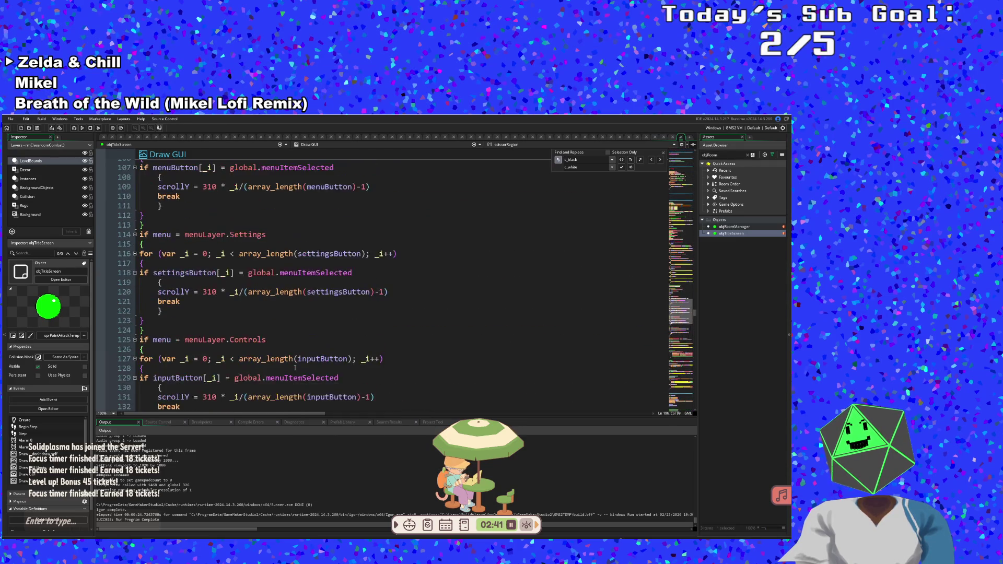
scroll(295, 369, up, 2)
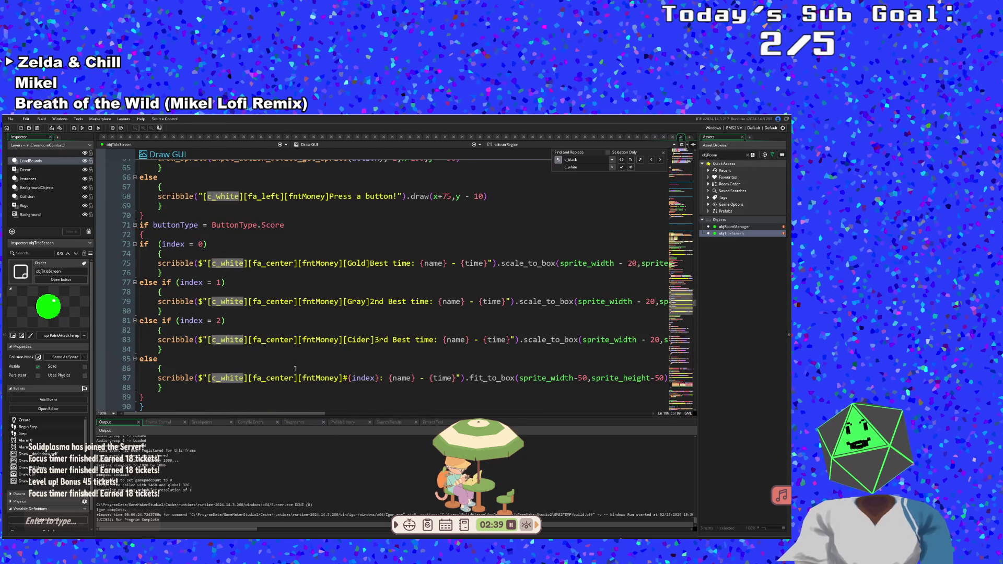
scroll(296, 369, up, 10)
scroll(296, 369, down, 20)
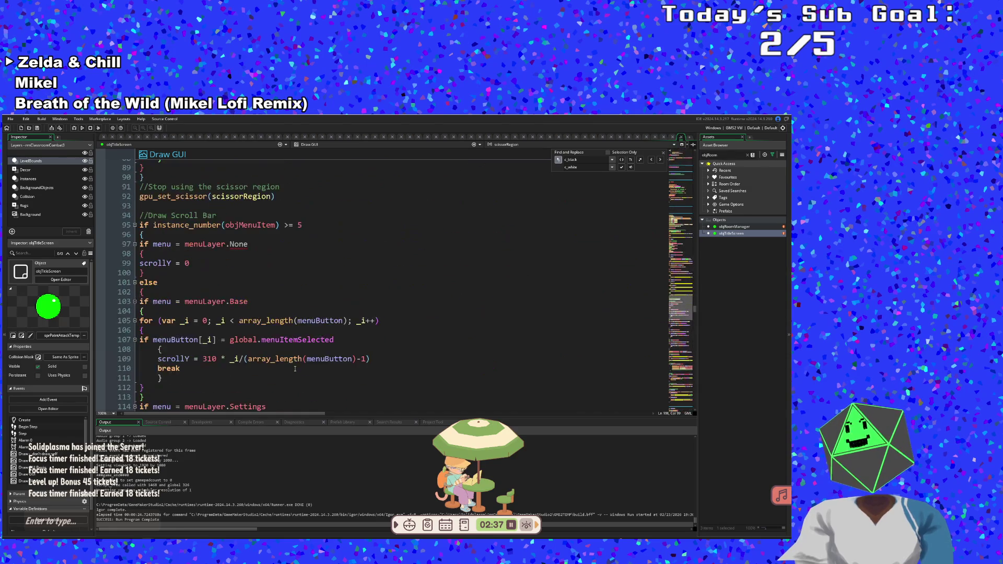
scroll(295, 369, down, 8)
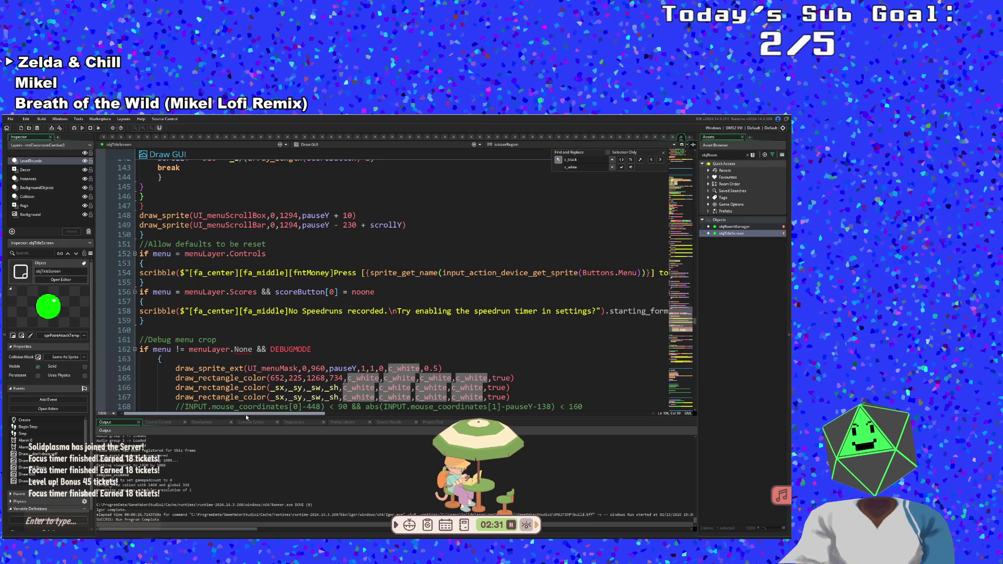
mouse_move(246, 414)
mouse_down()
mouse_move(374, 417)
mouse_move(169, 441)
mouse_up()
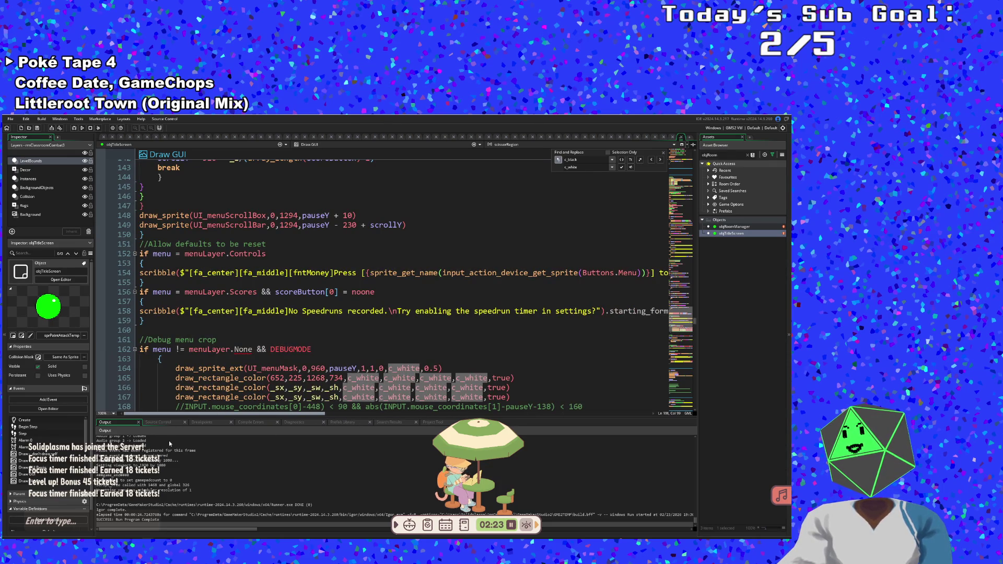
mouse_move(169, 441)
mouse_down()
mouse_move(341, 431)
mouse_move(321, 297)
mouse_up()
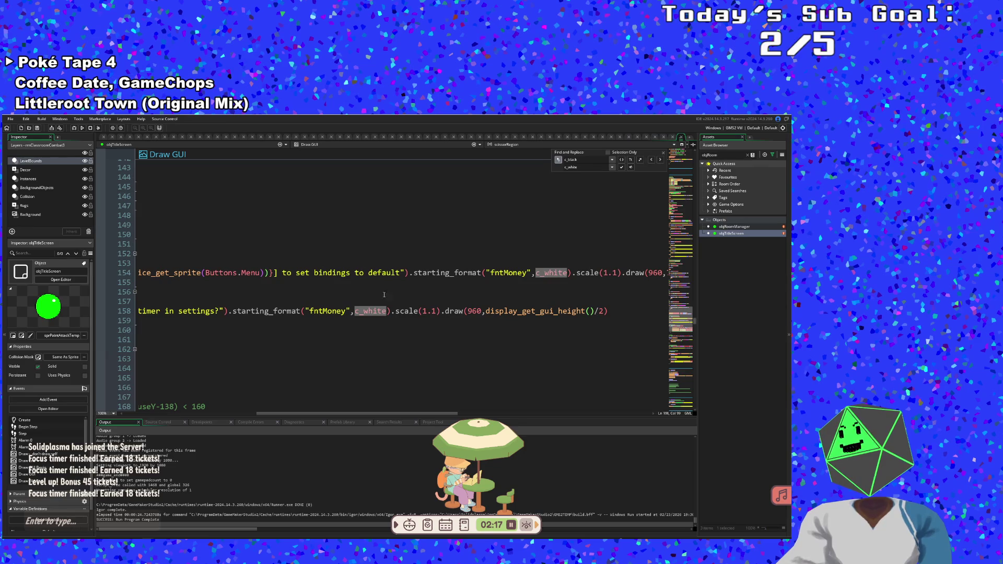
- Change the starting_format colour from c_white back to c_black on lines 158 and 154
click(387, 311)
key(BackSpace)
key(BackSpace)
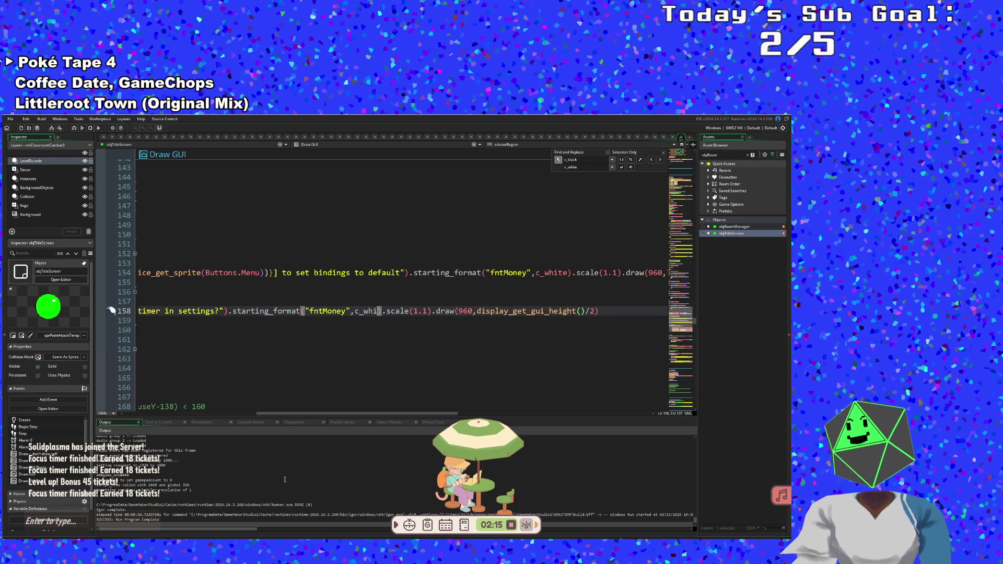
key(BackSpace)
key(BackSpace)
key(BackSpace)
text(b)
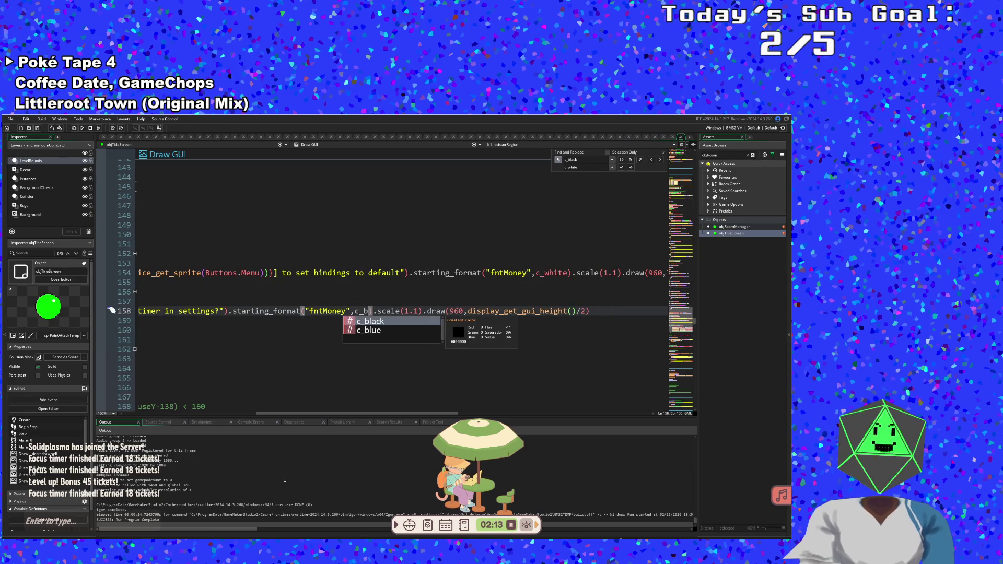
key(Return)
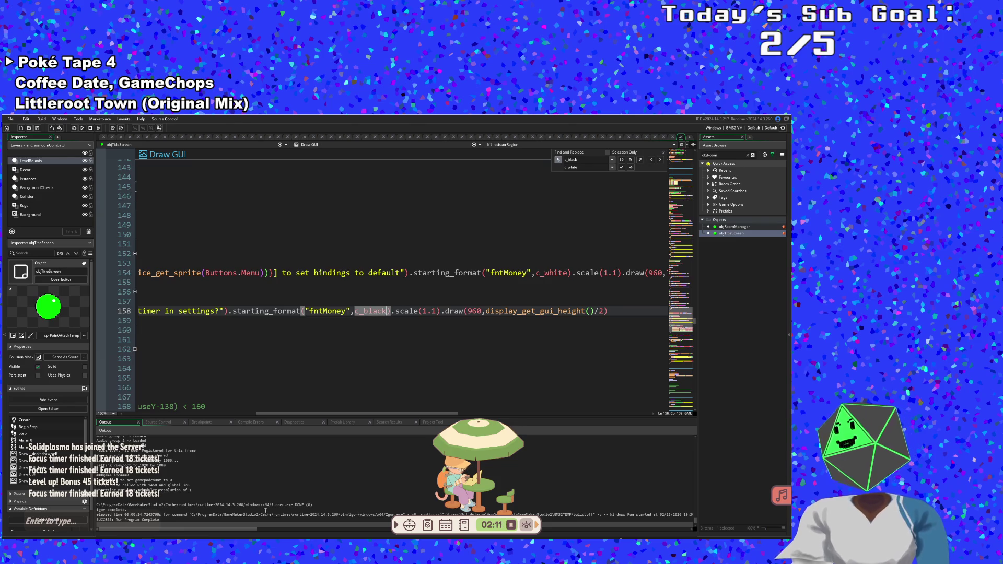
click(570, 275)
key(BackSpace)
key(BackSpace)
key(BackSpace)
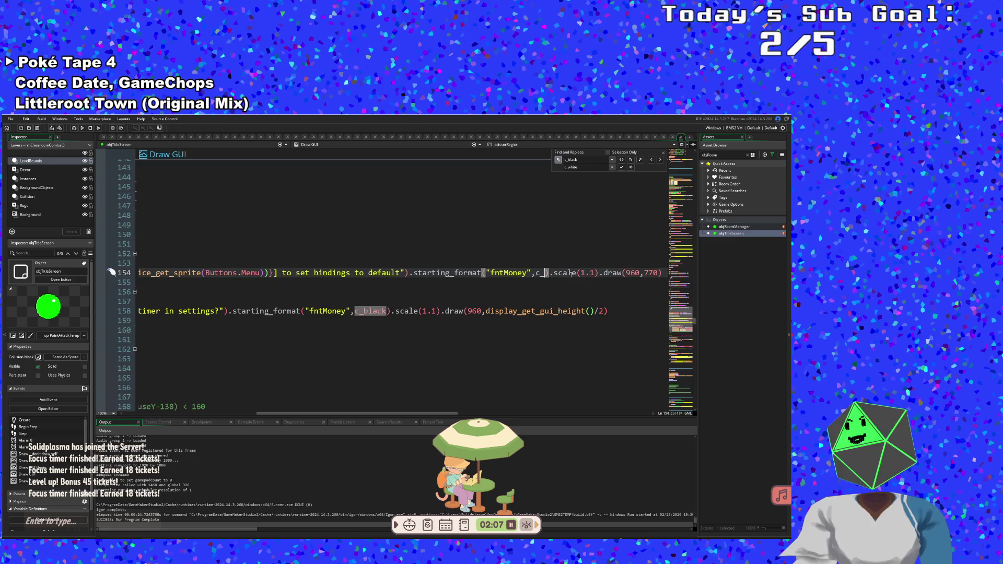
text(black)
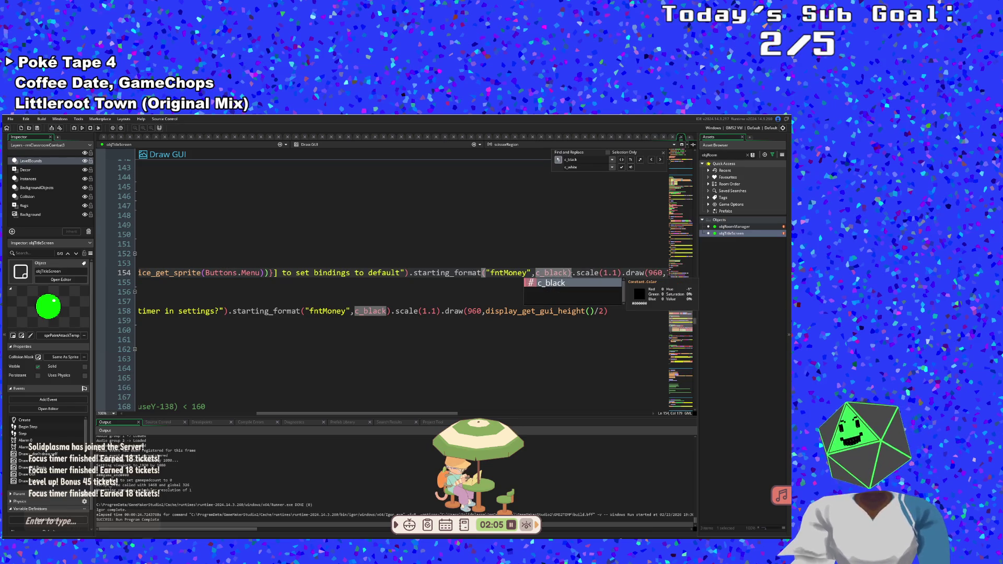
mouse_move(449, 413)
mouse_down()
mouse_move(507, 416)
mouse_move(289, 424)
mouse_up()
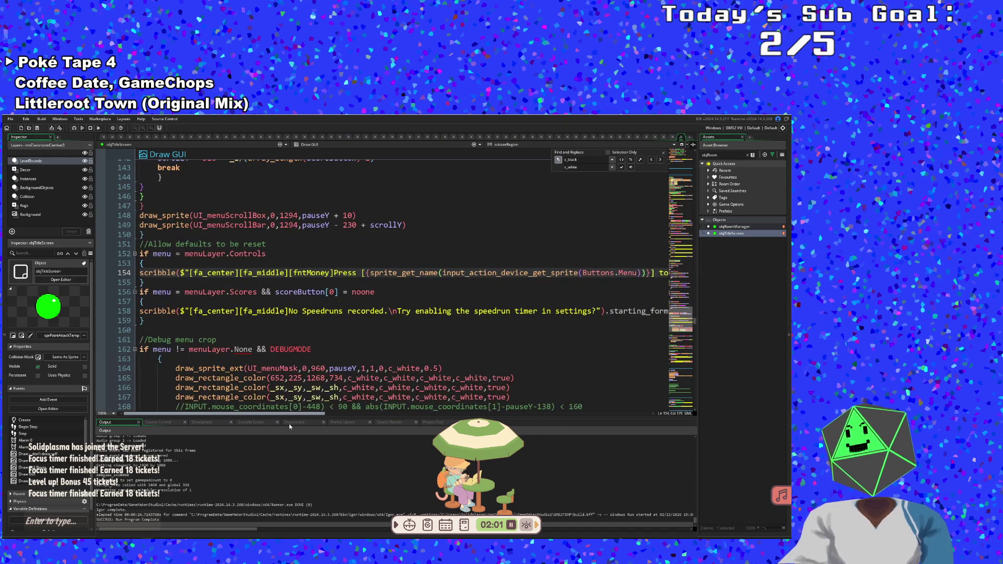
- Delete 'menu != menuLayer.None && ' on line 162 so it reads 'if DEBUGMODE'
click(317, 339)
scroll(317, 338, down, 2)
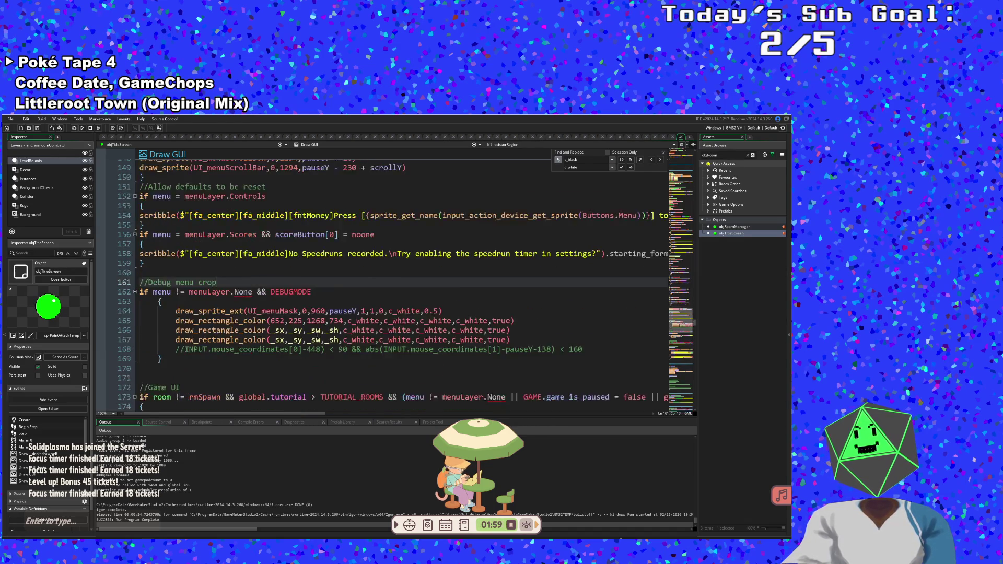
scroll(317, 337, down, 2)
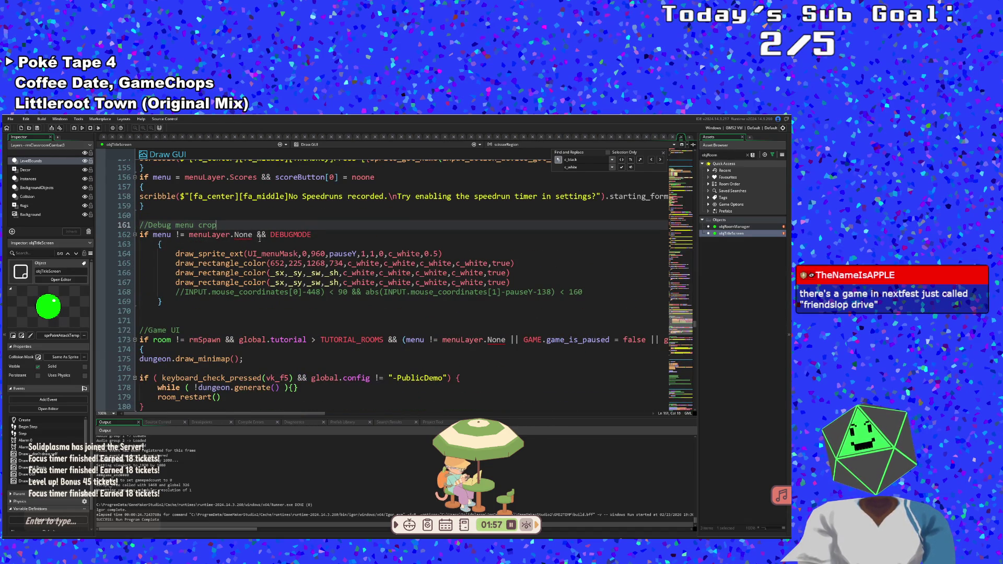
click(254, 235)
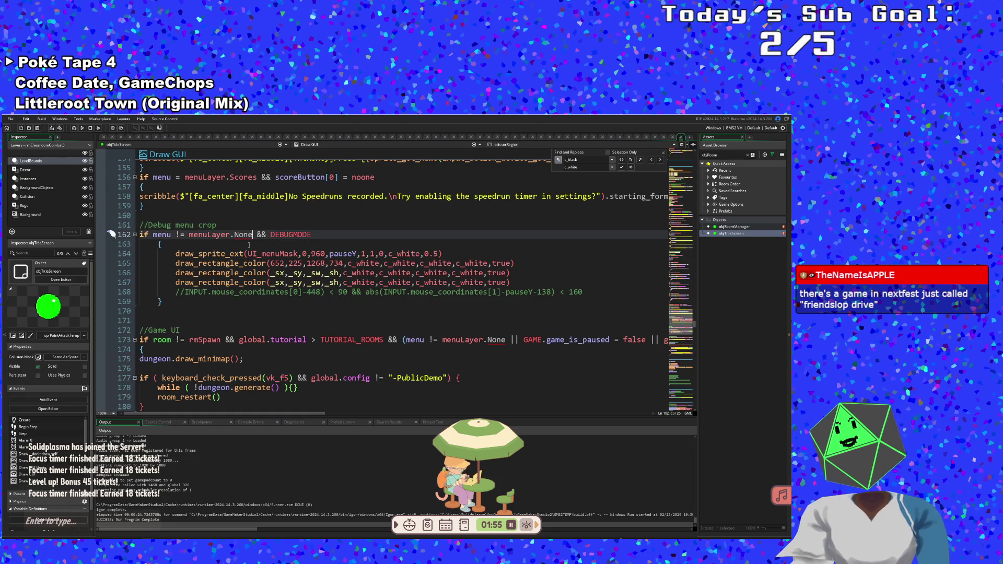
key(Right)
key(Right)
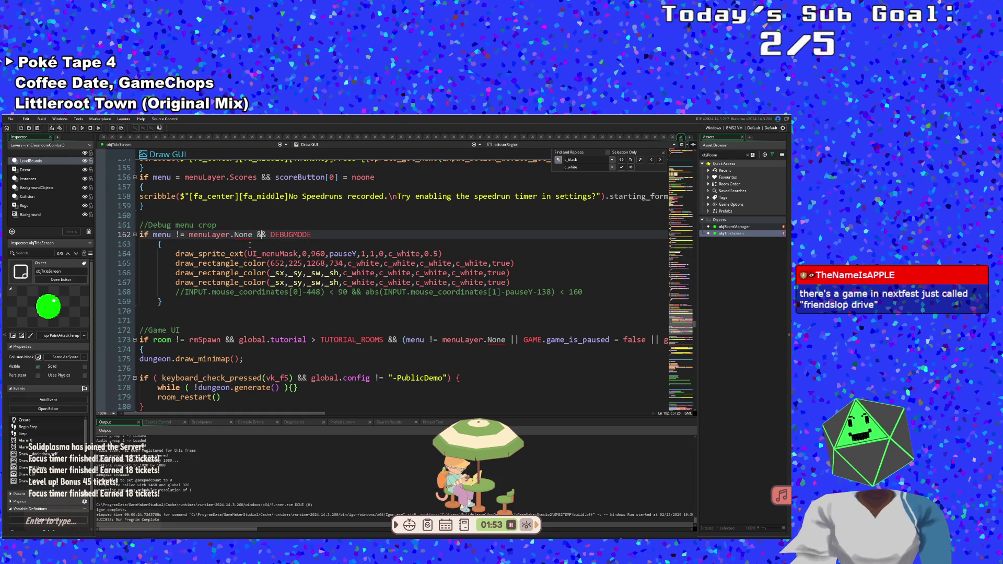
key(BackSpace)
key(BackSpace)
key(BackSpace)
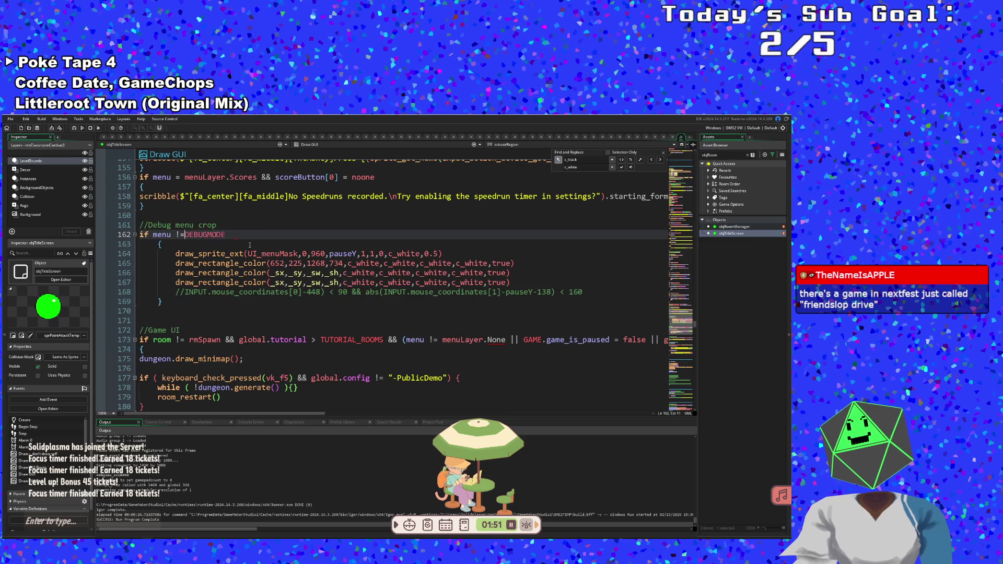
key(BackSpace)
key(BackSpace)
key(BackSpace)
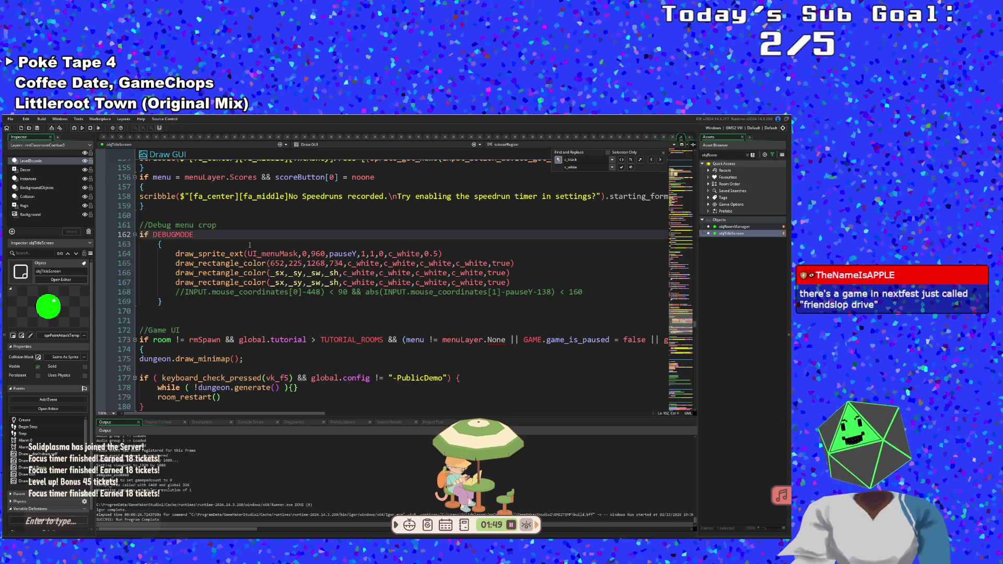
- Move the caret to the Game UI block's closing brace
click(282, 288)
scroll(261, 303, down, 2)
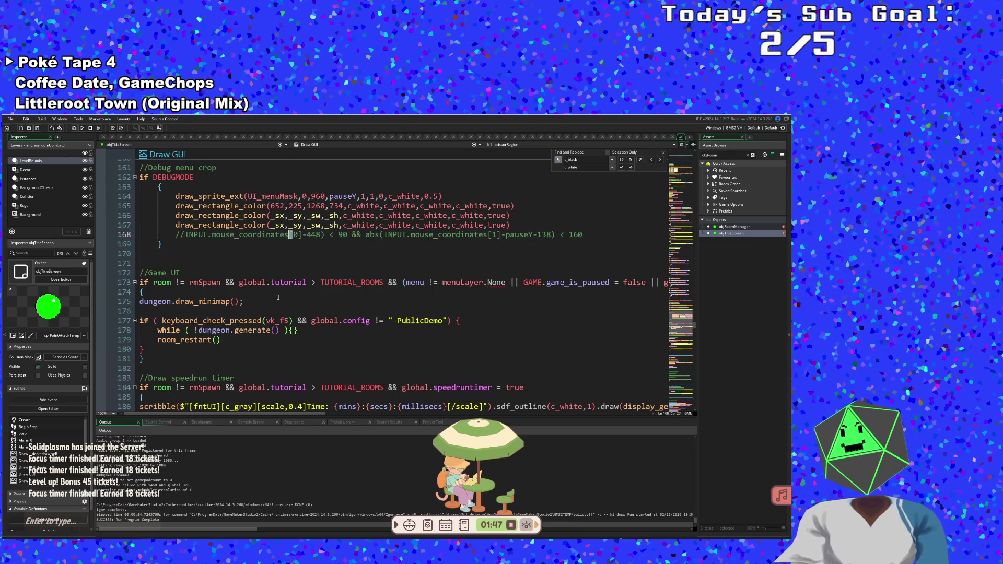
click(243, 302)
key(Down)
key(Down)
key(Down)
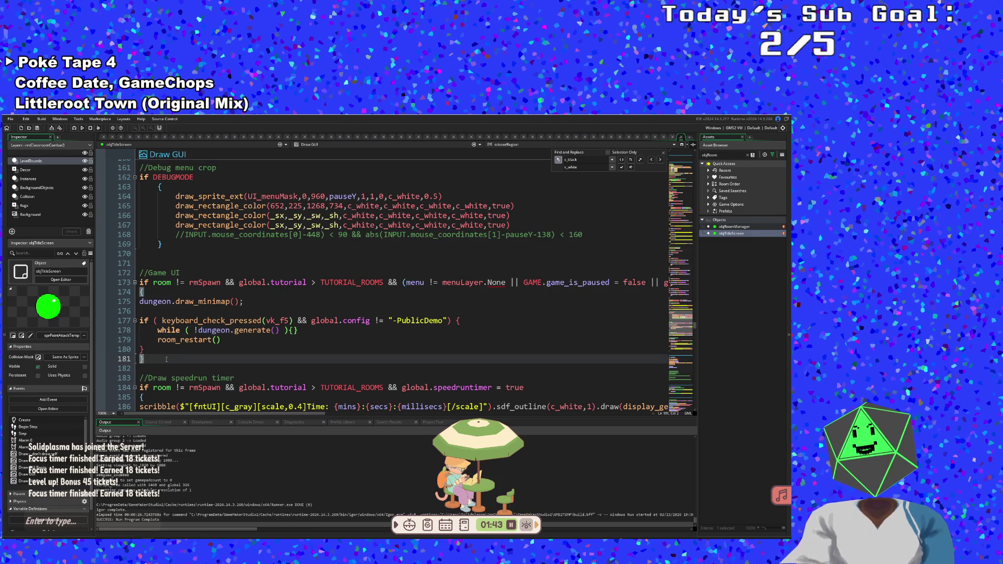
- Delete the Game UI and Draw speedrun timer blocks and their leftover blank lines
drag(152, 361, 132, 277)
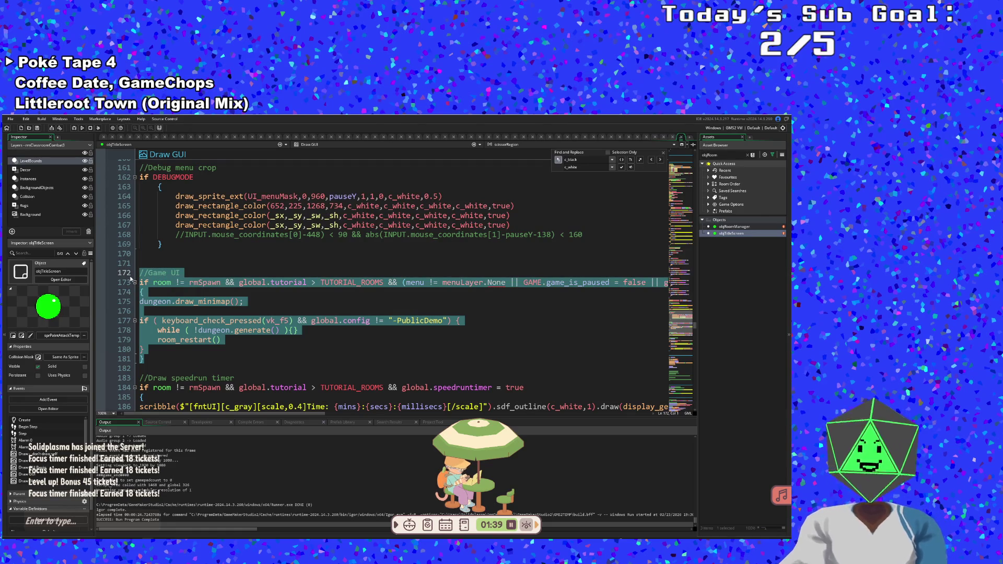
key(Delete)
key(Delete)
click(202, 328)
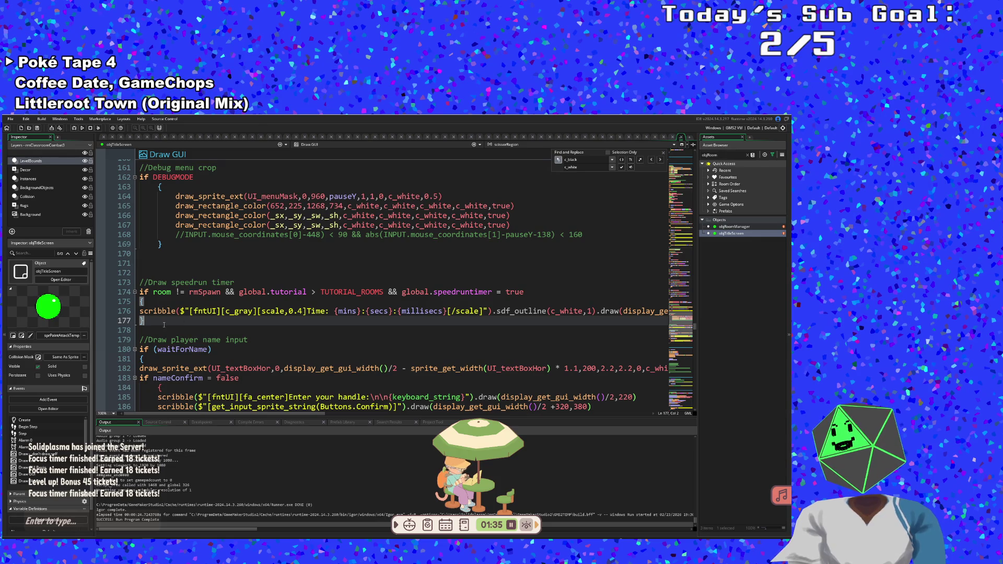
drag(157, 322, 136, 283)
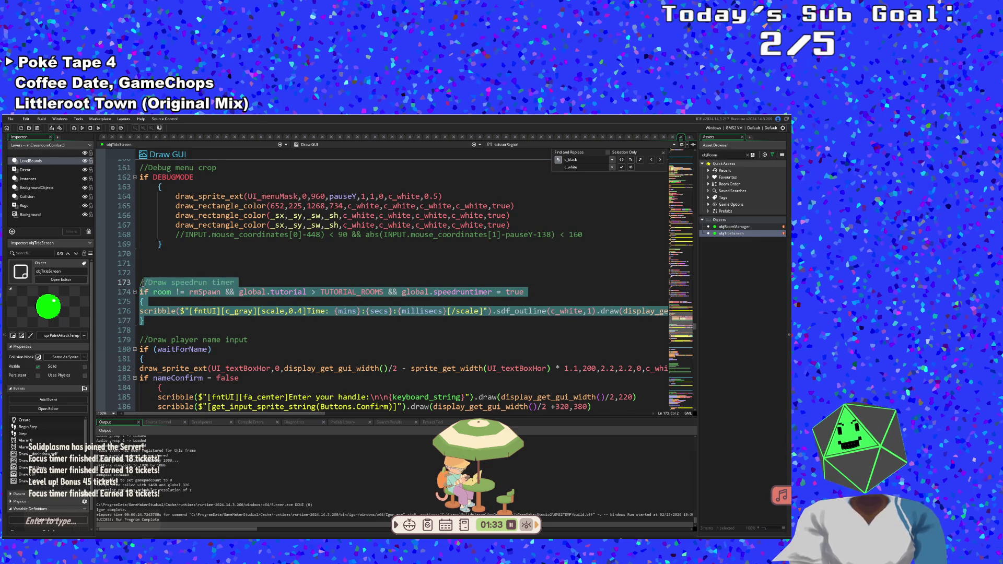
key(Delete)
key(BackSpace)
key(BackSpace)
key(BackSpace)
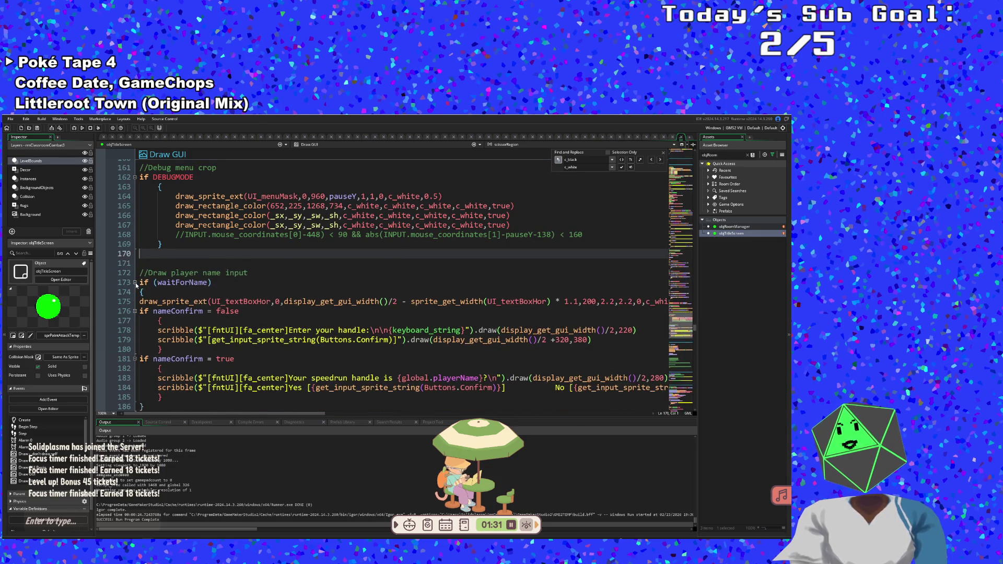
- Scroll past the player name input code down to the F12 screenshot event
click(140, 272)
click(139, 263)
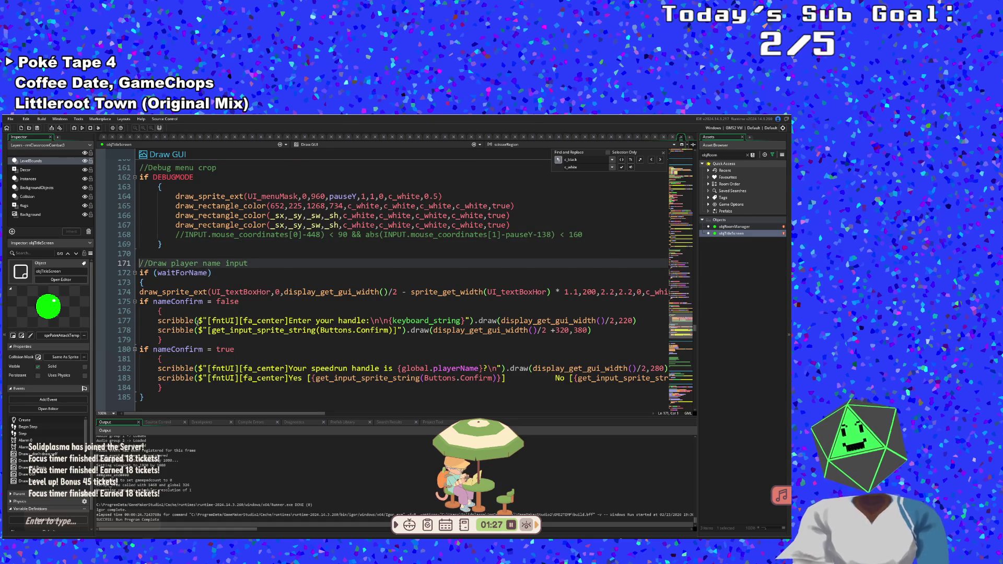
scroll(197, 322, down, 2)
click(197, 321)
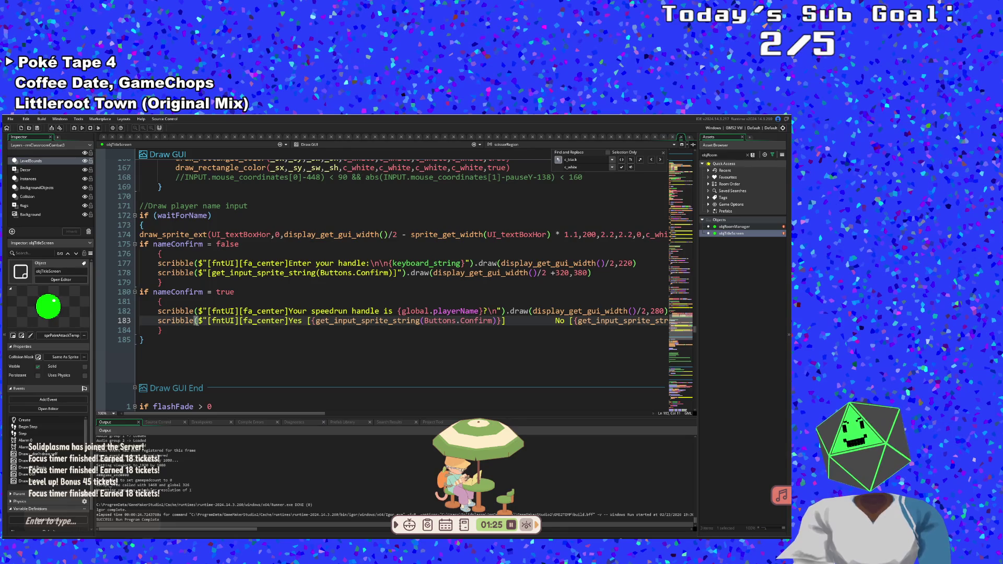
click(191, 327)
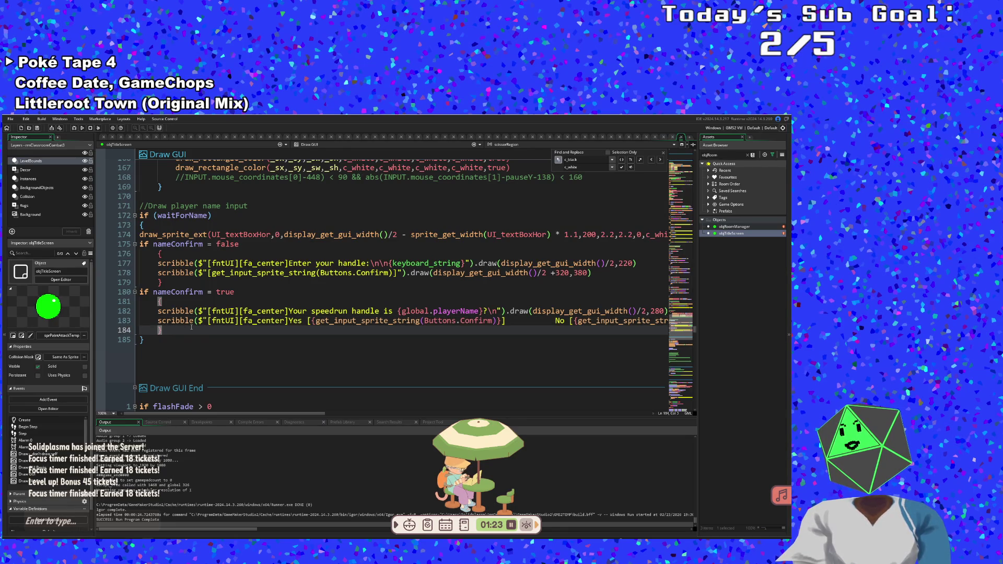
click(230, 367)
scroll(230, 366, down, 5)
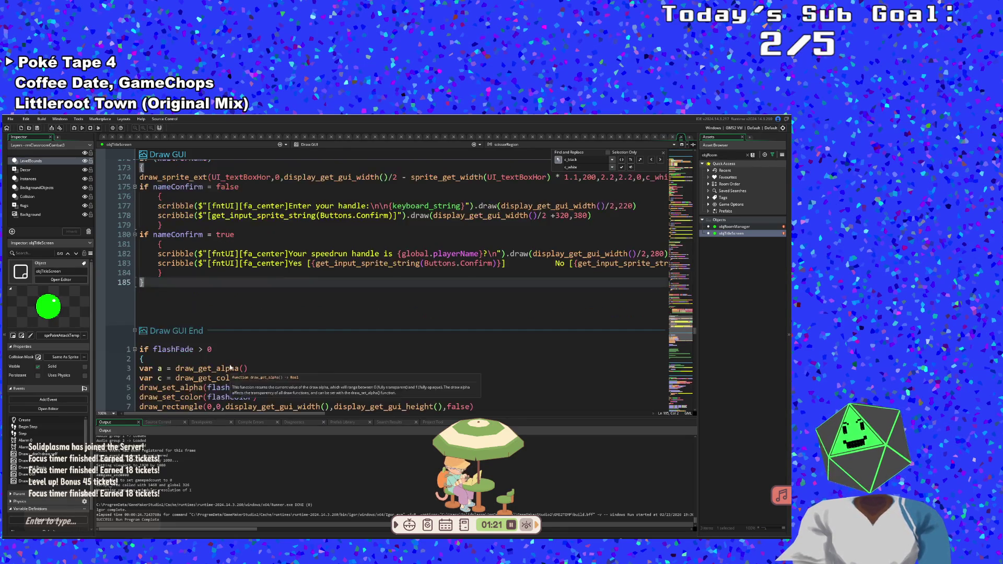
click(230, 365)
scroll(230, 365, down, 10)
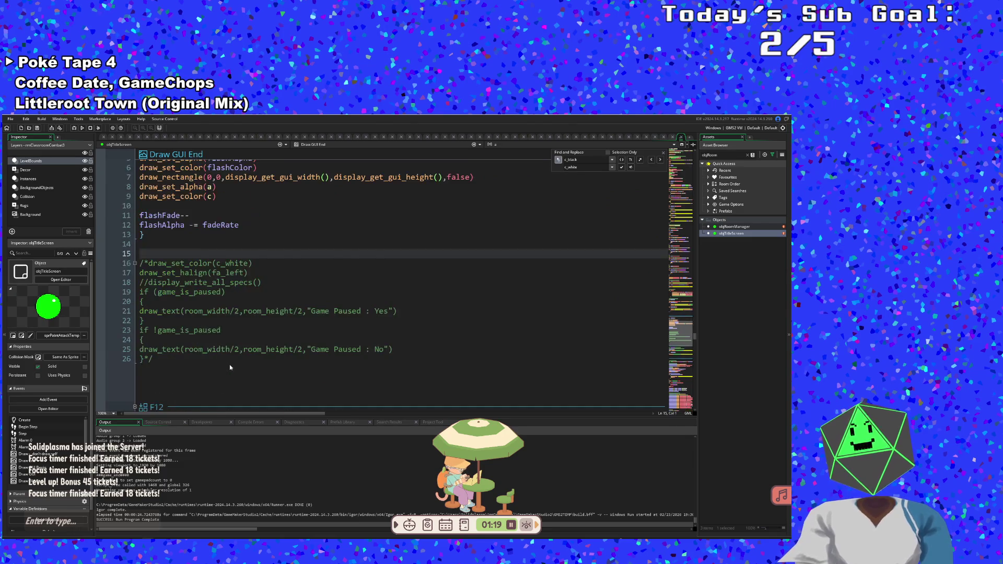
click(211, 265)
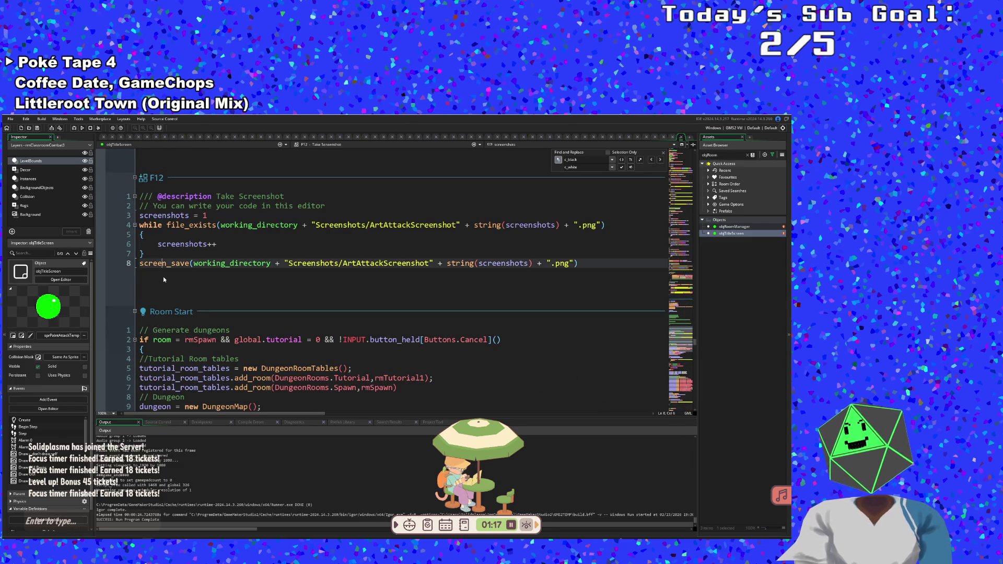
drag(230, 263, 137, 196)
click(228, 246)
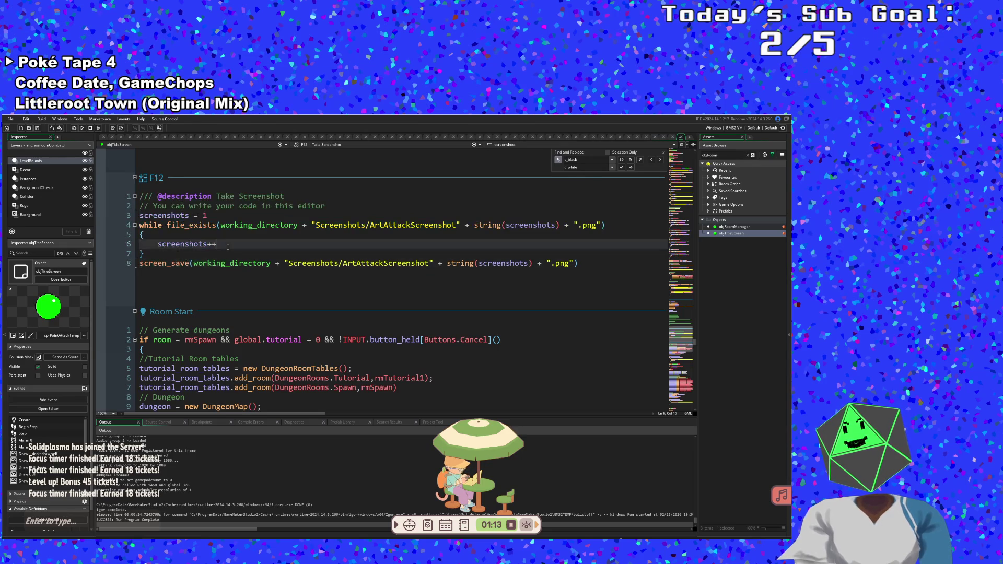
click(256, 250)
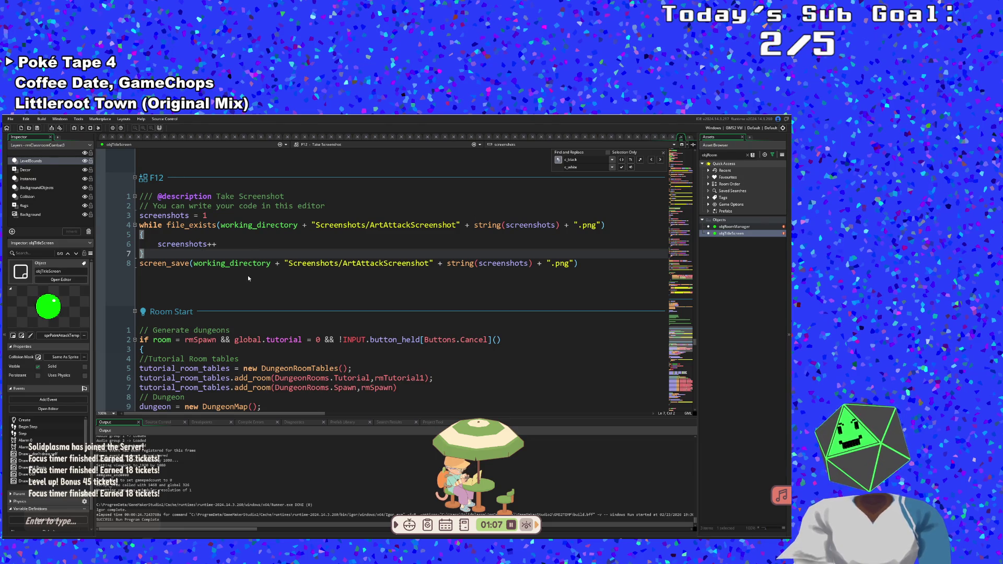
click(216, 243)
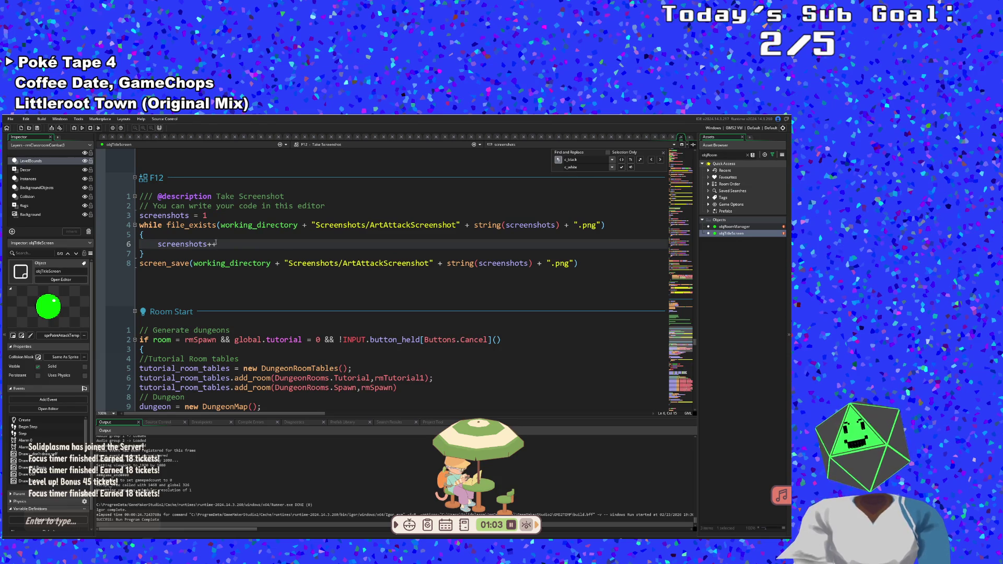
click(211, 225)
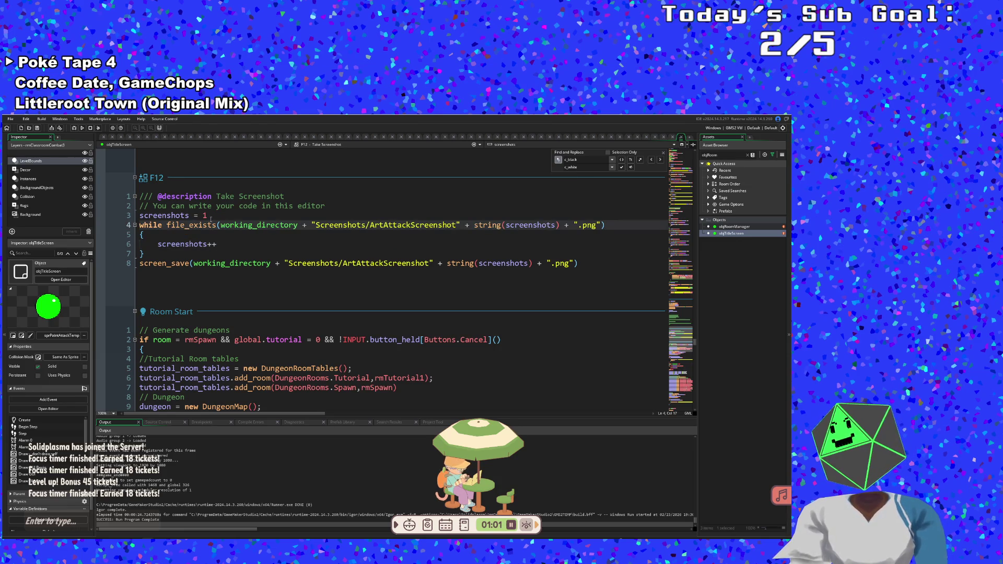
click(211, 216)
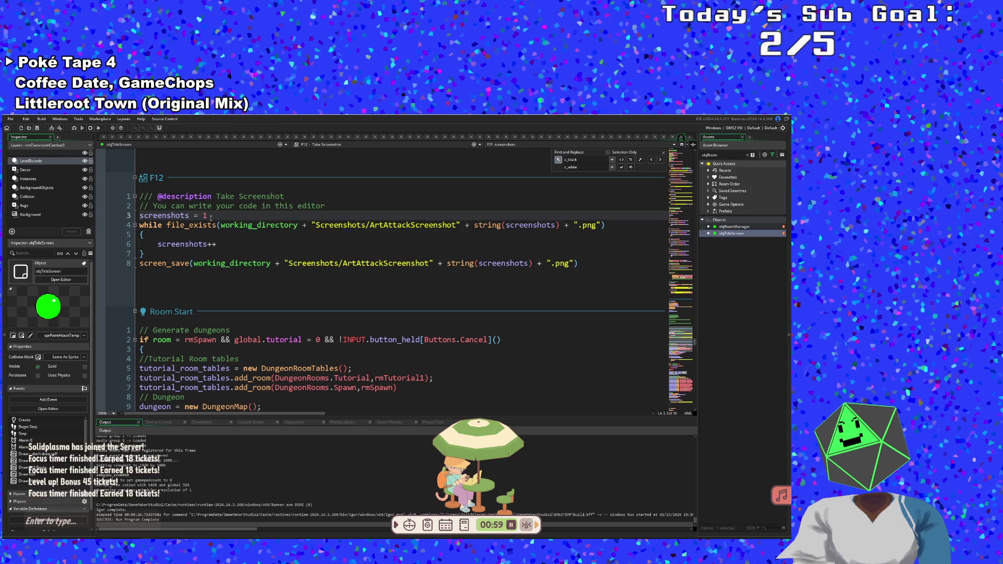
drag(204, 215, 125, 208)
click(194, 225)
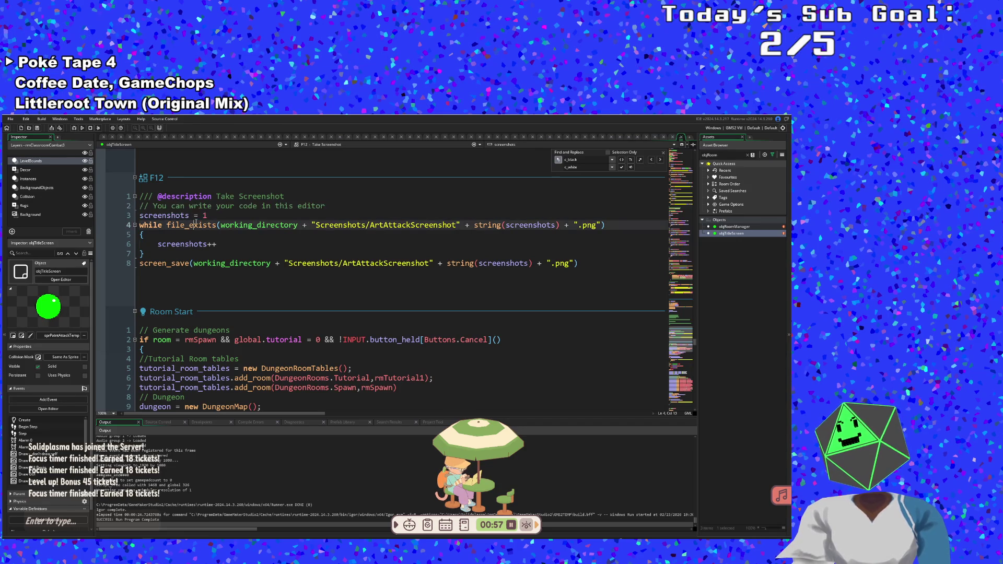
click(207, 215)
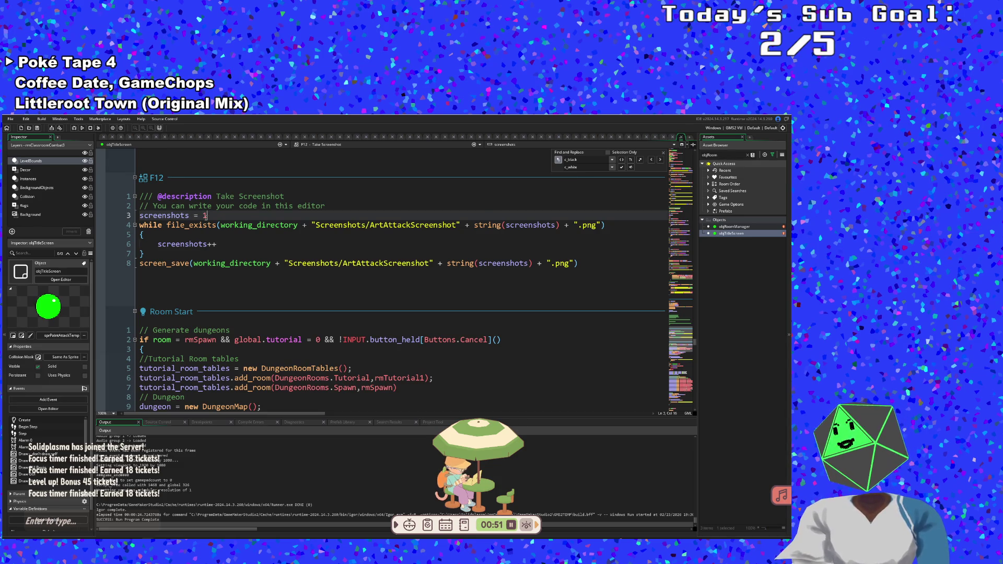
click(206, 244)
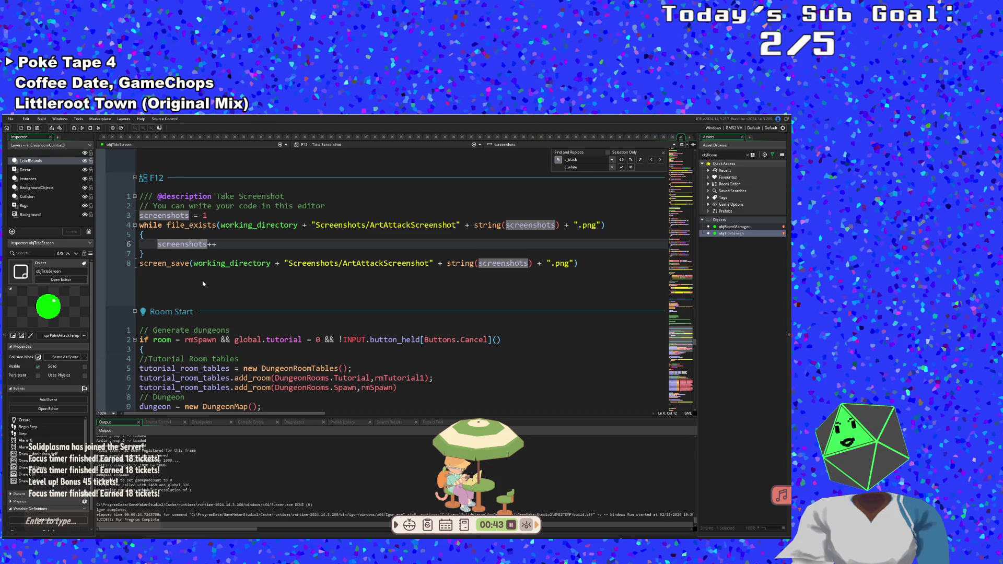
- Select all of the Room Start event code, lines 1 through 104
key(Down)
key(Down)
key(Down)
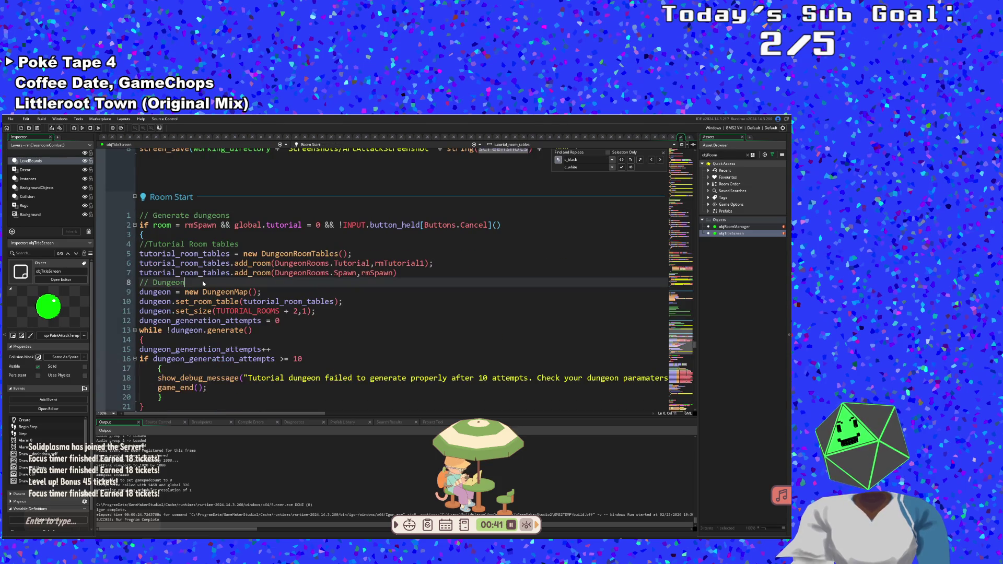
key(ctrl+shift+Left)
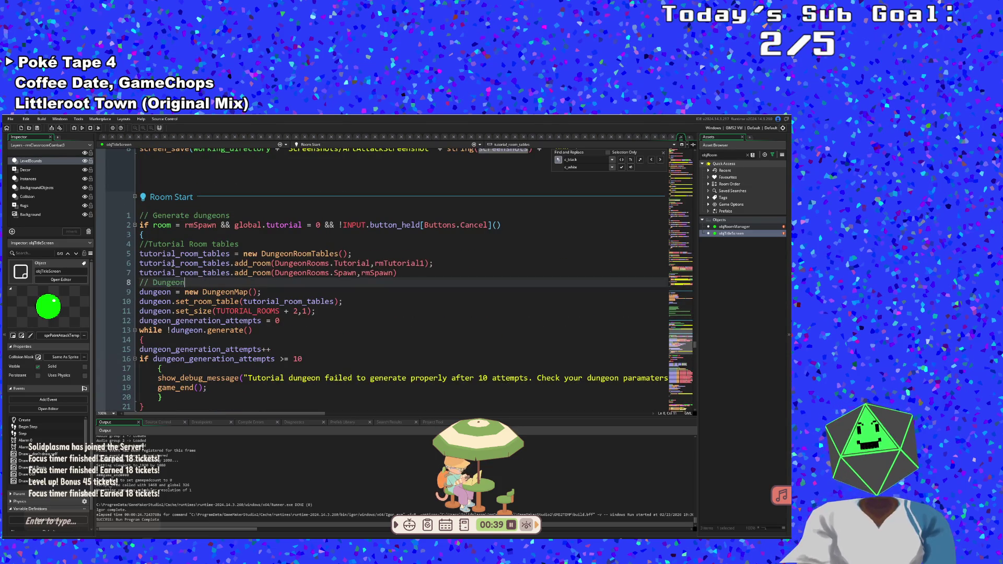
click(162, 253)
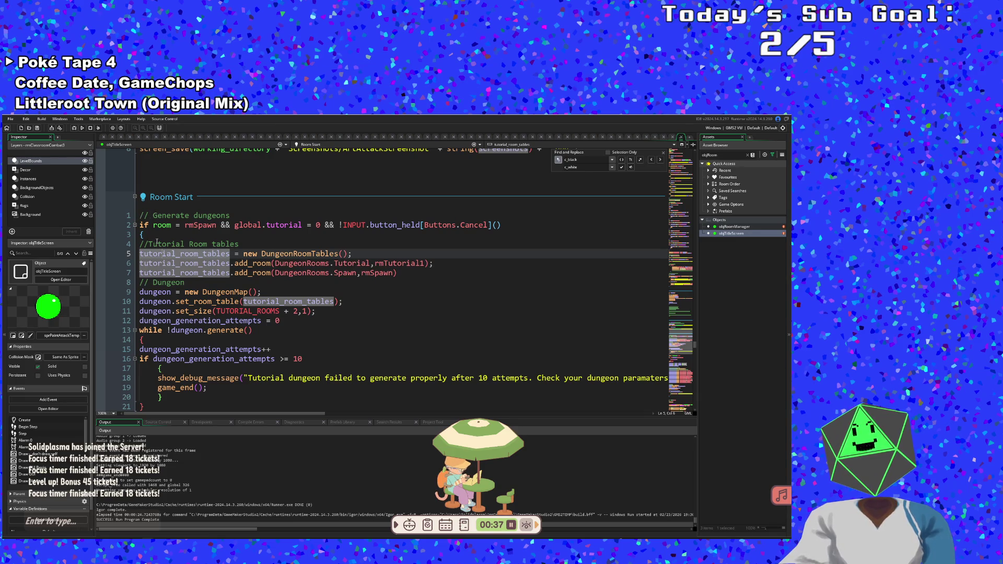
drag(139, 215, 176, 310)
scroll(176, 311, down, 2)
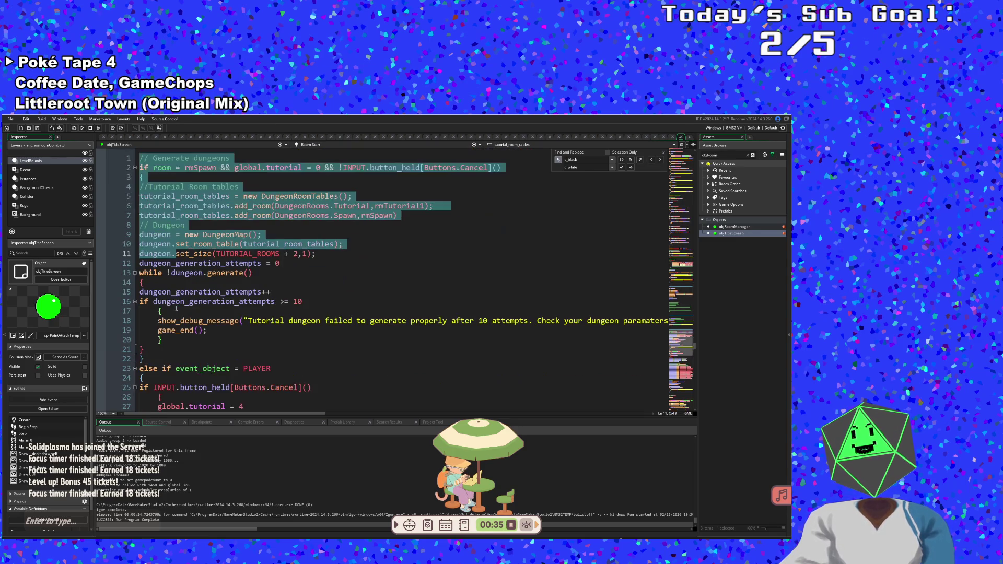
scroll(176, 310, down, 2)
scroll(176, 310, down, 2)
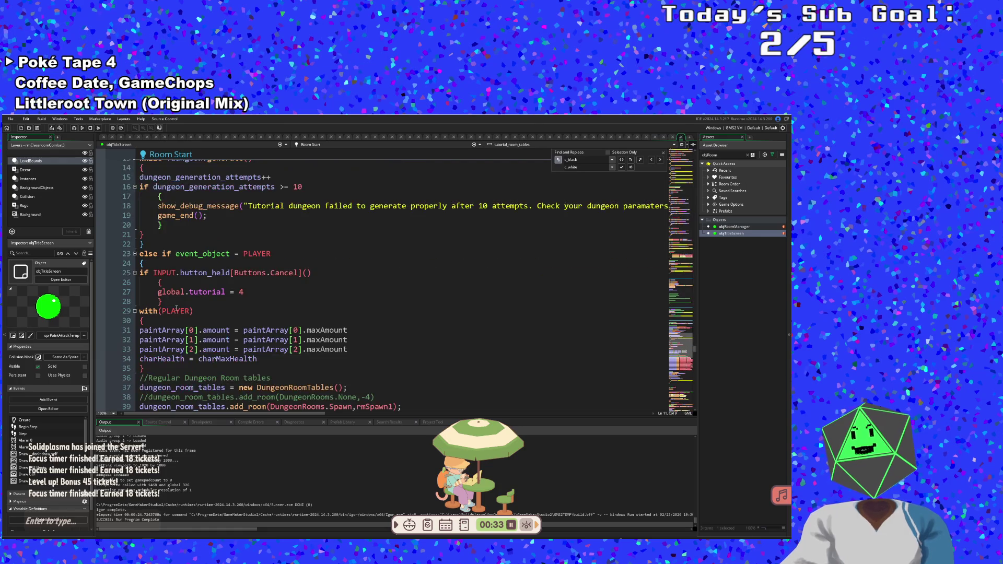
scroll(176, 309, down, 10)
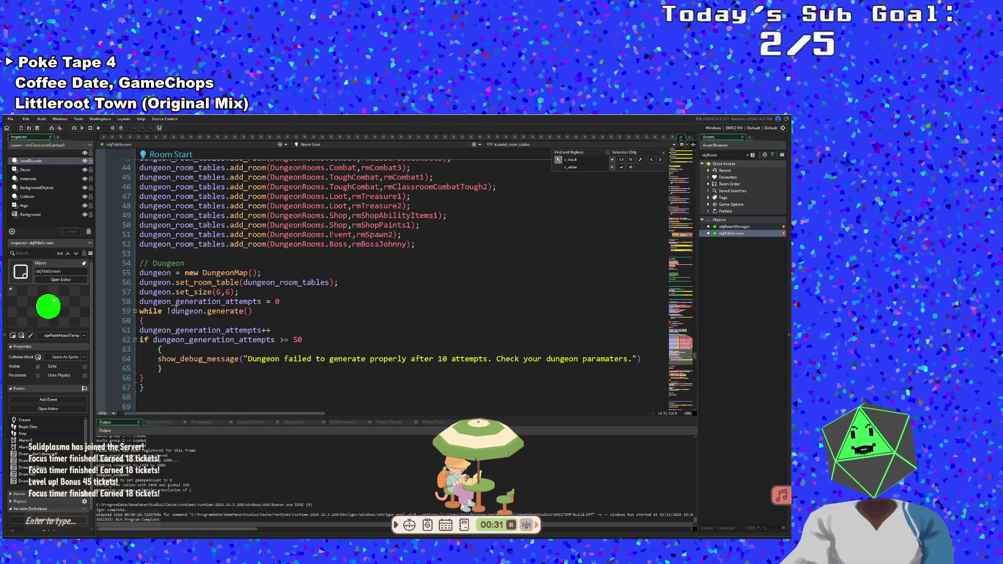
scroll(176, 309, down, 6)
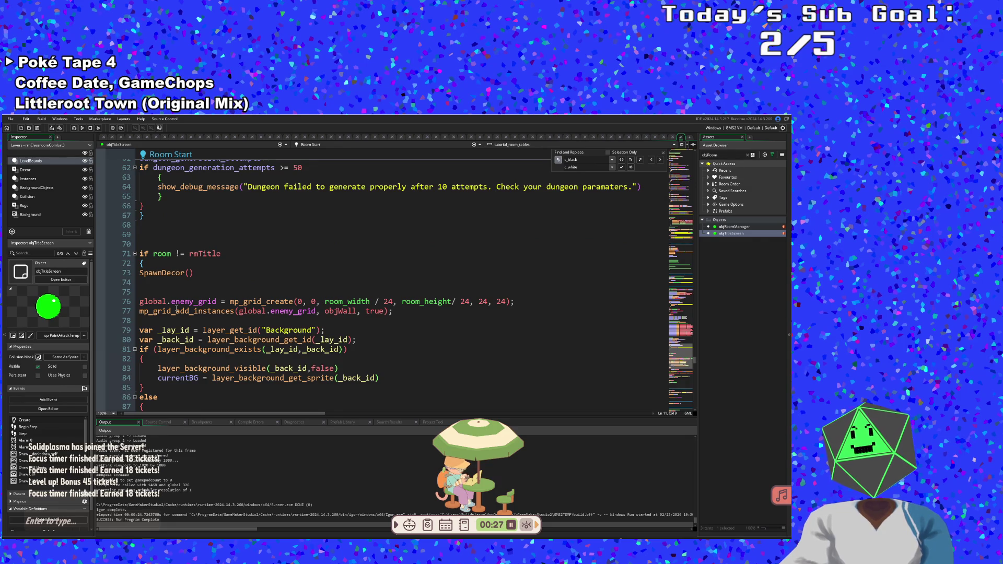
scroll(176, 308, down, 10)
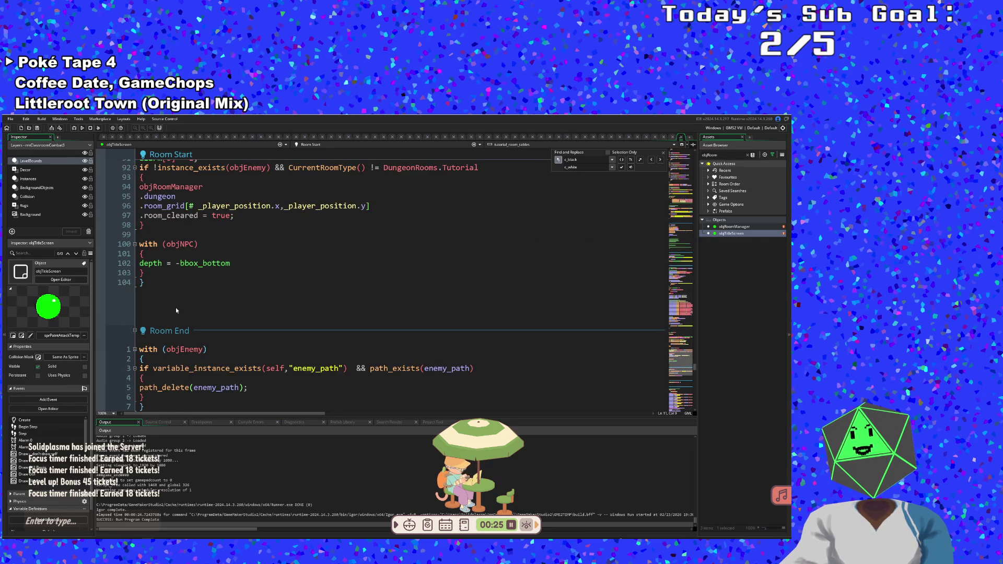
shift+click(177, 290)
- Cut the selected Room Start code and delete the Room Start event
key(ctrl+x)
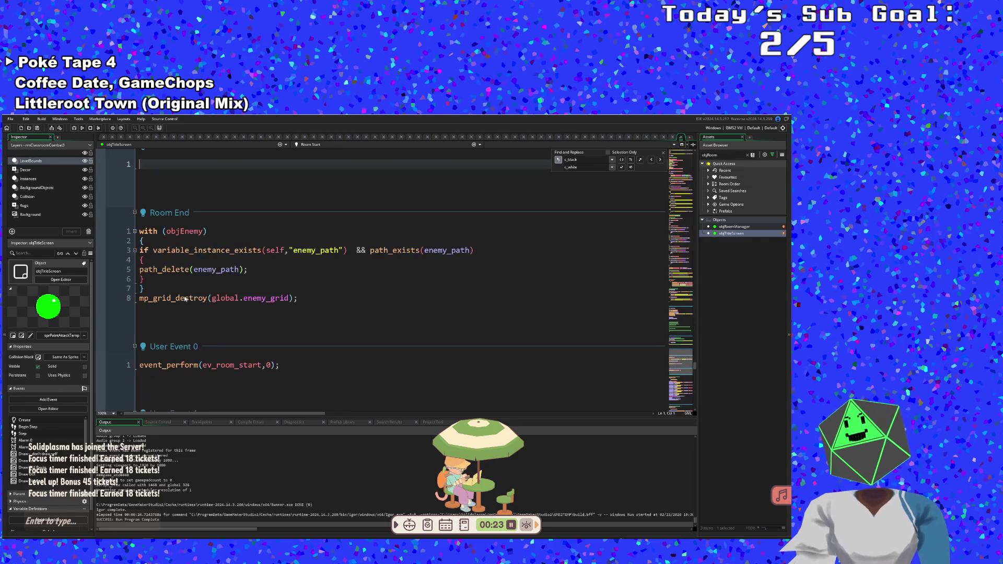
scroll(185, 299, up, 8)
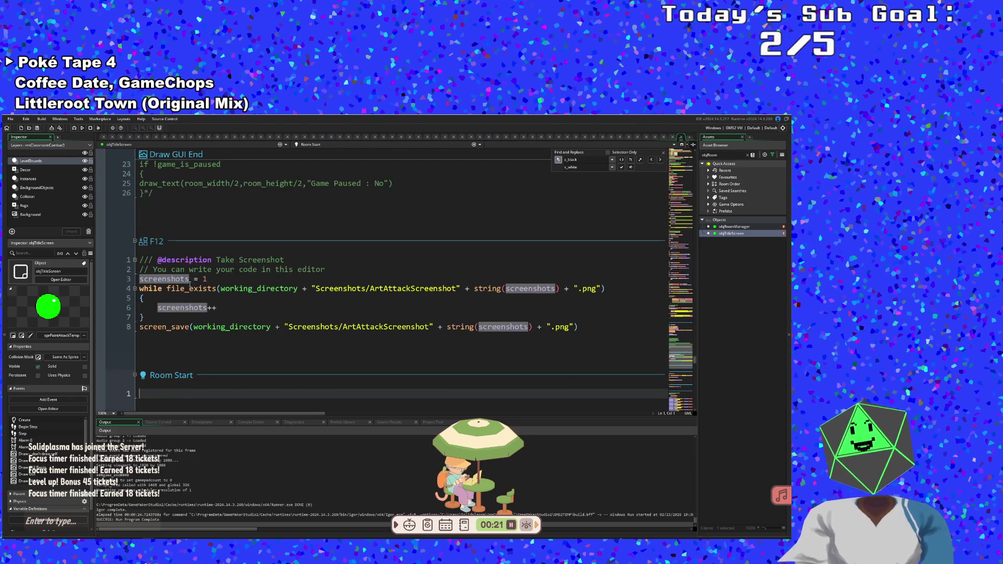
right_click(177, 380)
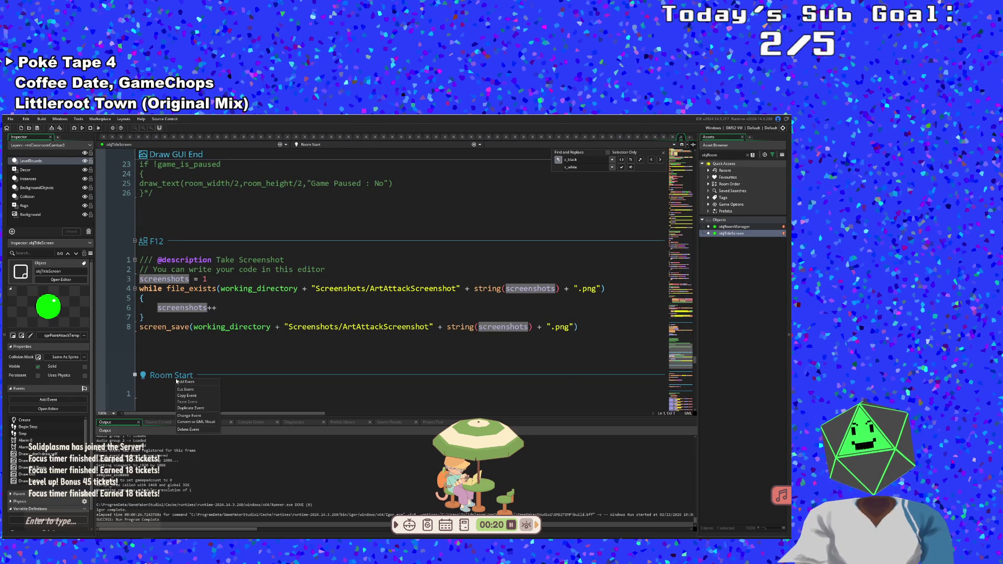
click(185, 429)
click(421, 337)
- Delete the Room End event, confirming with Yes
scroll(321, 300, down, 6)
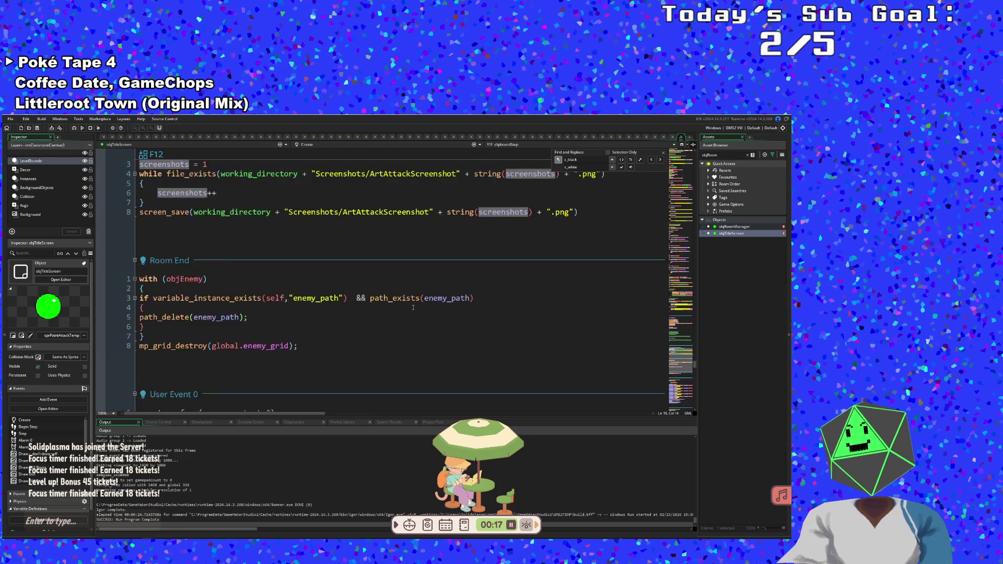
click(262, 288)
click(203, 355)
click(243, 260)
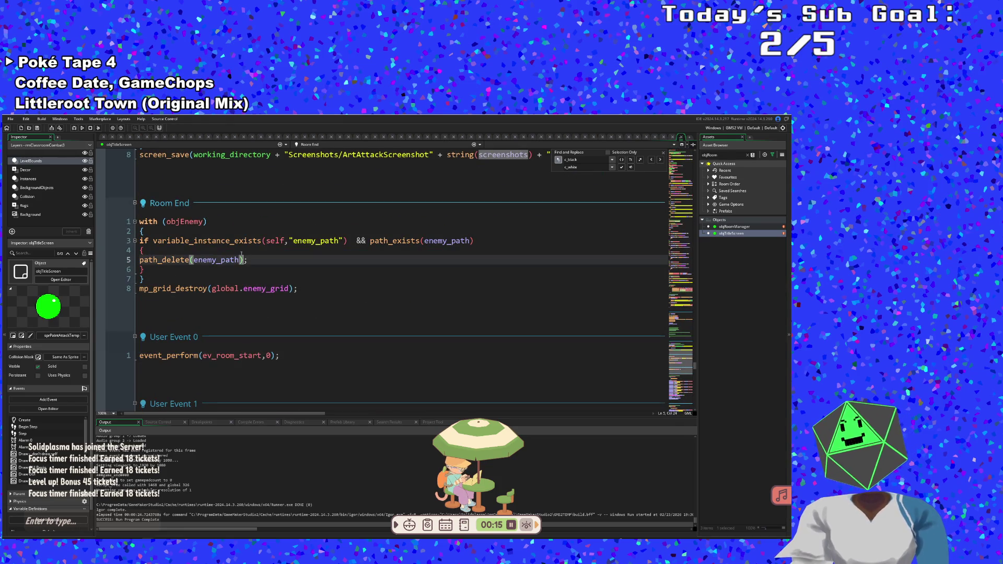
right_click(183, 203)
click(196, 253)
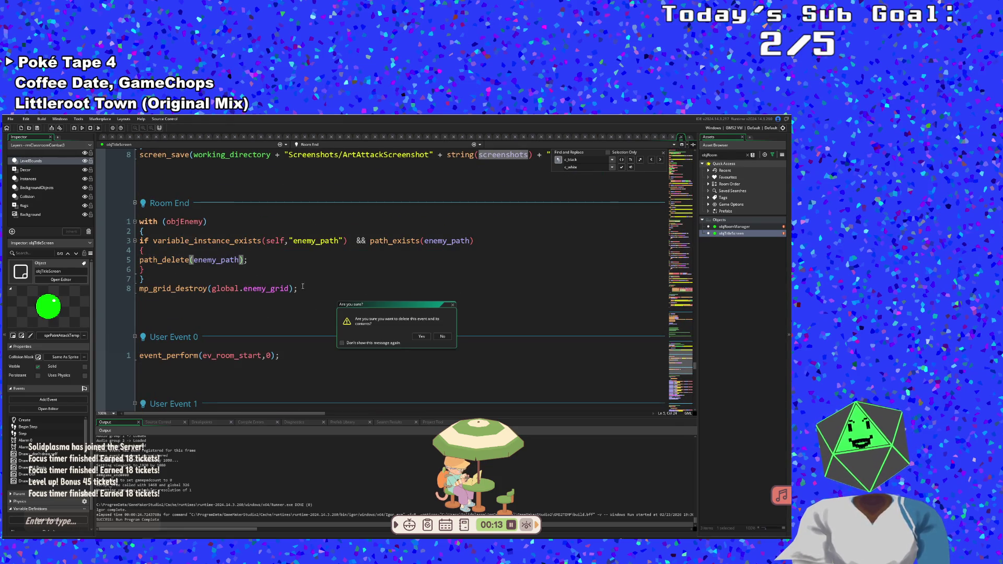
click(421, 336)
- Delete the User Event 0 event, confirming with Yes
right_click(264, 259)
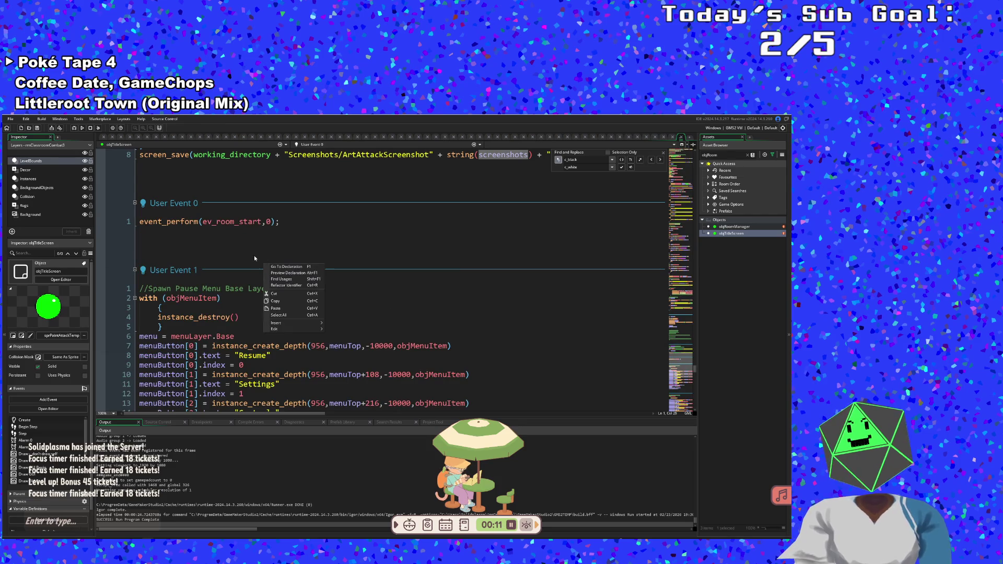
right_click(233, 246)
right_click(188, 205)
click(201, 255)
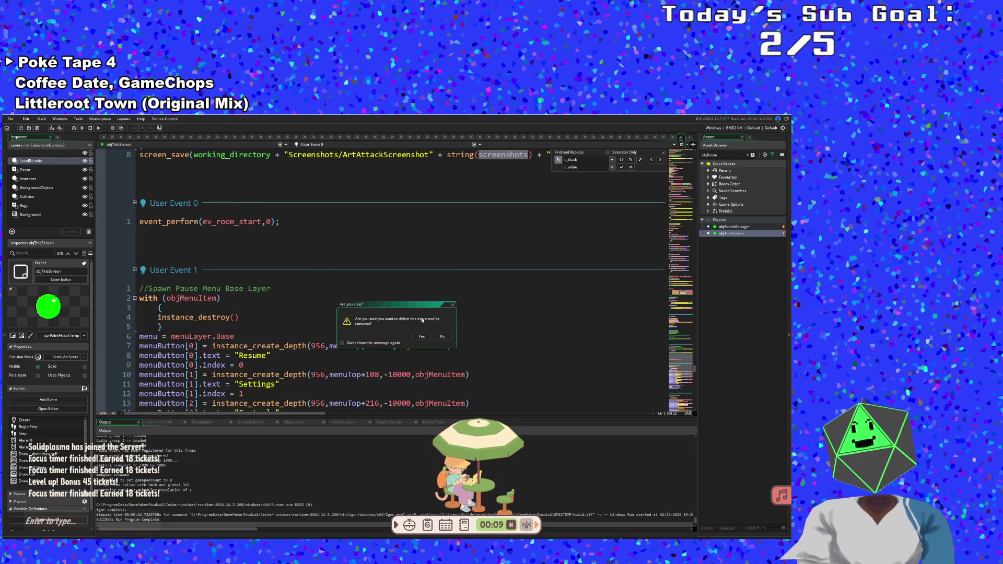
click(421, 337)
scroll(286, 278, up, 1)
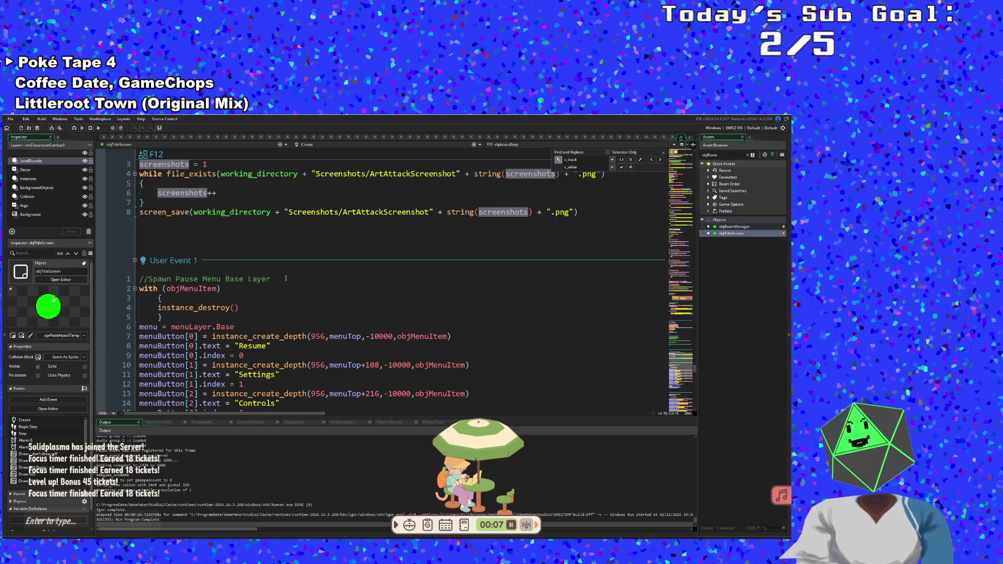
scroll(286, 277, down, 3)
scroll(286, 277, down, 2)
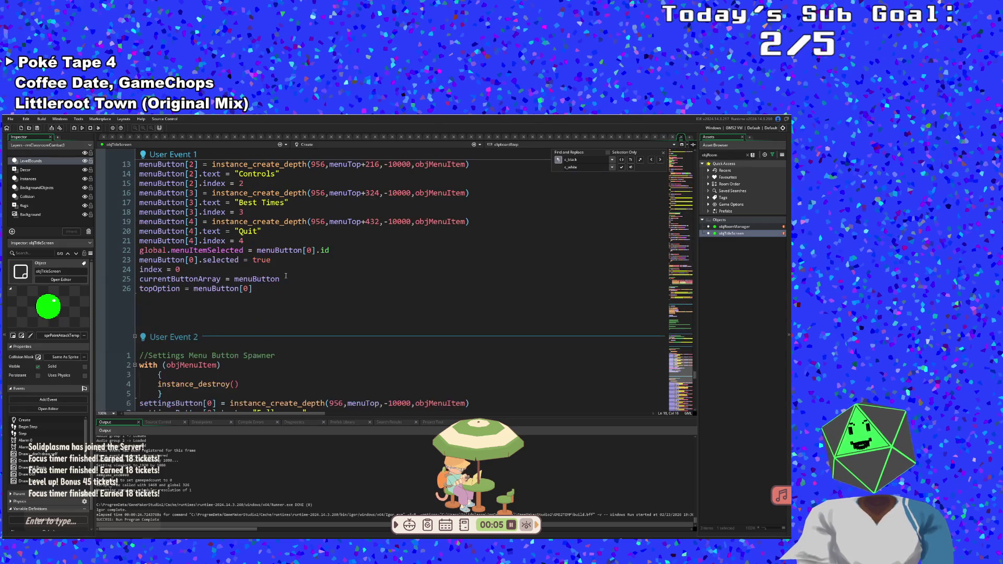
click(286, 276)
scroll(286, 277, down, 4)
click(284, 274)
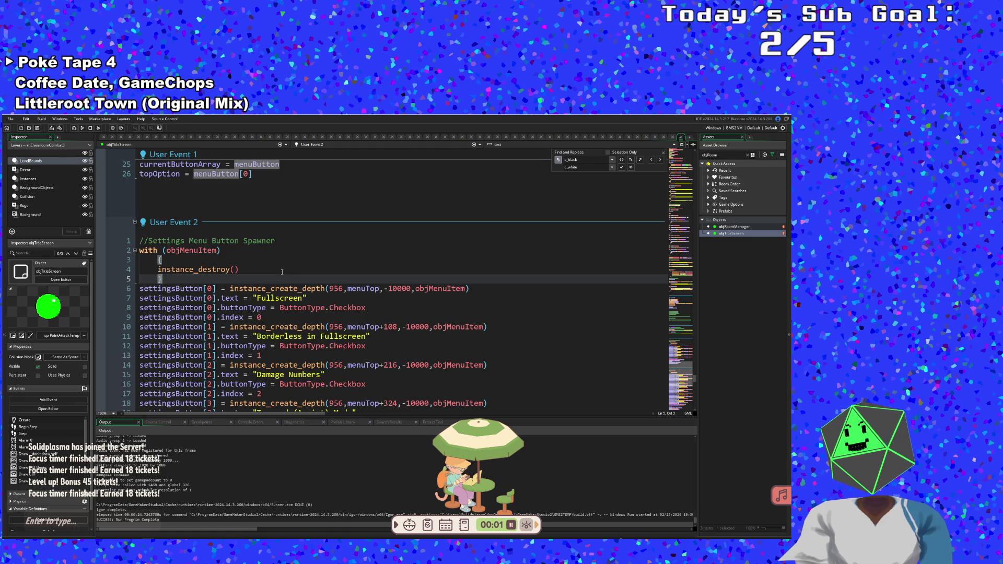
scroll(282, 272, down, 10)
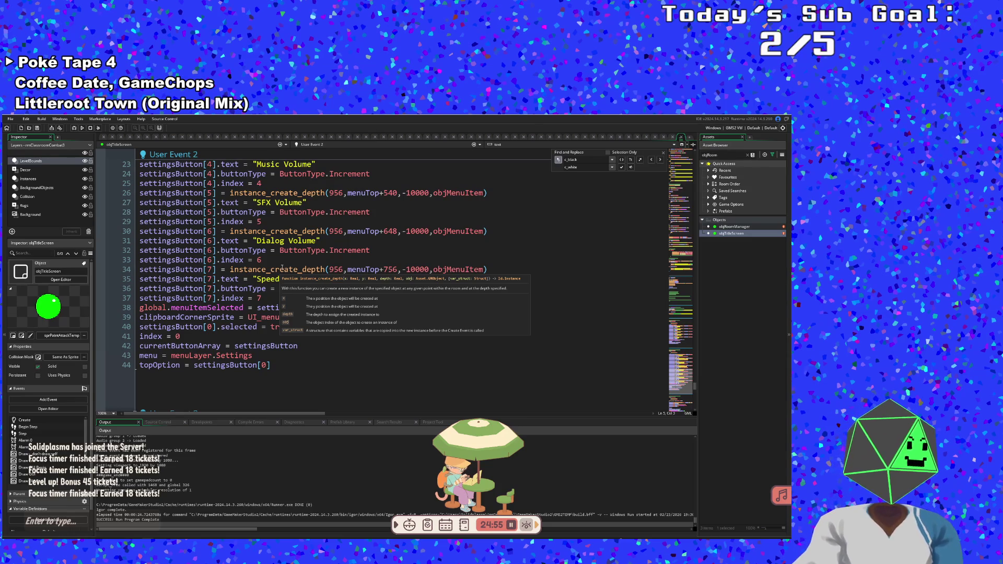
scroll(282, 267, down, 2)
scroll(282, 268, up, 2)
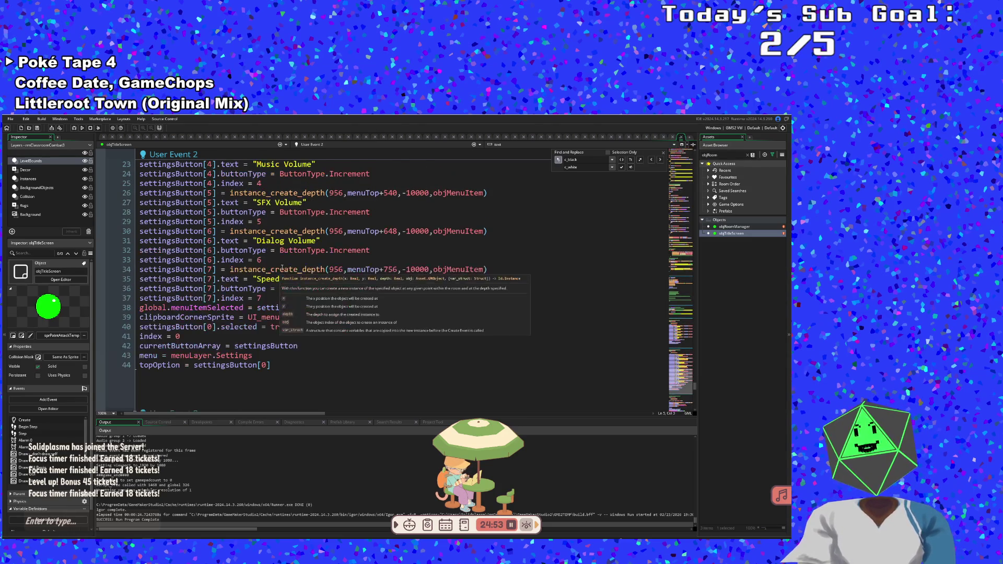
click(324, 267)
scroll(334, 267, down, 2)
click(335, 268)
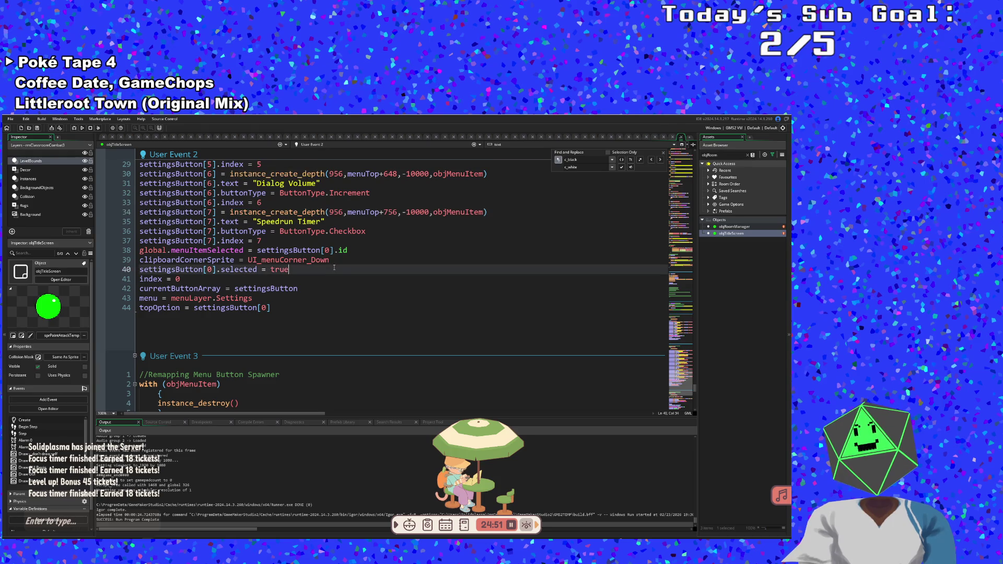
click(334, 260)
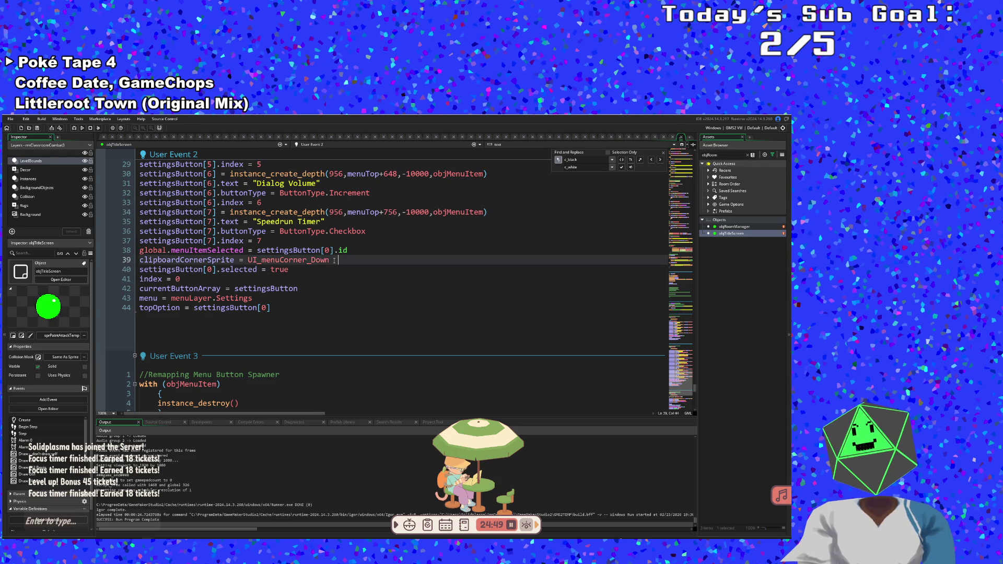
drag(335, 260, 229, 260)
click(228, 280)
scroll(229, 284, down, 2)
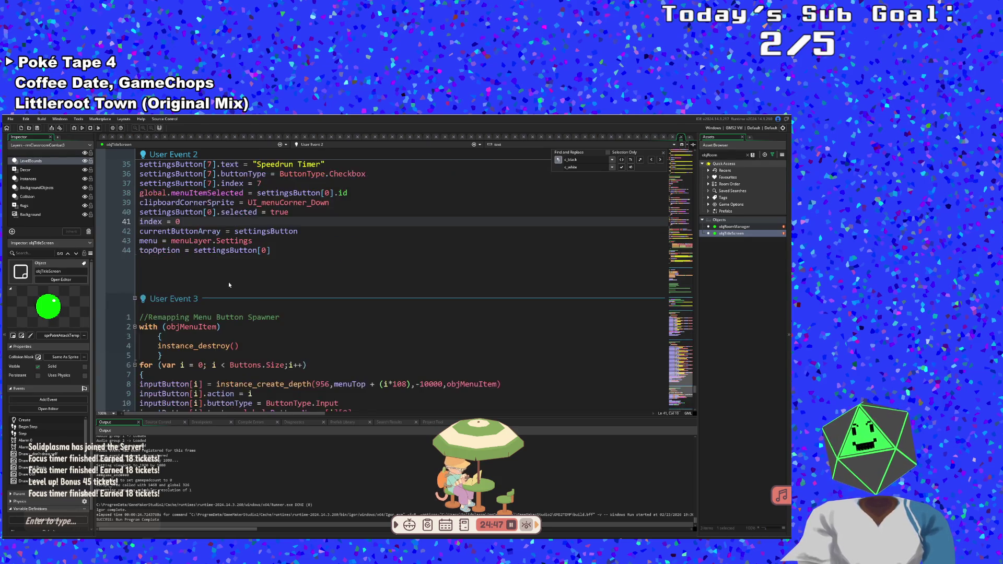
scroll(228, 285, down, 2)
scroll(229, 285, down, 2)
click(229, 295)
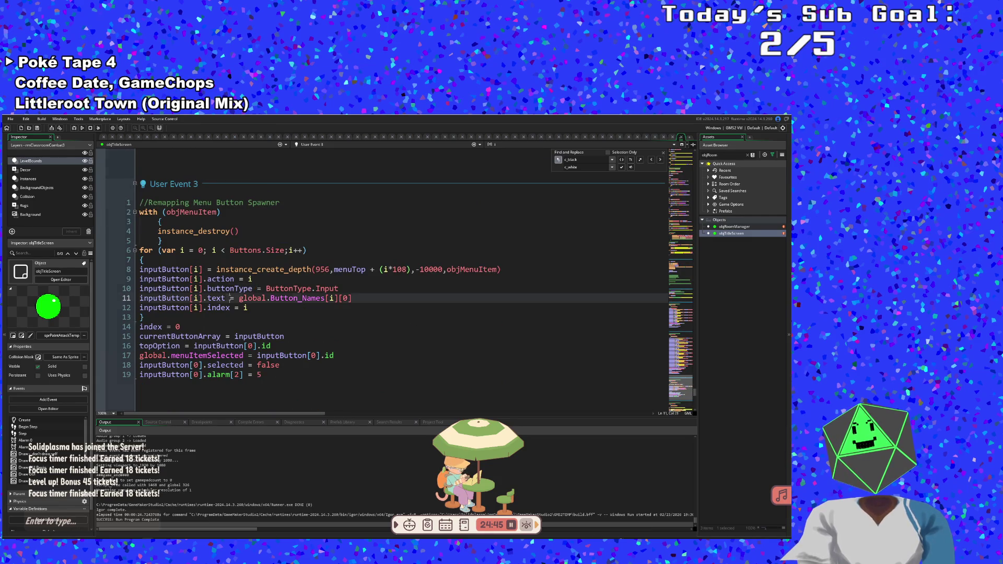
scroll(230, 300, down, 6)
scroll(229, 299, down, 4)
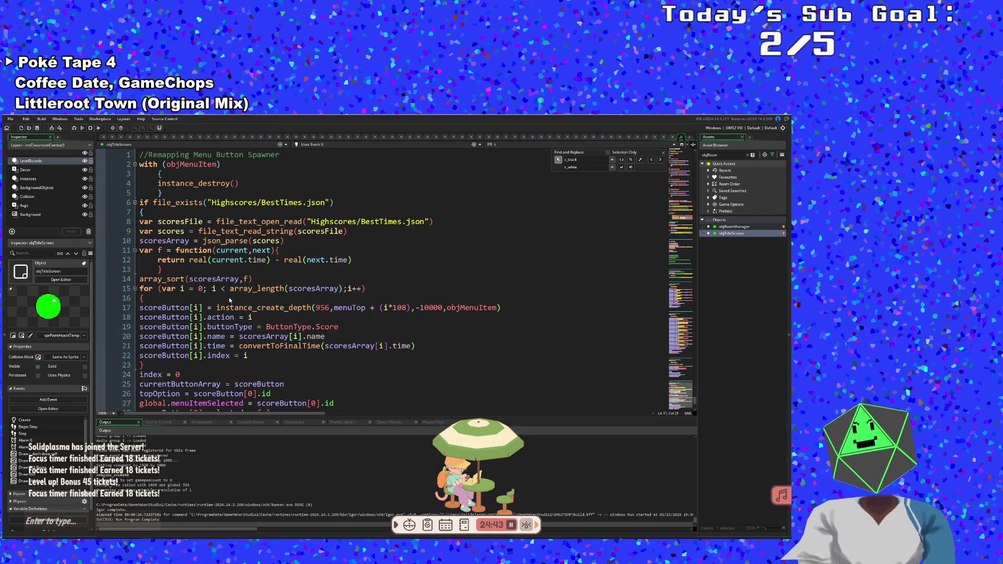
scroll(229, 296, down, 5)
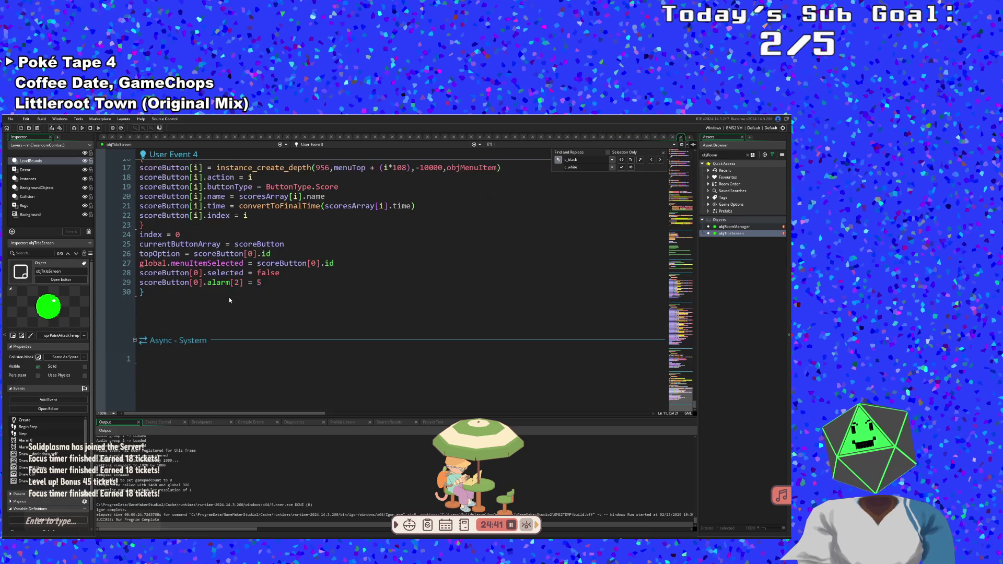
scroll(229, 297, up, 4)
scroll(229, 298, down, 10)
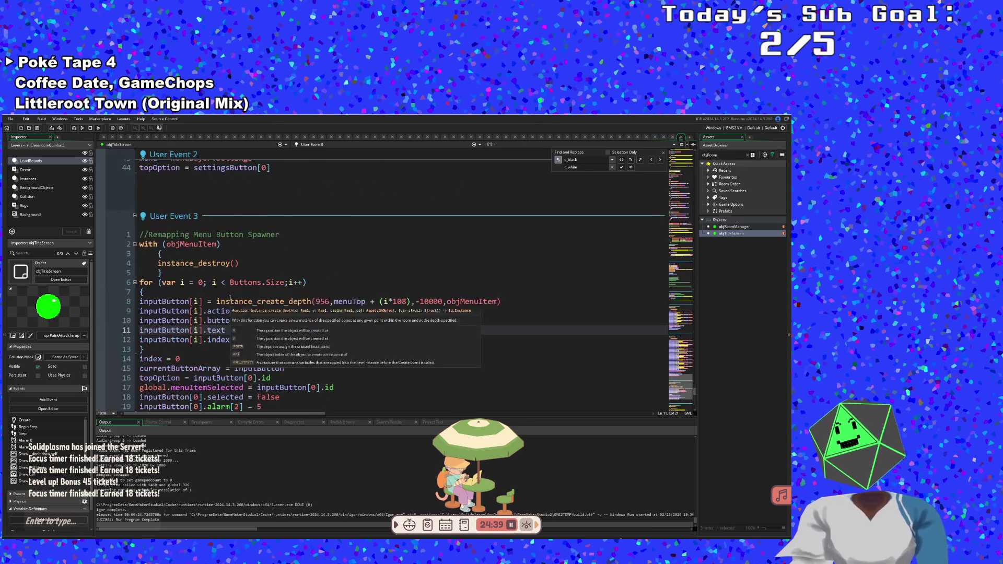
scroll(230, 296, up, 3)
scroll(231, 296, up, 2)
mouse_move(232, 296)
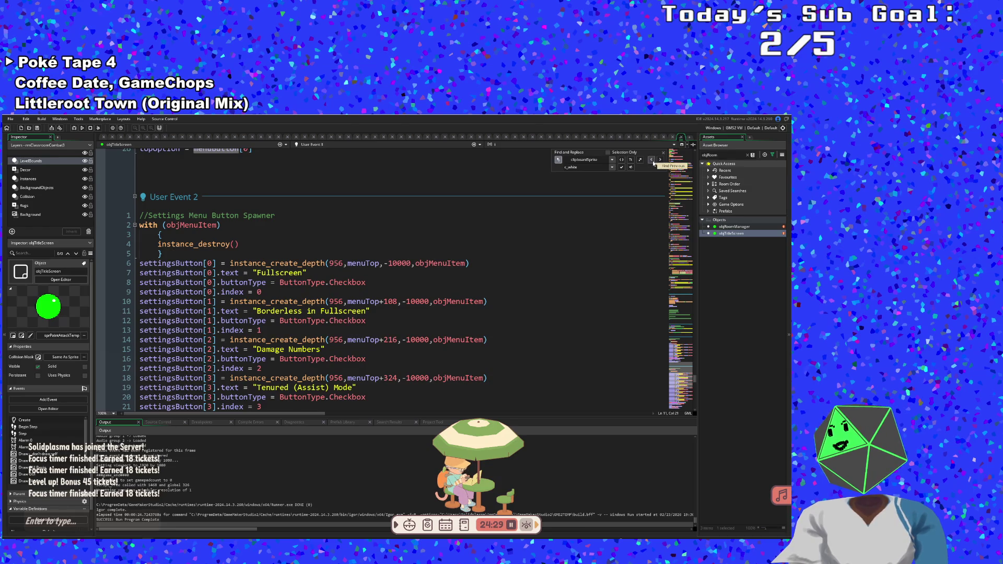
- Search objTitleScreen's code for 'clipboar' and jump to the first match in Step
key(ctrl+f)
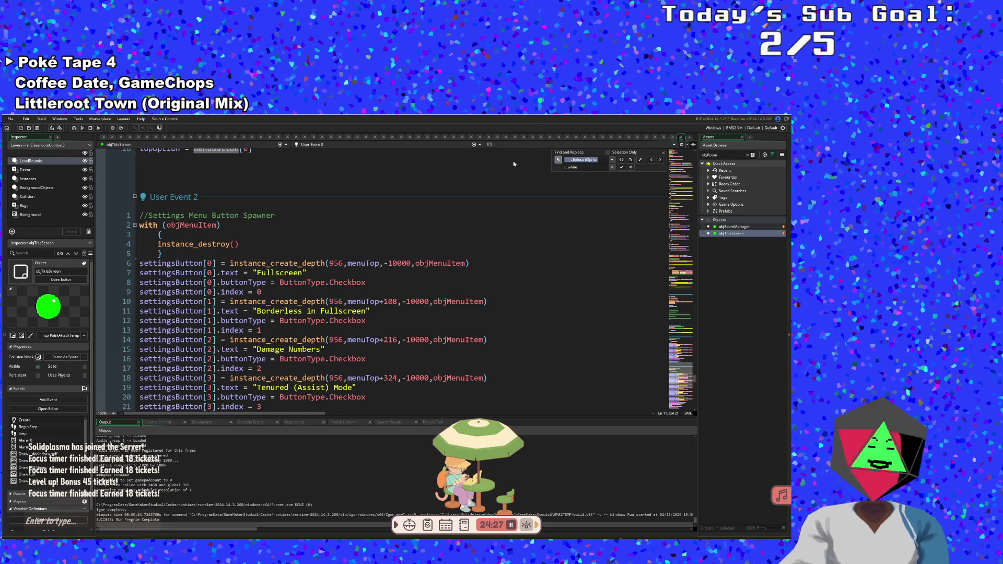
text(clipboard)
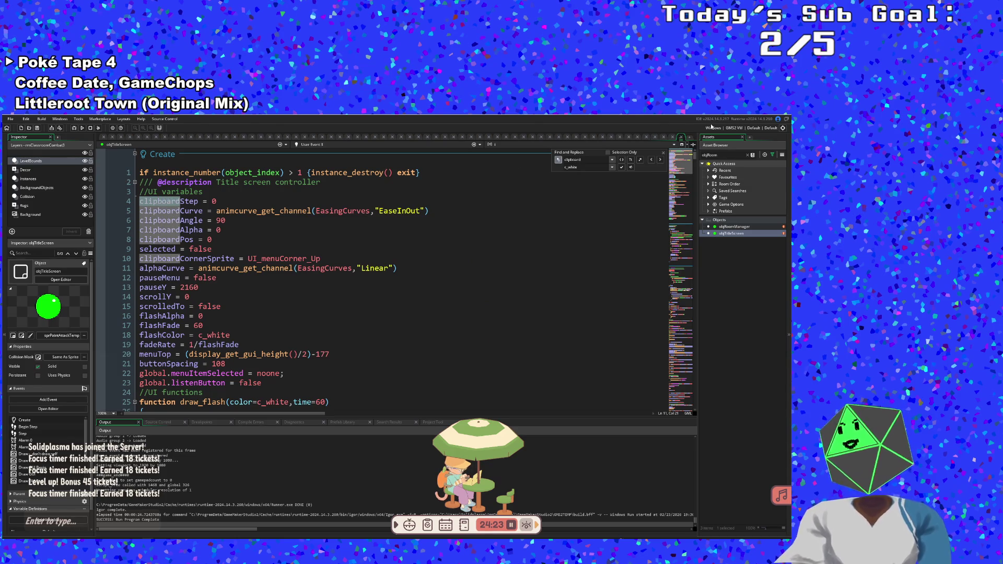
key(BackSpace)
key(Return)
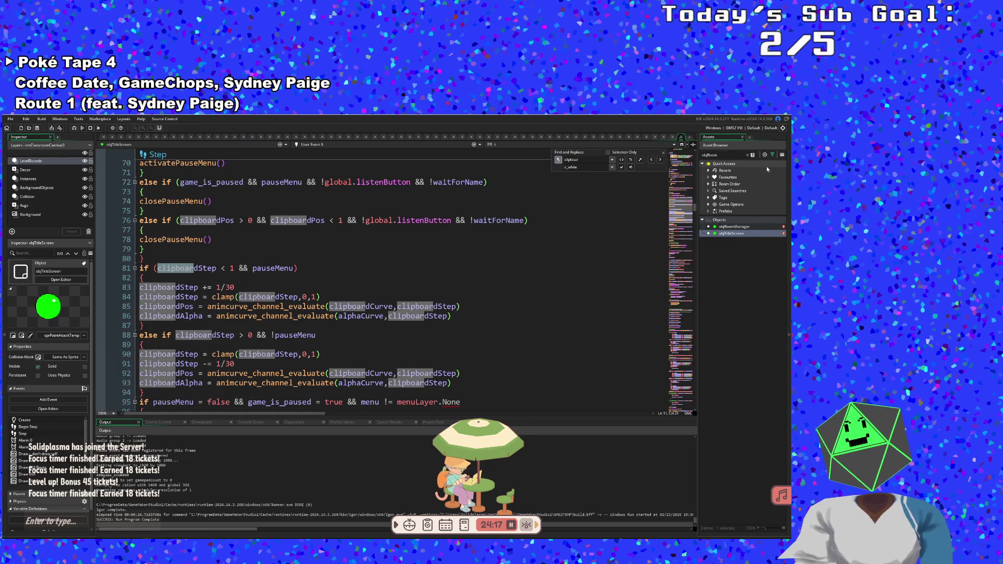
- Step forward through the clipboard matches in Step up to clipboardCornerSprite on line 146
click(660, 160)
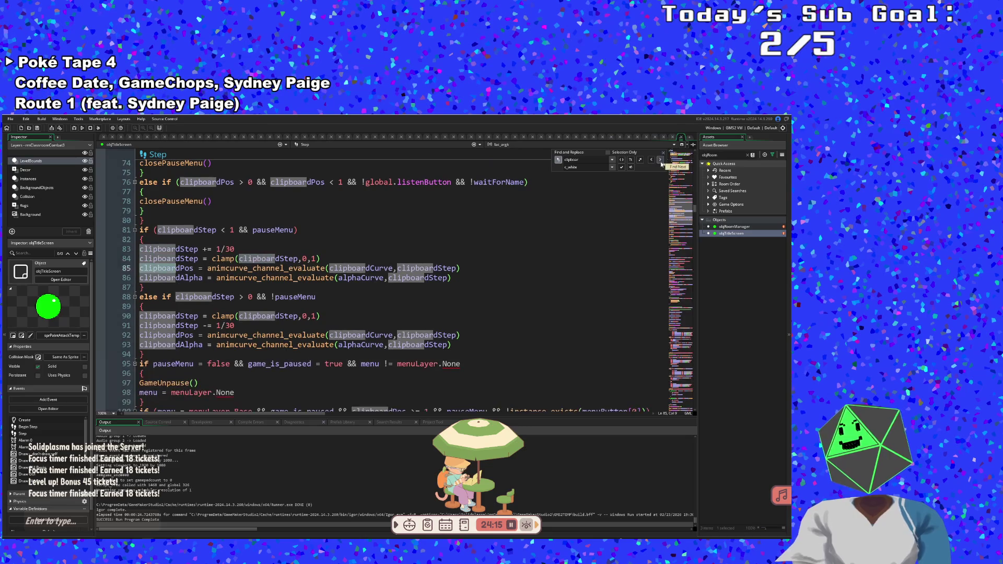
click(660, 160)
click(660, 160)
click(660, 159)
click(660, 160)
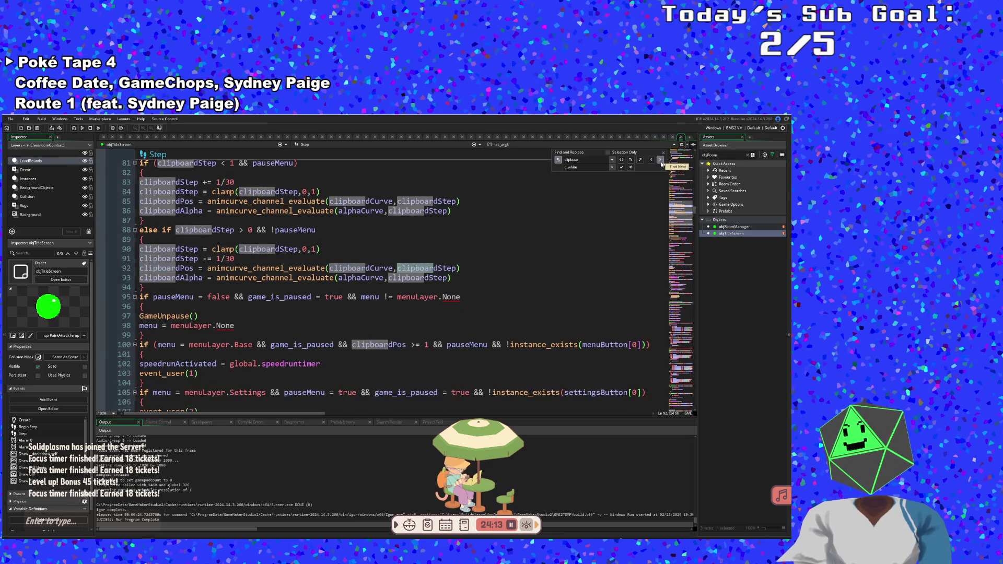
click(661, 160)
click(660, 160)
click(661, 159)
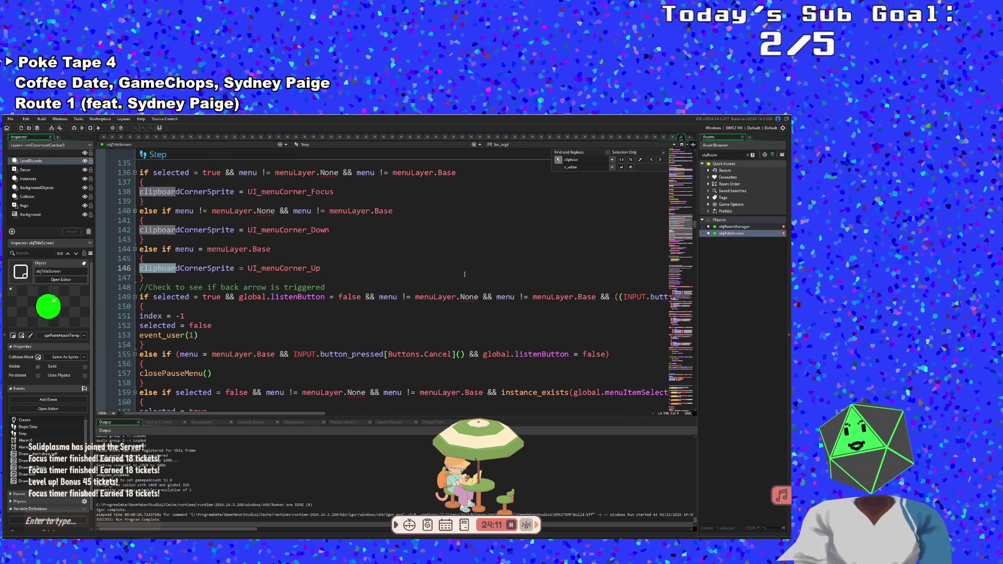
scroll(364, 334, up, 2)
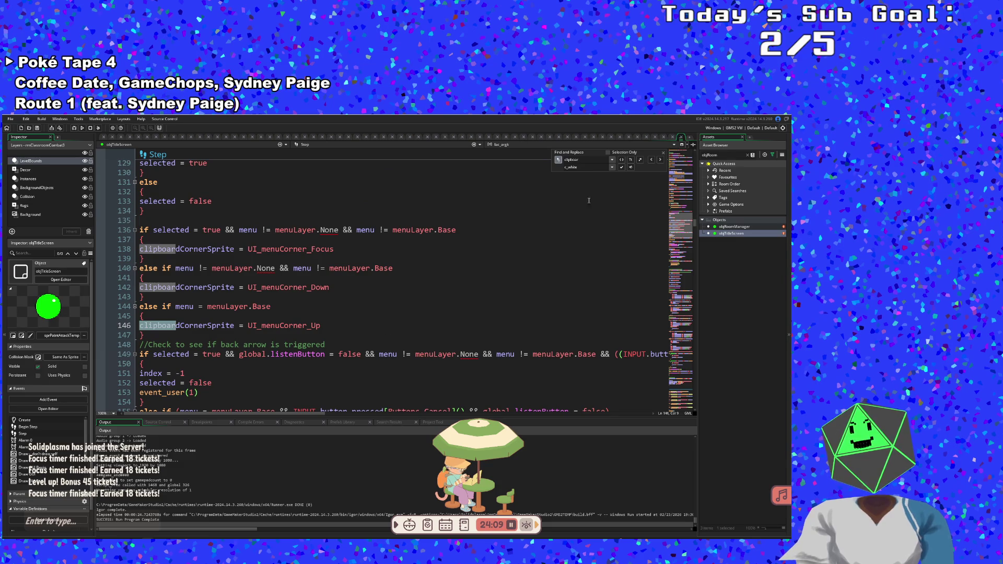
- Visit the Create and User Event 2 clipboard matches, then return to the Step corner-sprite block
click(661, 160)
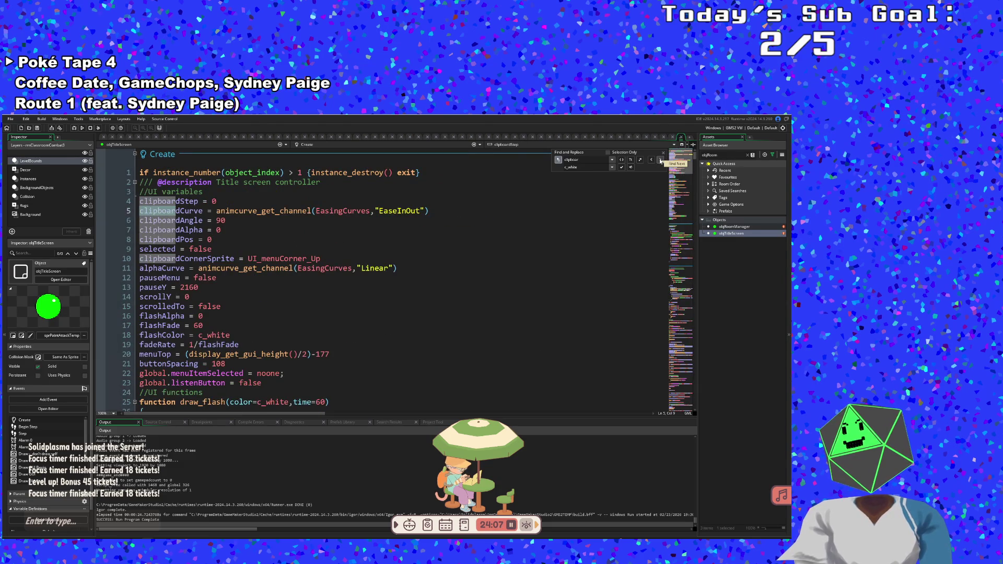
click(651, 159)
click(650, 160)
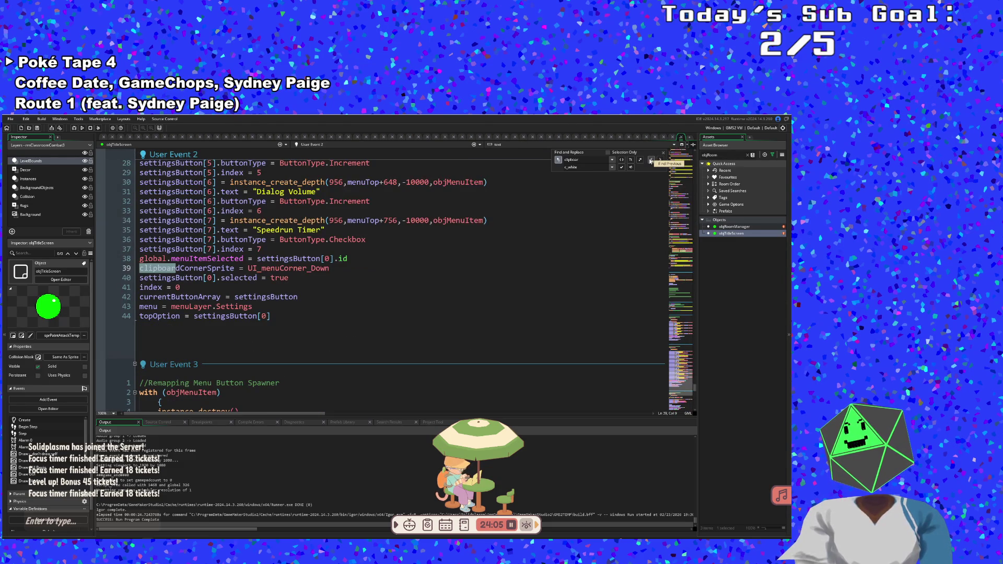
click(650, 160)
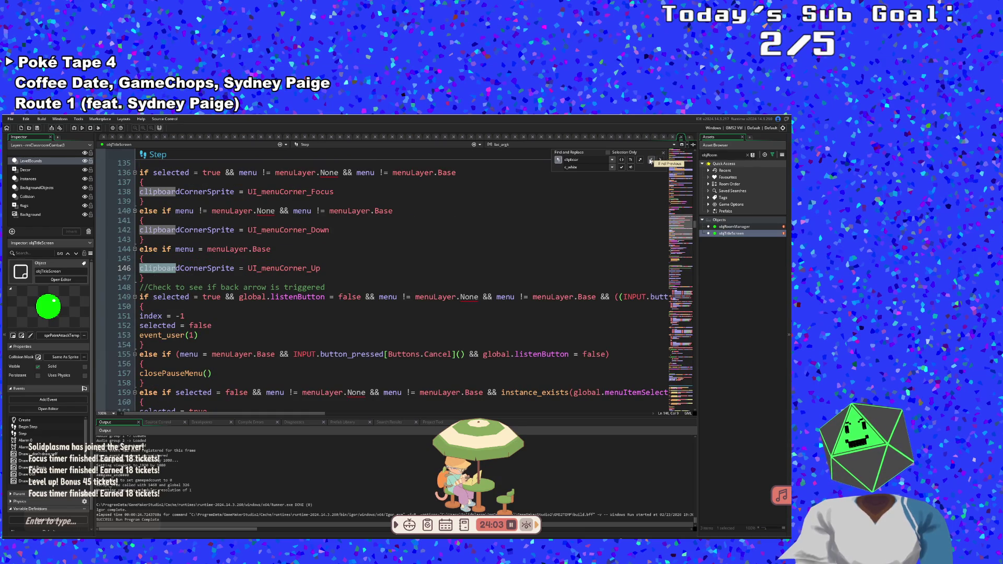
drag(150, 282, 136, 230)
- Delete the clipboardCornerSprite if/else block, then search the code for 'menuLayer.' references
scroll(136, 230, up, 2)
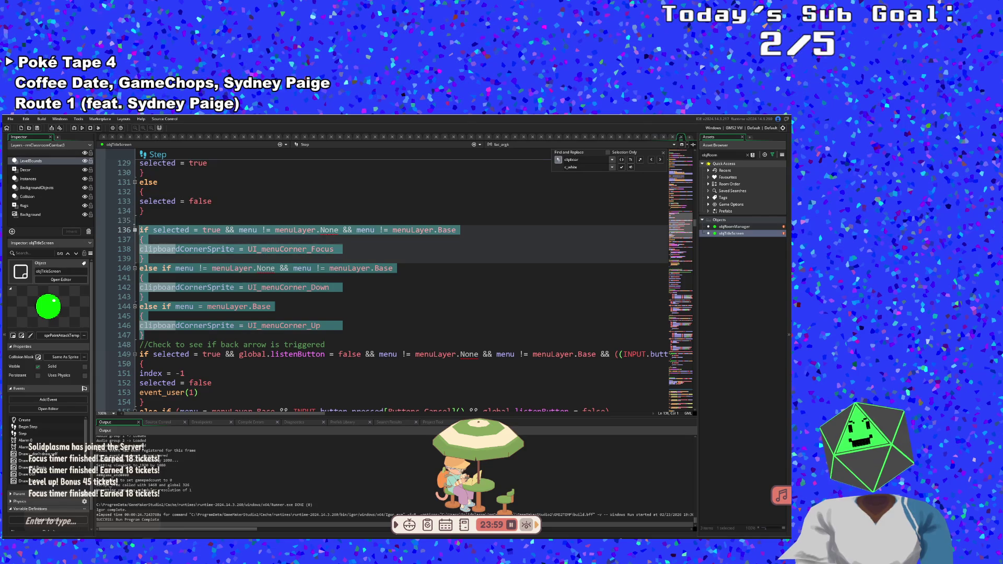
key(Delete)
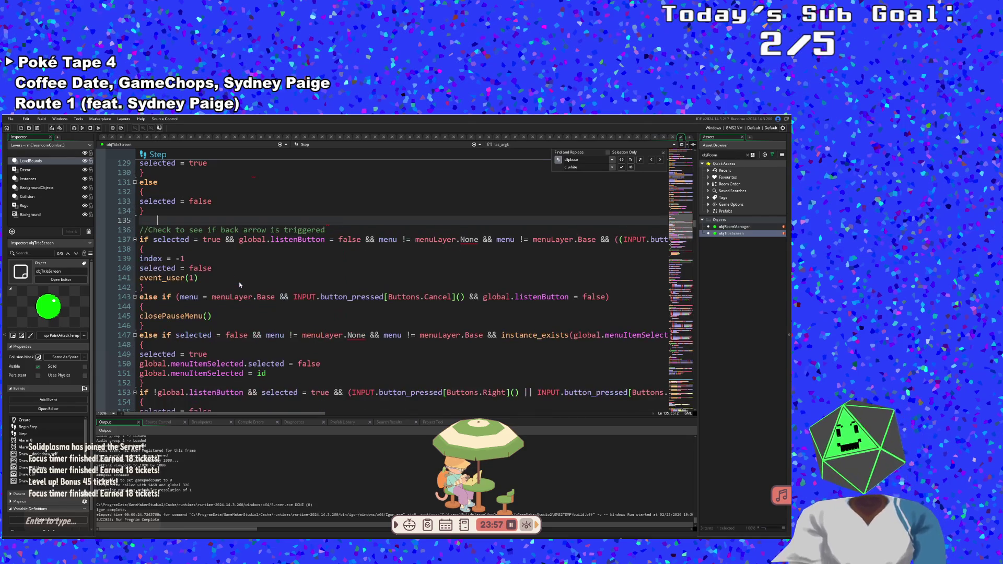
key(ctrl+f)
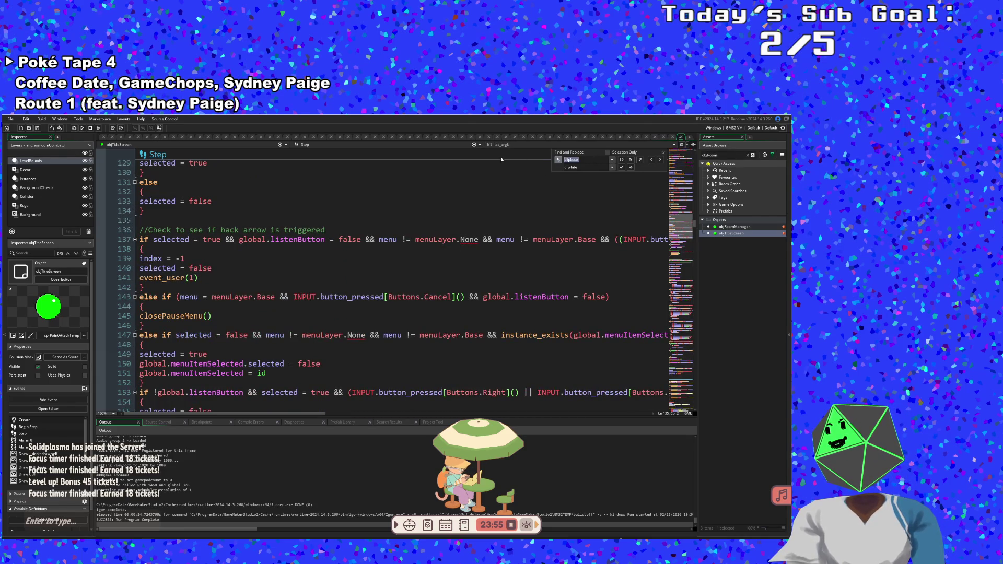
text(m)
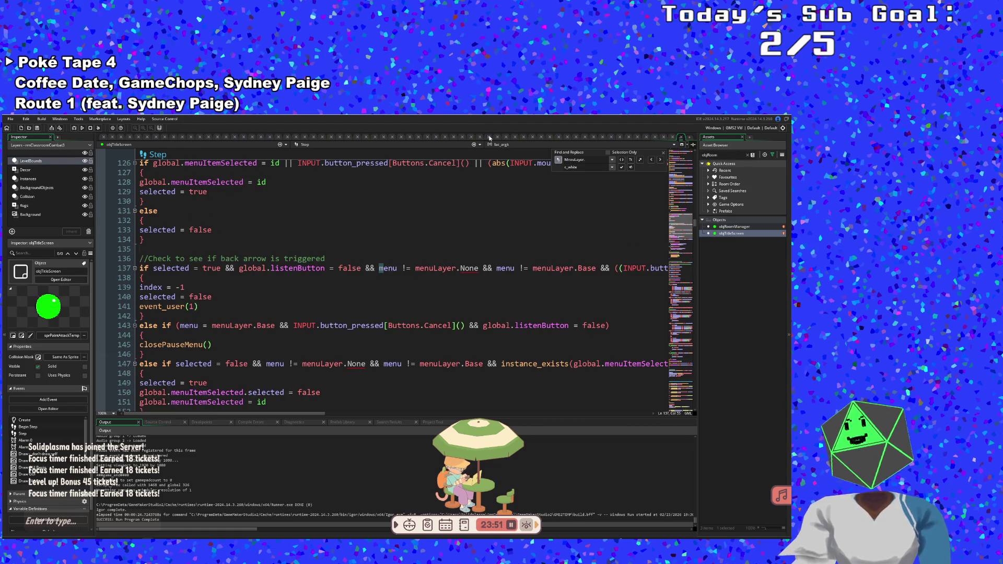
text(None)
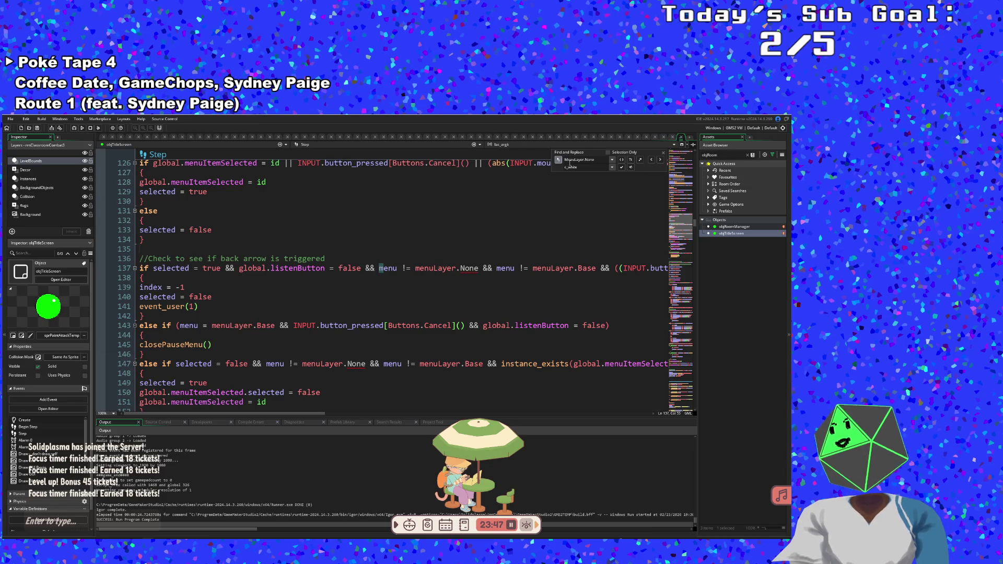
key(Return)
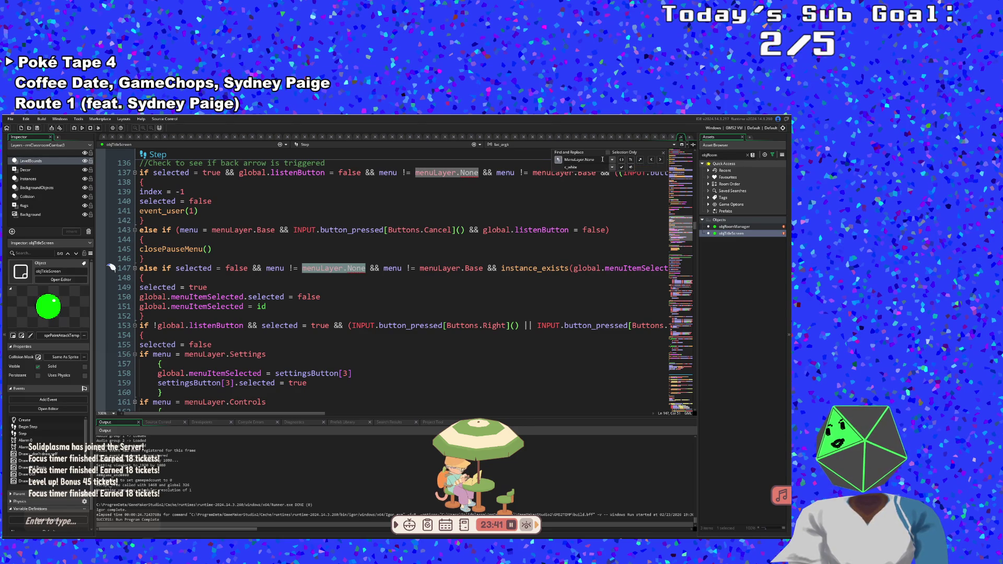
key(BackSpace)
key(BackSpace)
key(BackSpace)
key(BackSpace)
key(BackSpace)
key(BackSpace)
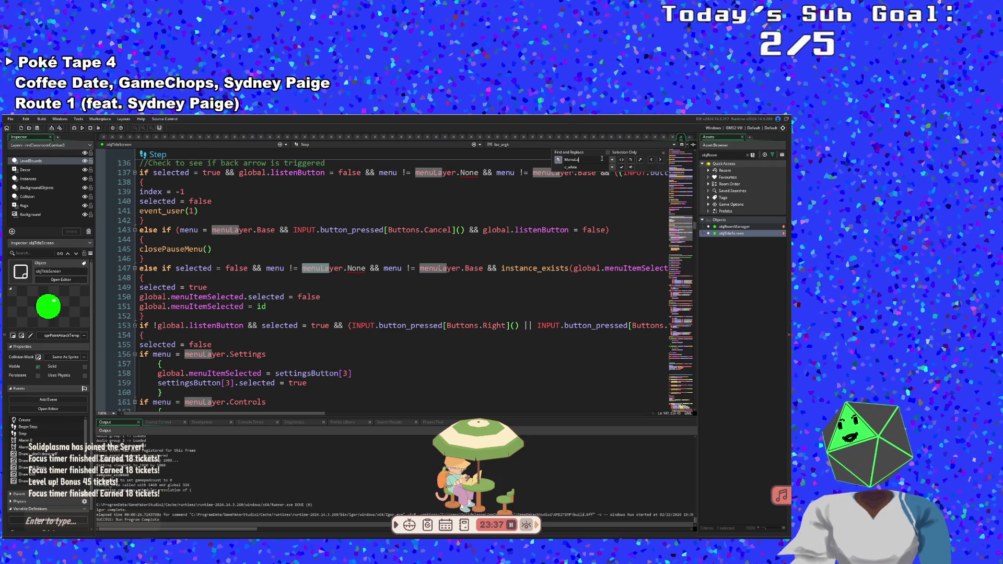
text(yer)
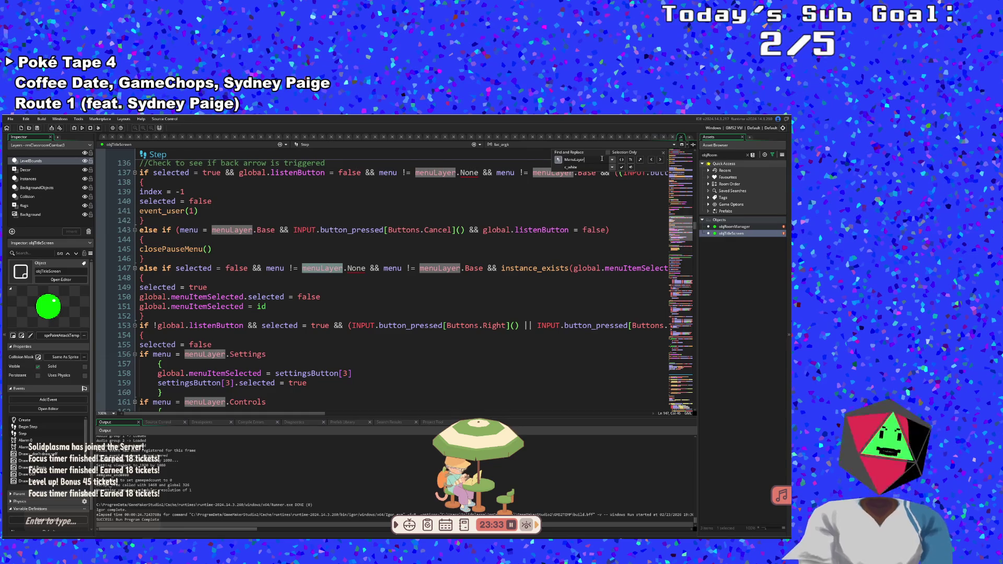
text(.)
- Search for menuLayer.None and cut '&& menu != menuLayer.None && pauseMenu' from line 178
key(Return)
text(None)
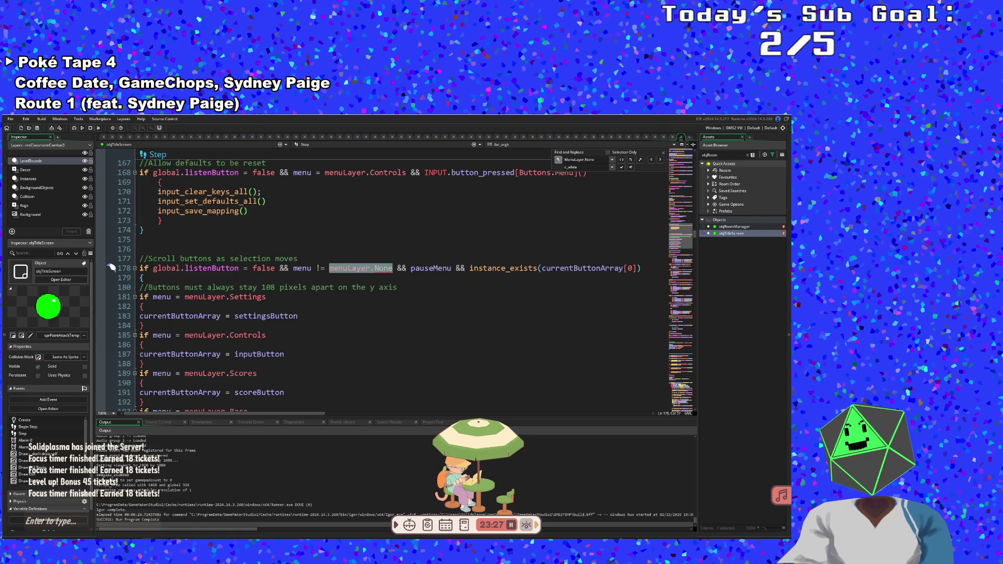
drag(280, 268, 457, 268)
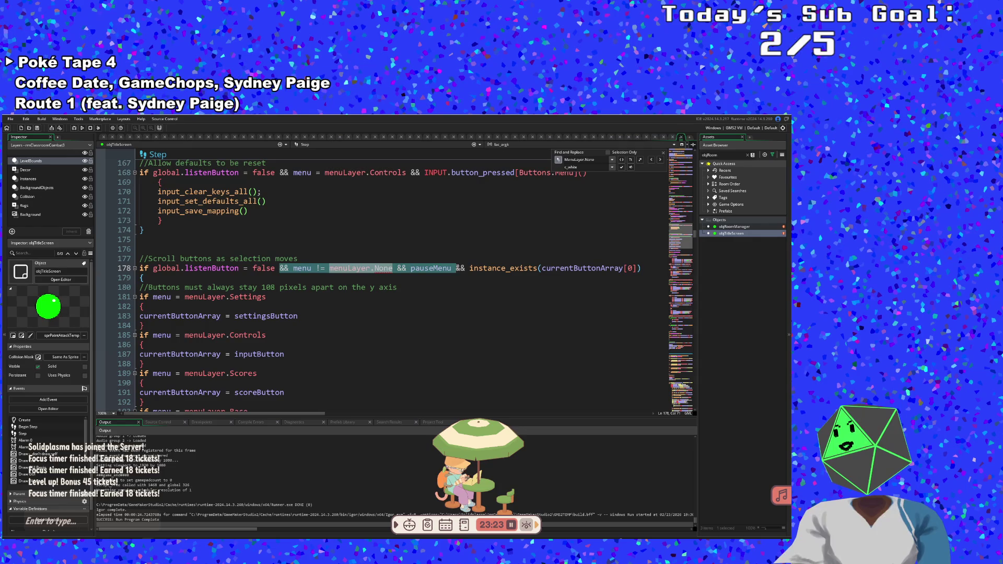
key(Delete)
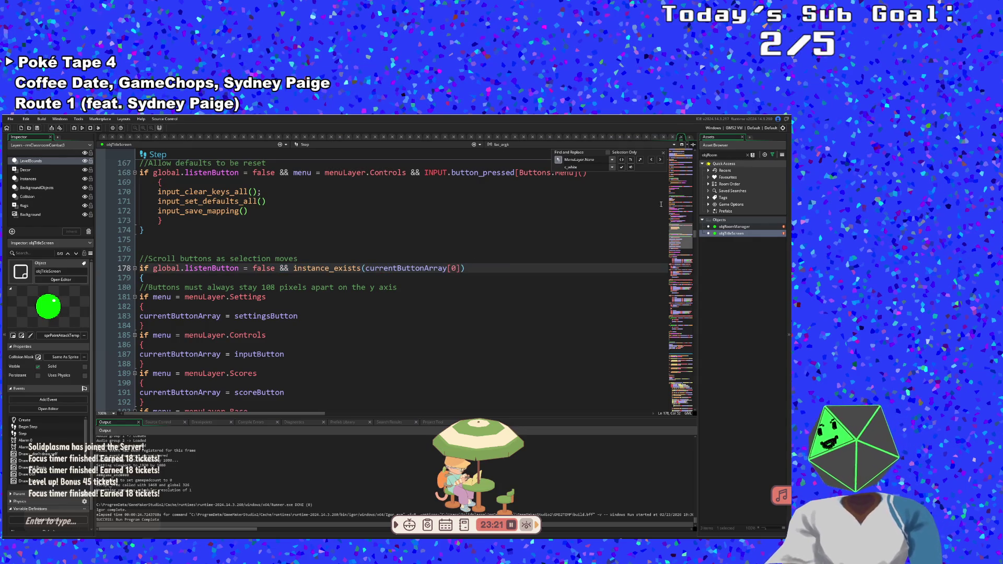
click(652, 160)
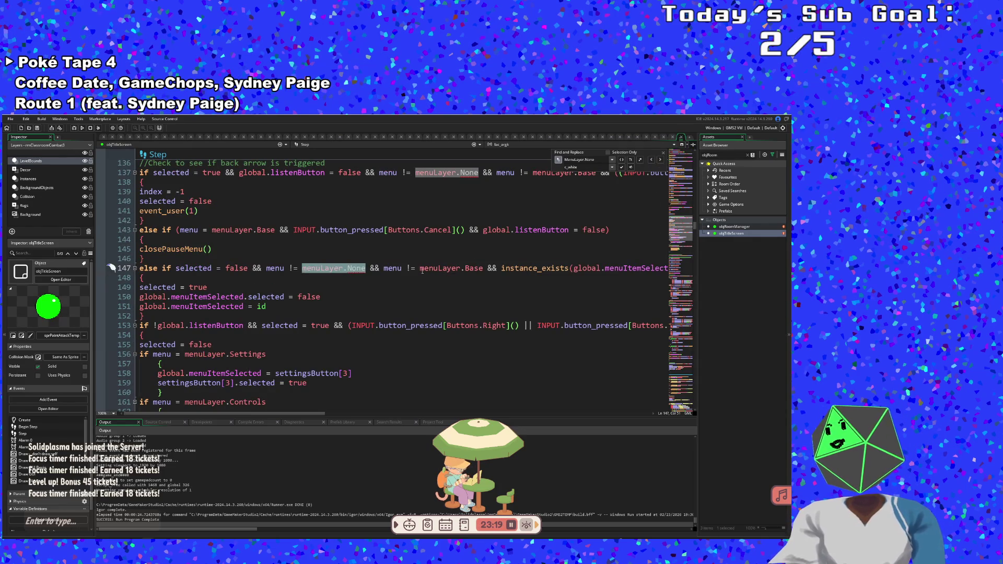
- Delete '&& menu != menuLayer.None && menu != menuLayer.Base' from the else-if condition on line 147
drag(379, 268, 282, 268)
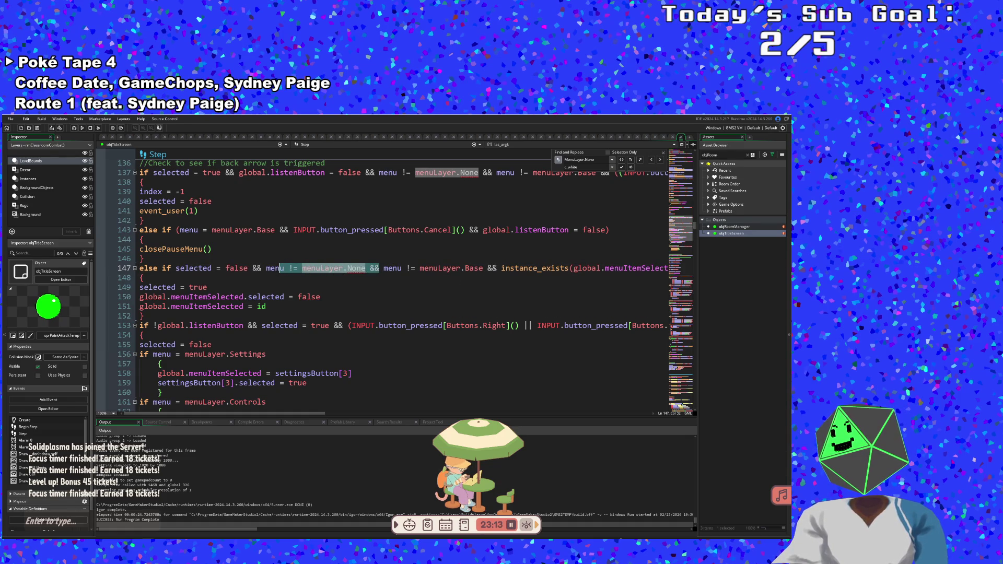
click(338, 297)
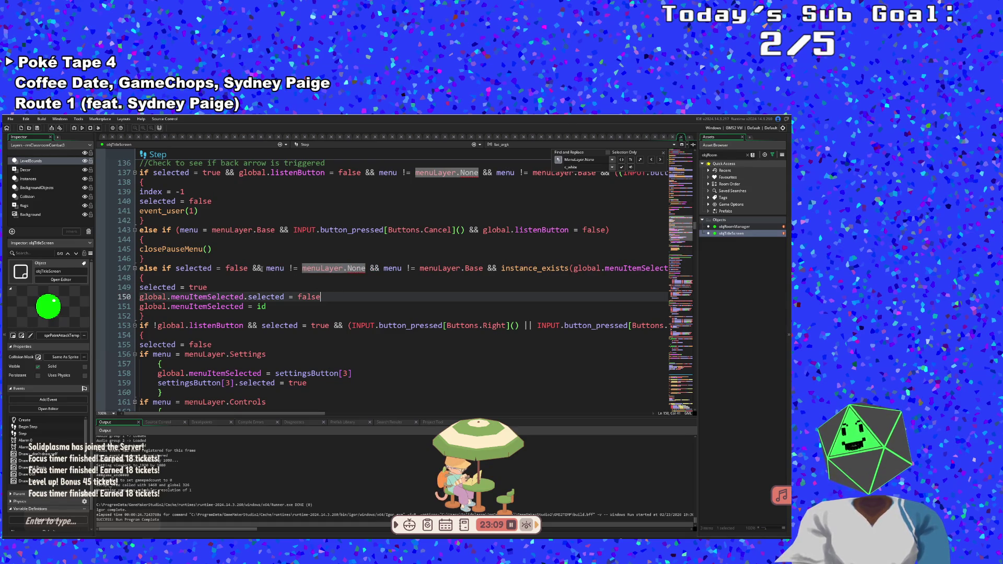
mouse_move(255, 268)
mouse_down()
mouse_move(664, 268)
mouse_move(488, 268)
mouse_up()
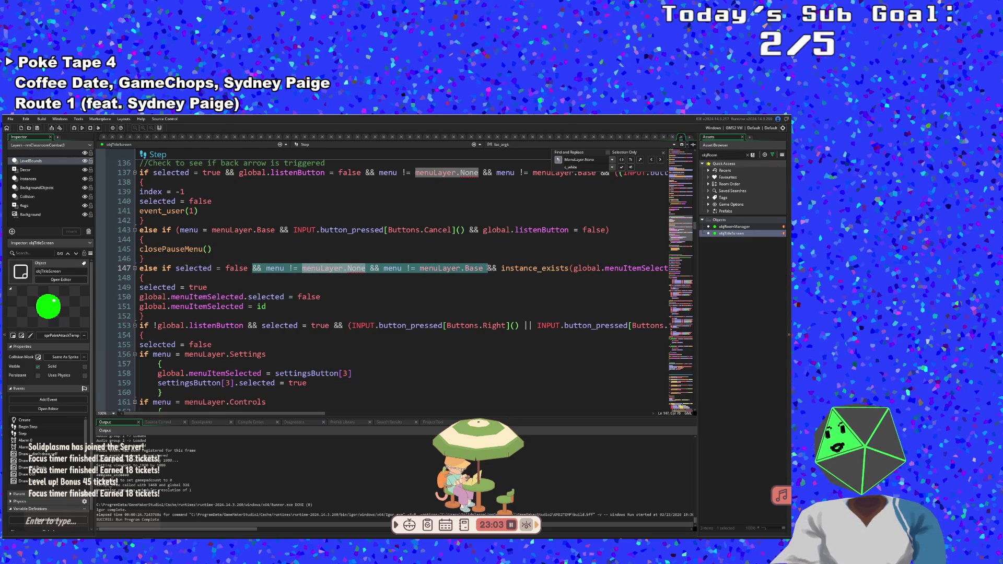
key(BackSpace)
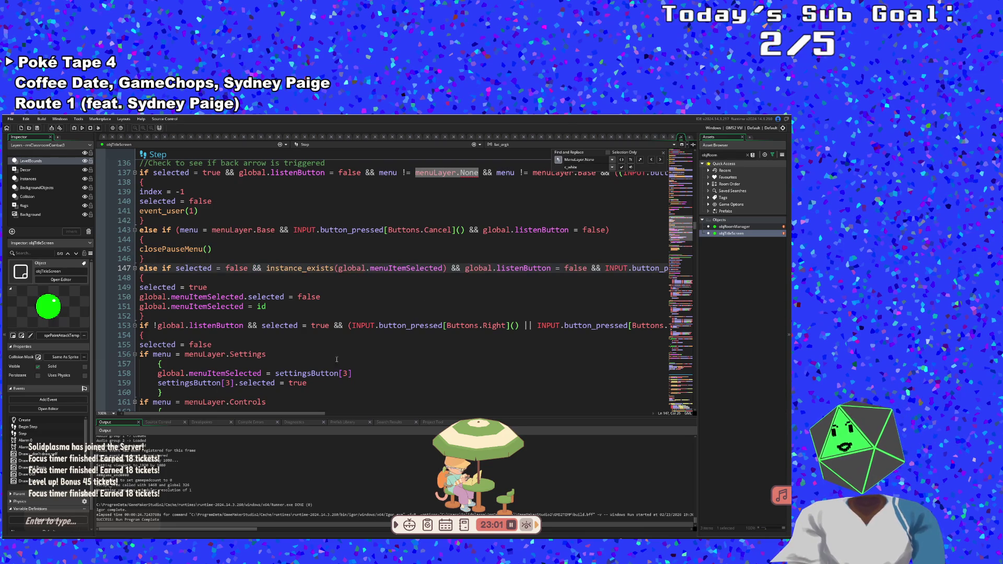
- Review the Step event's currentButtonArray assignments for each menu layer
mouse_move(284, 411)
mouse_down()
mouse_move(333, 410)
mouse_move(282, 410)
mouse_up()
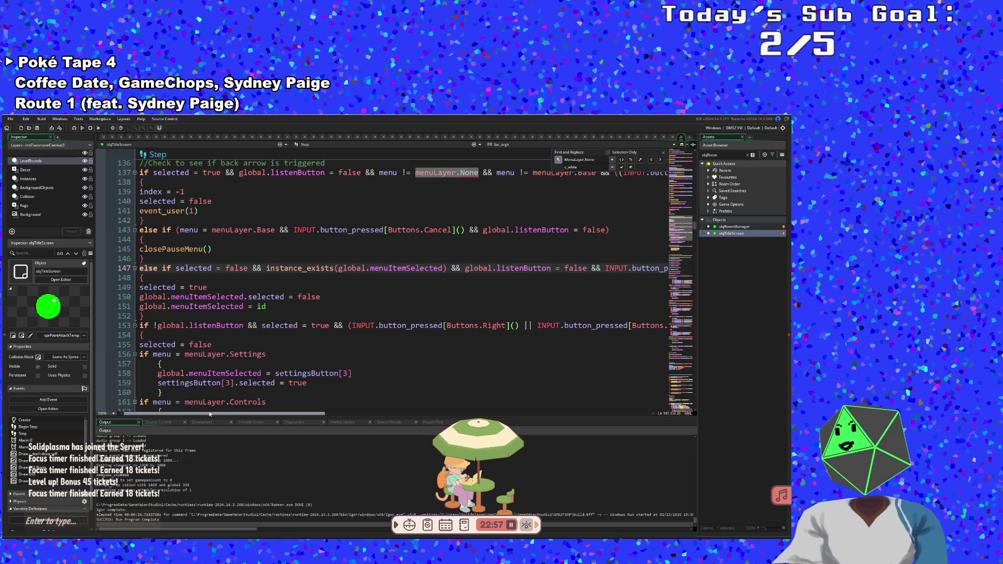
click(264, 325)
key(Down)
key(Down)
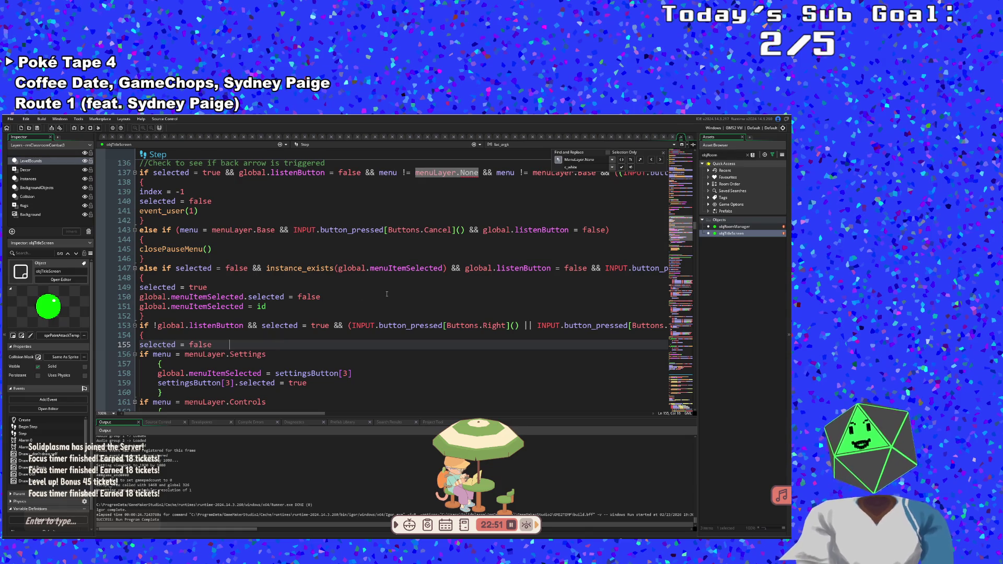
scroll(336, 368, down, 8)
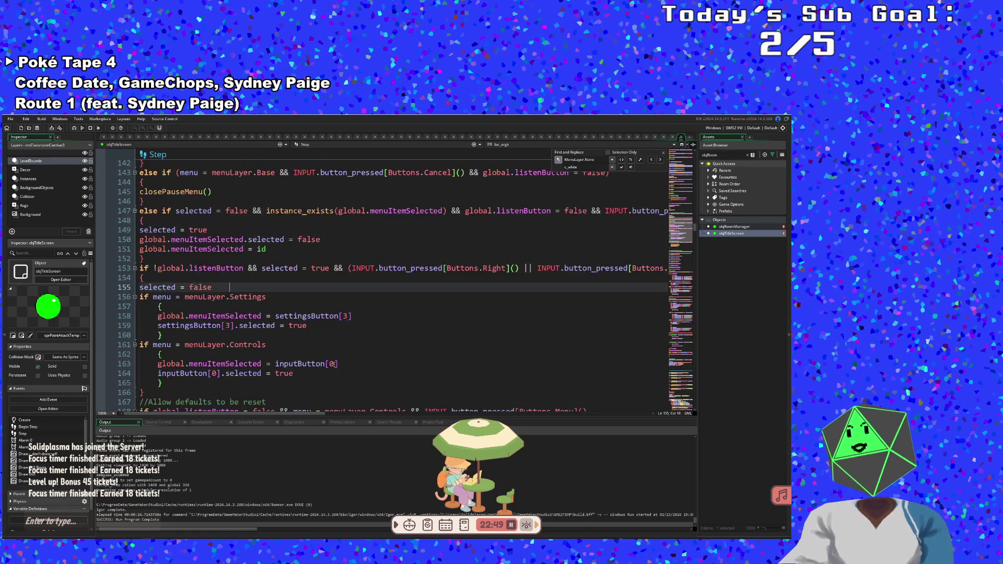
click(288, 287)
key(Up)
key(Up)
key(Up)
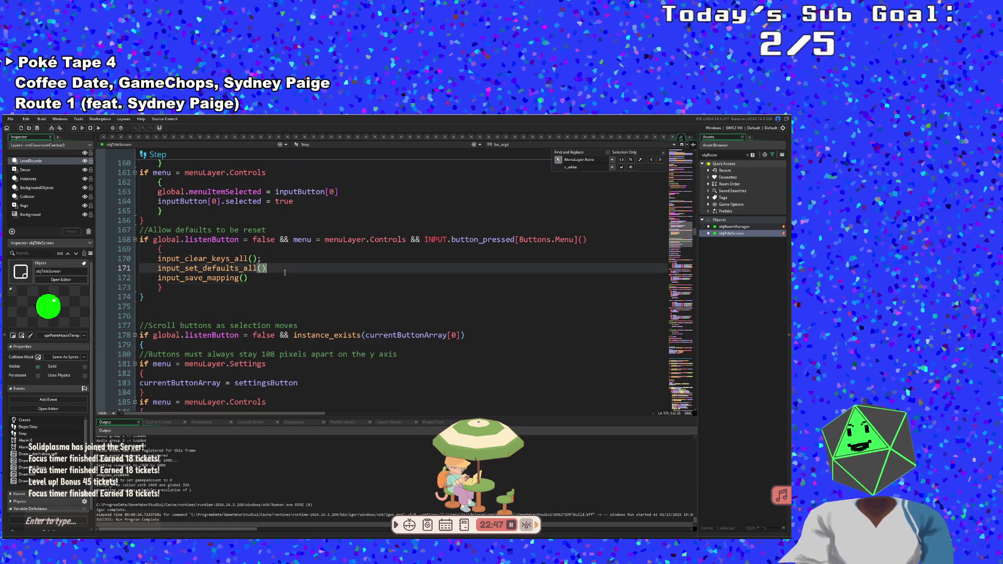
click(274, 272)
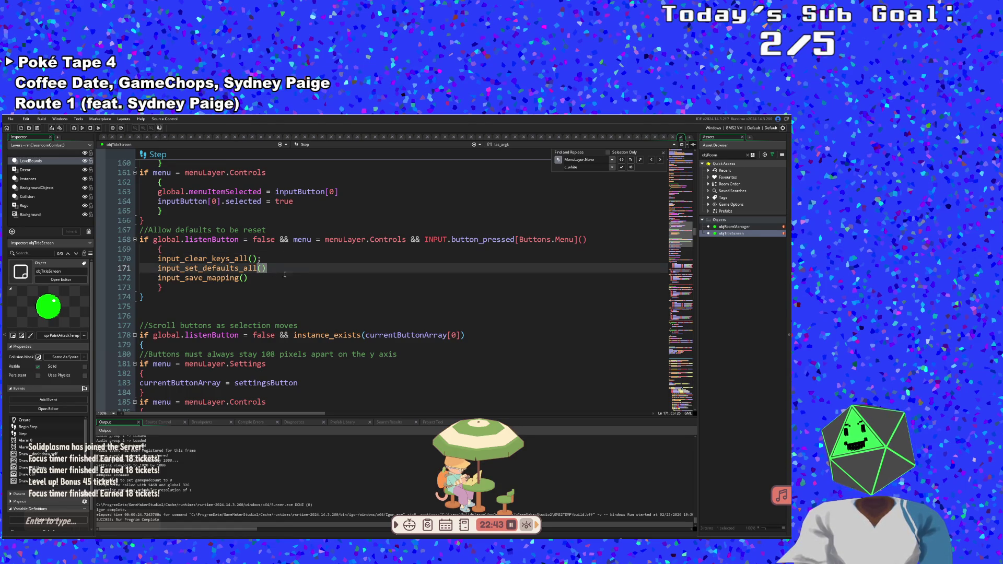
scroll(309, 252, down, 2)
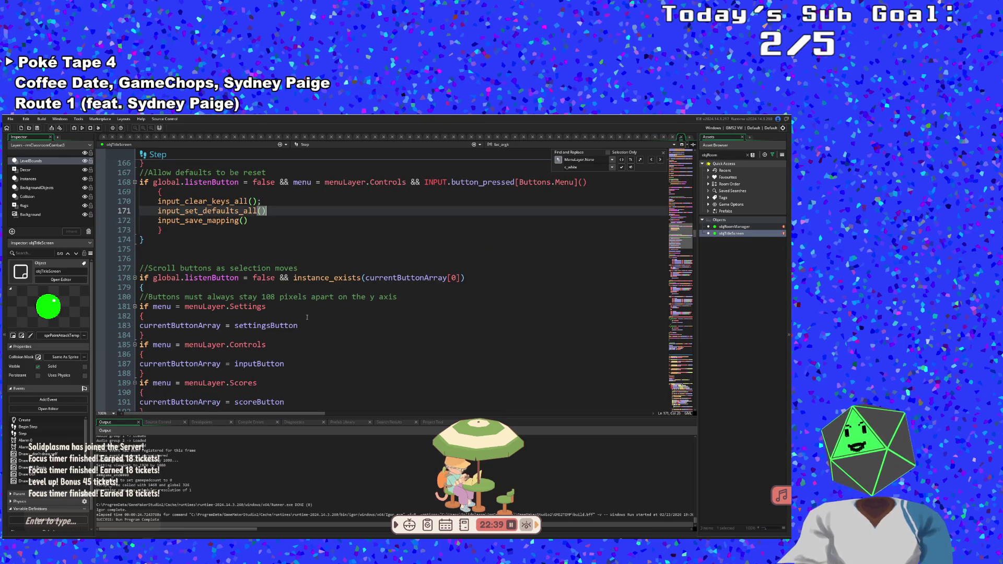
scroll(307, 318, down, 8)
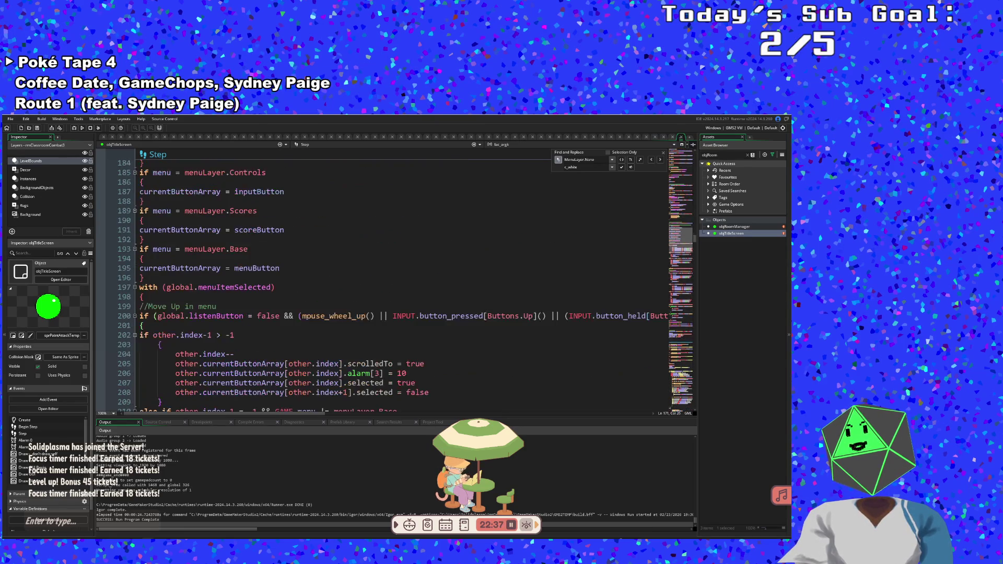
- Locate the menu = menuLayer.None scrollY reset in Draw GUI on lines 96-100
click(660, 160)
click(228, 297)
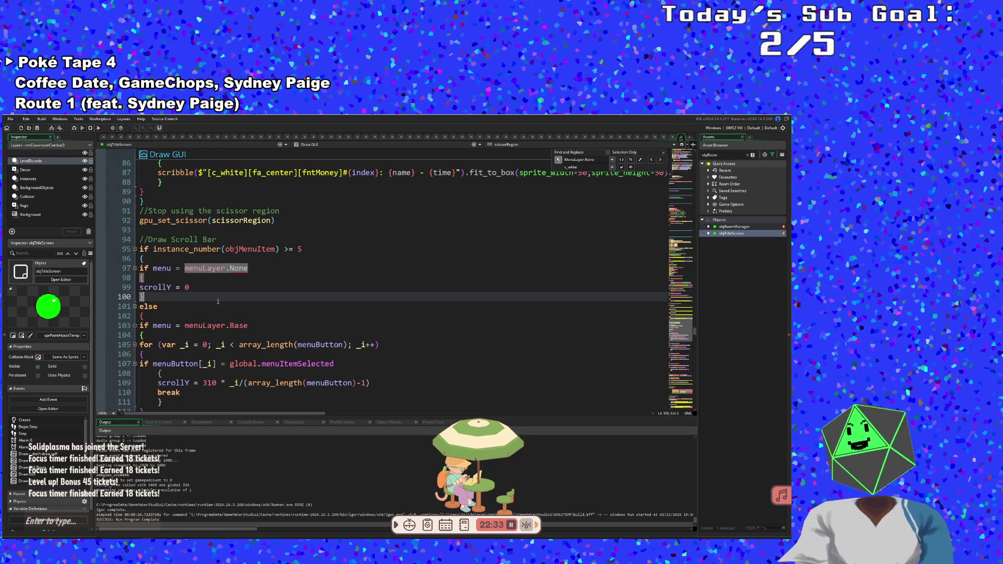
click(227, 286)
click(190, 269)
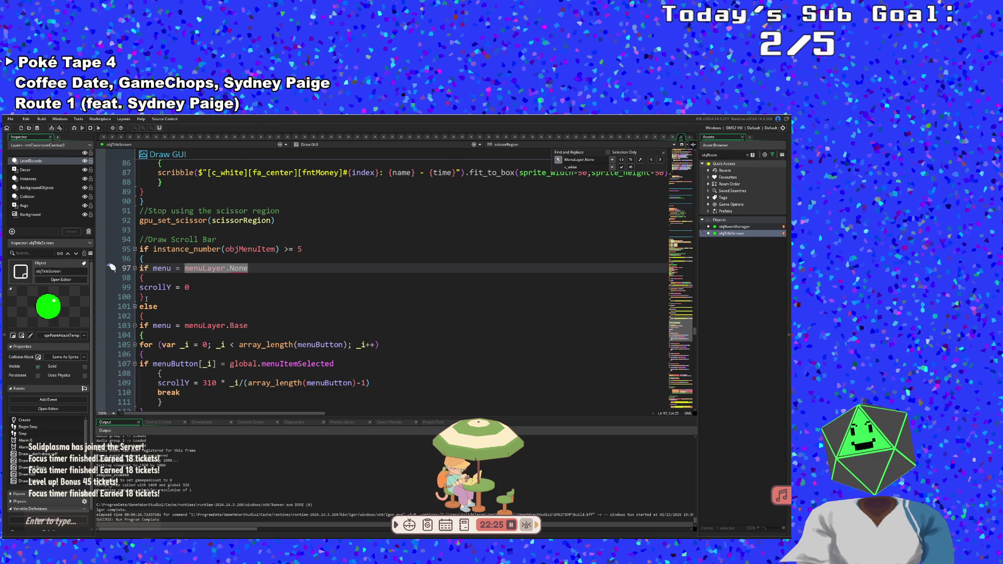
drag(146, 298, 139, 259)
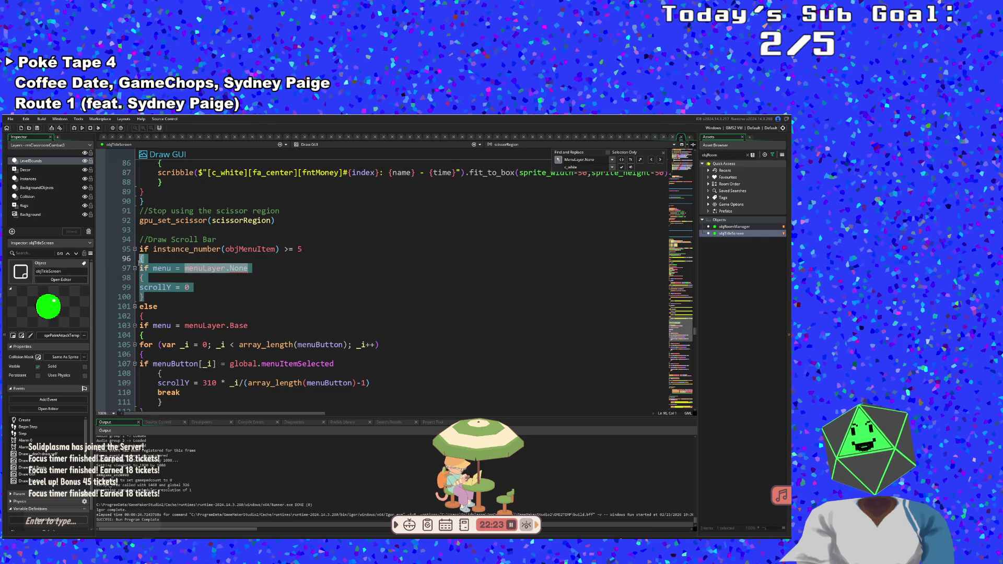
- Delete the menuLayer.None scrollY reset block plus the else line and its opening brace
scroll(139, 260, down, 2)
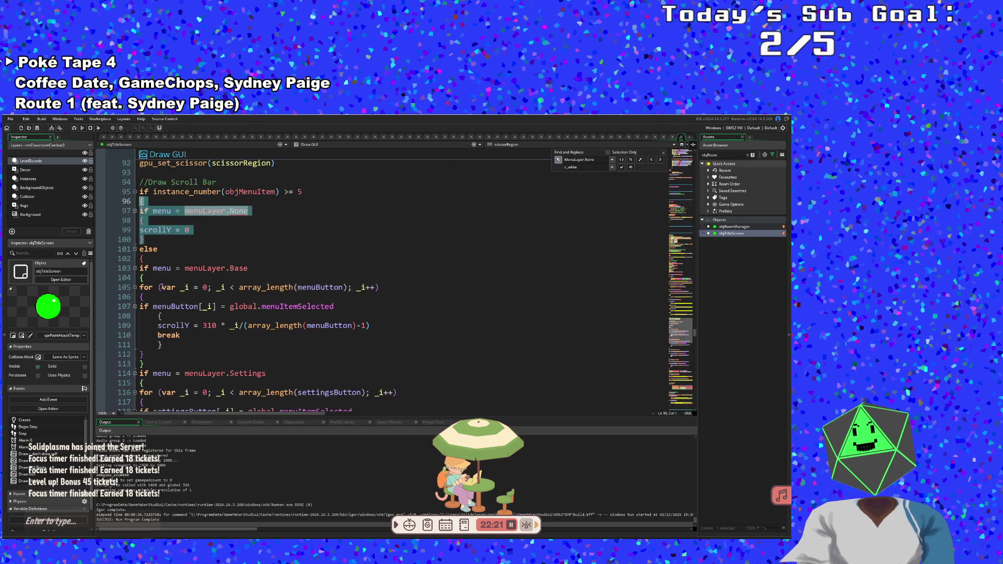
click(151, 256)
scroll(147, 259, up, 2)
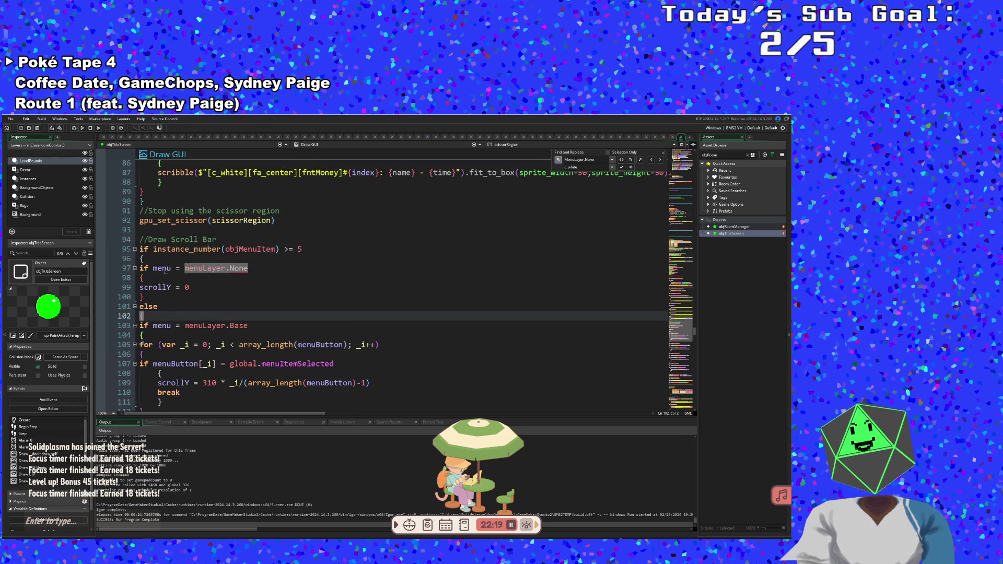
click(157, 306)
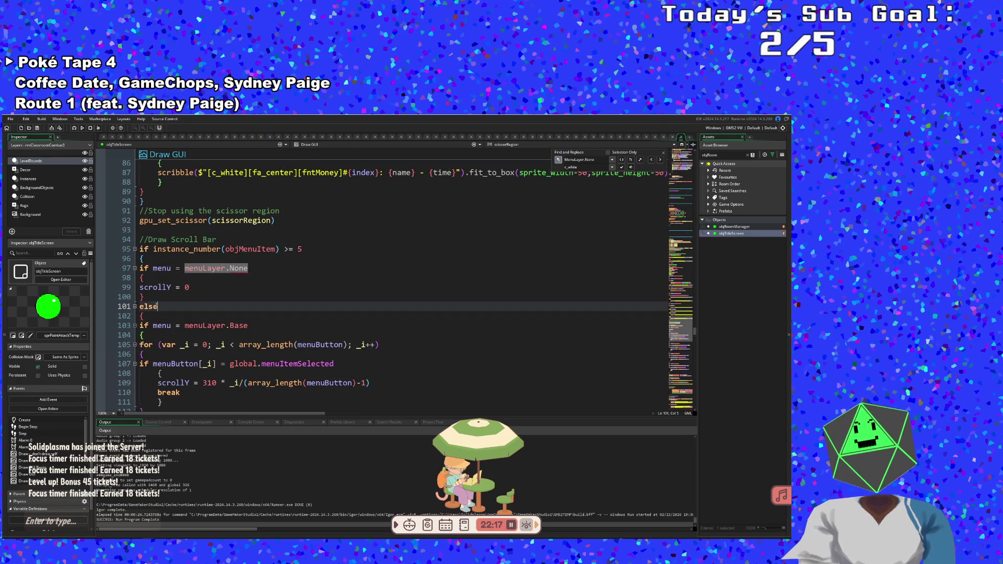
click(306, 249)
click(162, 298)
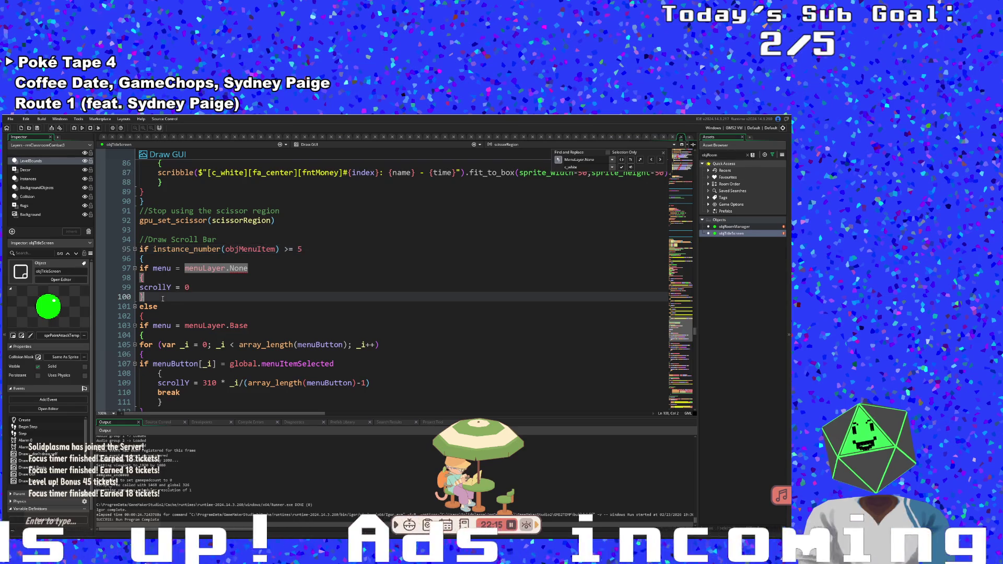
drag(150, 294, 139, 268)
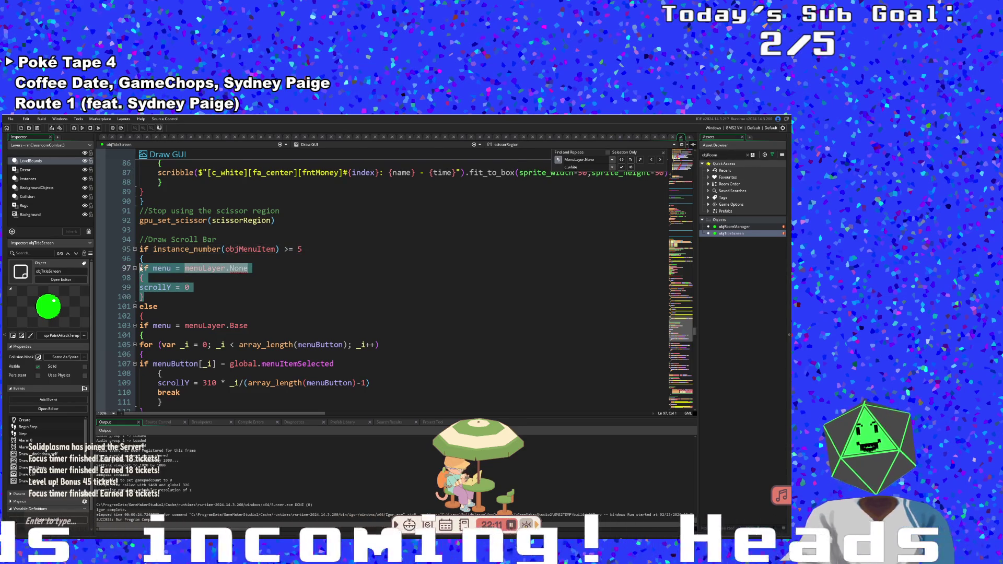
key(BackSpace)
key(BackSpace)
key(shift+Down)
key(shift+Down)
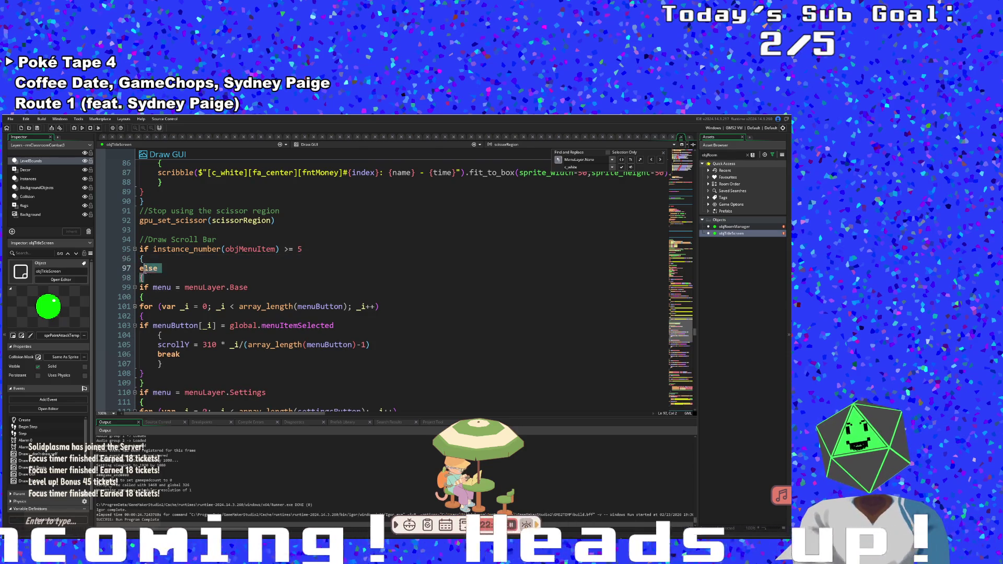
key(BackSpace)
- Check which braces match the menuLayer.Base block in the Draw GUI scroll bar code
scroll(161, 289, down, 2)
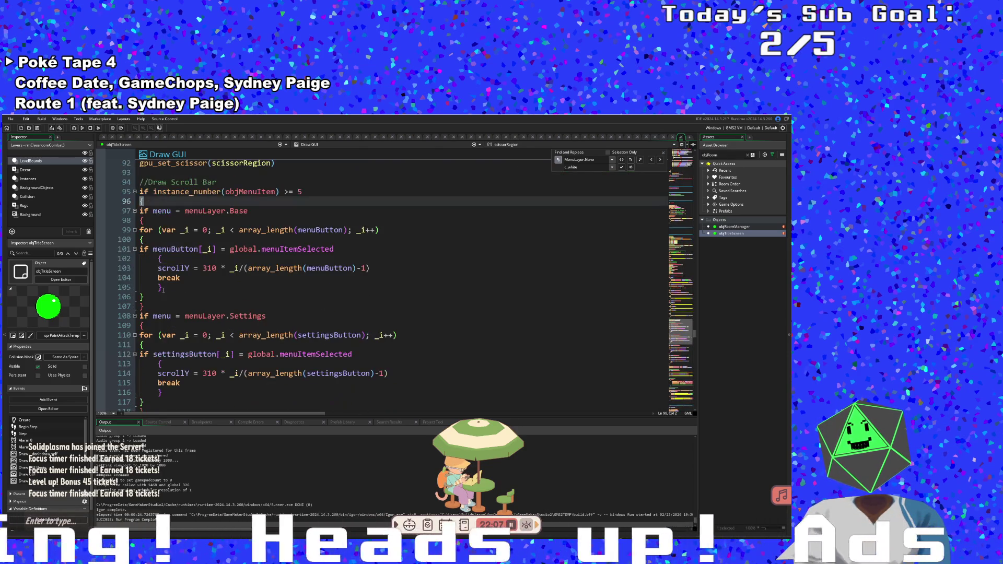
click(164, 287)
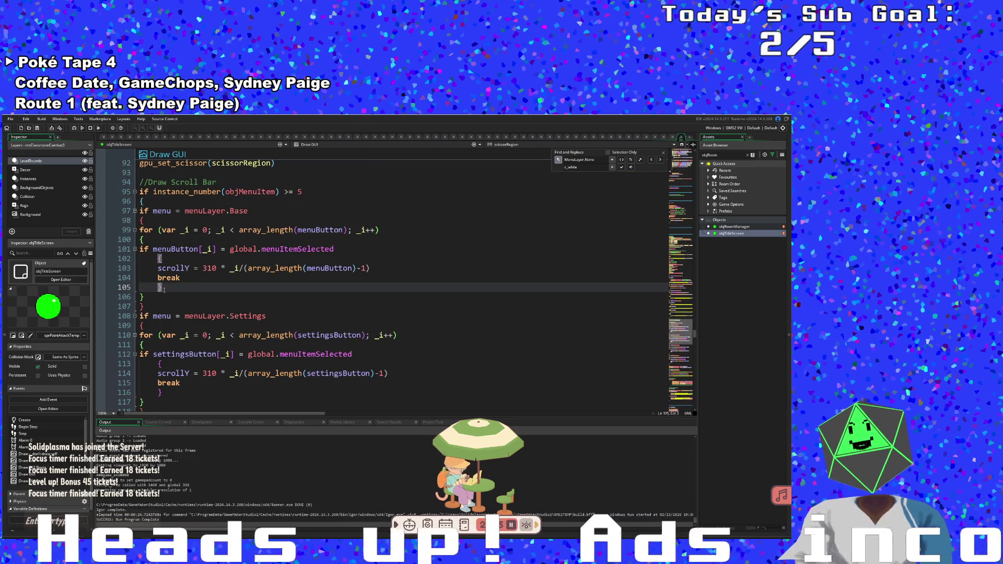
scroll(164, 289, down, 14)
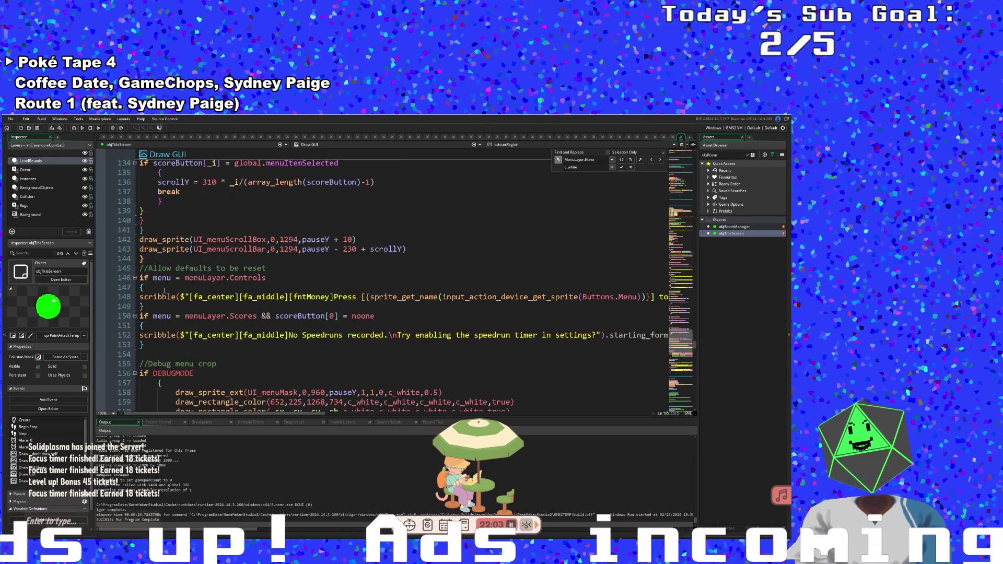
scroll(157, 279, up, 12)
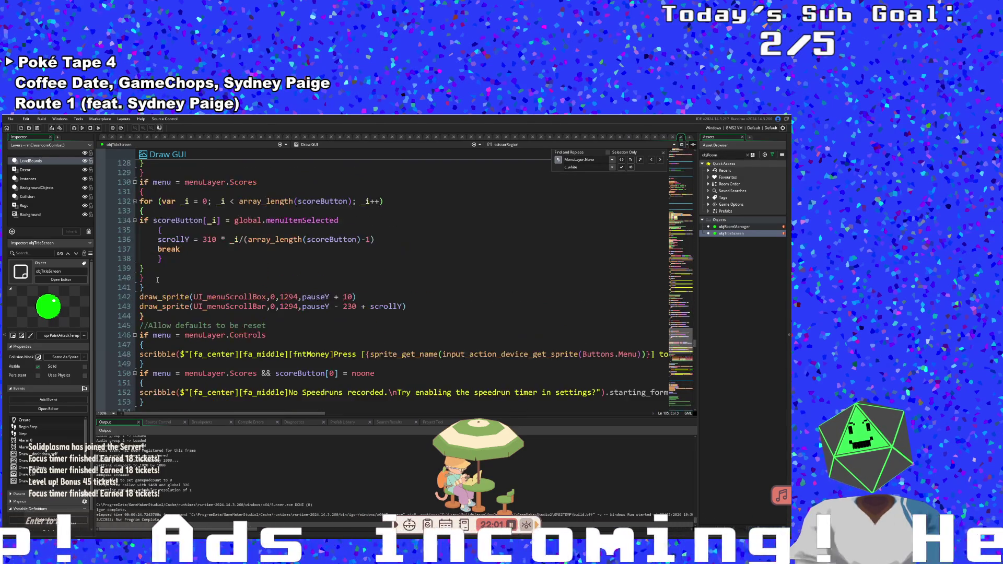
scroll(158, 280, up, 6)
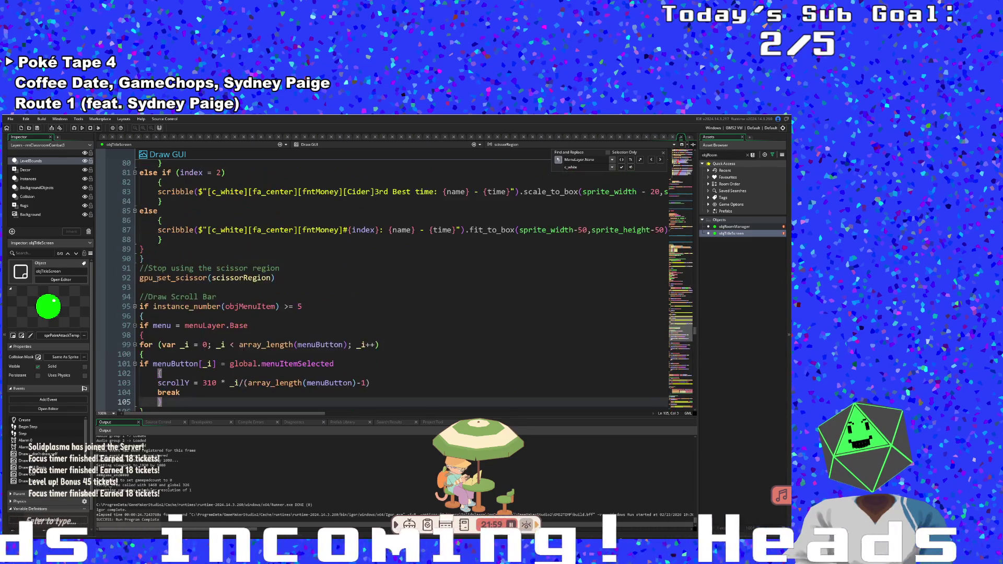
click(140, 335)
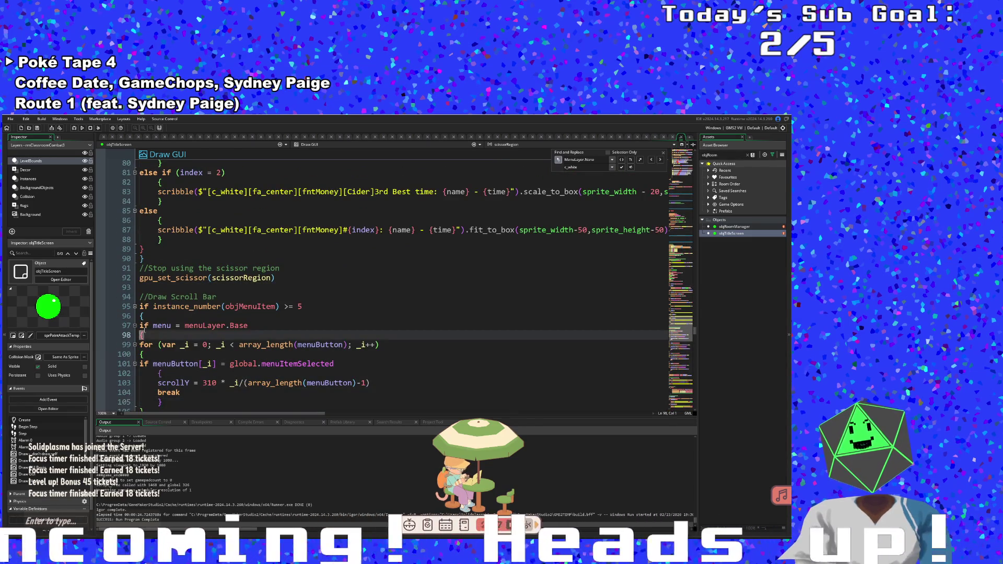
scroll(145, 332, down, 6)
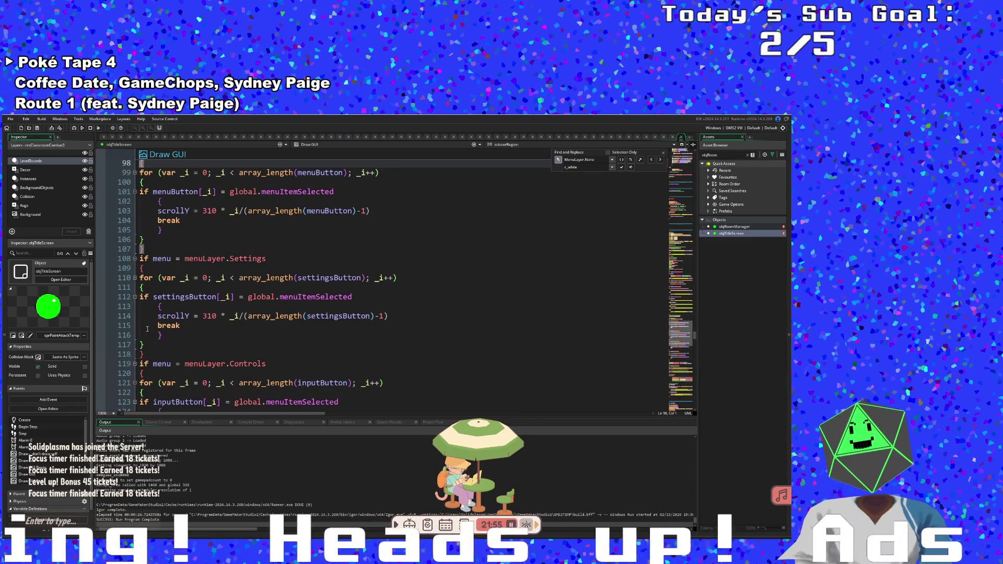
scroll(147, 329, down, 4)
scroll(148, 329, down, 2)
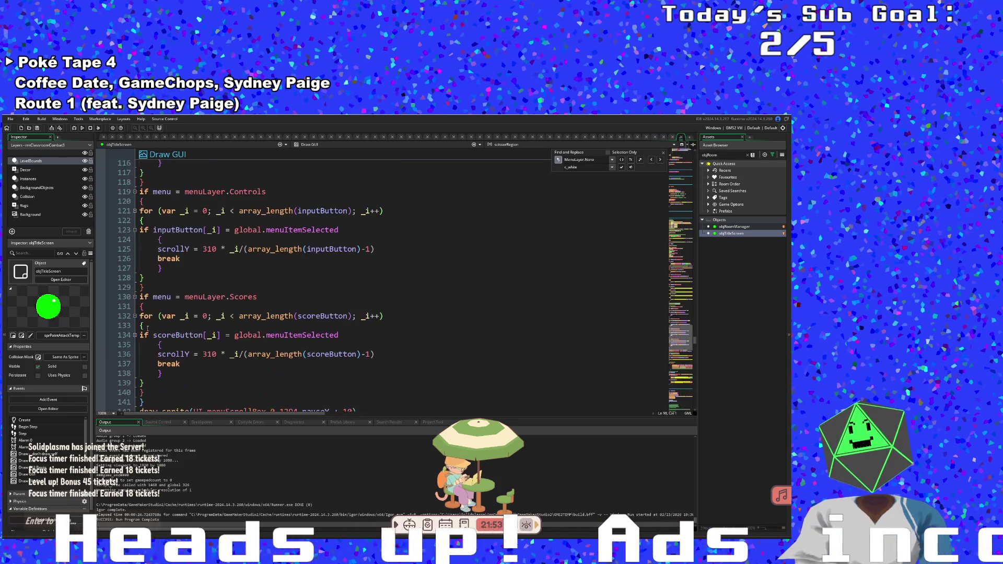
- Remove the lone brace line 141 and retype the closing brace after line 140
click(149, 400)
key(BackSpace)
key(BackSpace)
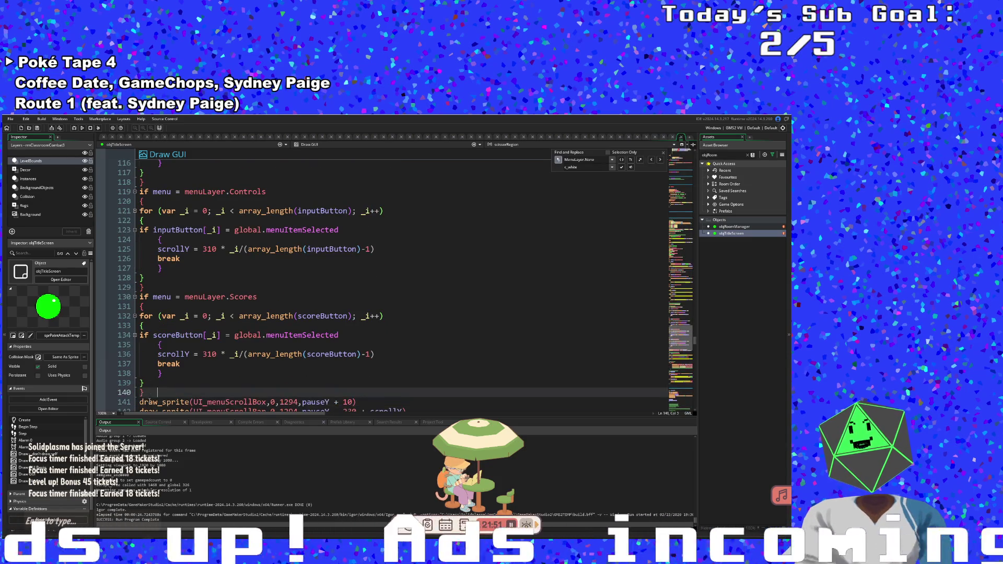
key(Home)
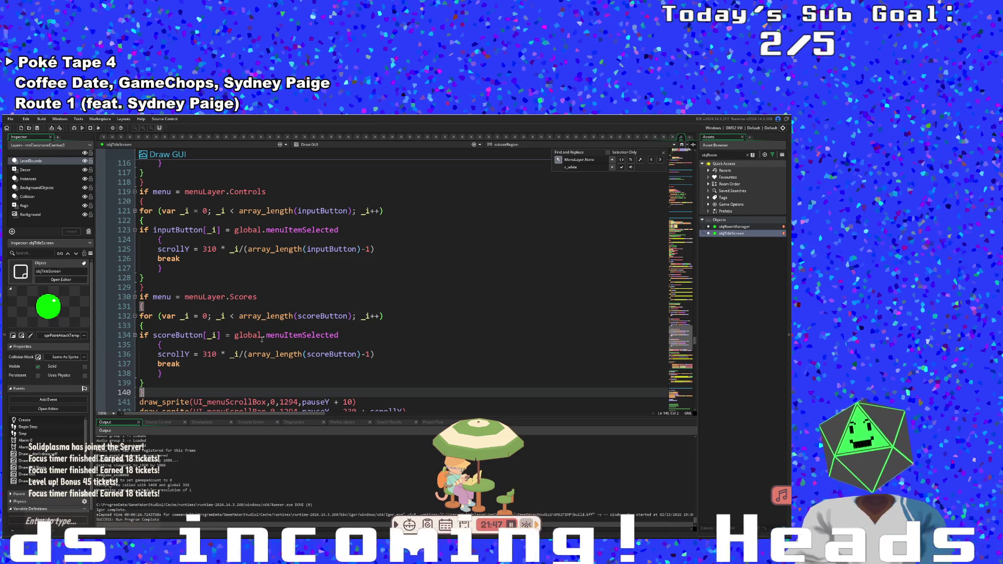
key(End)
key(Return)
text(})
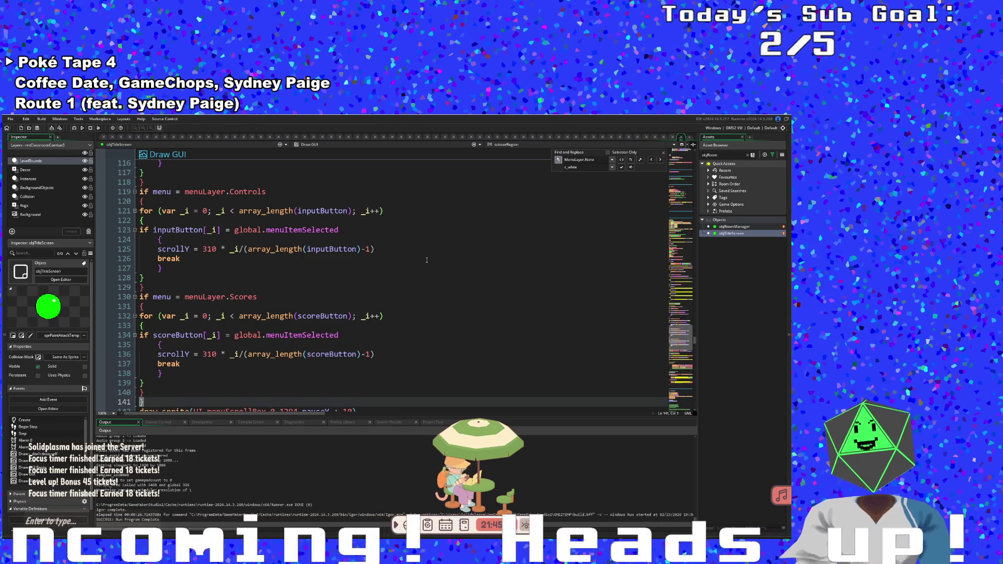
- Delete the stray closing brace on line 144 below the draw_sprite lines
scroll(353, 265, up, 10)
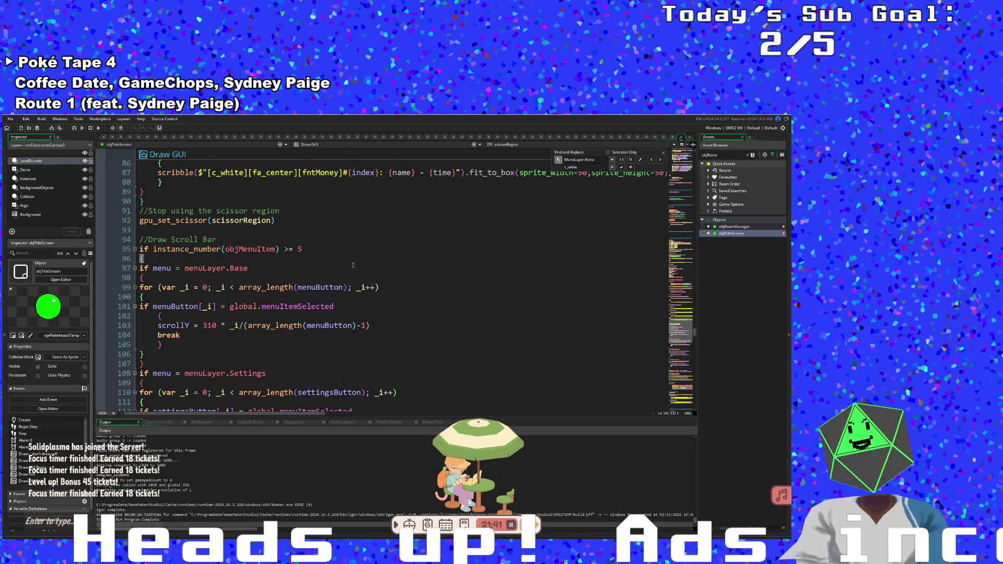
scroll(354, 265, down, 8)
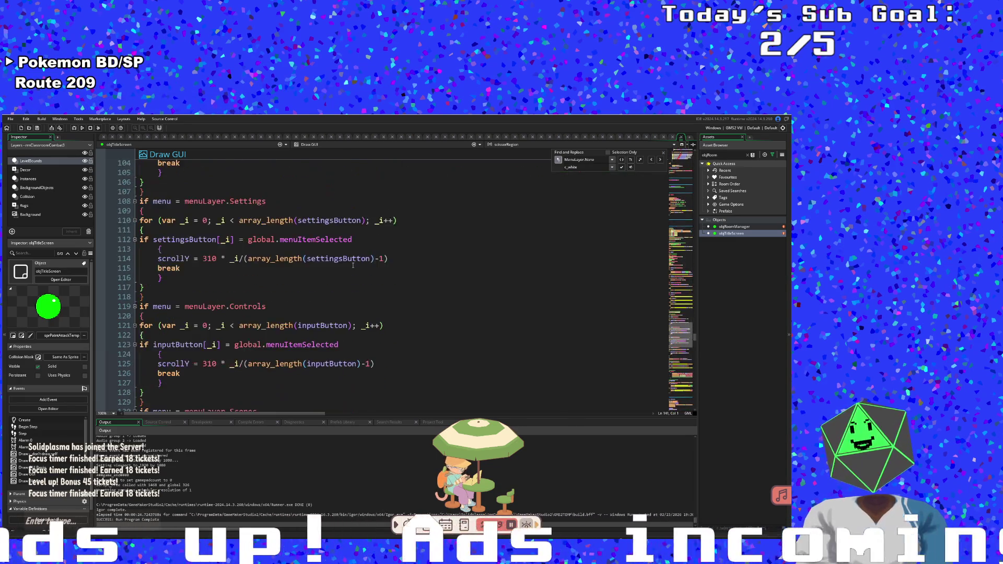
scroll(353, 267, up, 8)
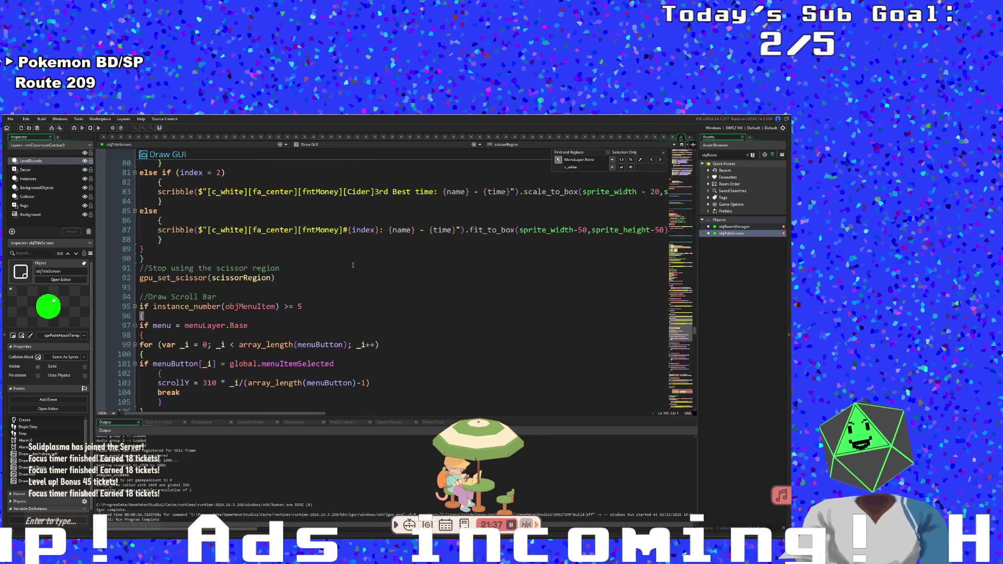
scroll(354, 264, down, 16)
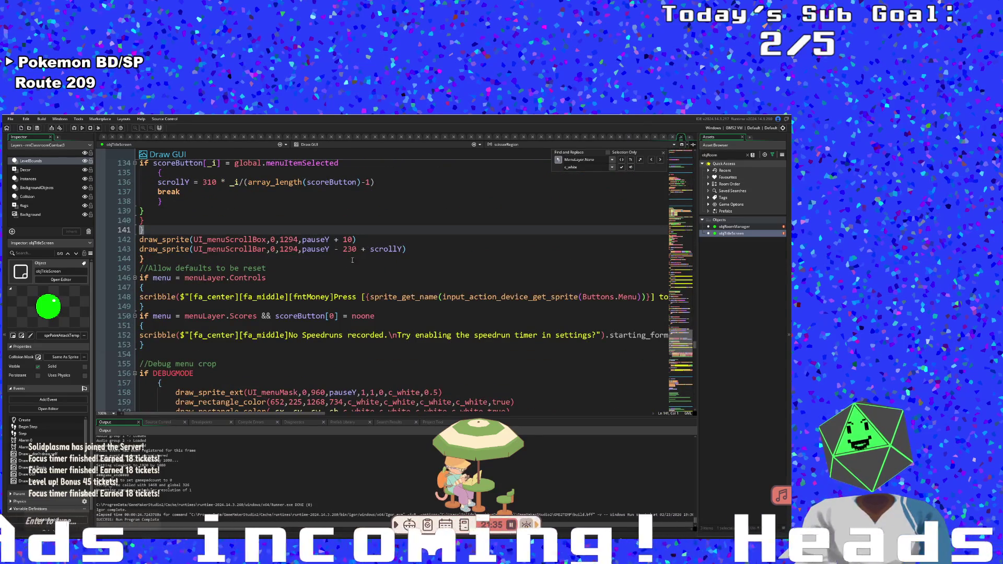
click(194, 266)
click(170, 257)
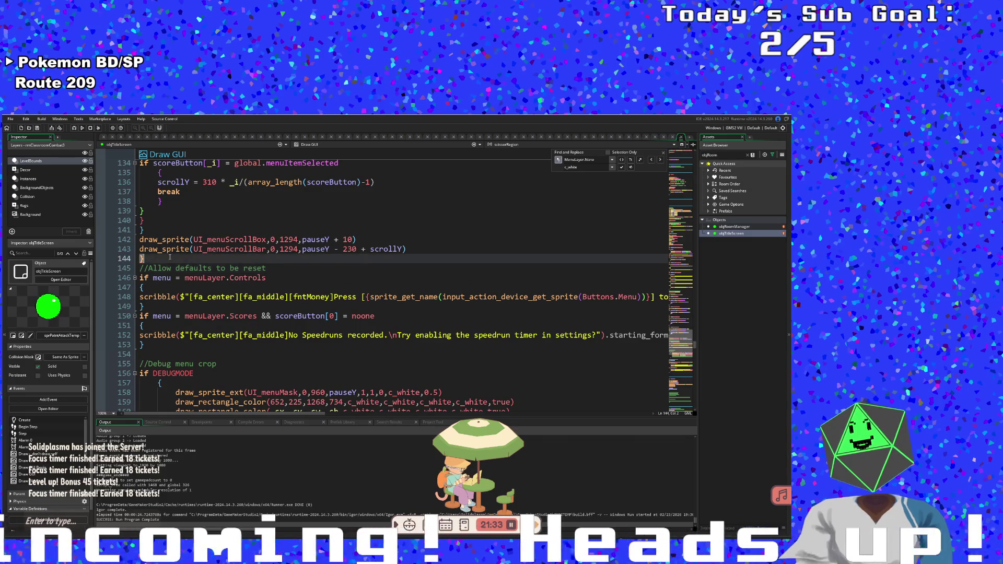
key(BackSpace)
key(BackSpace)
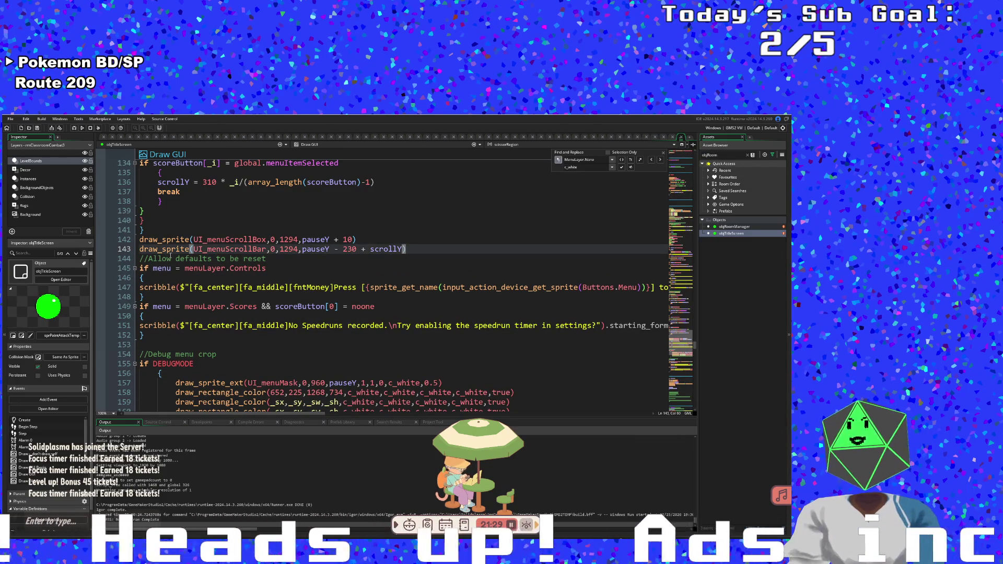
scroll(170, 256, down, 4)
- Find the next menuLayer.None use and delete the pause/unpause block on lines 95-99
click(230, 327)
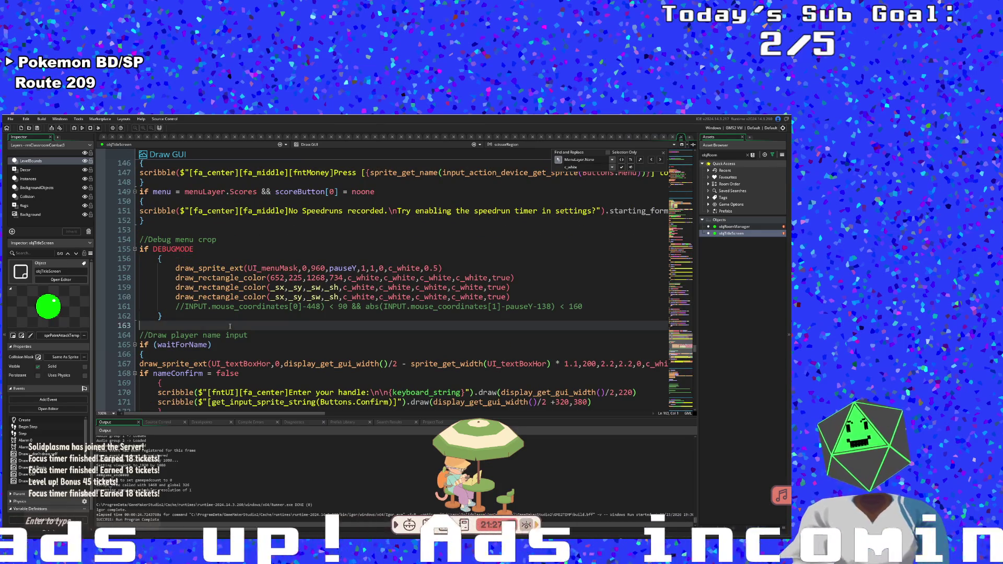
scroll(229, 327, down, 6)
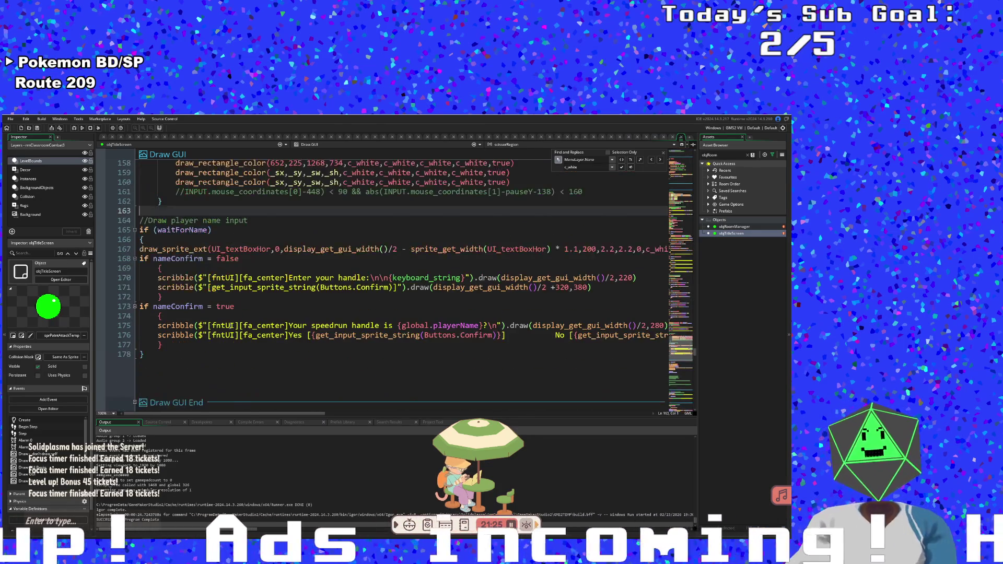
scroll(230, 328, down, 6)
scroll(230, 328, down, 10)
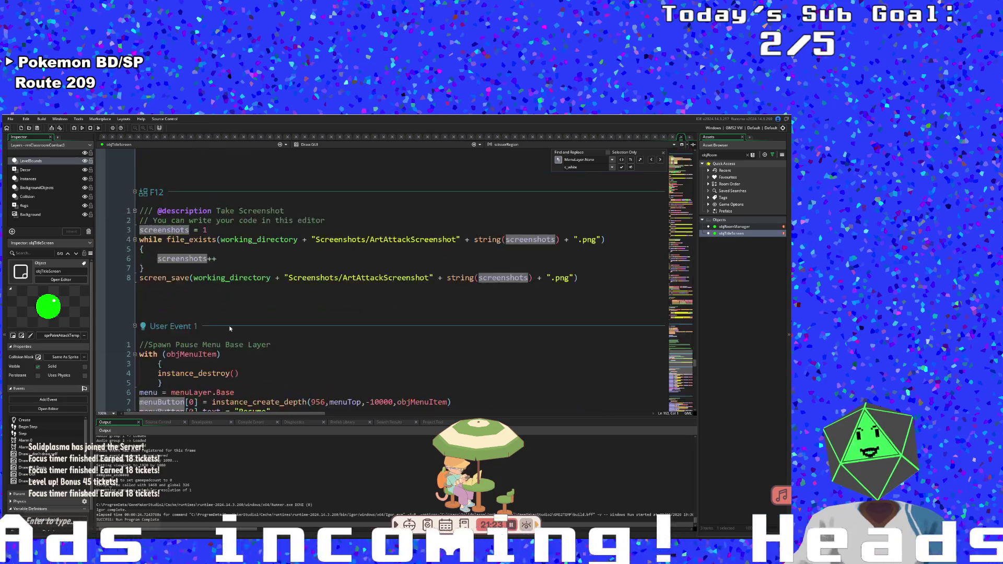
click(661, 159)
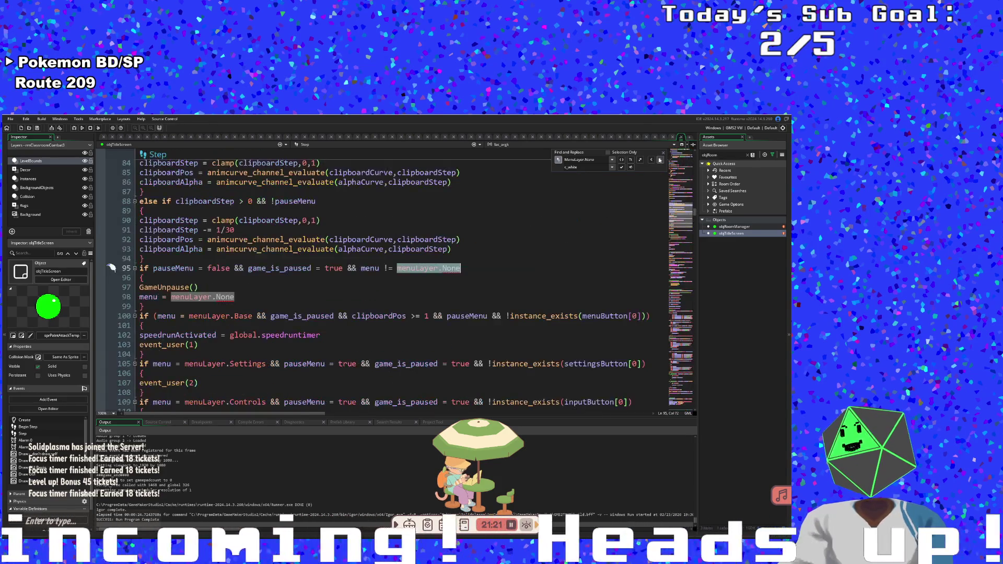
click(251, 297)
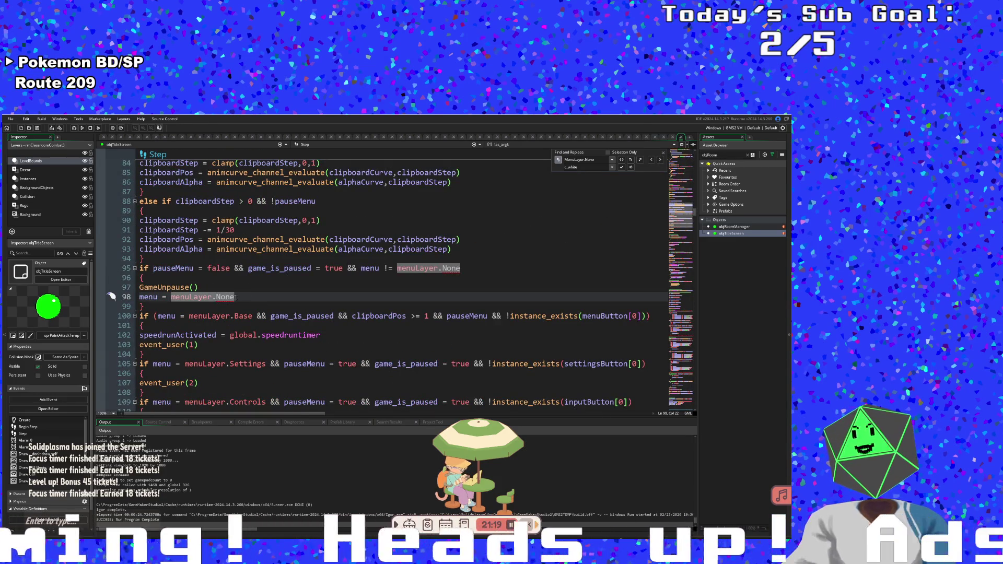
click(111, 297)
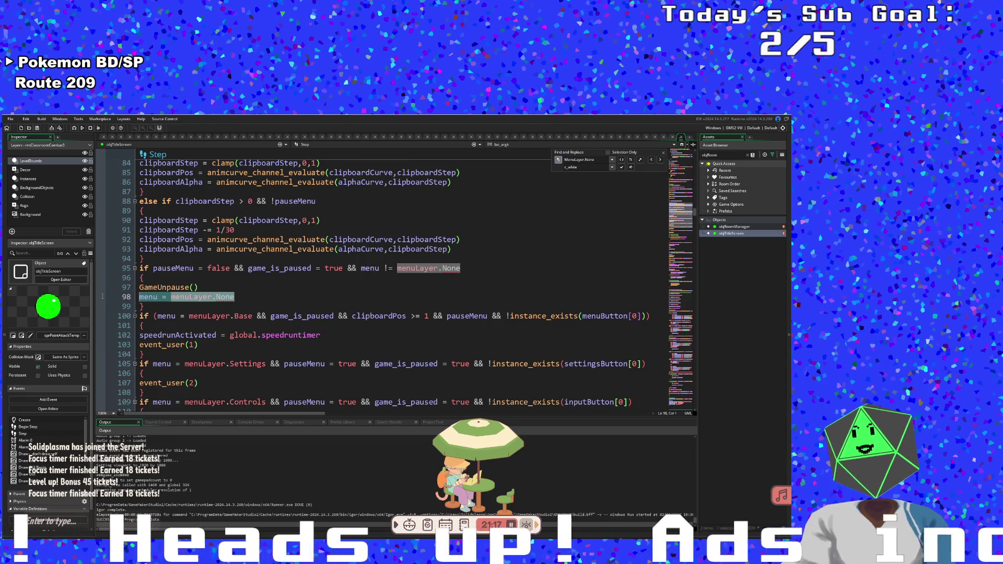
click(208, 296)
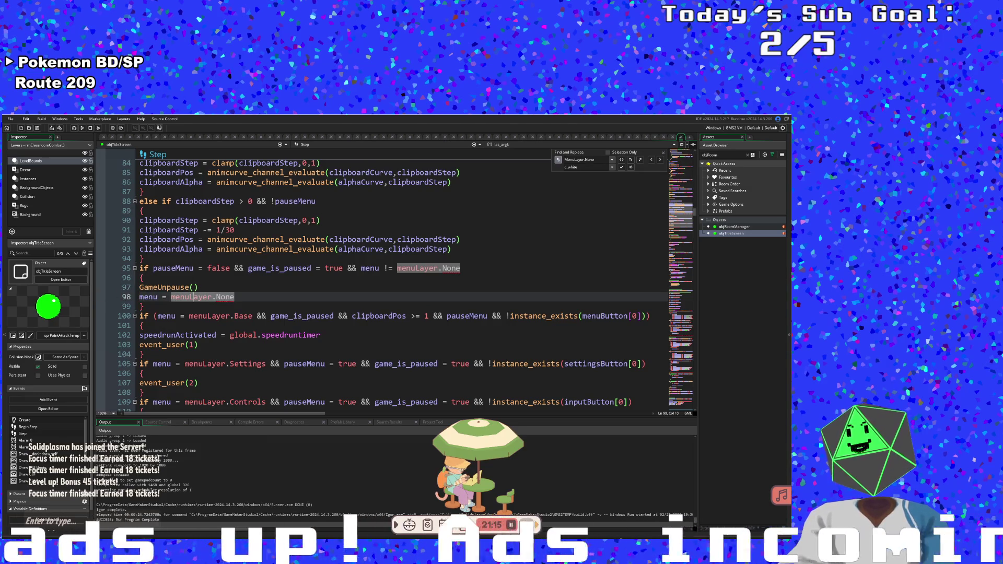
click(415, 268)
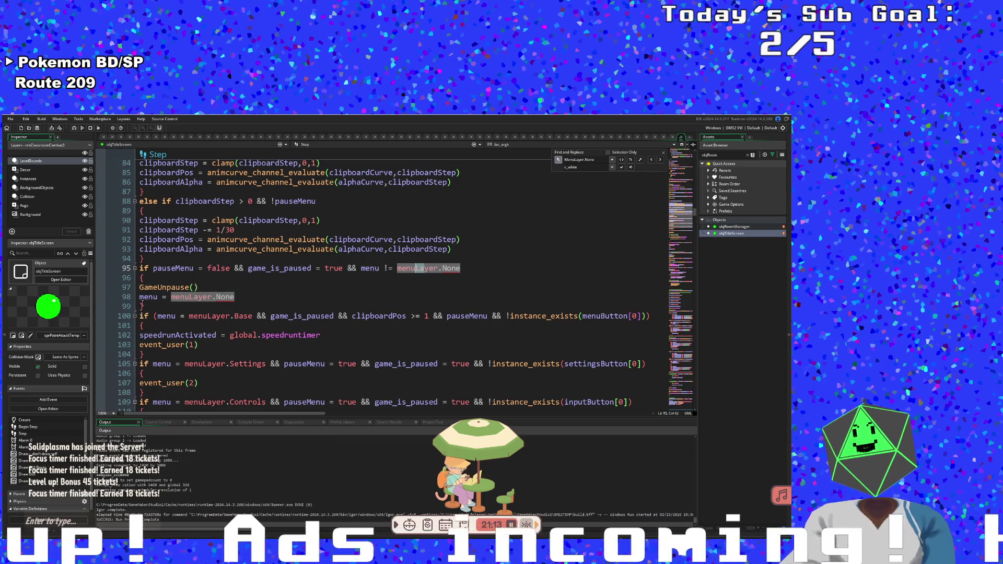
mouse_move(145, 306)
mouse_down()
mouse_move(131, 285)
mouse_move(135, 270)
mouse_up()
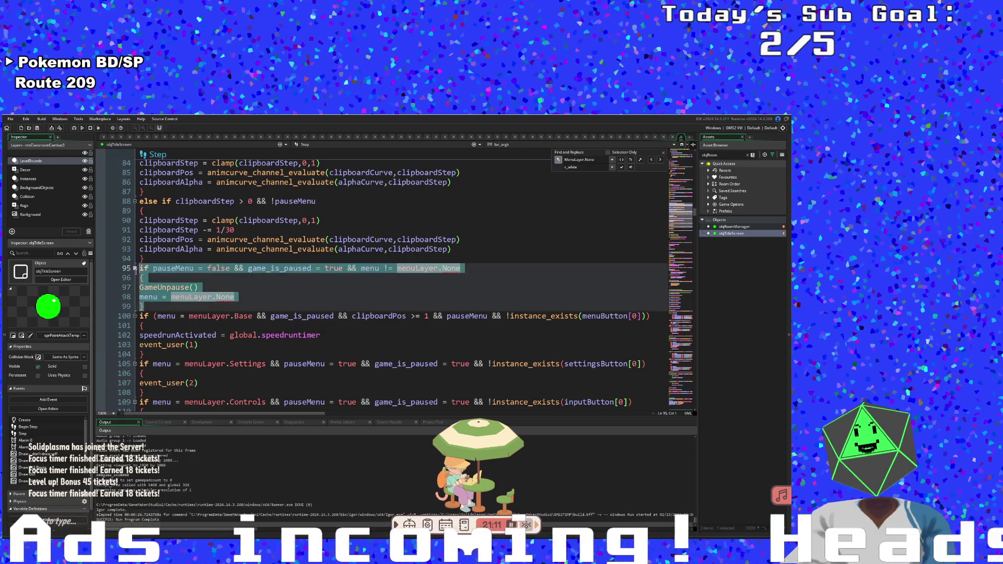
key(Delete)
key(BackSpace)
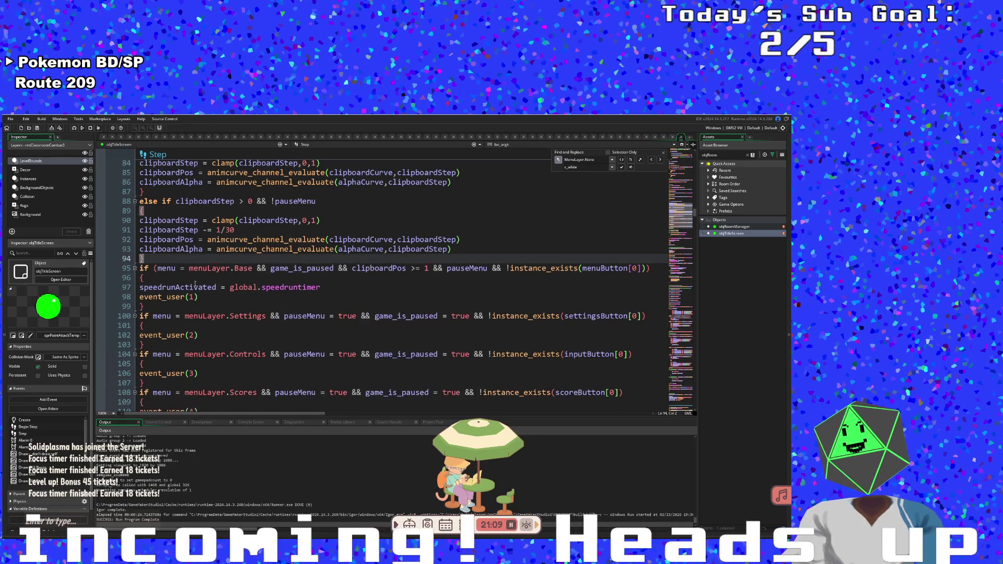
- Unwrap the fullscreen sync by deleting 'if menu != menuLayer.None {' and its closing brace
click(190, 315)
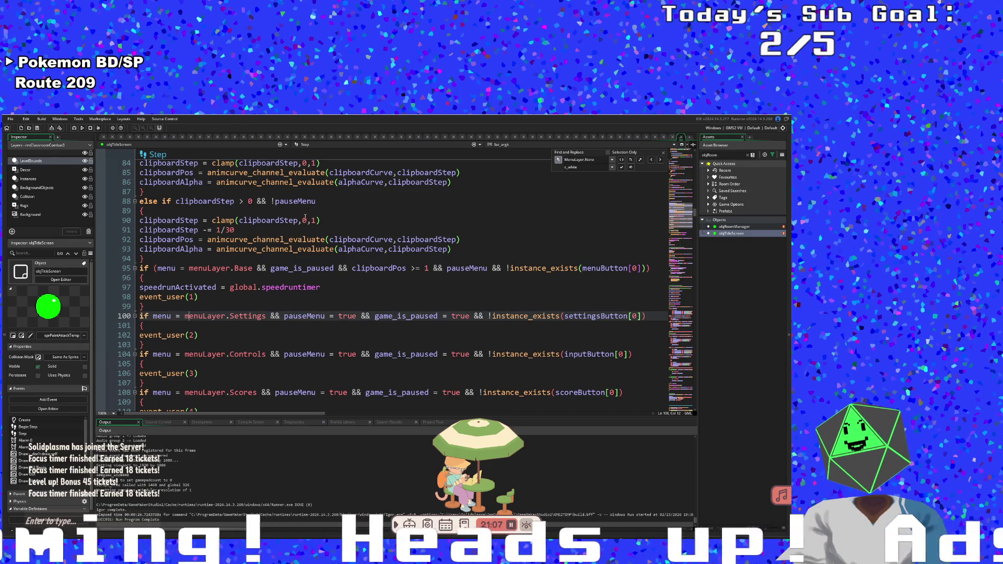
click(230, 296)
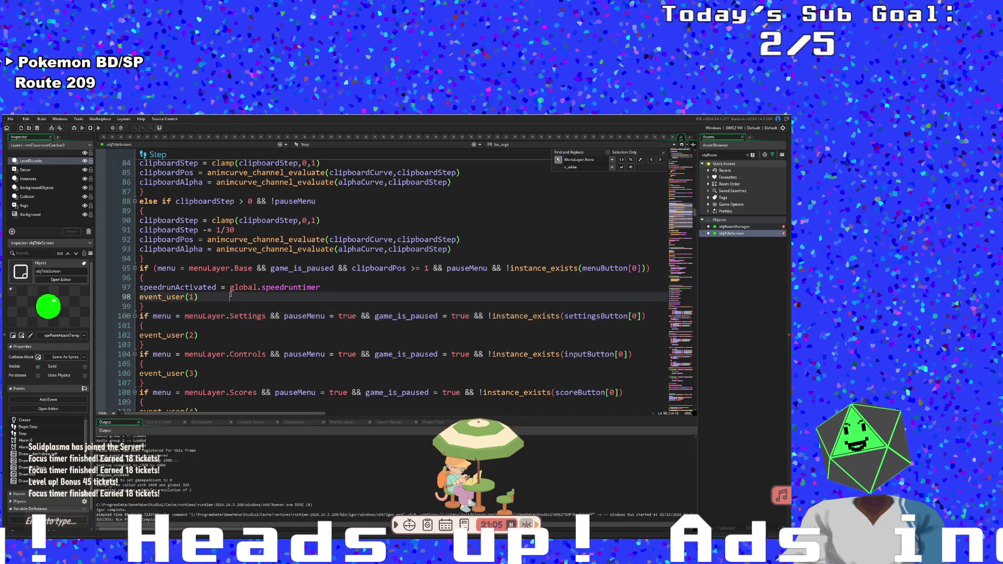
scroll(227, 301, down, 2)
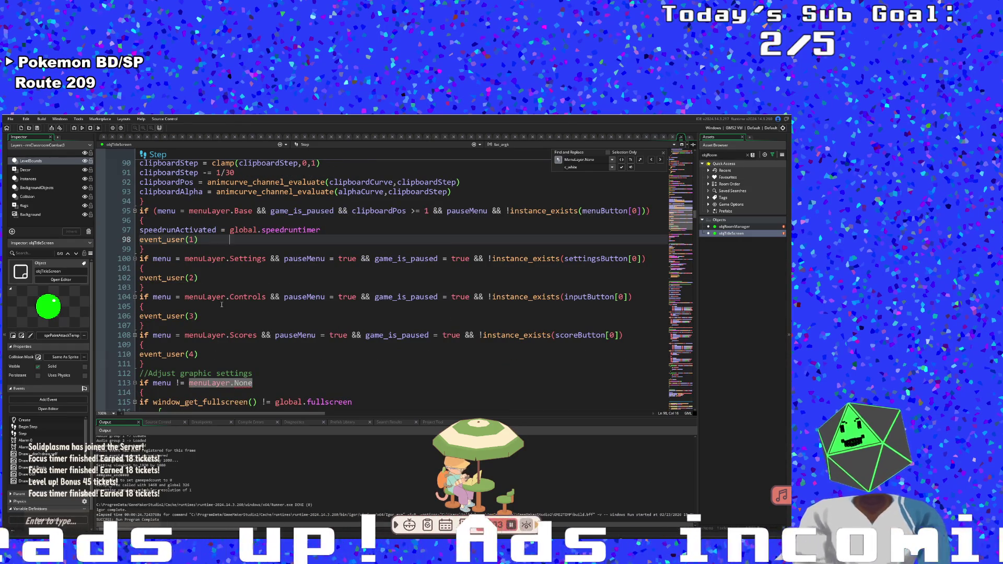
scroll(222, 305, down, 2)
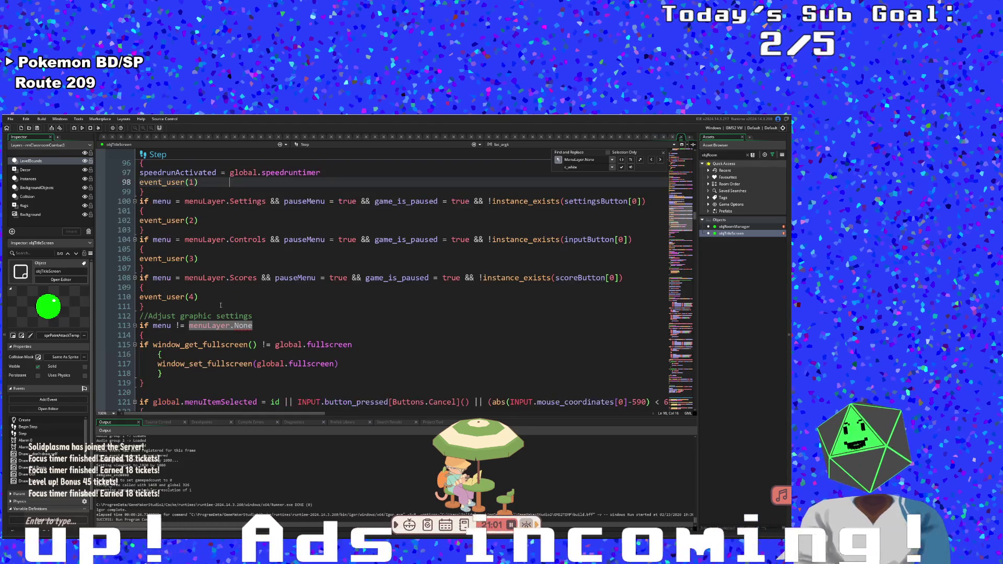
scroll(221, 306, down, 2)
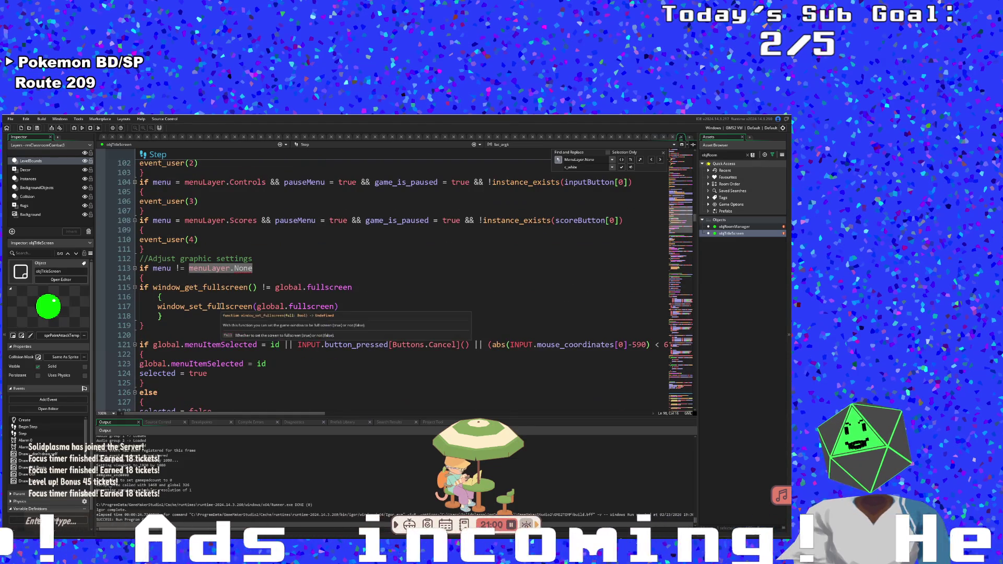
click(144, 279)
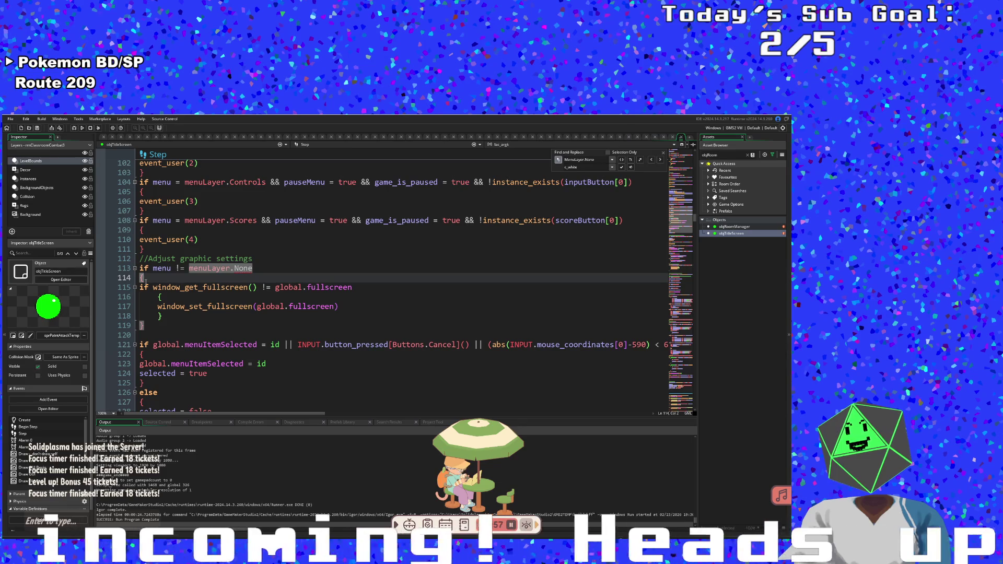
click(189, 268)
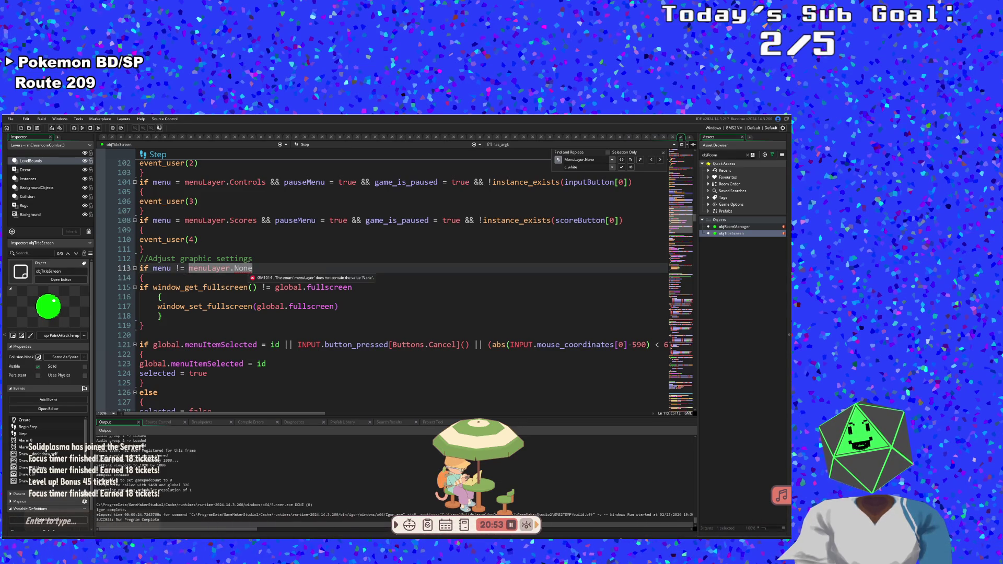
click(143, 277)
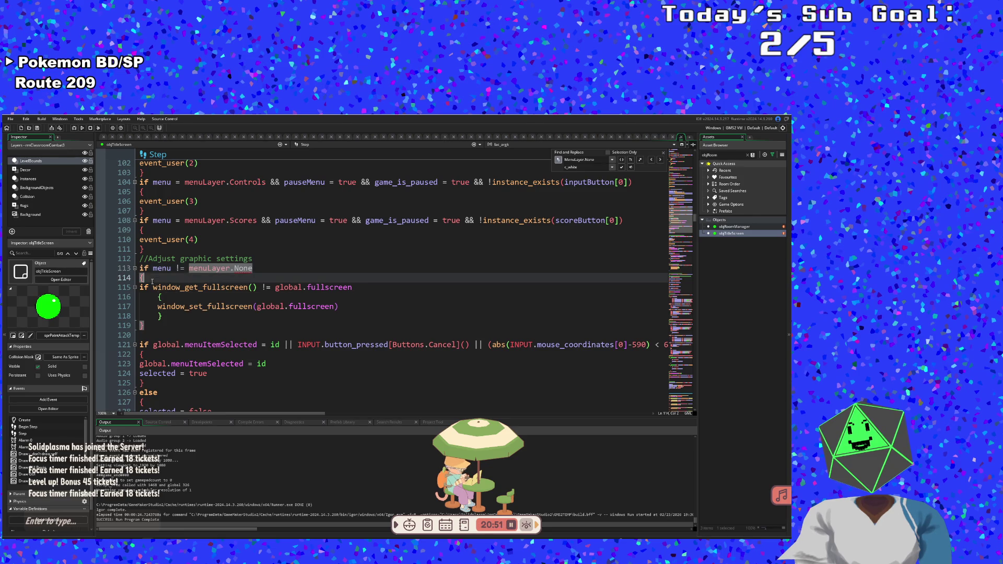
drag(143, 277, 139, 258)
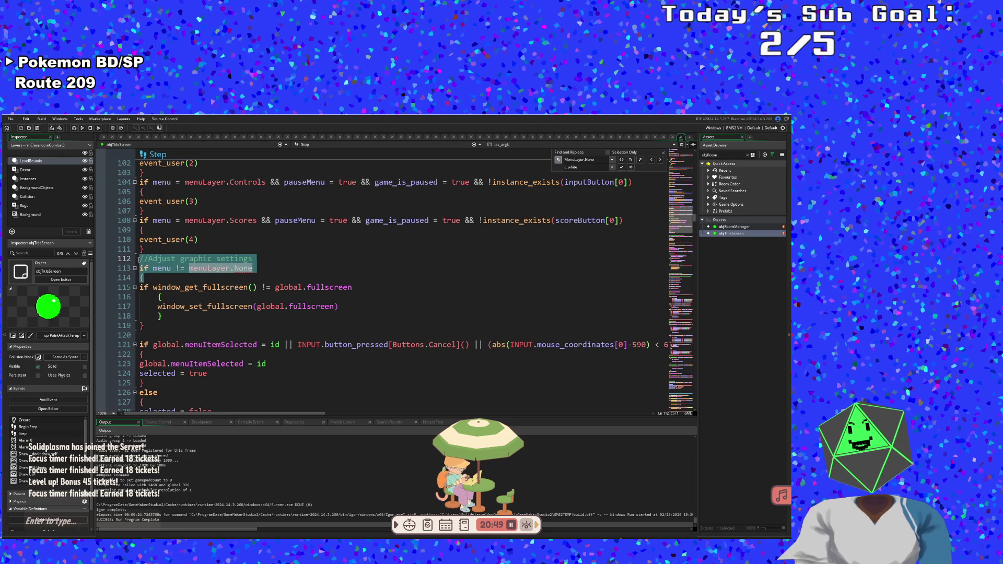
key(BackSpace)
click(146, 312)
key(BackSpace)
key(BackSpace)
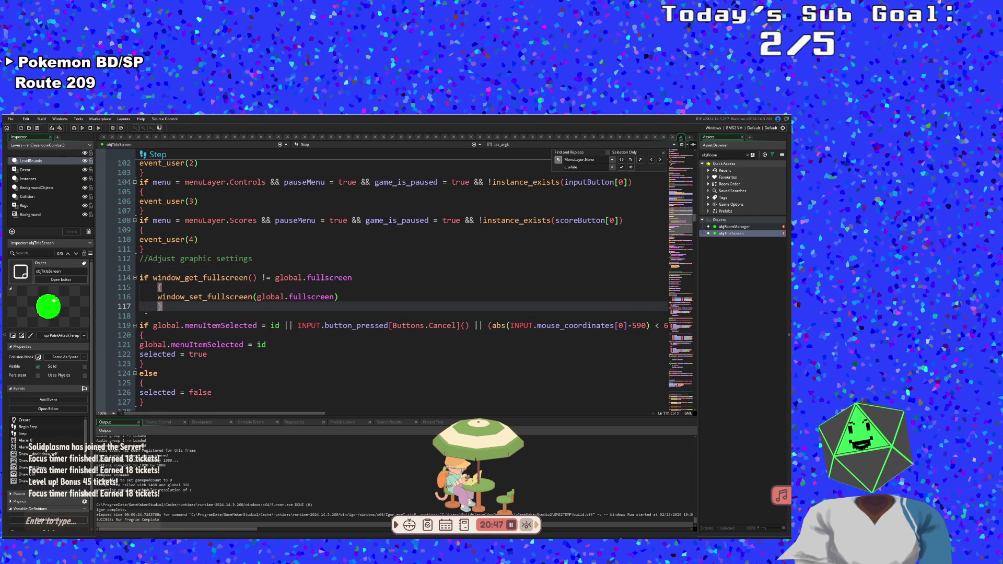
- Paste the menu conditions into the line 129 back-arrow check, keeping only menu != menuLayer.Base
click(146, 268)
key(BackSpace)
scroll(313, 314, down, 5)
mouse_move(303, 413)
mouse_down()
mouse_move(444, 412)
mouse_move(309, 433)
mouse_move(451, 445)
mouse_move(277, 465)
mouse_move(374, 444)
mouse_move(647, 435)
mouse_move(223, 463)
mouse_up()
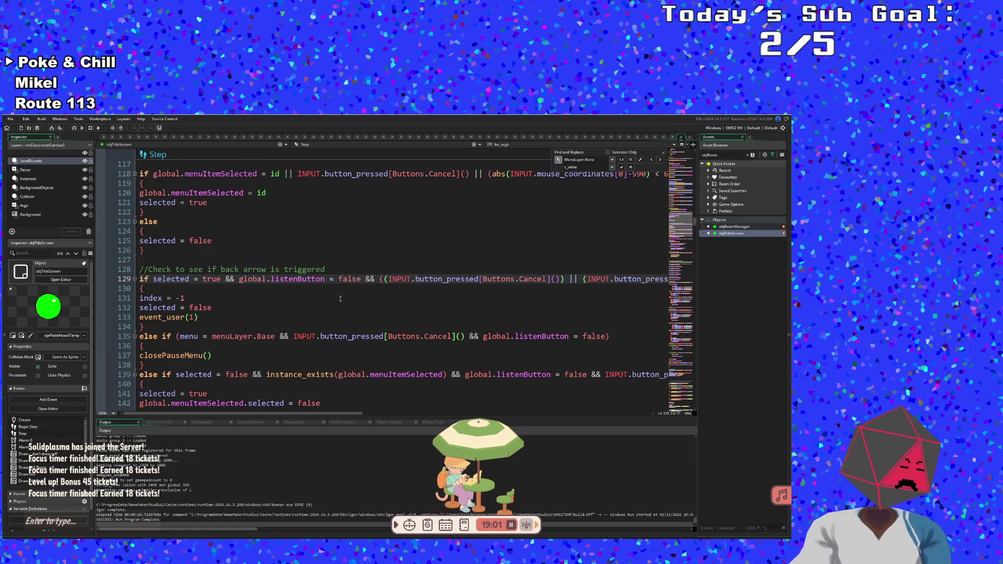
text(&& menu != menuLayer.None && menu != menuLayer.Base)
key(Up)
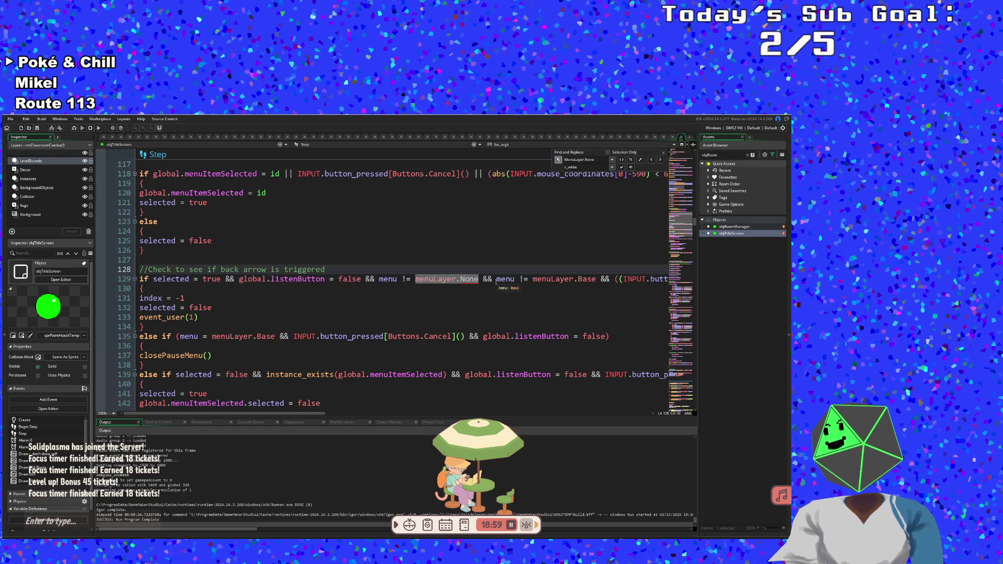
drag(496, 281, 375, 280)
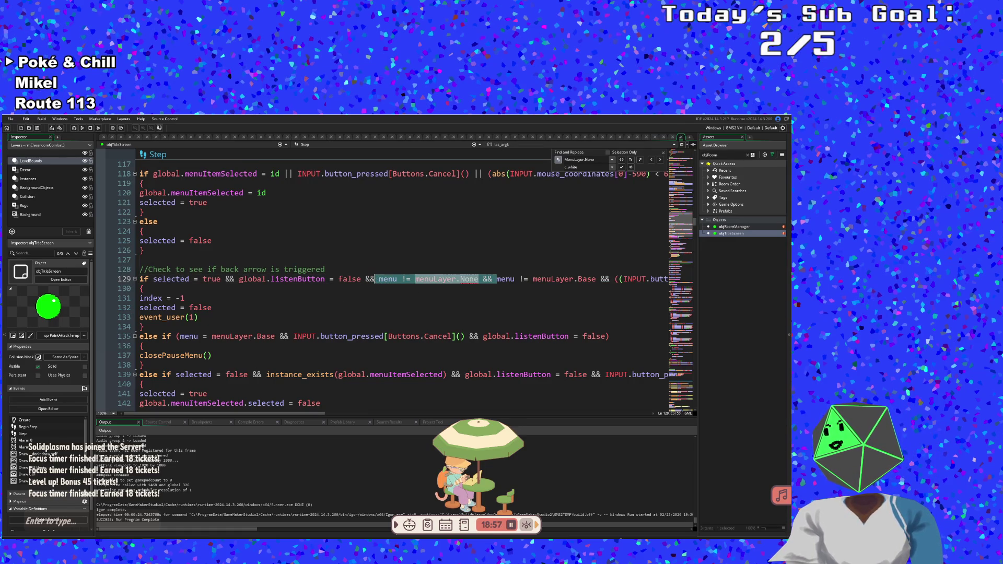
key(BackSpace)
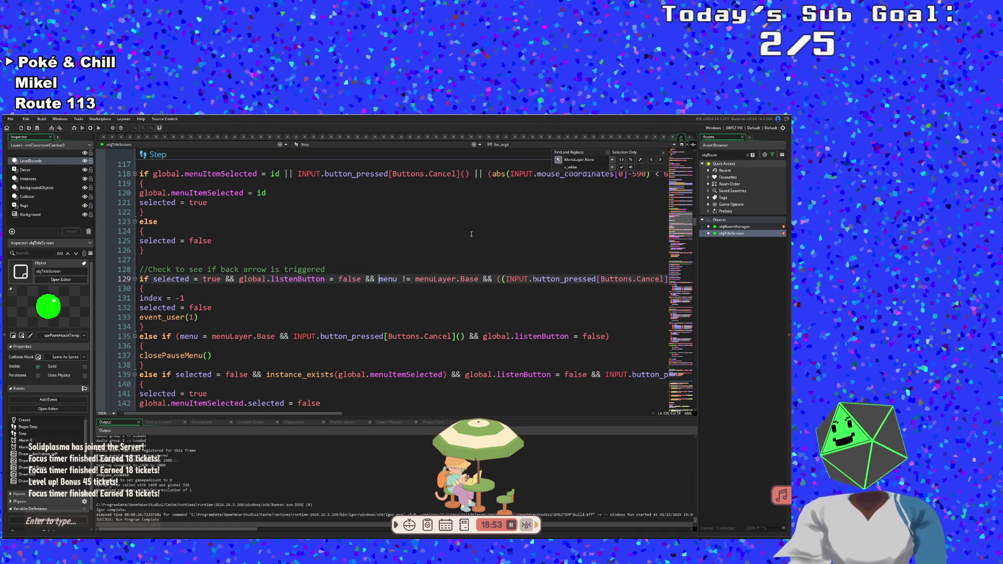
- Delete the else-if branch calling closePauseMenu() on lines 135-138
click(238, 327)
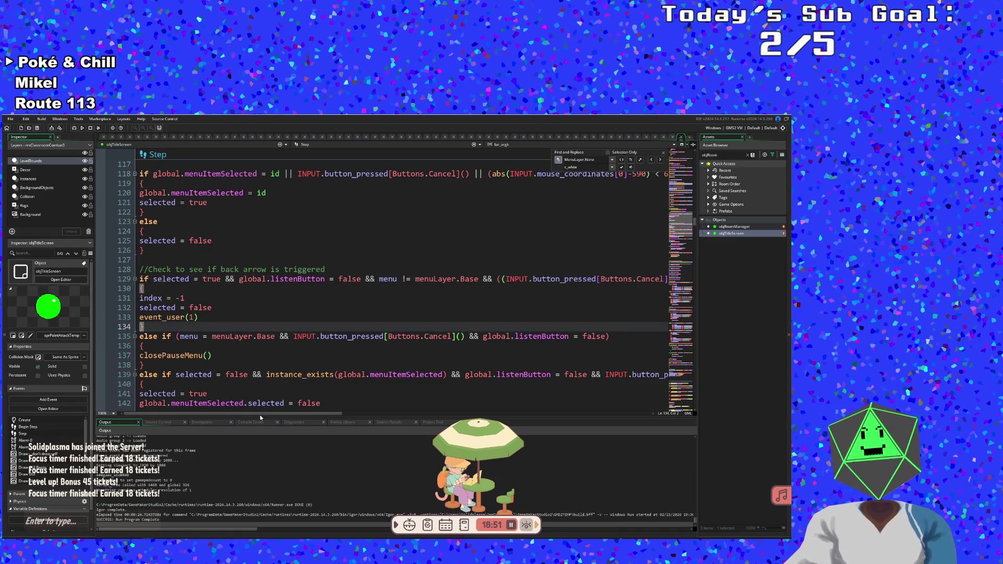
mouse_move(263, 417)
mouse_down()
mouse_move(601, 425)
mouse_move(250, 418)
mouse_move(245, 366)
mouse_up()
click(245, 366)
click(248, 349)
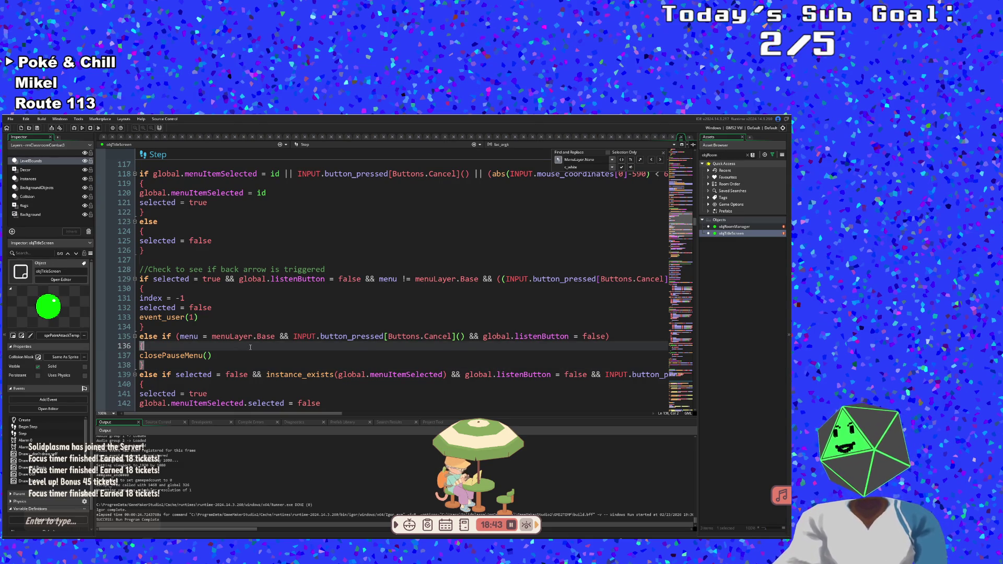
click(152, 357)
drag(146, 365, 136, 337)
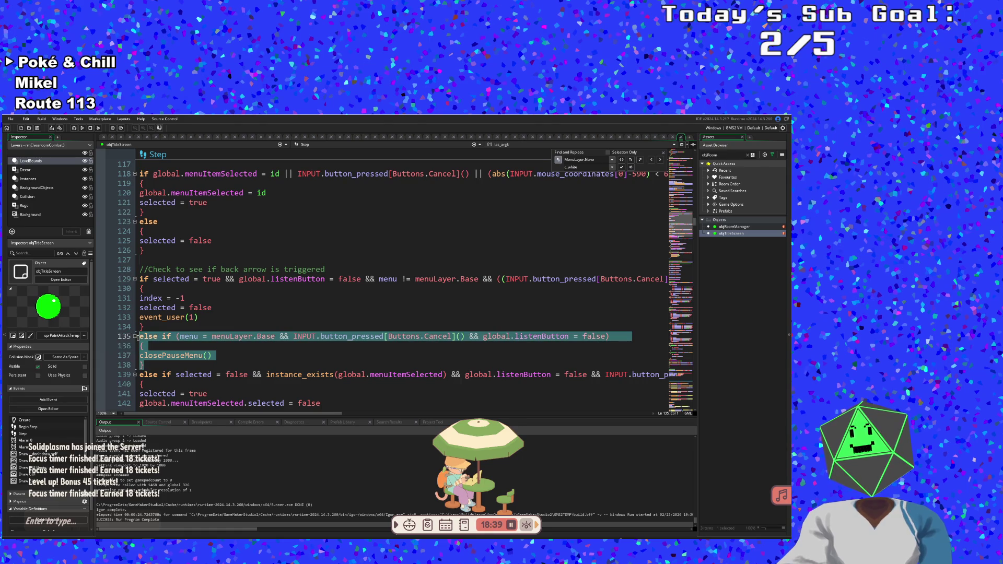
click(210, 367)
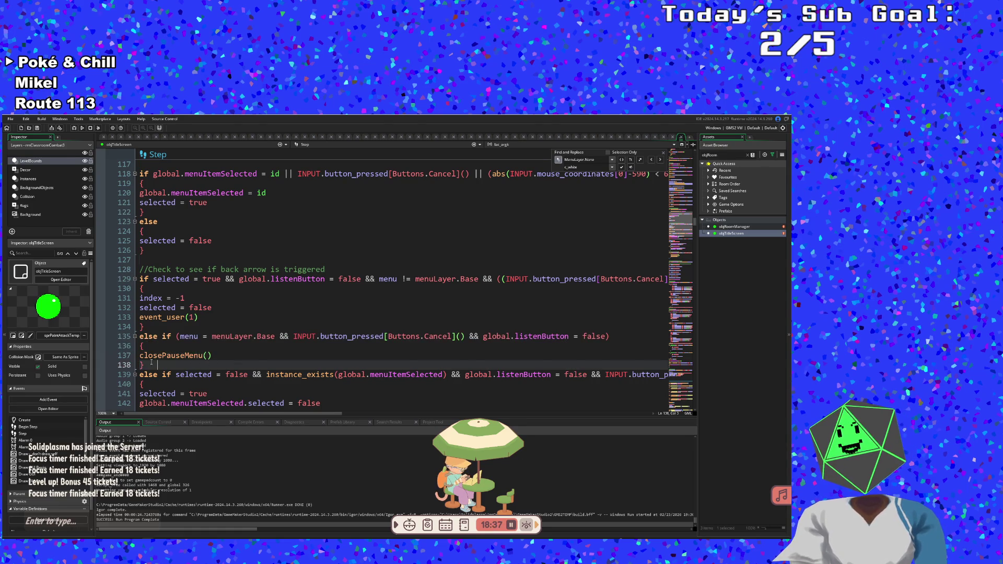
drag(145, 365, 137, 337)
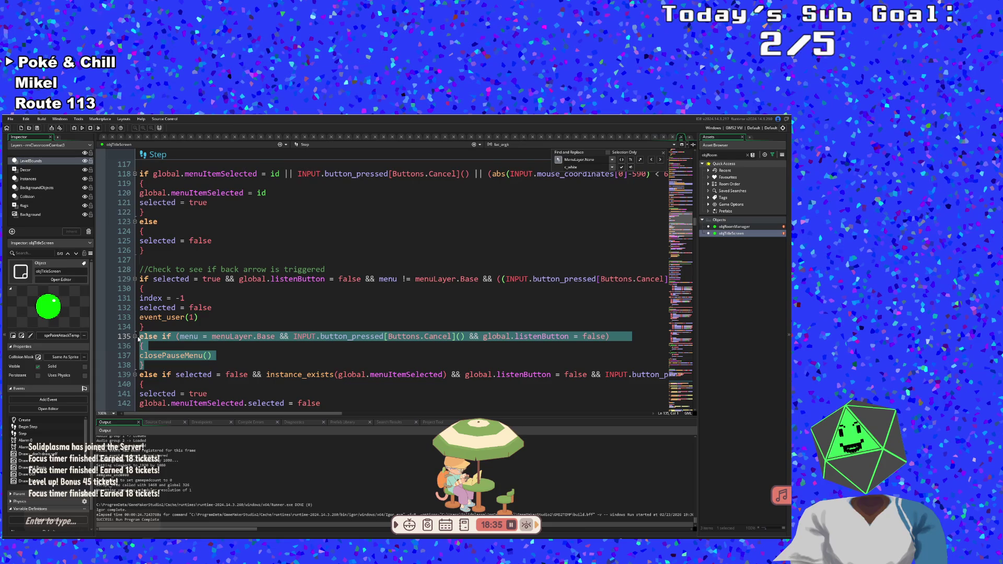
key(BackSpace)
key(BackSpace)
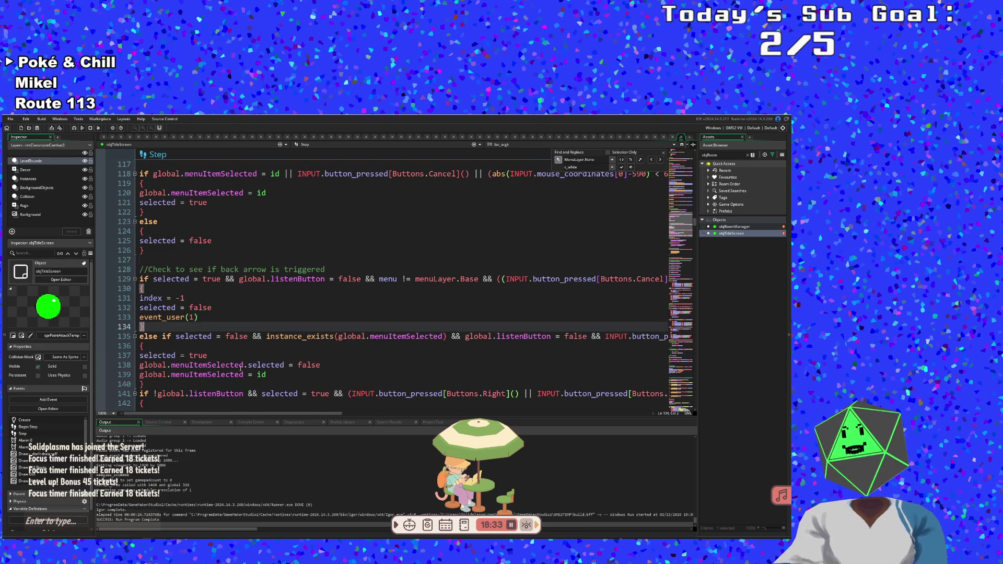
click(262, 365)
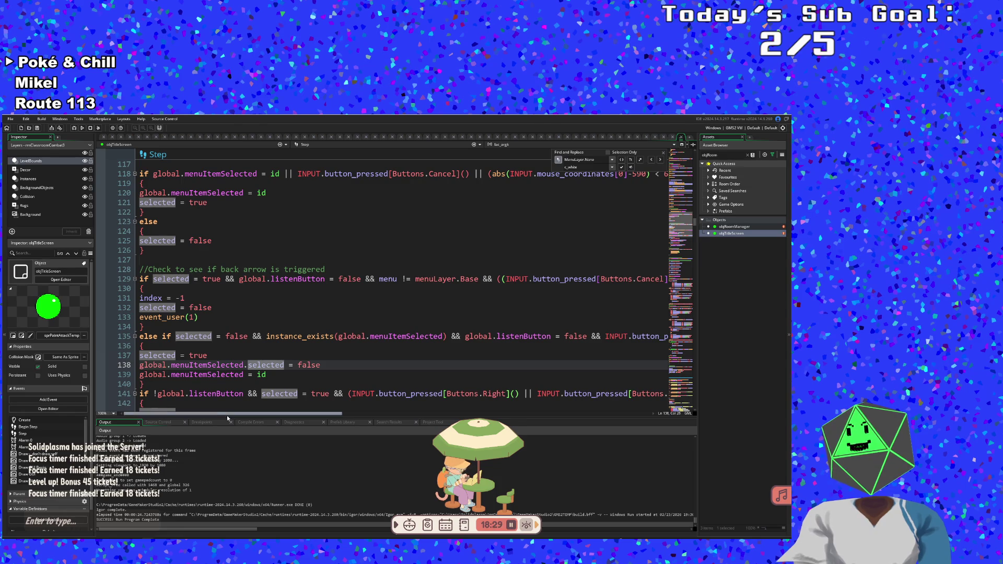
mouse_move(234, 413)
mouse_down()
mouse_move(292, 422)
mouse_move(184, 430)
mouse_up()
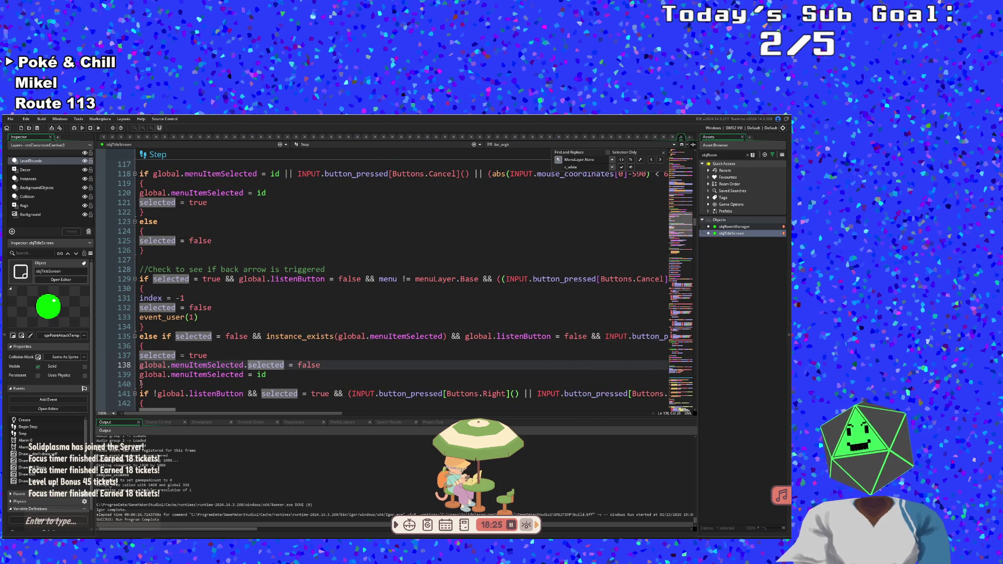
click(140, 383)
scroll(173, 368, down, 4)
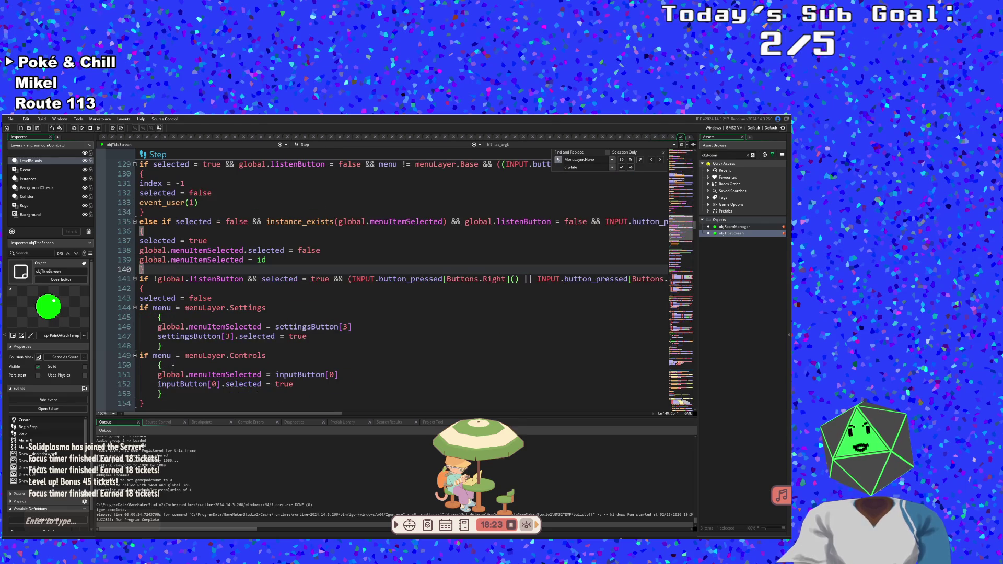
click(156, 307)
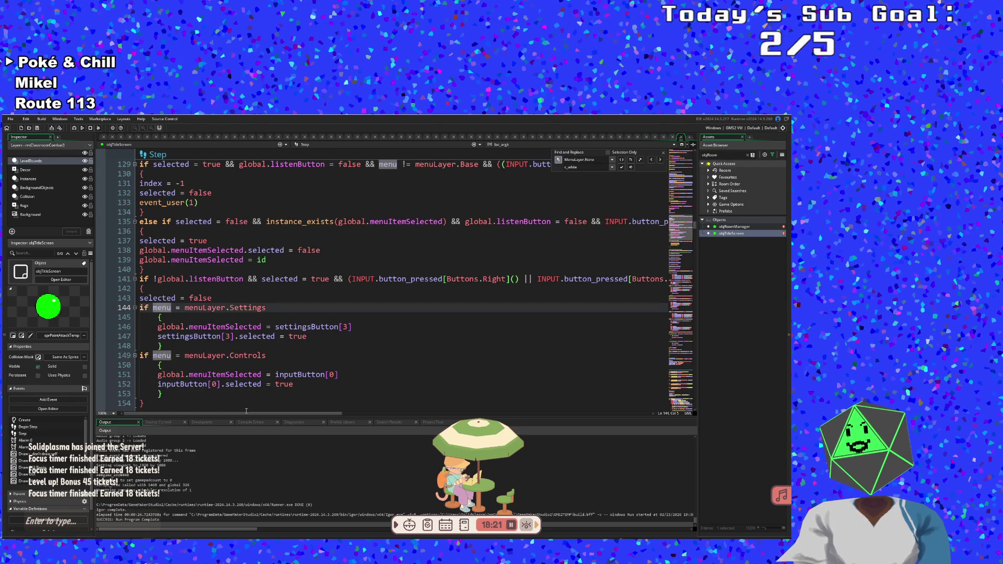
mouse_move(246, 411)
mouse_down()
mouse_move(318, 425)
mouse_move(174, 438)
mouse_up()
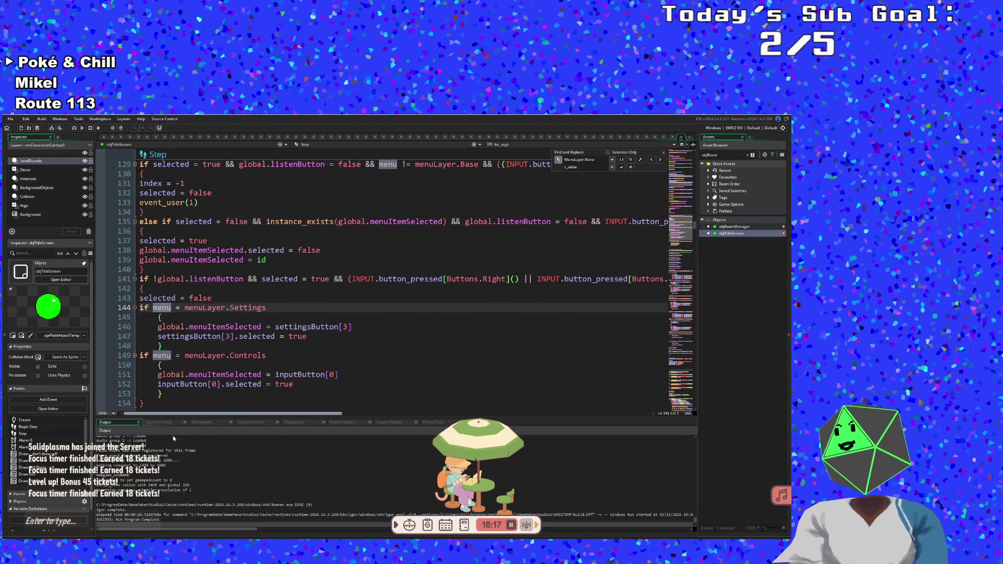
click(201, 375)
scroll(200, 366, down, 2)
click(201, 346)
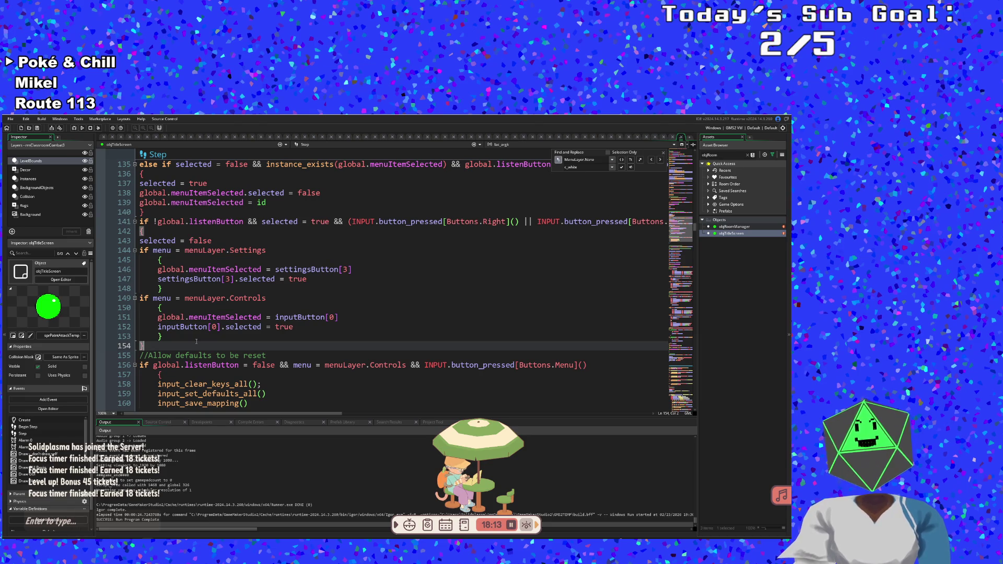
scroll(197, 342, down, 2)
scroll(196, 342, down, 4)
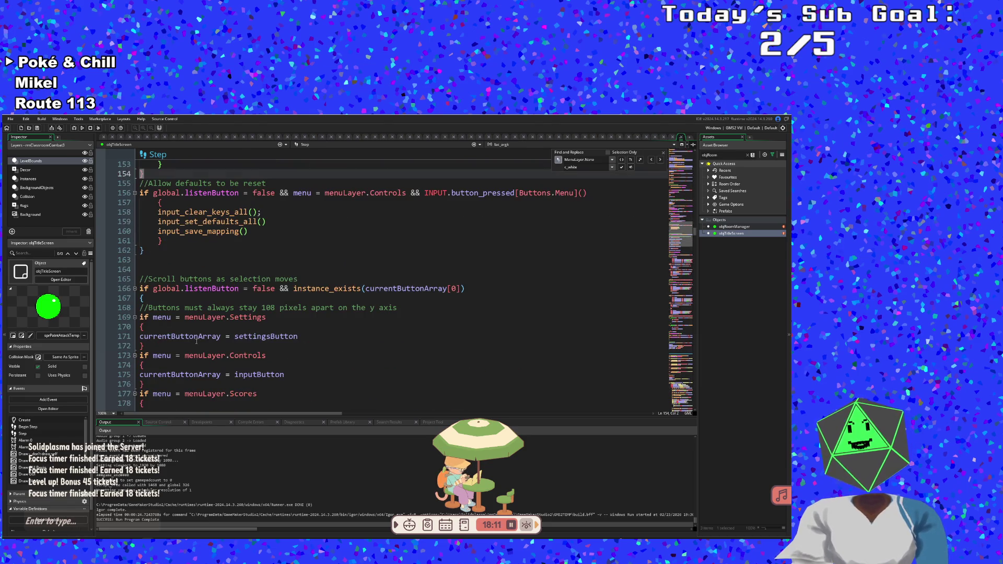
click(189, 278)
scroll(208, 318, down, 4)
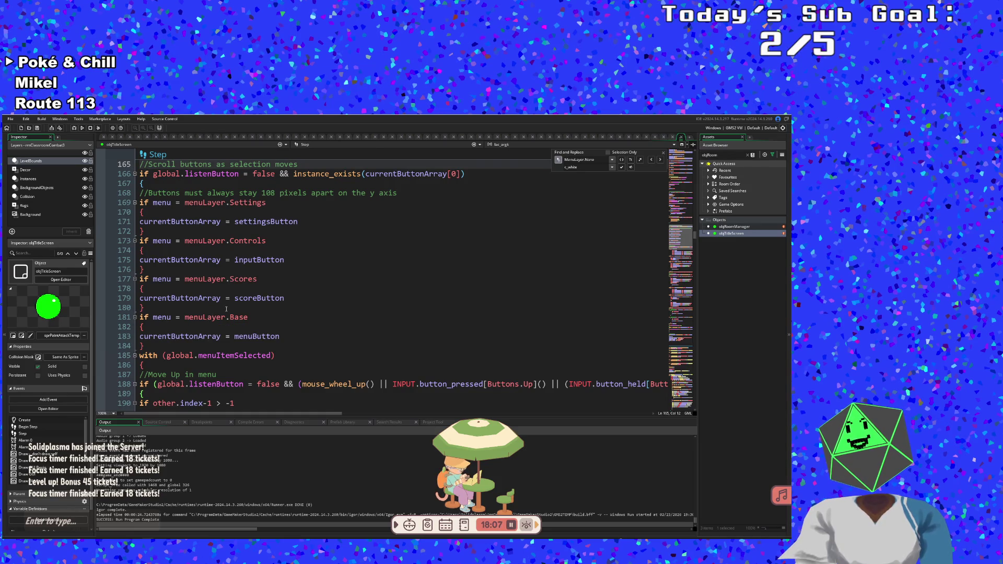
scroll(226, 309, down, 4)
click(226, 308)
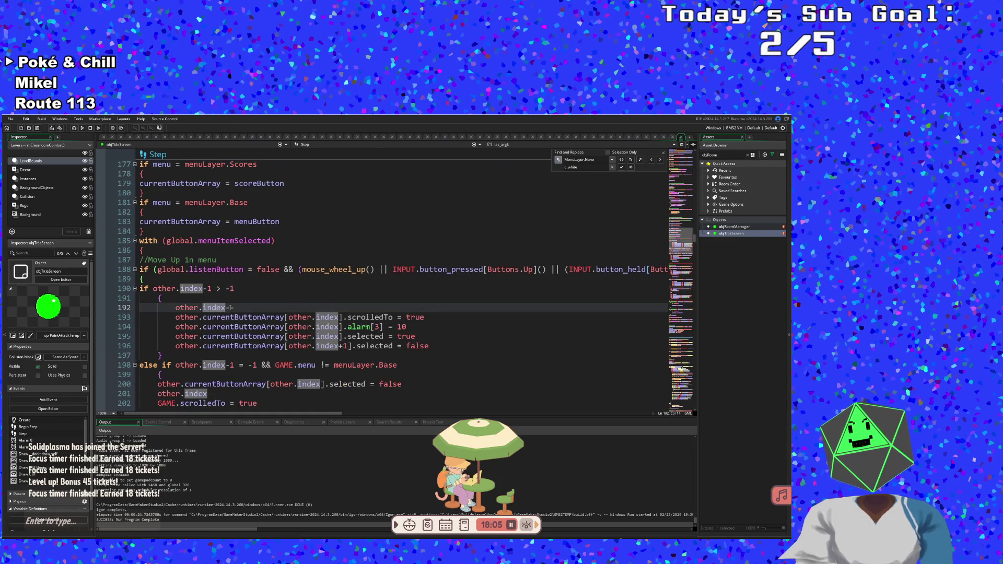
scroll(230, 308, down, 20)
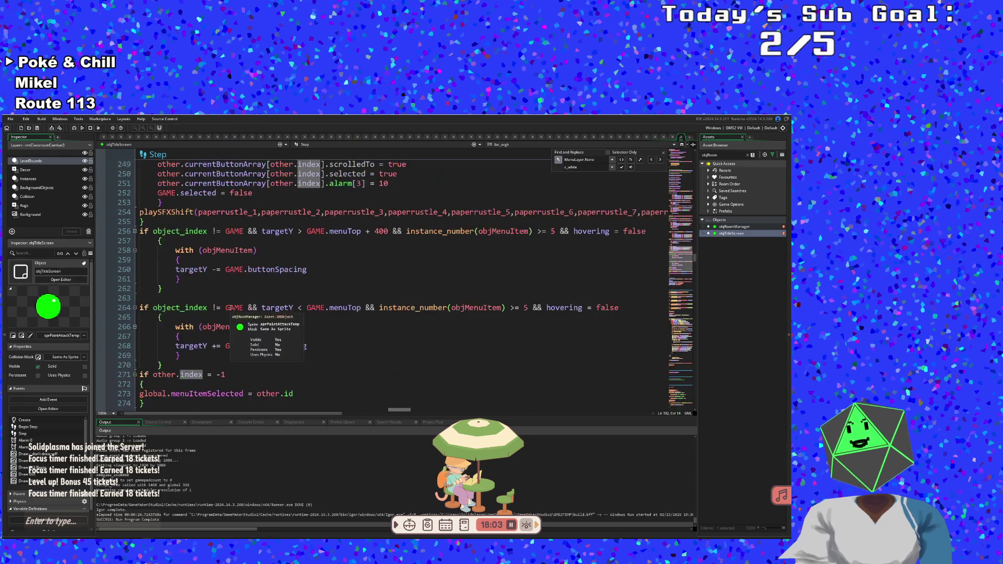
scroll(229, 307, down, 2)
click(230, 307)
scroll(229, 308, down, 10)
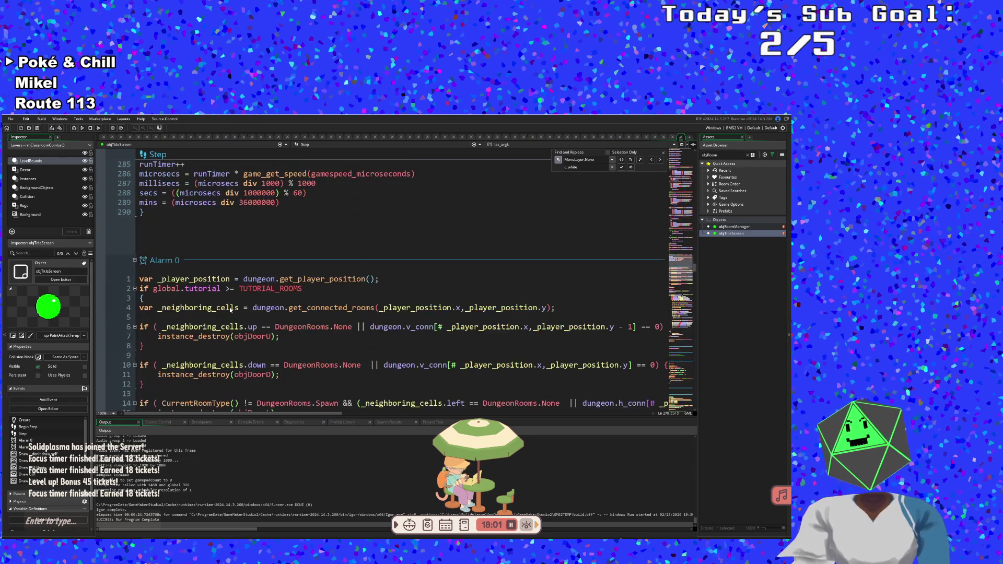
scroll(230, 309, down, 18)
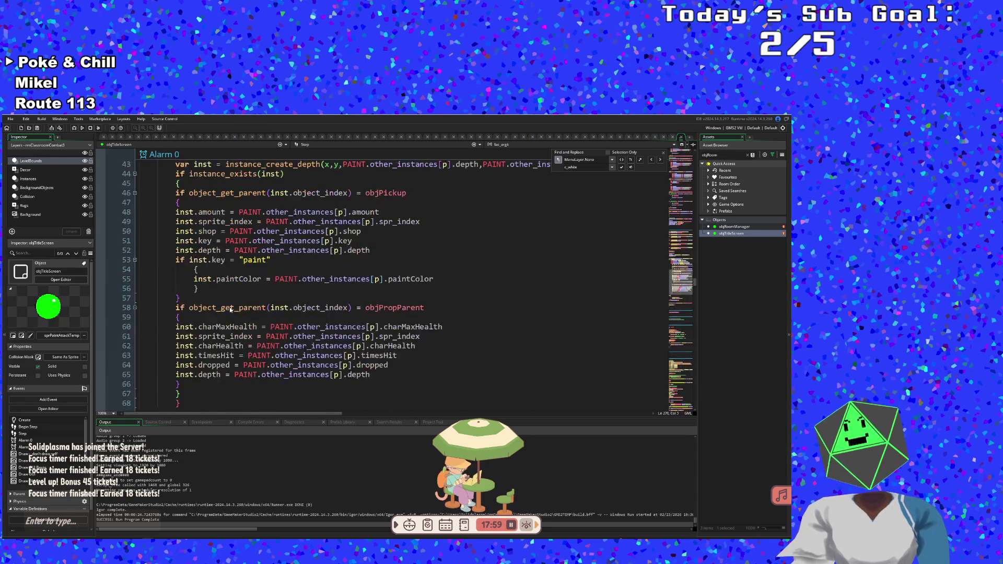
scroll(229, 309, up, 15)
click(230, 308)
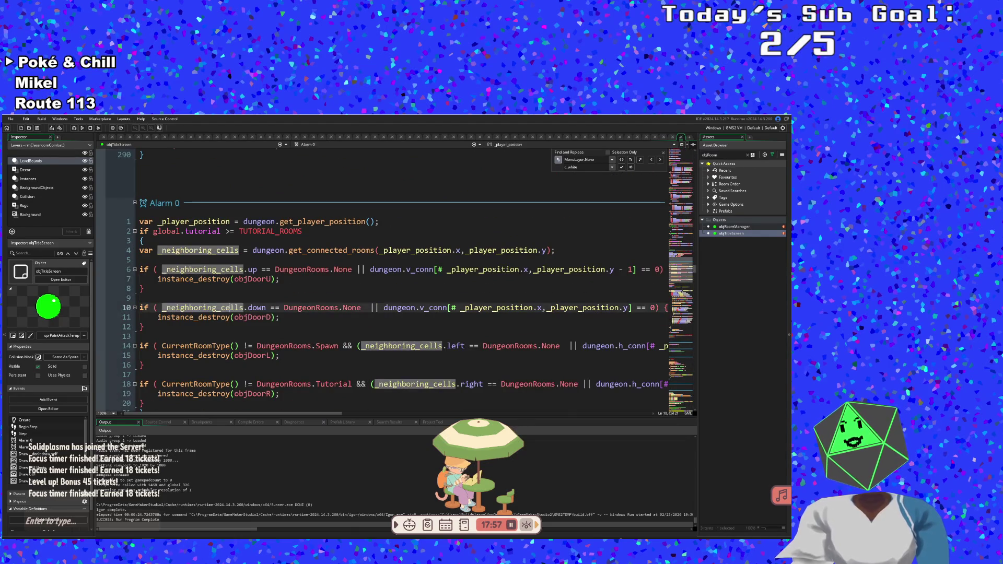
key(Up)
key(Up)
key(Up)
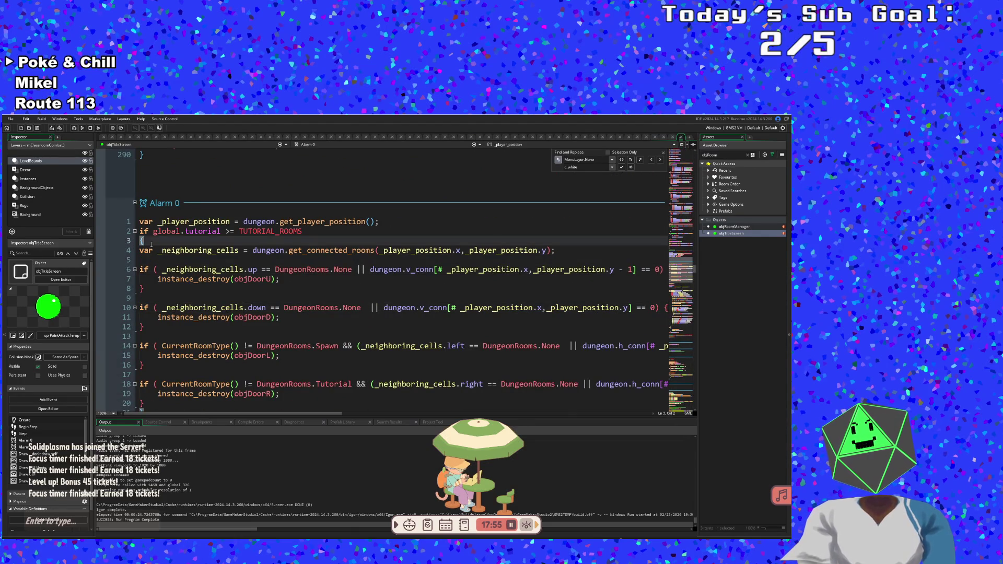
click(144, 231)
scroll(201, 291, down, 7)
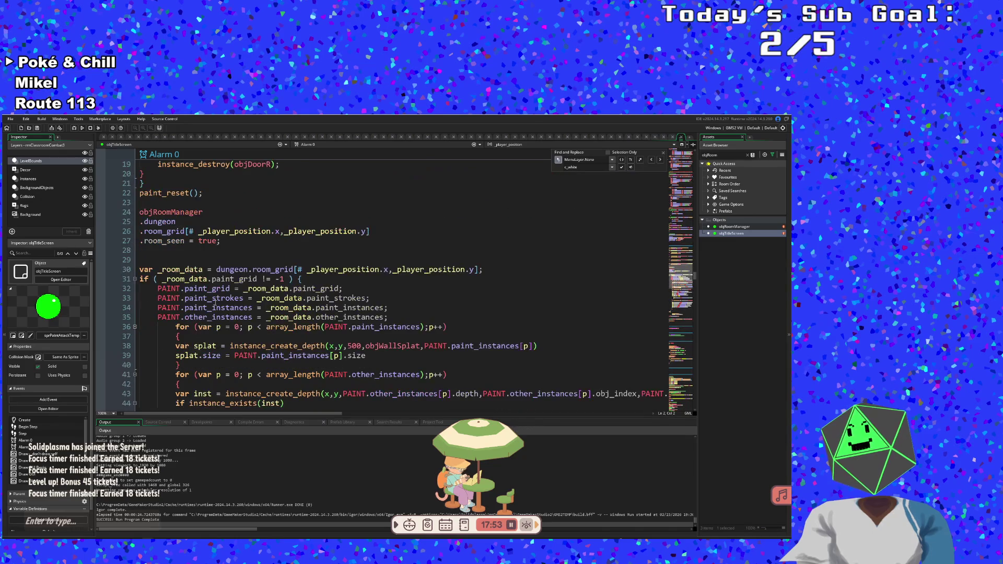
scroll(215, 301, down, 14)
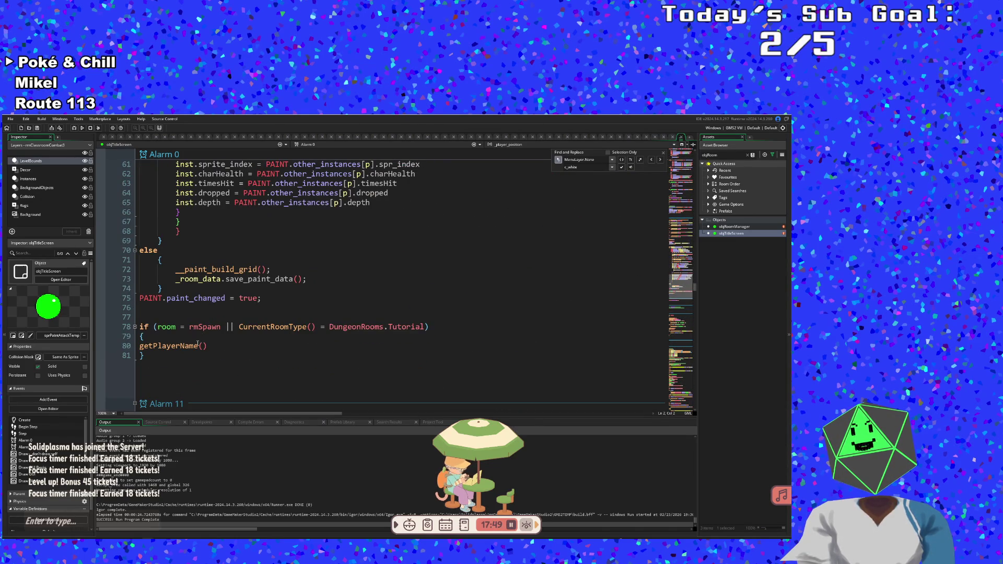
click(157, 357)
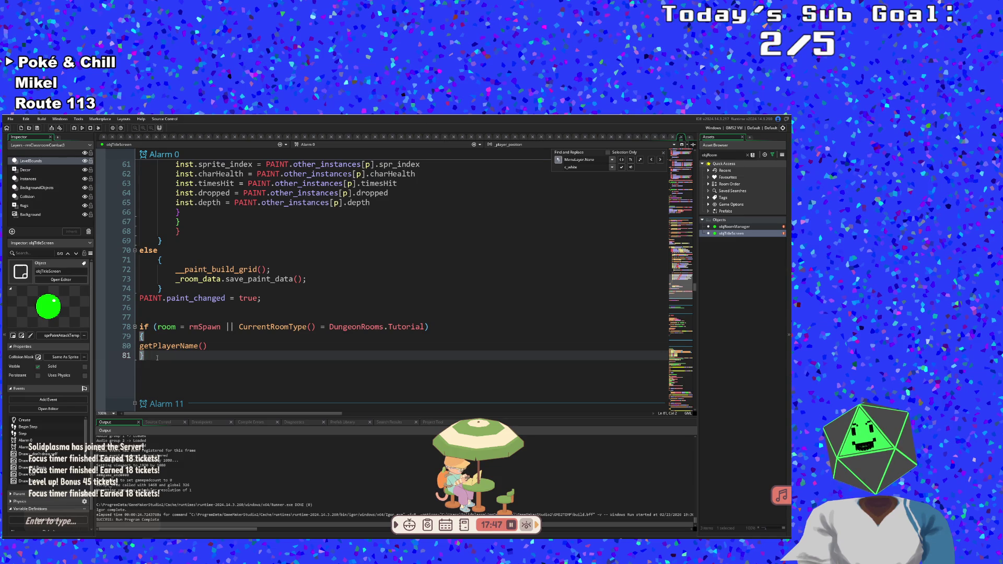
key(Up)
key(Up)
key(Up)
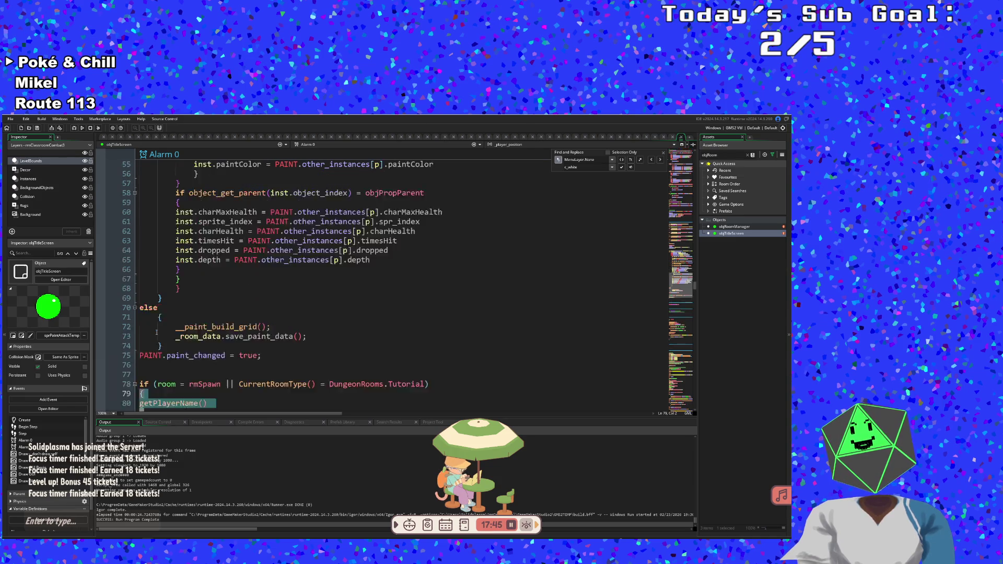
scroll(165, 230, up, 20)
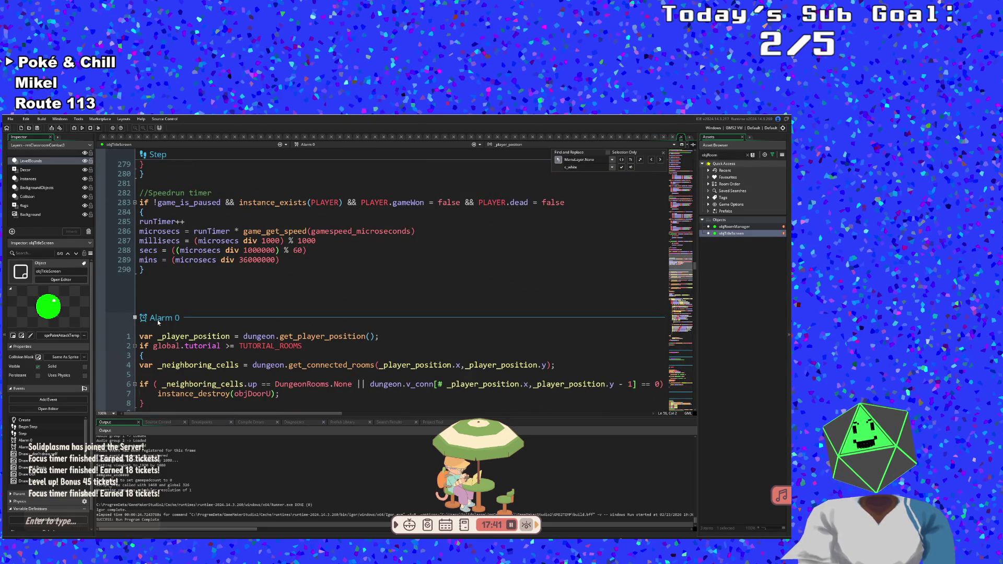
- Remove objTitleScreen's Alarm 0 event via Delete Event, confirming with Yes
right_click(158, 320)
click(178, 372)
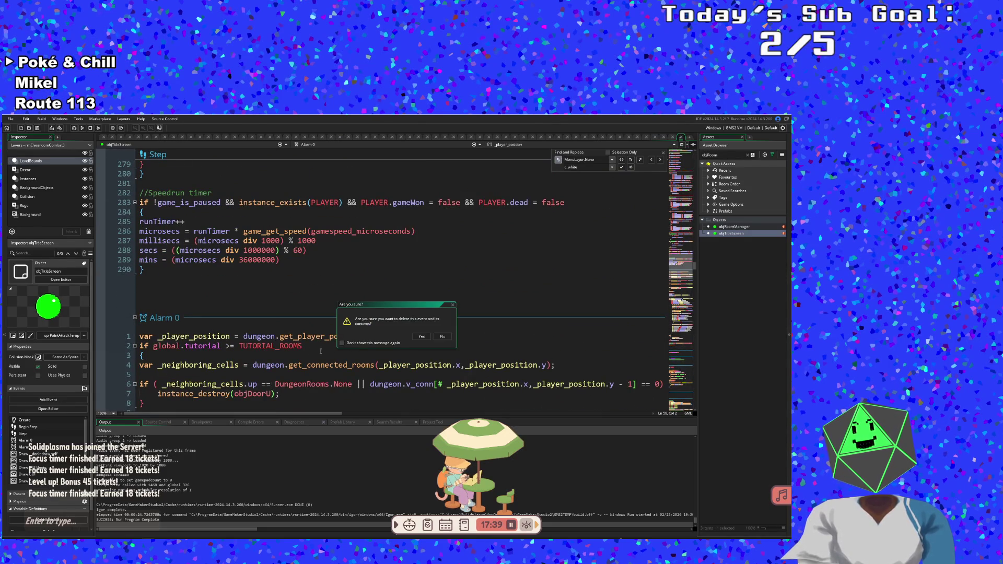
click(421, 337)
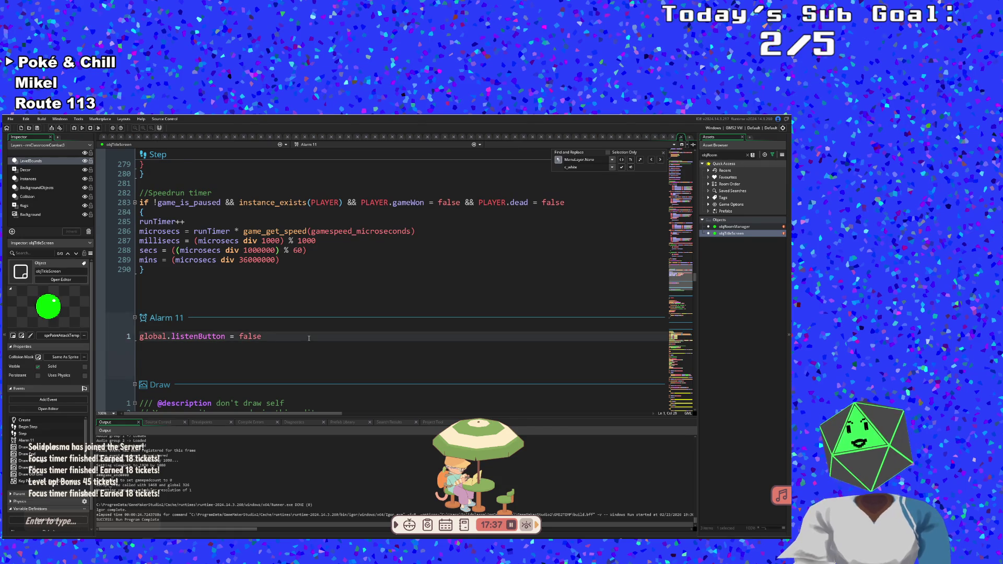
scroll(308, 338, down, 5)
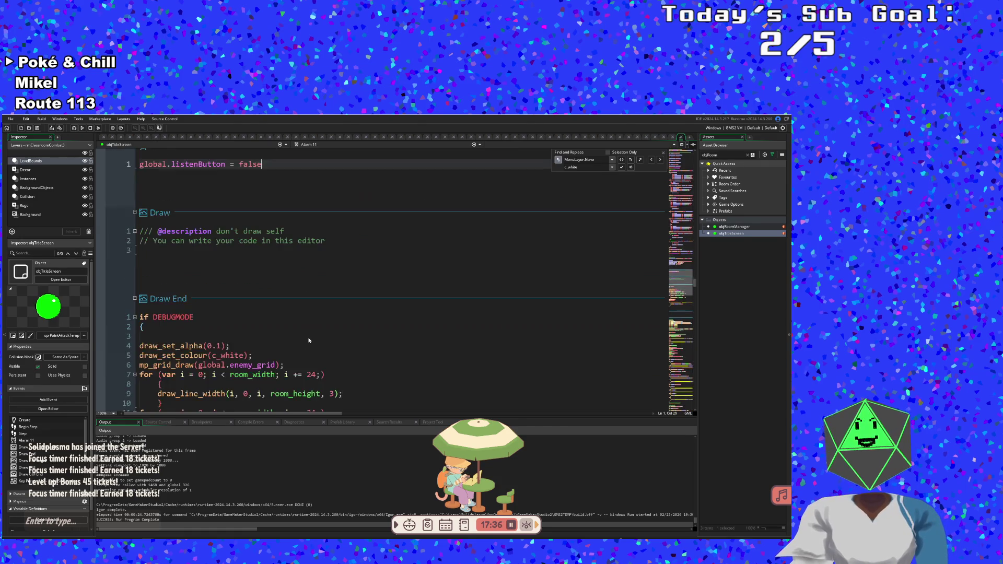
scroll(268, 270, down, 2)
click(264, 278)
- Scroll through objTitleScreen's Draw End code down toward the Draw GUI event
scroll(265, 277, down, 3)
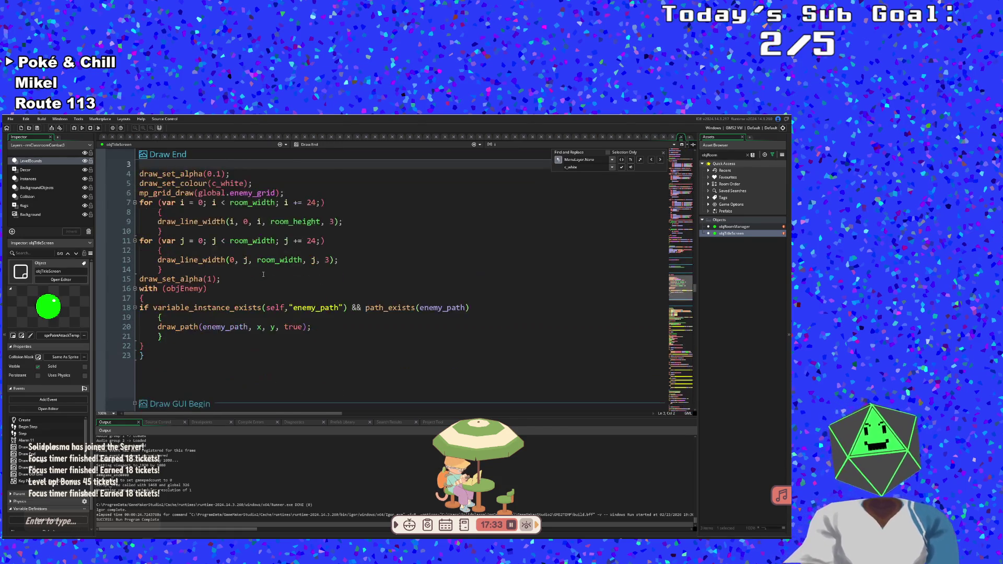
scroll(263, 275, up, 8)
scroll(263, 277, down, 3)
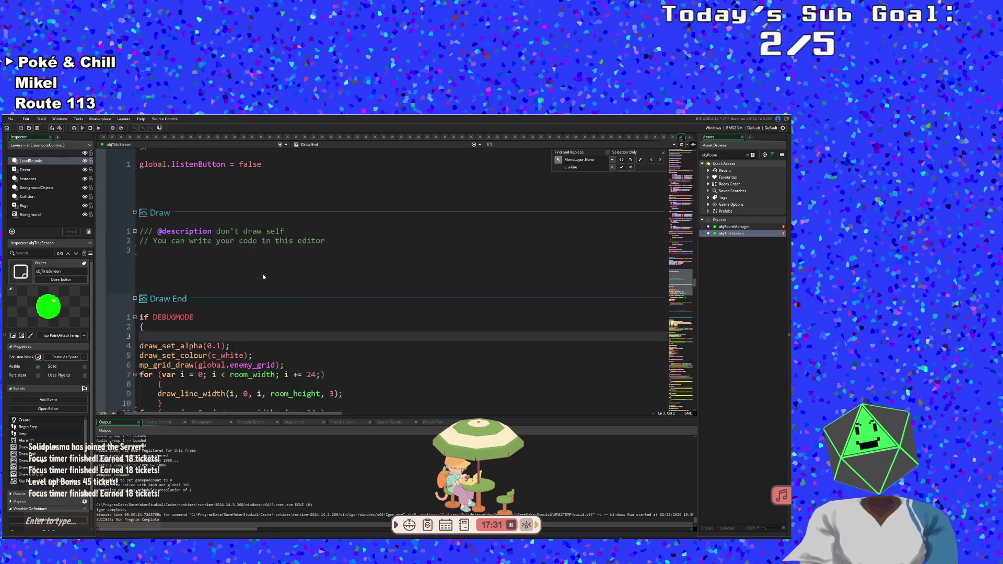
scroll(263, 276, down, 10)
scroll(263, 277, up, 4)
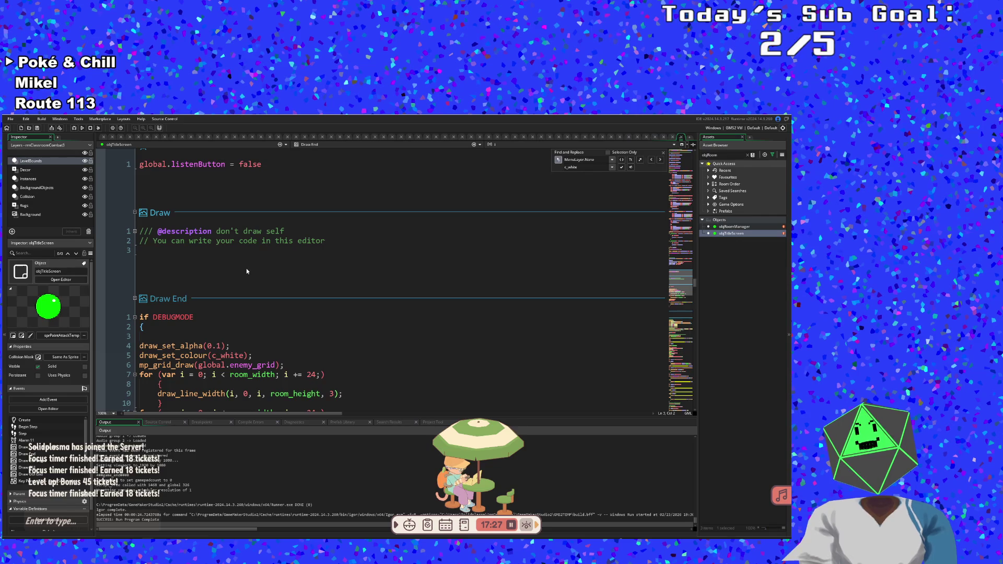
scroll(249, 272, down, 12)
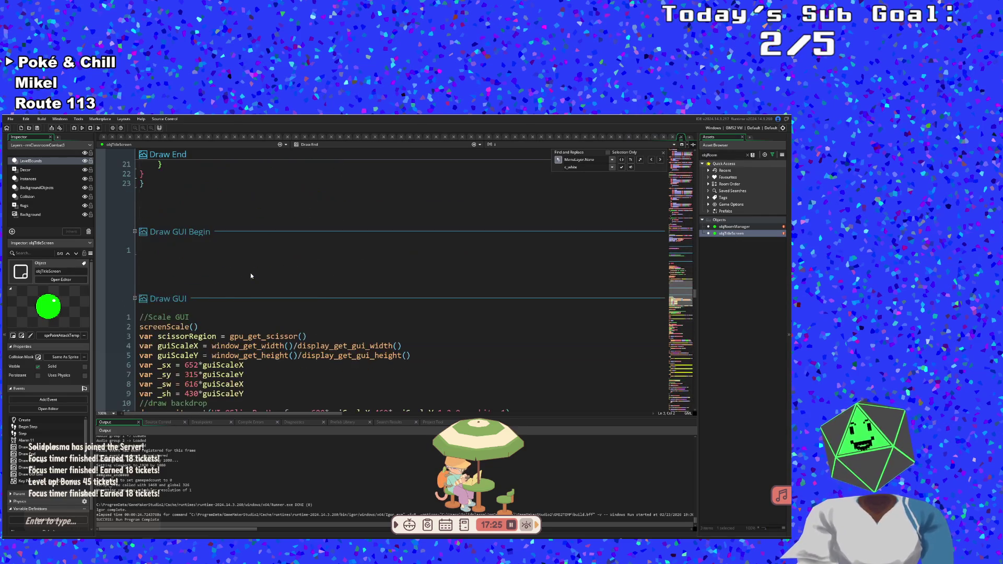
scroll(250, 273, up, 10)
click(251, 273)
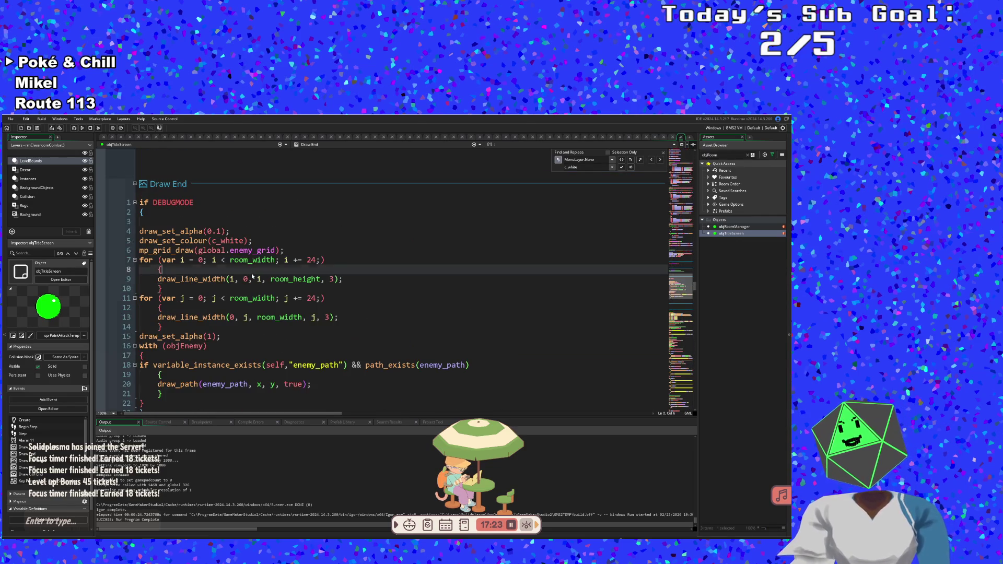
scroll(252, 276, down, 10)
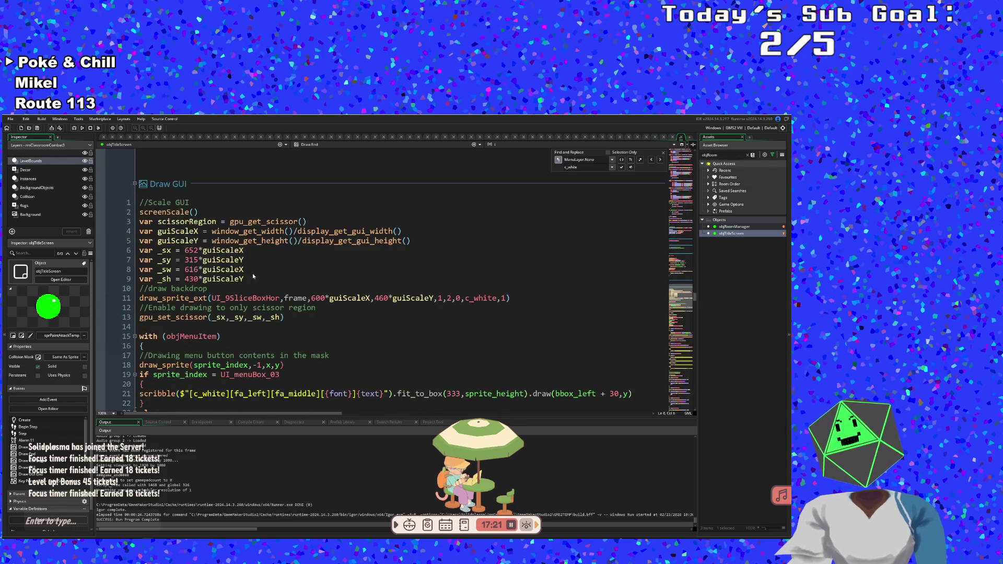
scroll(253, 273, down, 2)
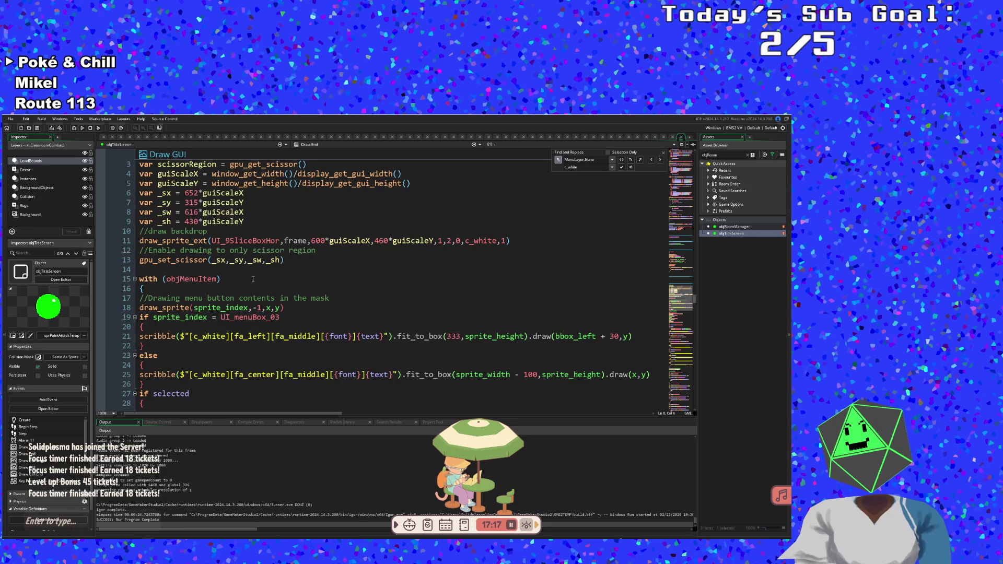
scroll(252, 280, down, 4)
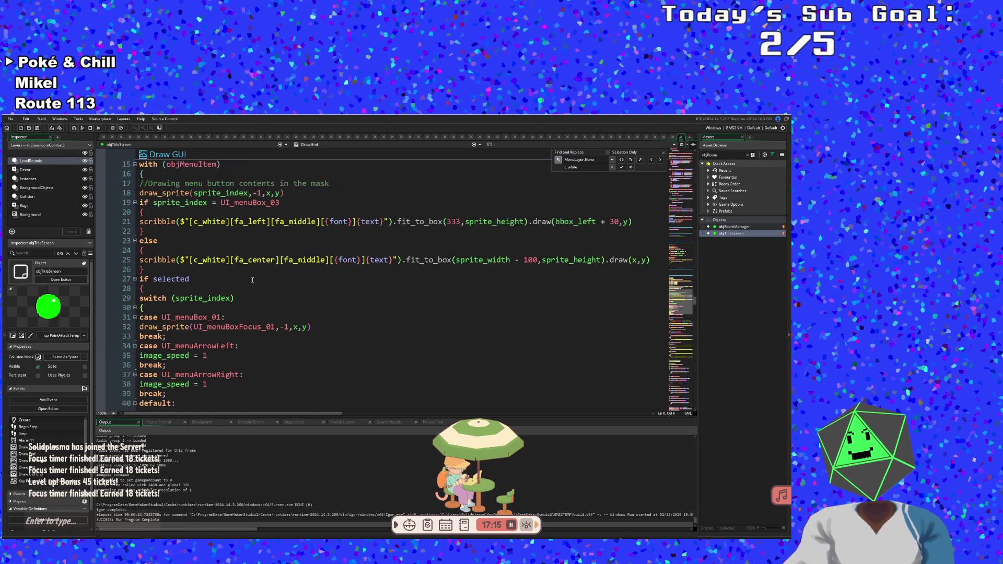
scroll(252, 280, up, 4)
- In the Draw GUI code, place the caret just above the with (objMenuItem) block
click(252, 302)
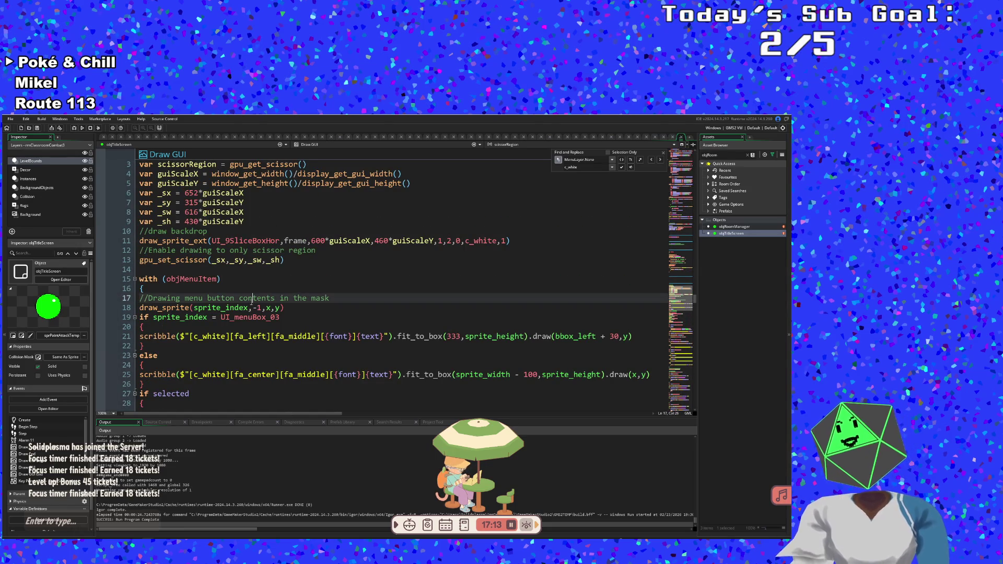
click(191, 270)
scroll(192, 270, down, 11)
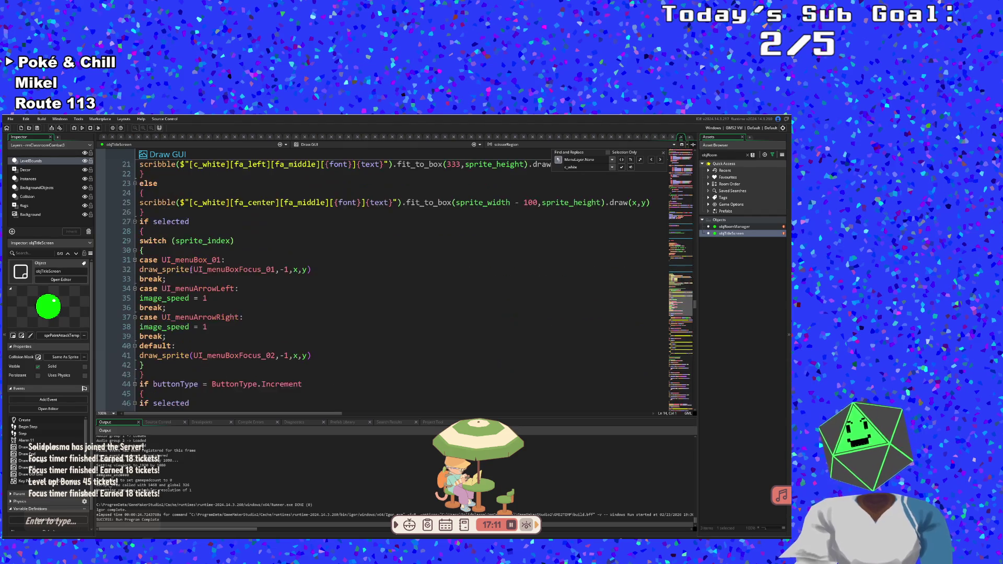
scroll(200, 260, up, 5)
scroll(200, 261, up, 4)
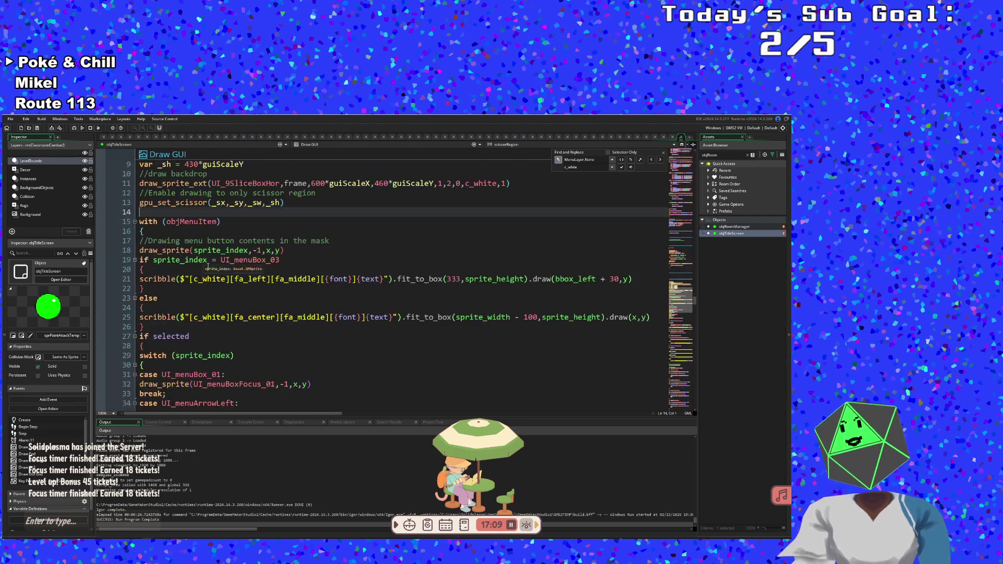
click(199, 327)
scroll(199, 326, down, 2)
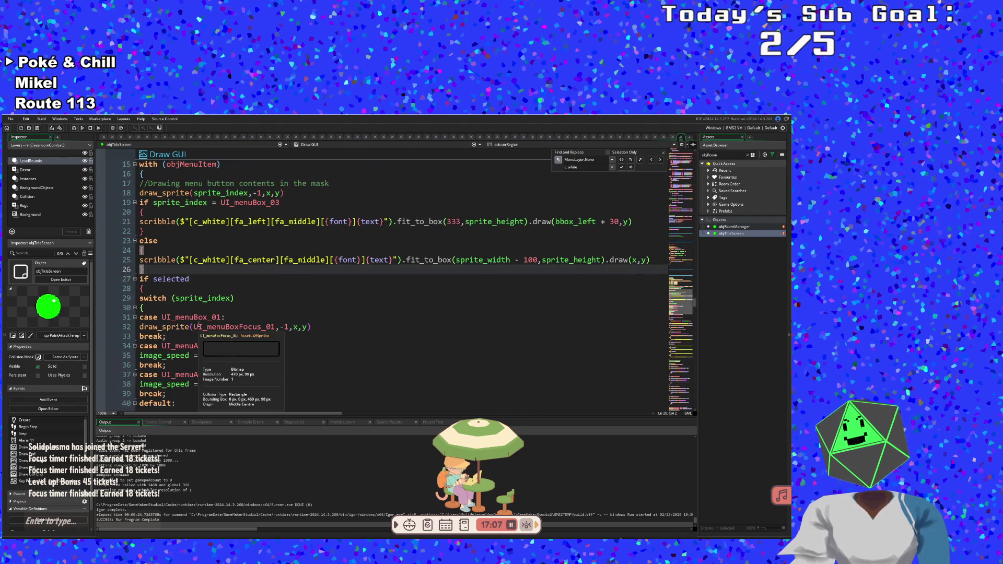
click(191, 291)
scroll(190, 294, up, 4)
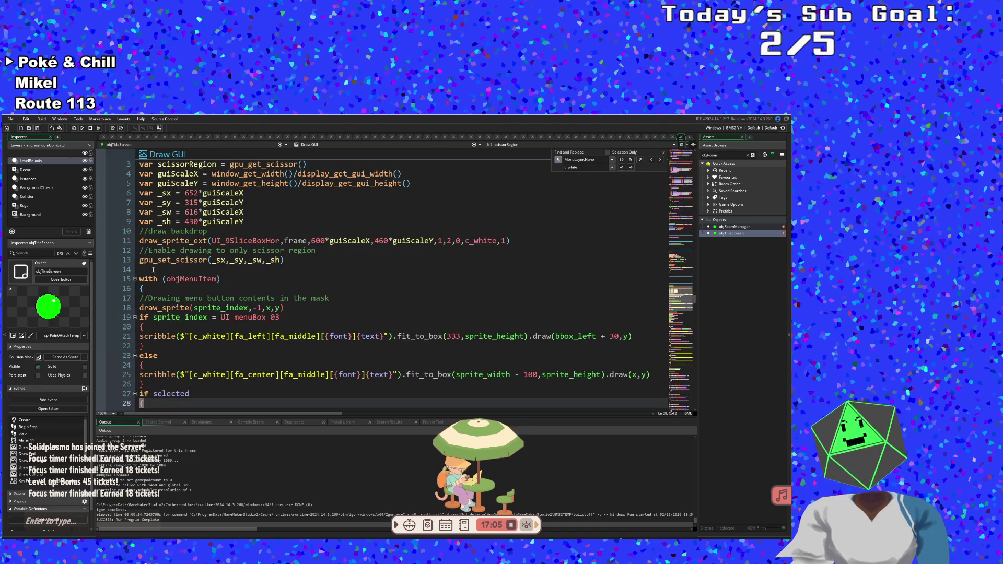
click(153, 269)
- Above with (objMenuItem), write the condition if selected && menu != menuLayer.Base
key(Return)
key(Return)
key(Up)
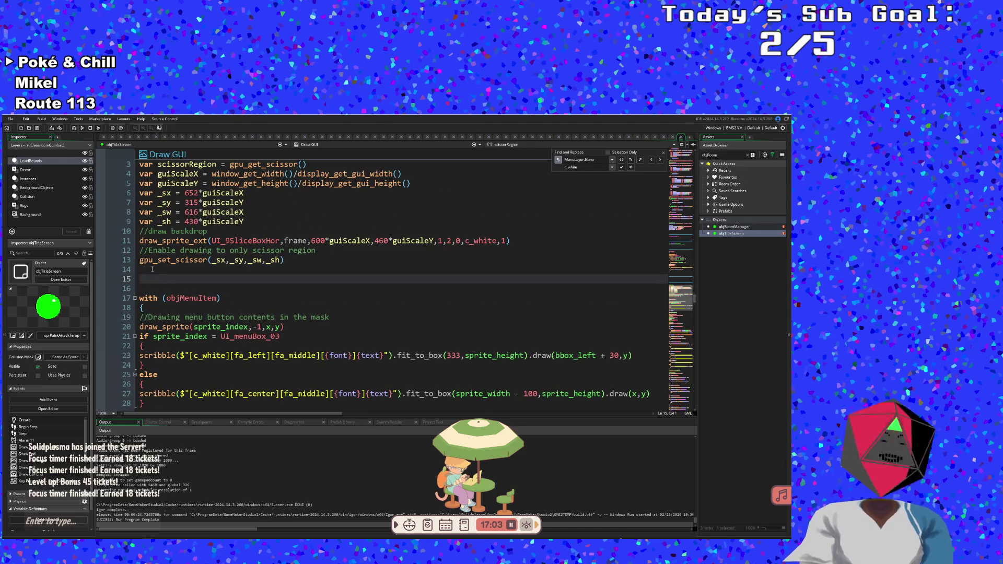
text(if selected)
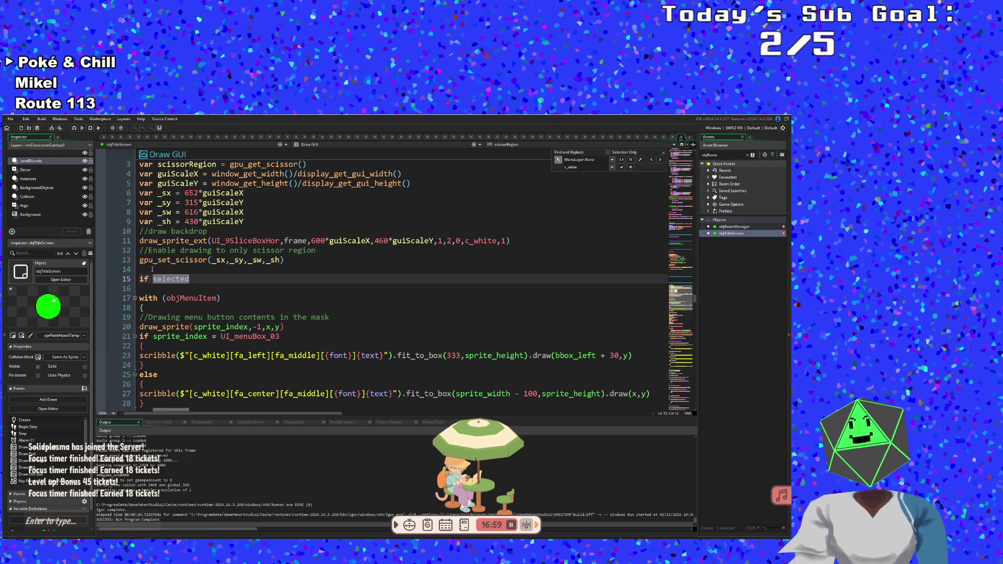
text(())
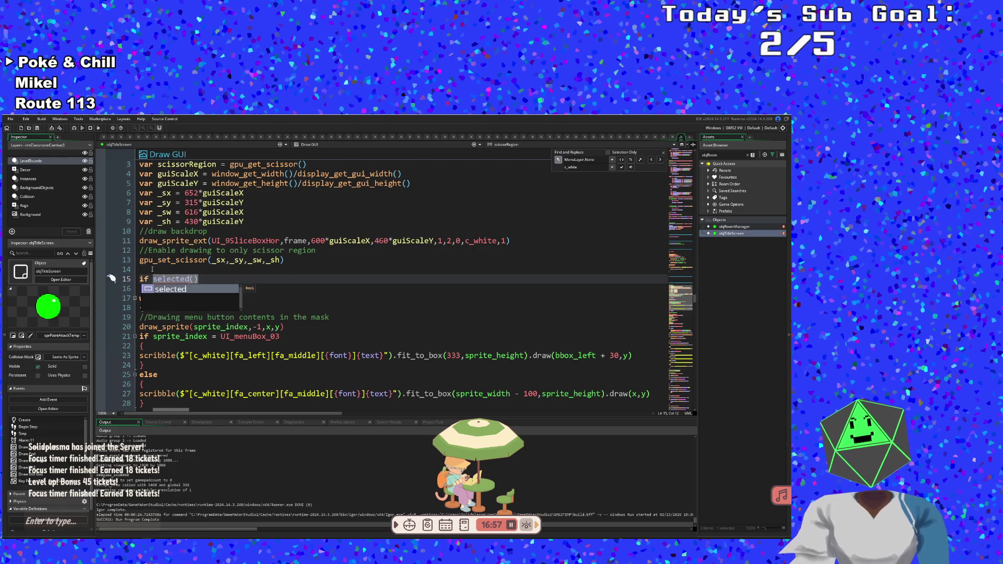
key(End)
key(BackSpace)
key(BackSpace)
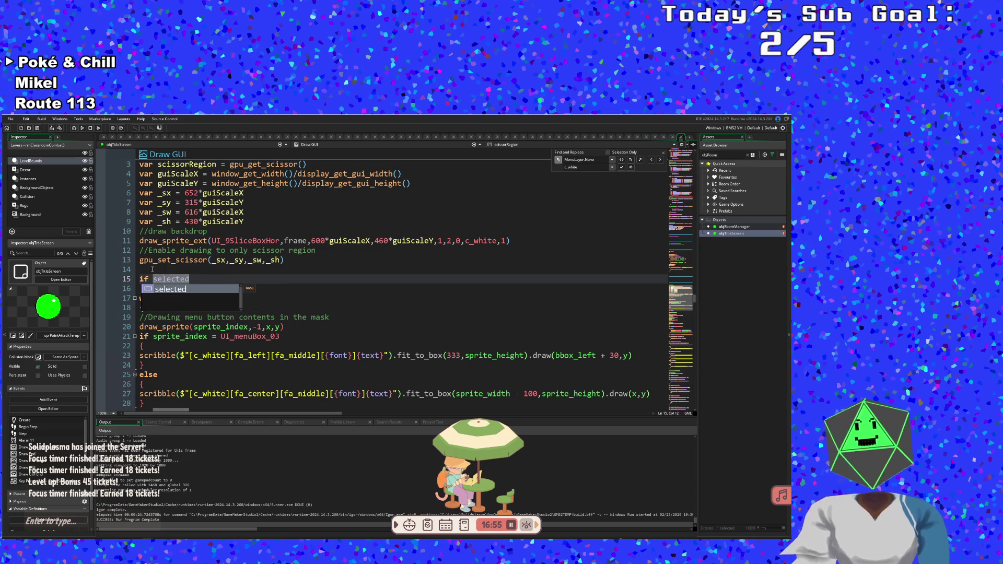
text( &&)
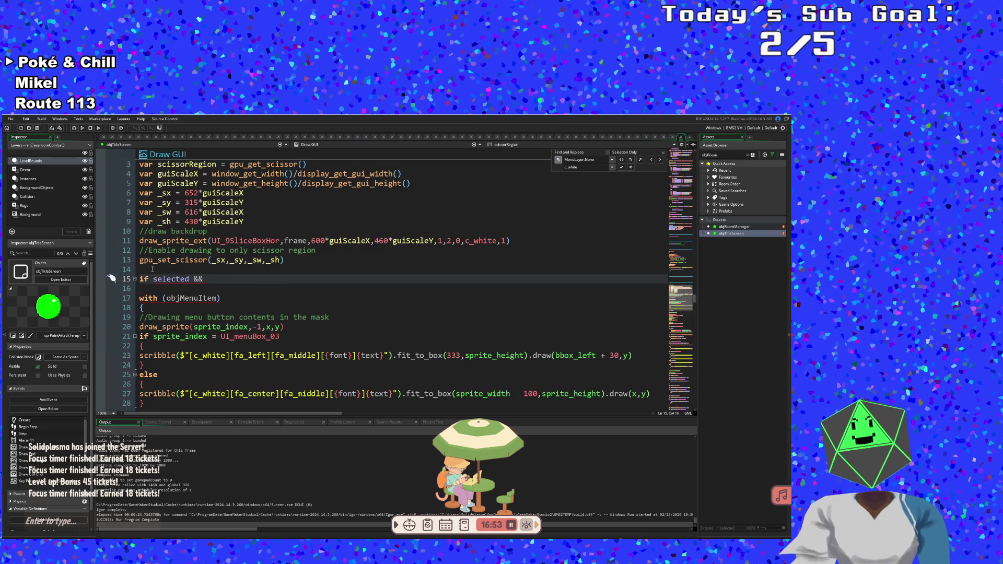
text( menu !-)
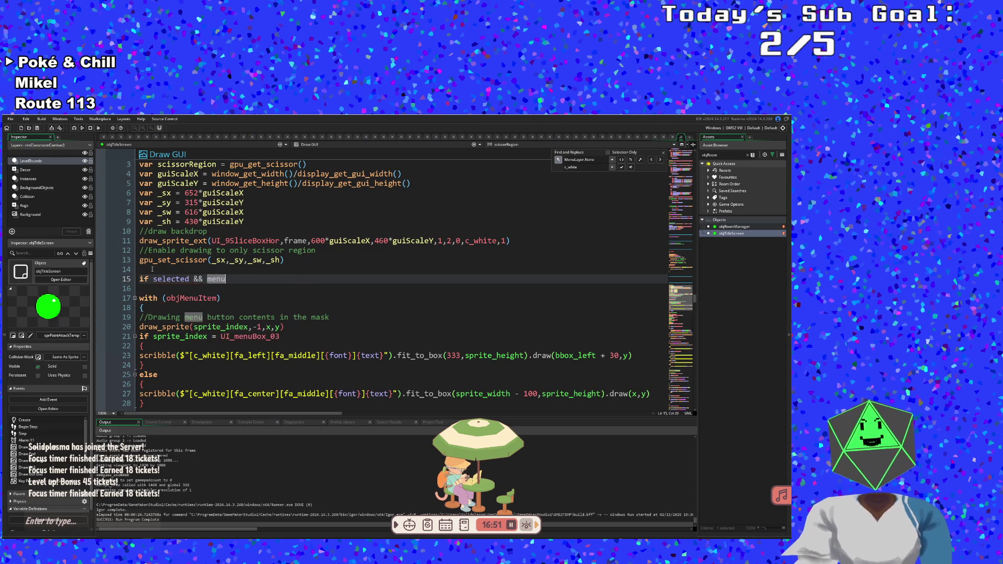
key(BackSpace)
text(=Me)
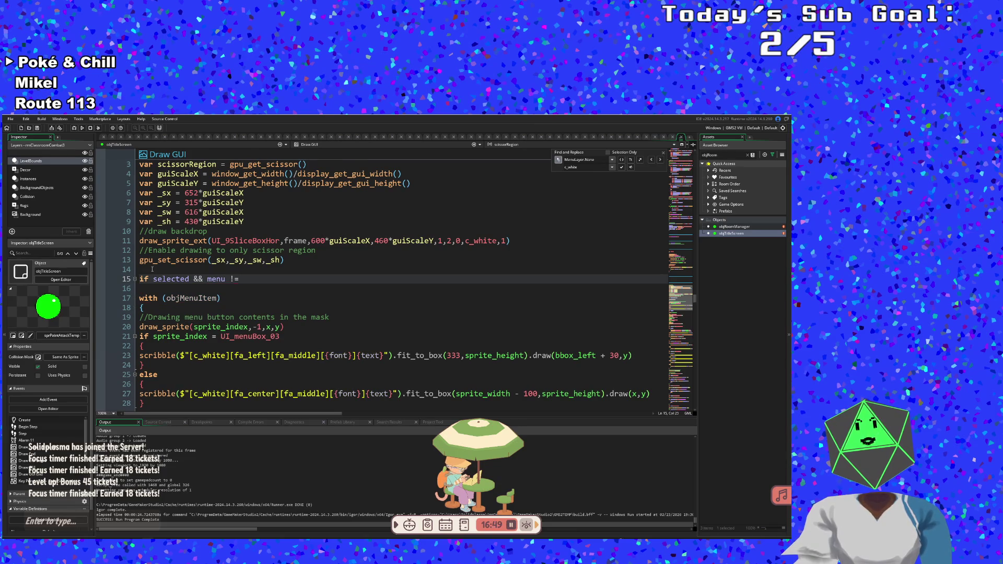
key(BackSpace)
key(BackSpace)
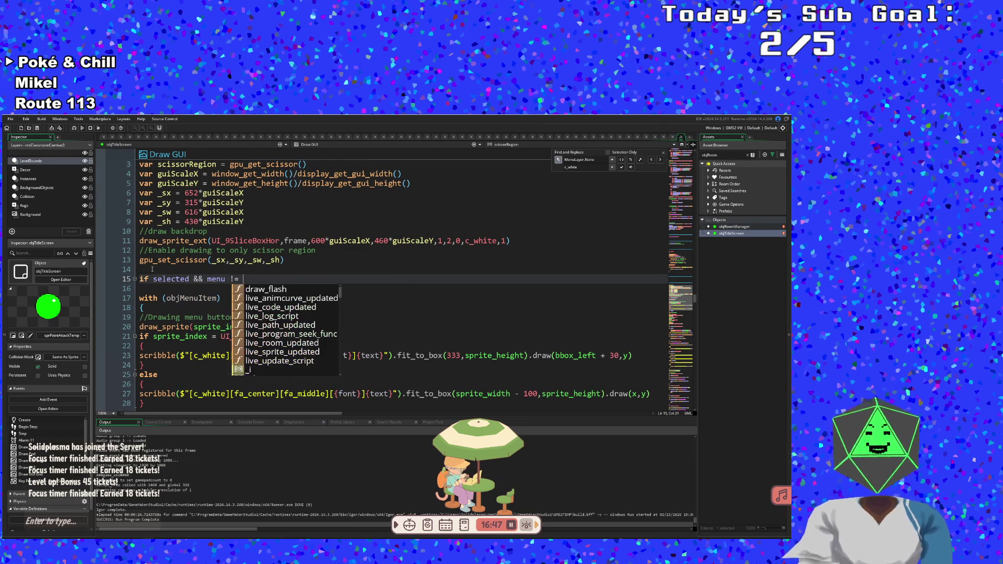
text(menuL)
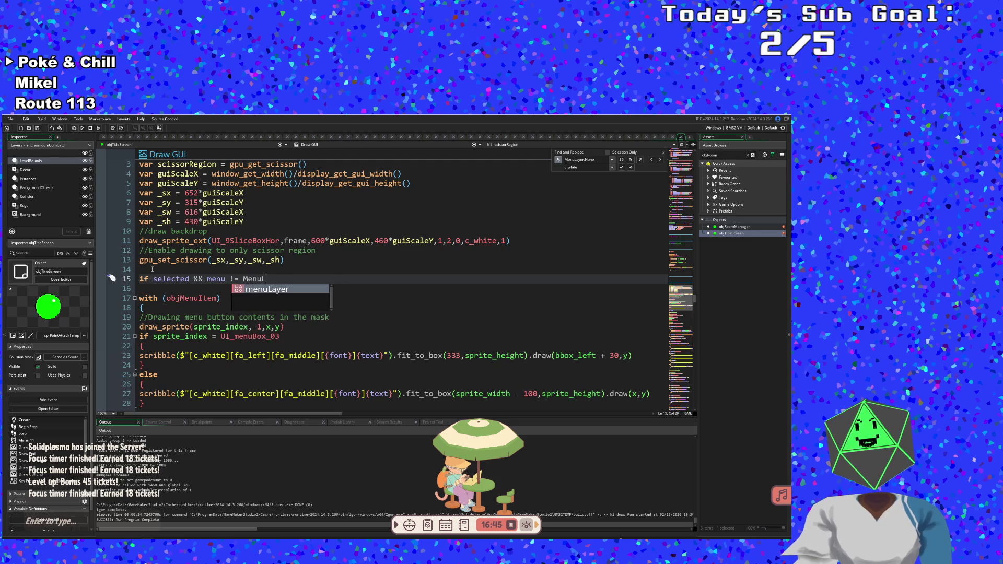
key(Return)
text(.B)
key(Return)
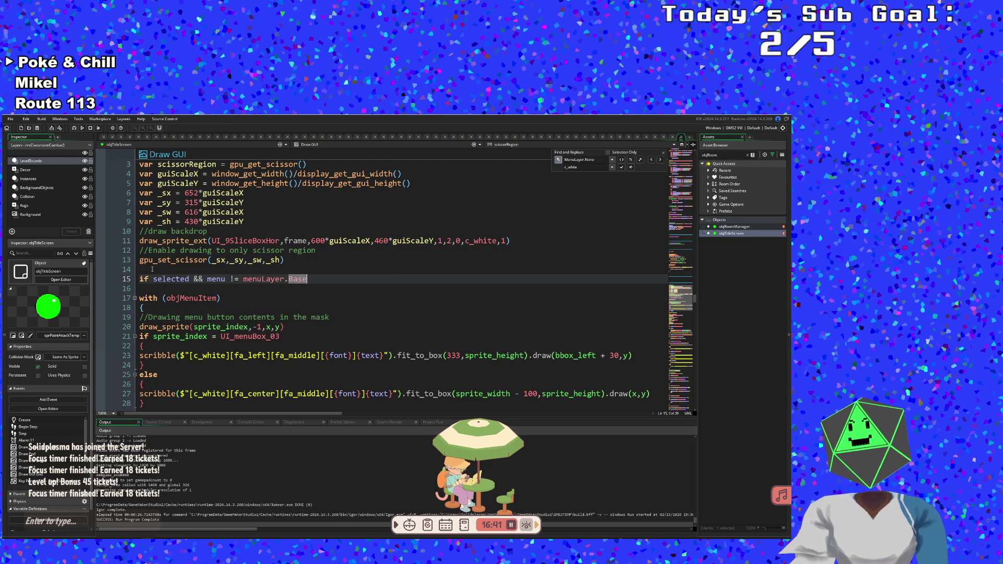
- Give the condition an empty brace block on the following lines
key(Return)
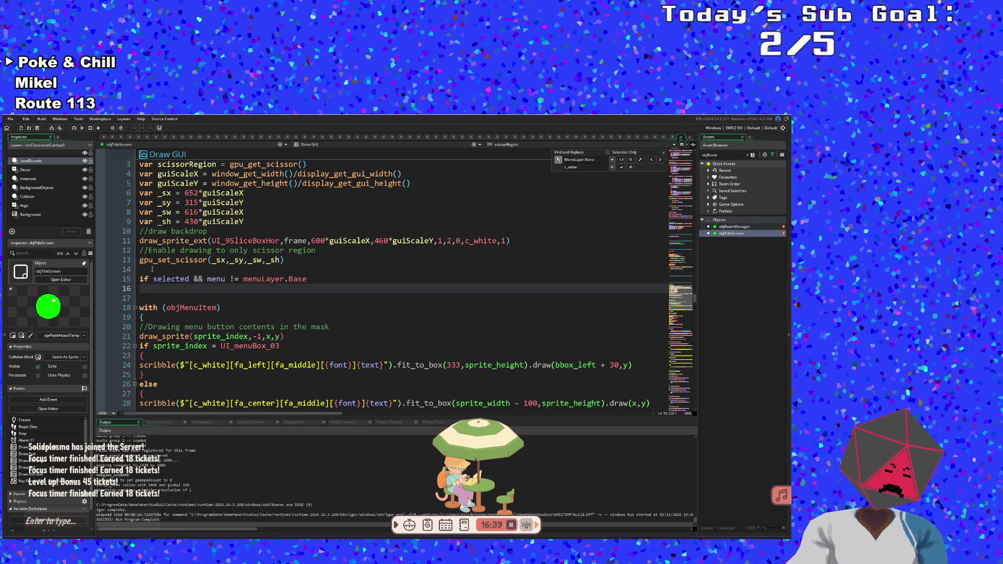
text({)
key(Return)
key(Return)
key(Up)
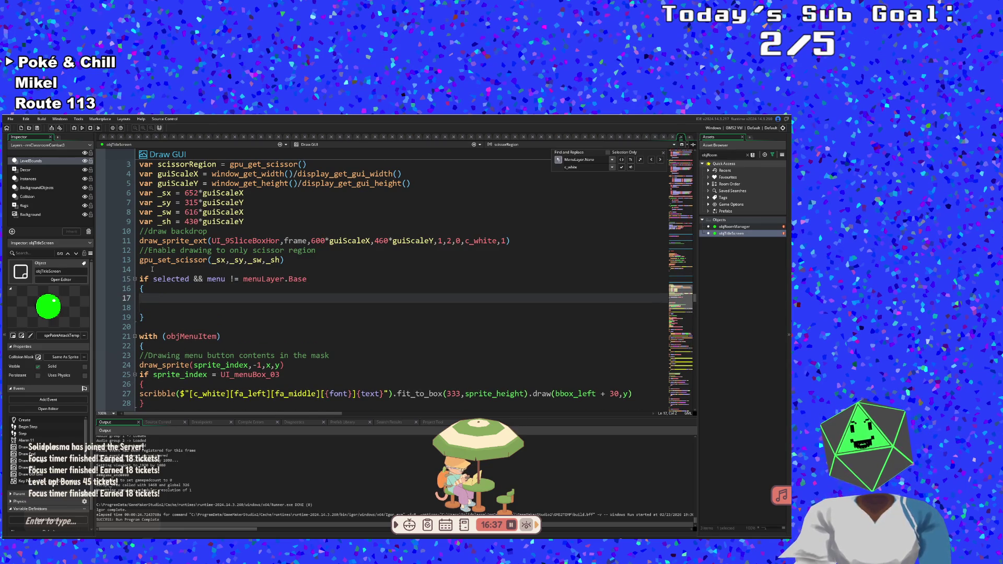
key(Delete)
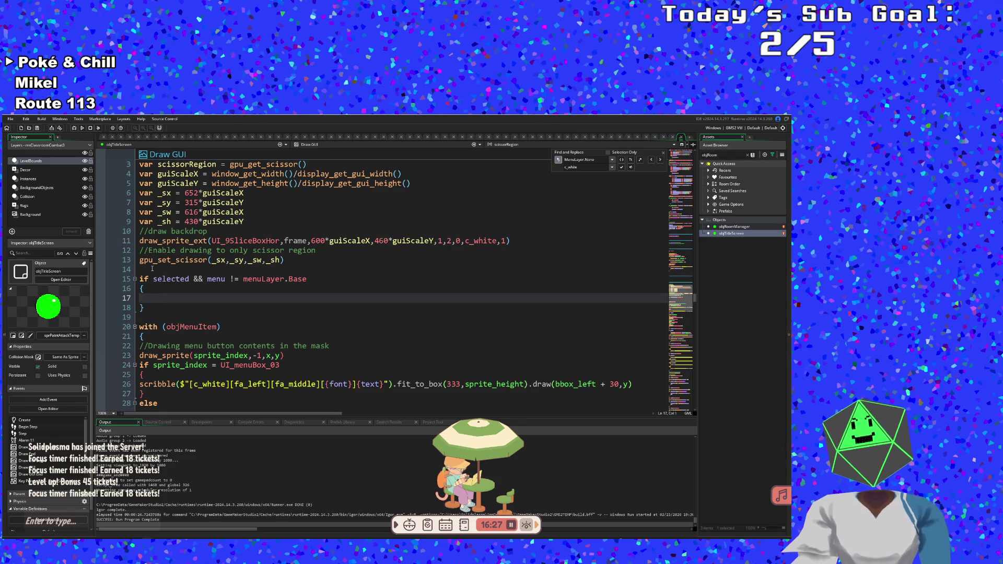
- Inside the block, start a scribble( call with a [c_white] tag
text(scrubb)
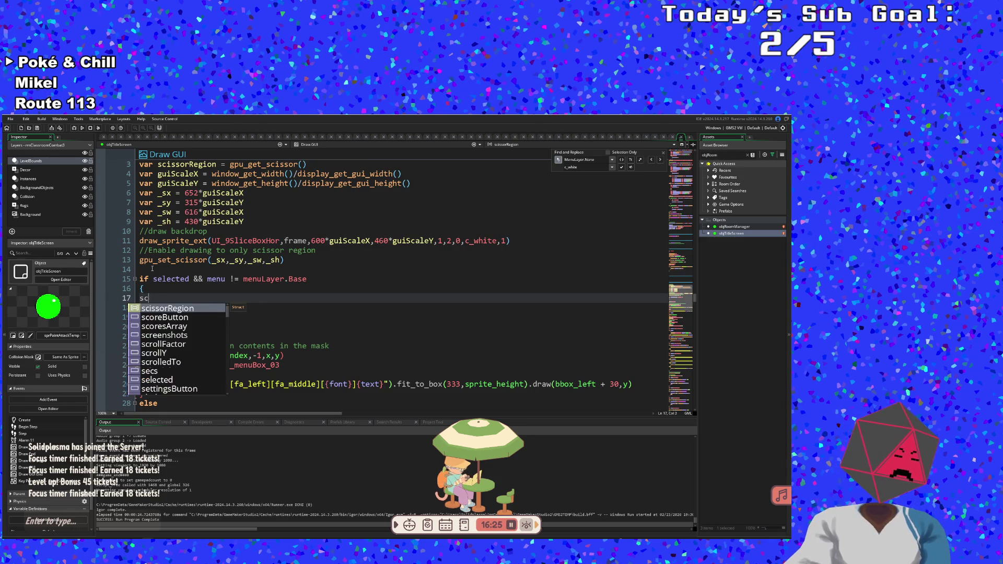
key(BackSpace)
key(BackSpace)
key(BackSpace)
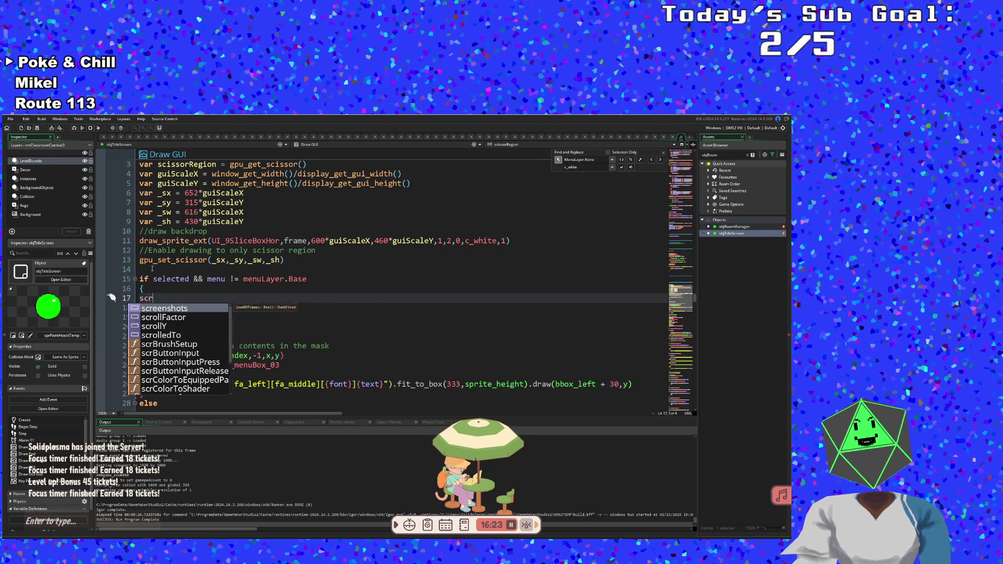
text(ibble)
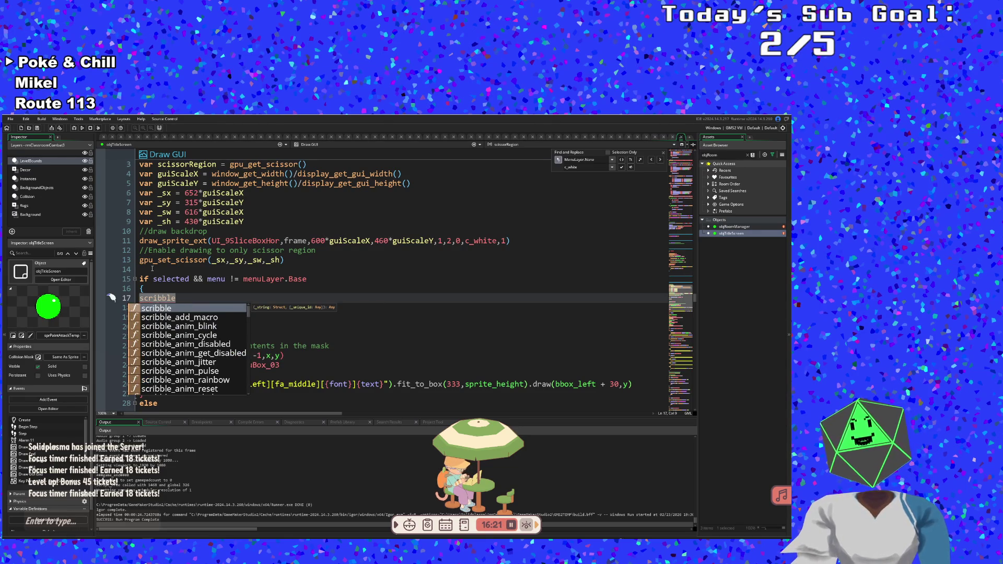
text(()
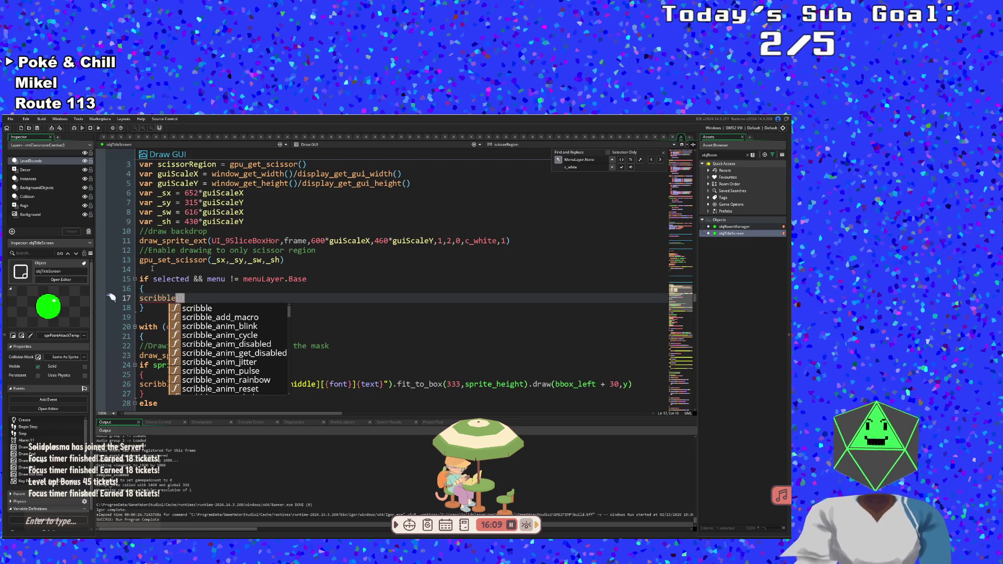
text([])
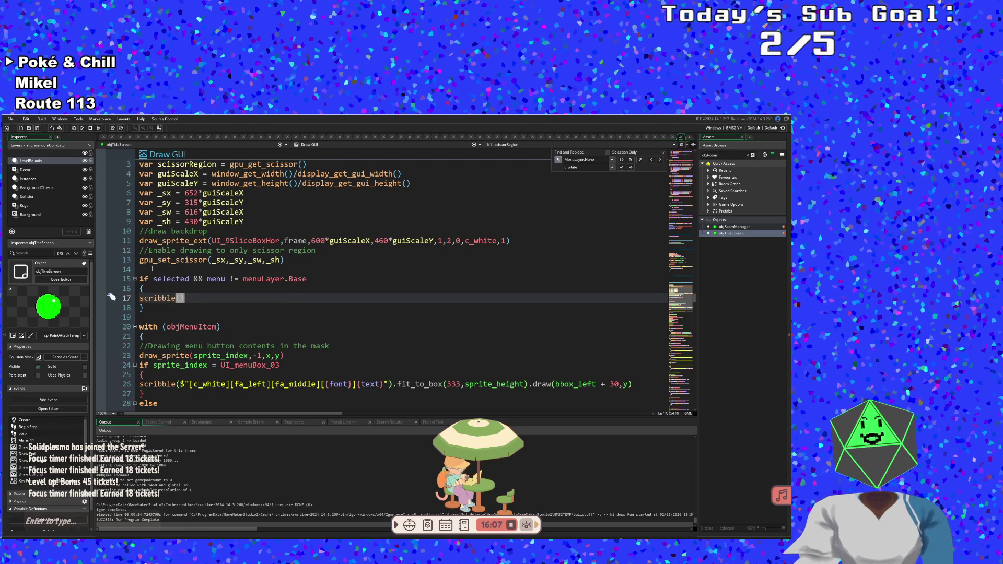
key(Left)
key(ctrl+space)
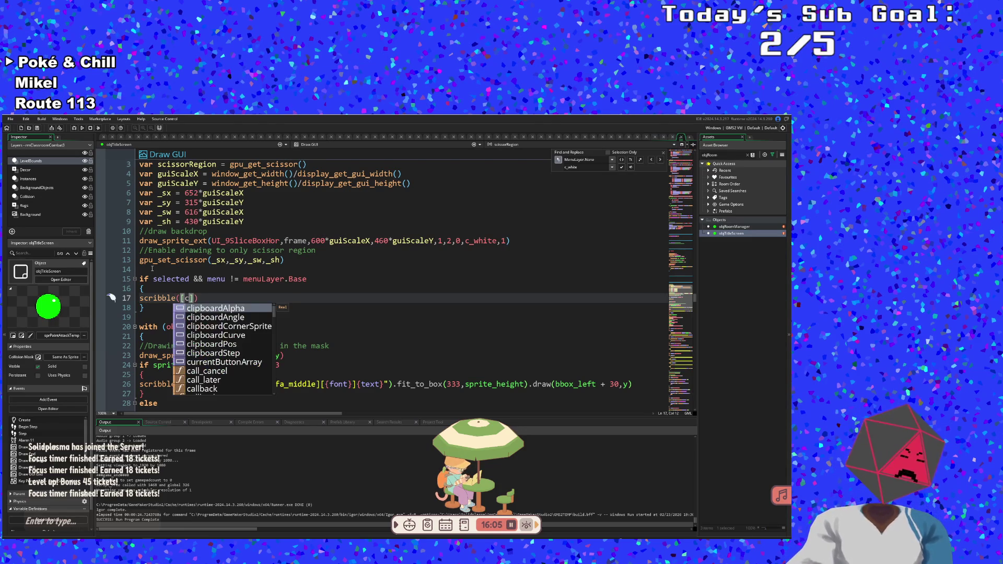
text(c_white)
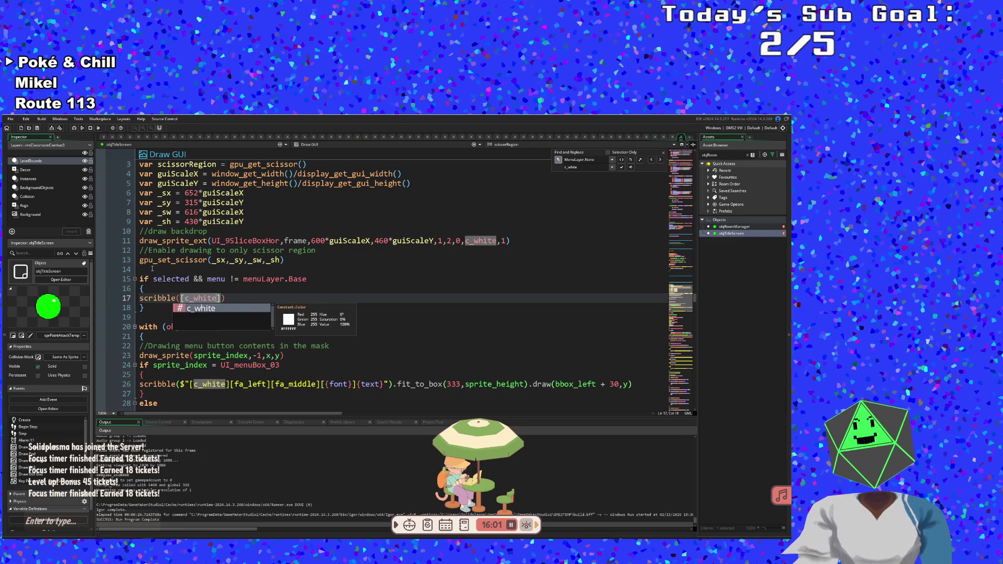
- Wrap the tags in a string and add [fa_left][fa_middle] plus an empty tag
key(Left)
key(Left)
key(Left)
key(Left)
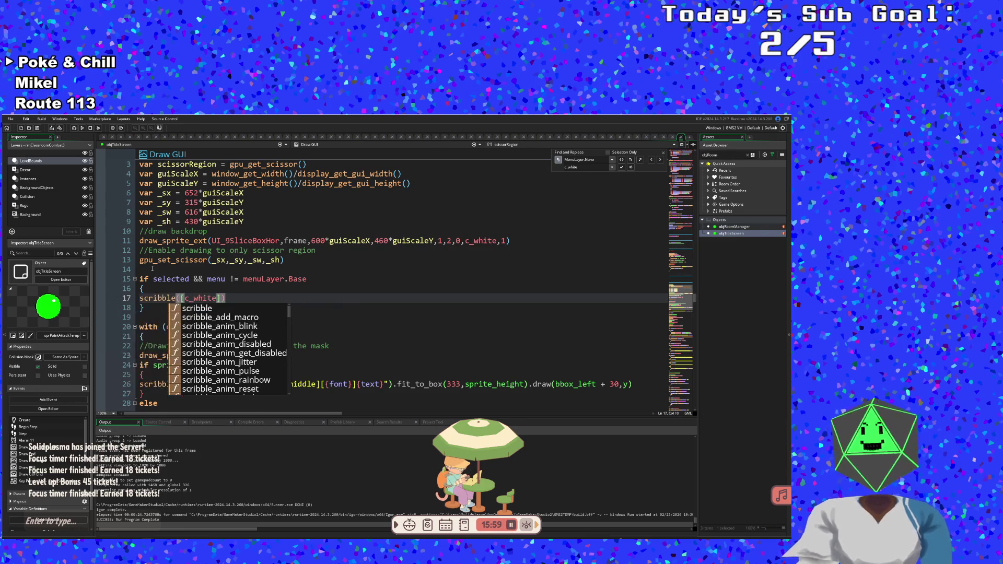
text("")
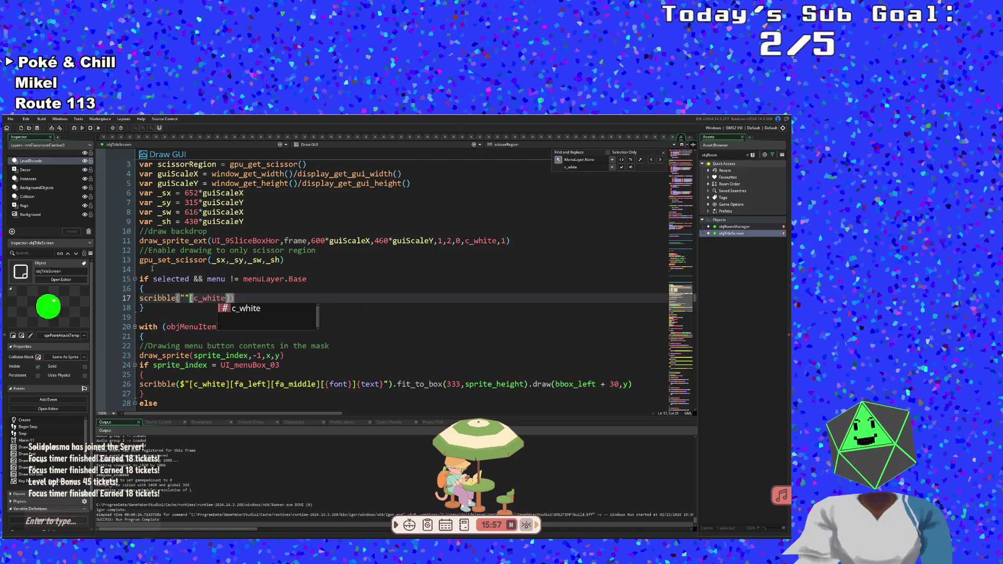
key(BackSpace)
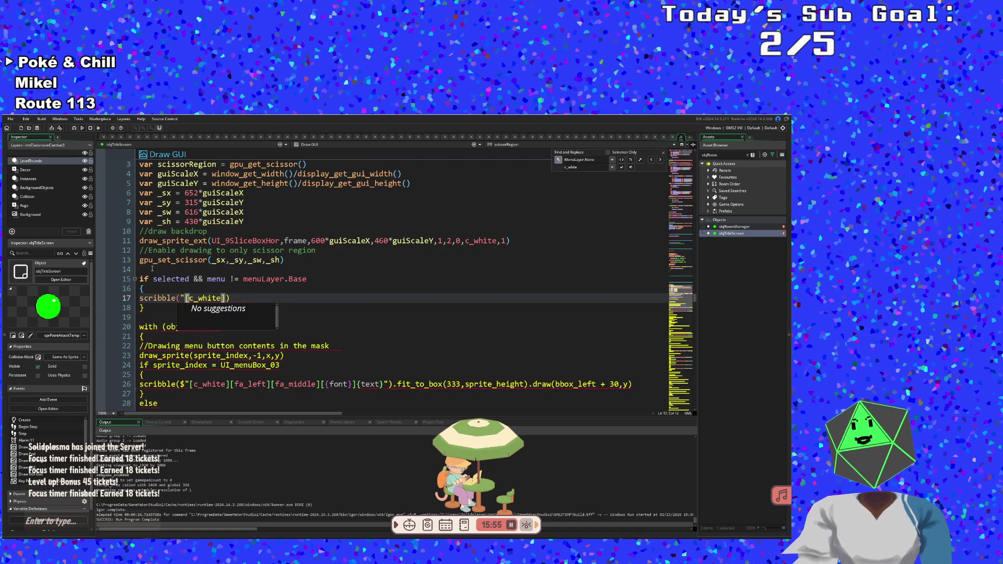
key(Right)
key(Right)
key(Right)
text(")
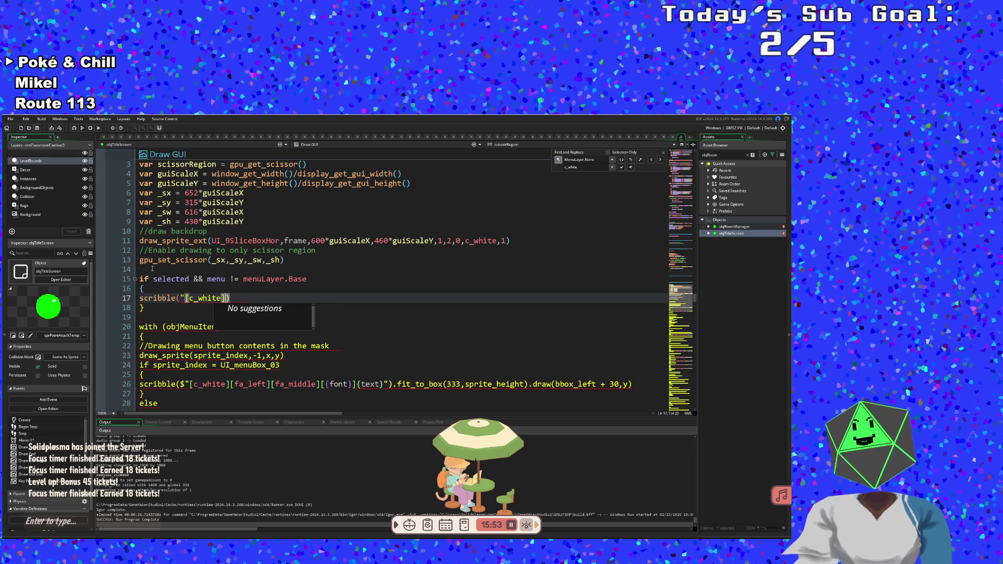
text(")
key(Left)
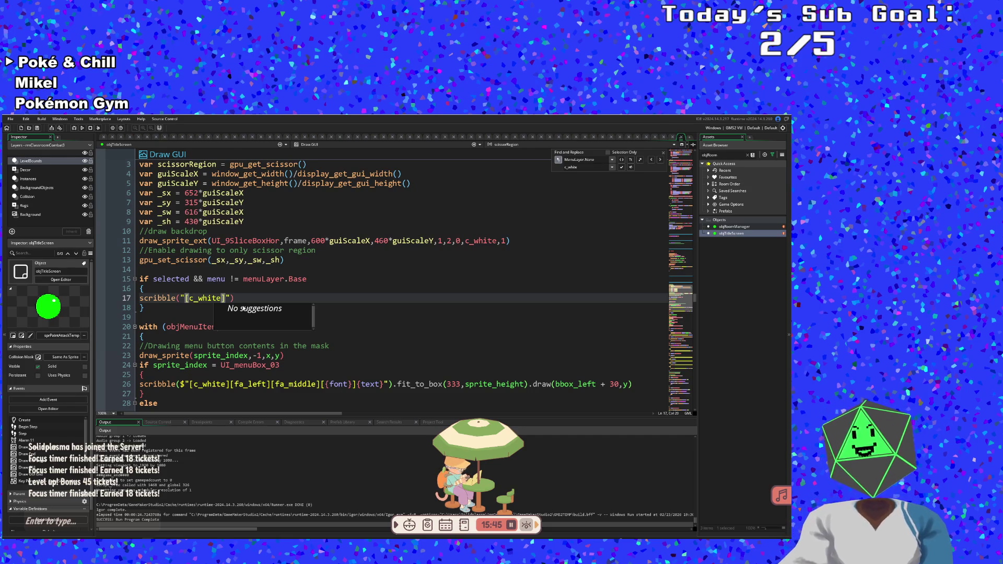
key(Escape)
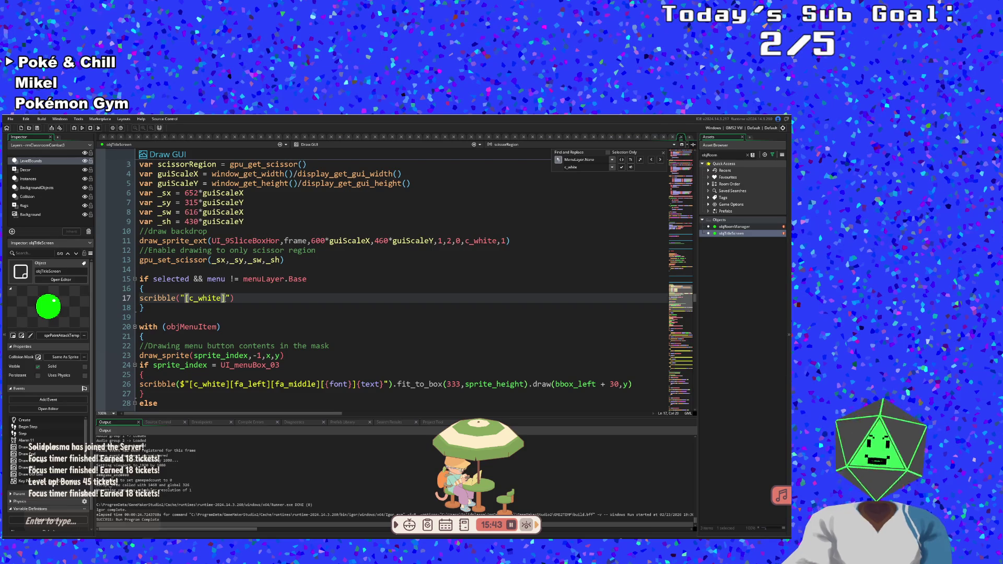
text([)
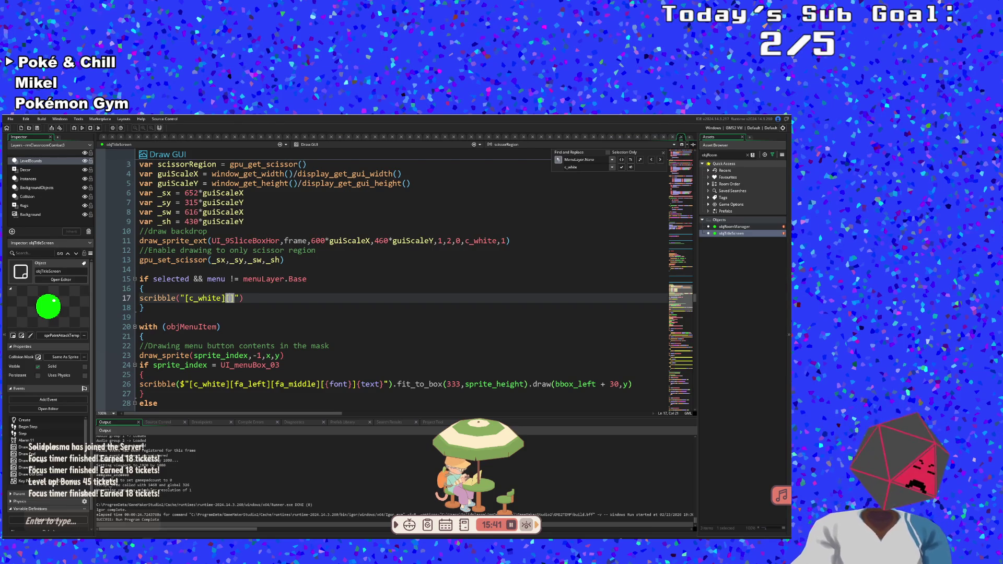
text(fa_le)
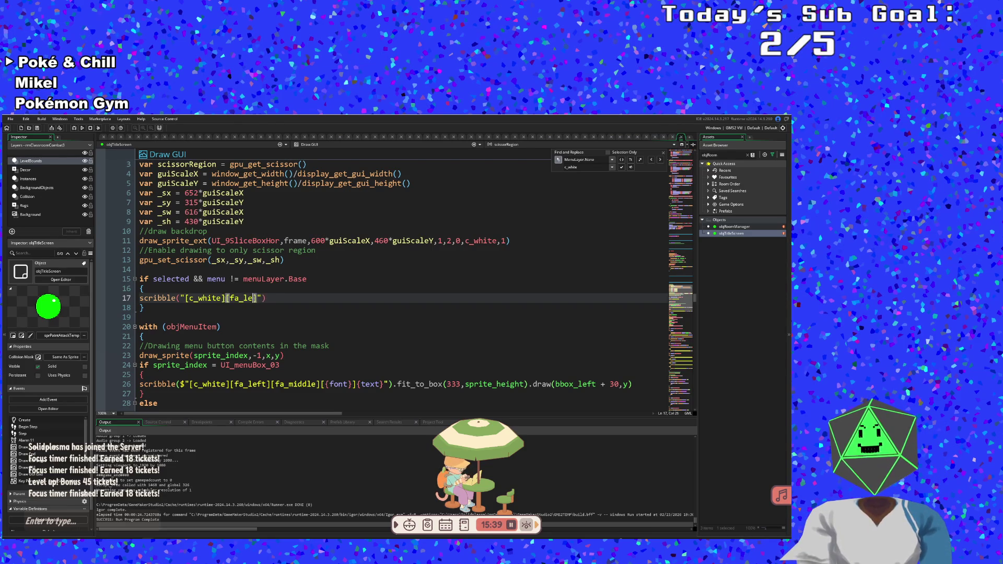
text(ft])
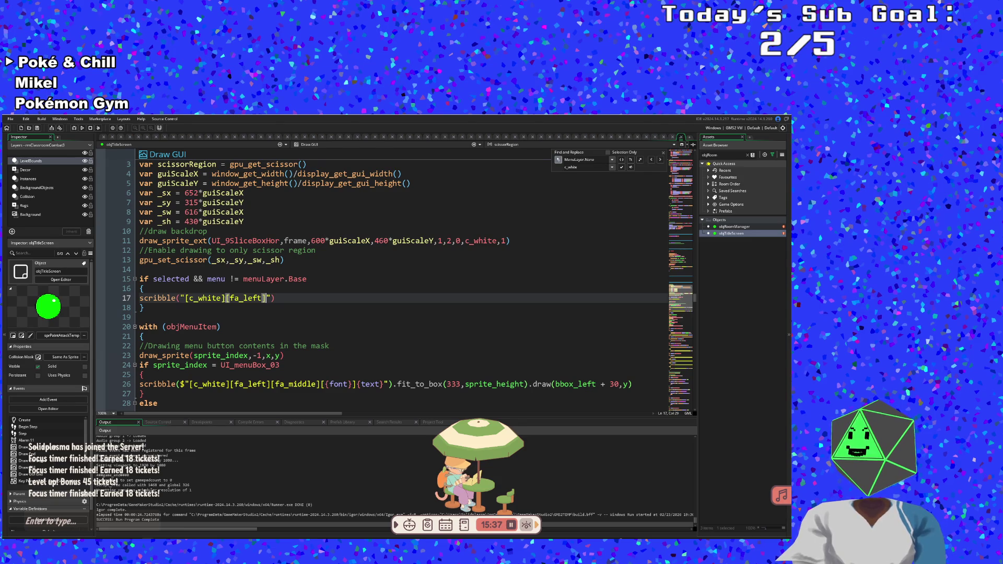
text([fa)
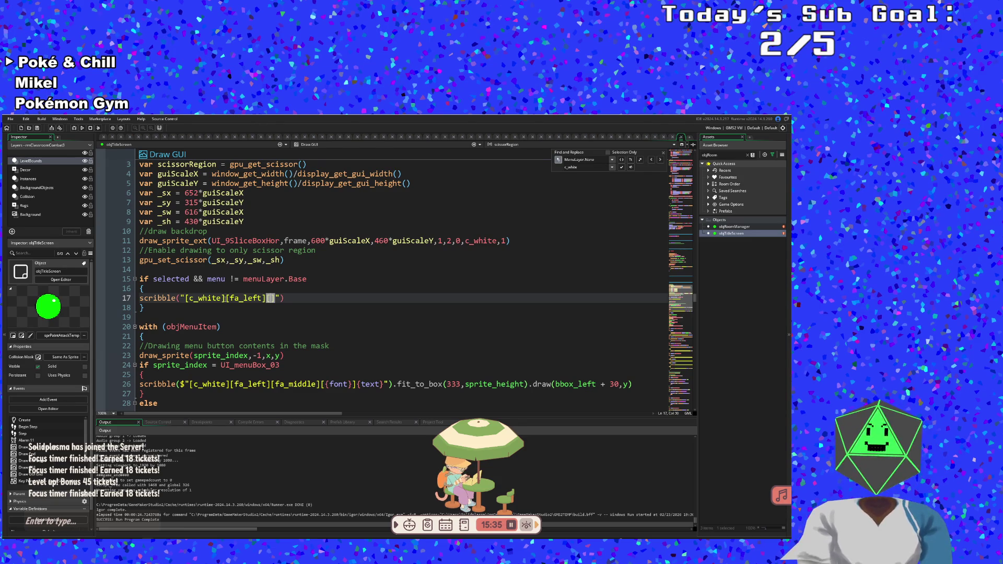
text(_middle])
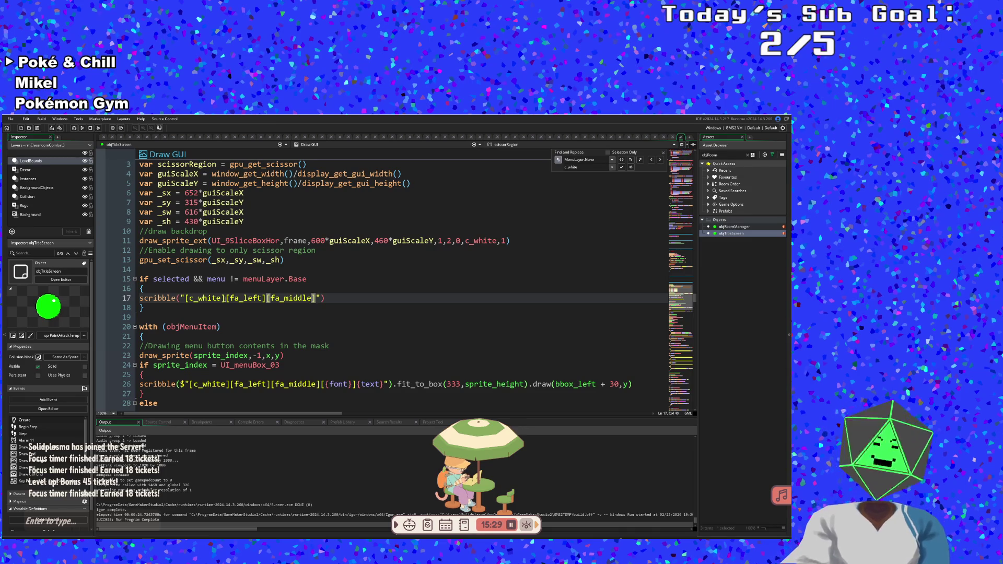
text([])
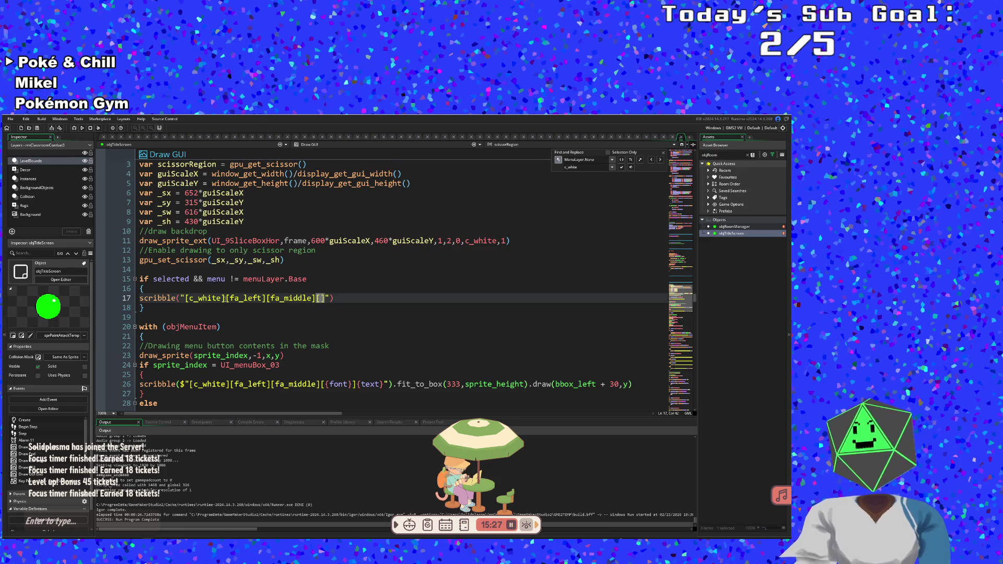
key(Left)
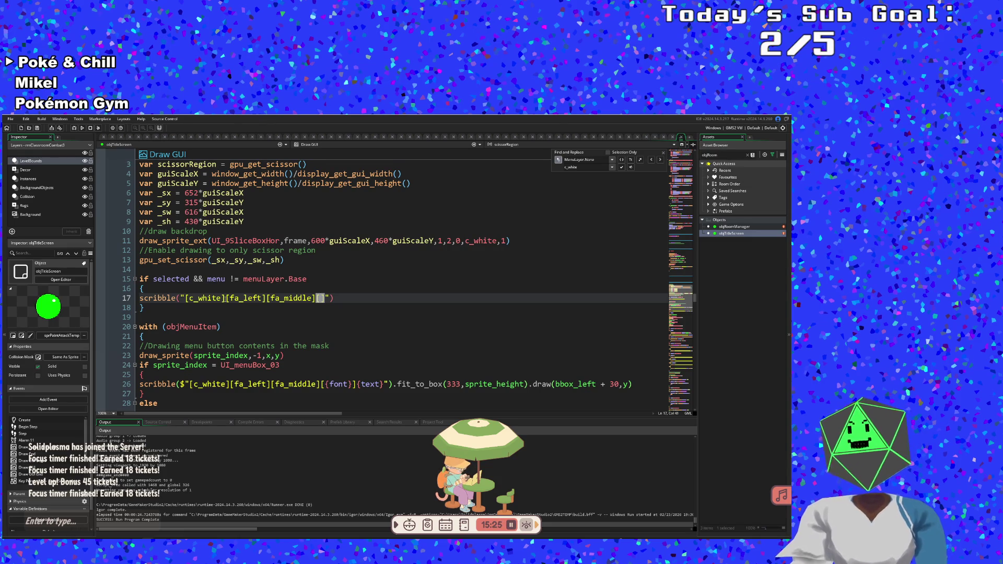
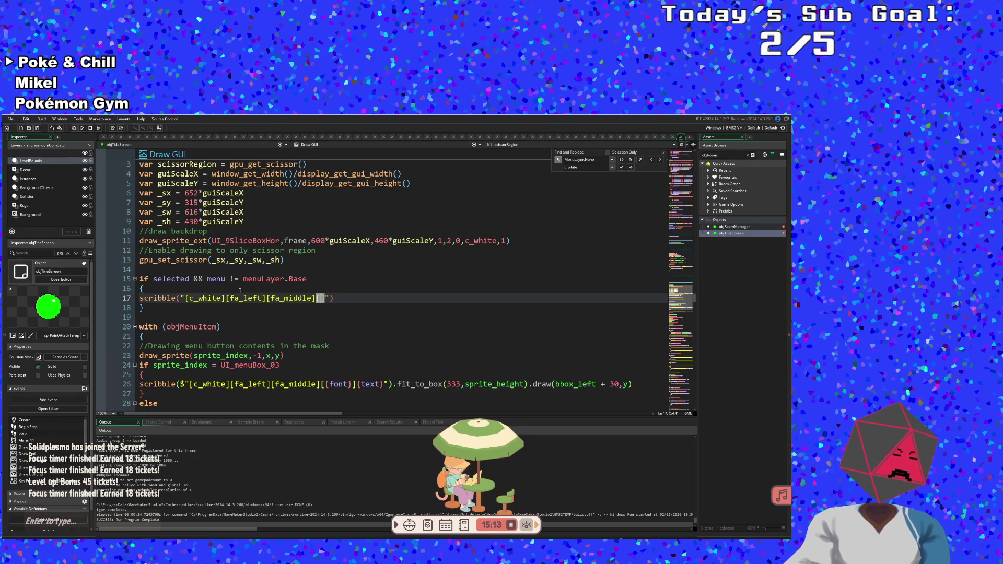
- Insert Buttons into the line 17 scribble string and search the whole project for Buttons
text(Buttons)
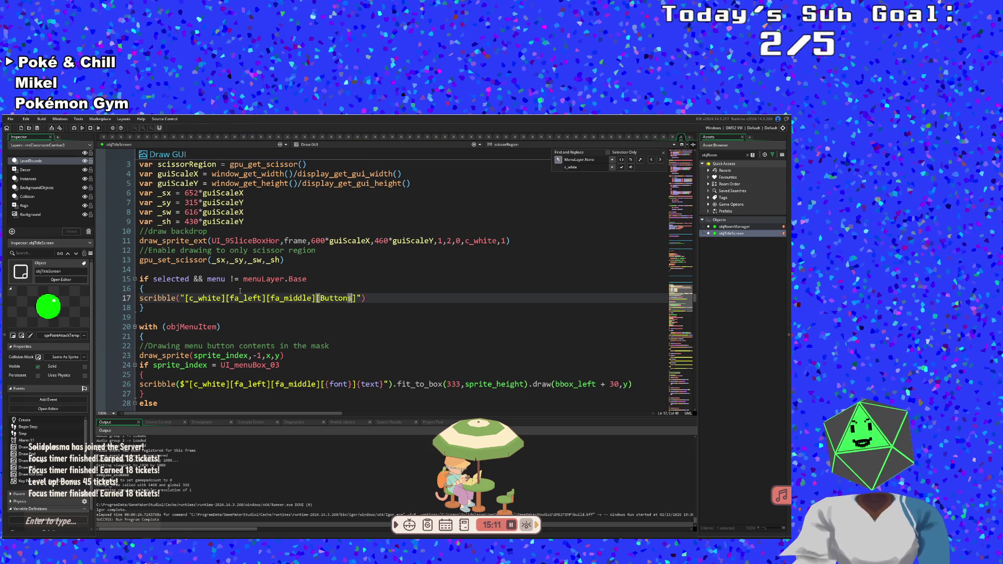
key(ctrl+shift+f)
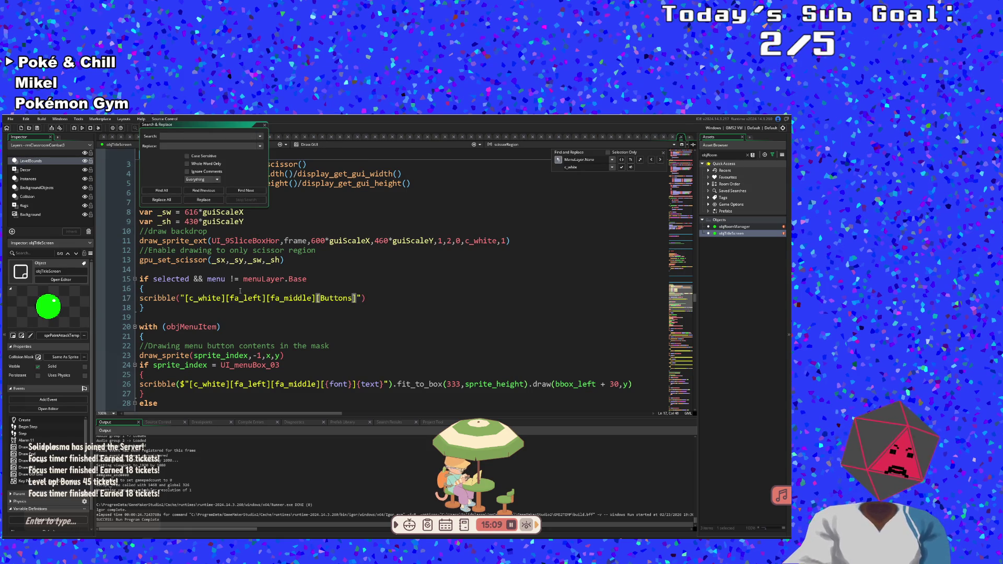
text(Buttons)
key(Return)
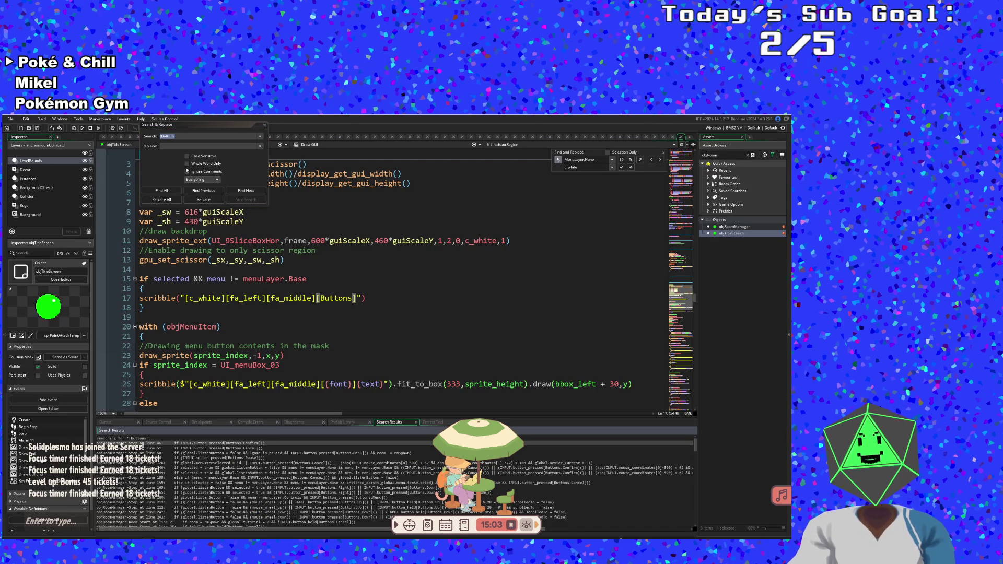
- Browse the Buttons search results and open objAbilityPickup's matching Draw GUI End code
scroll(288, 476, down, 3)
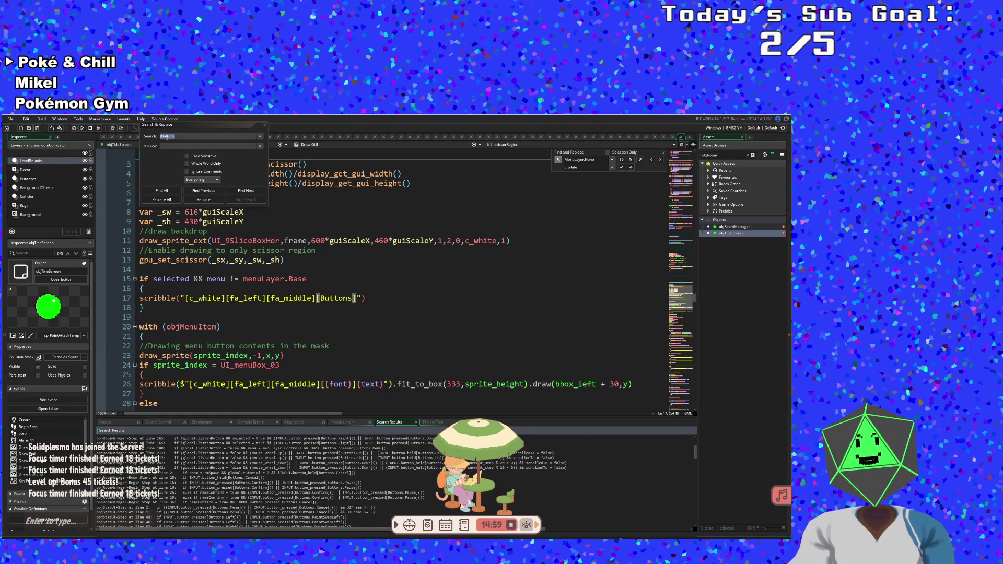
click(162, 136)
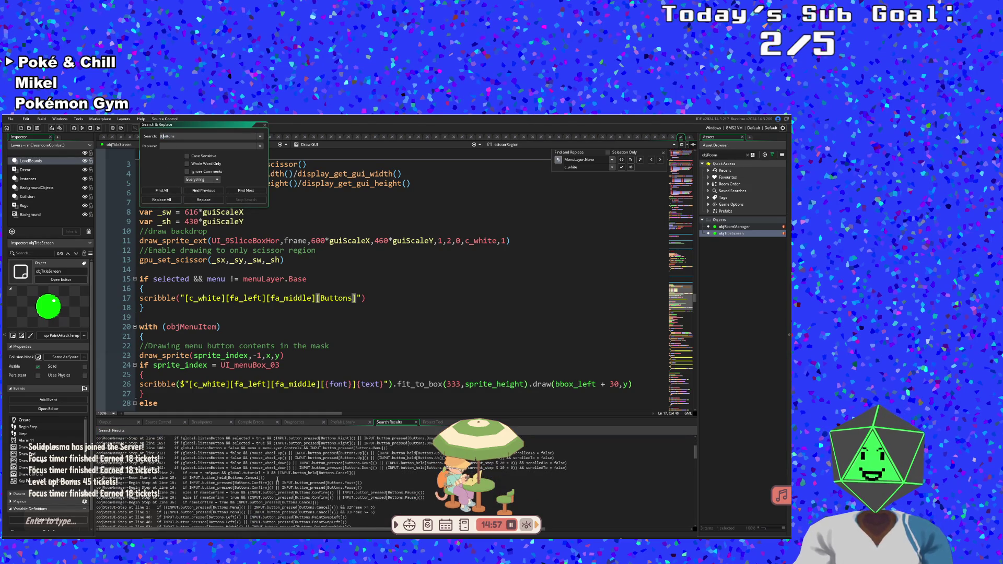
scroll(288, 476, down, 5)
scroll(279, 474, down, 5)
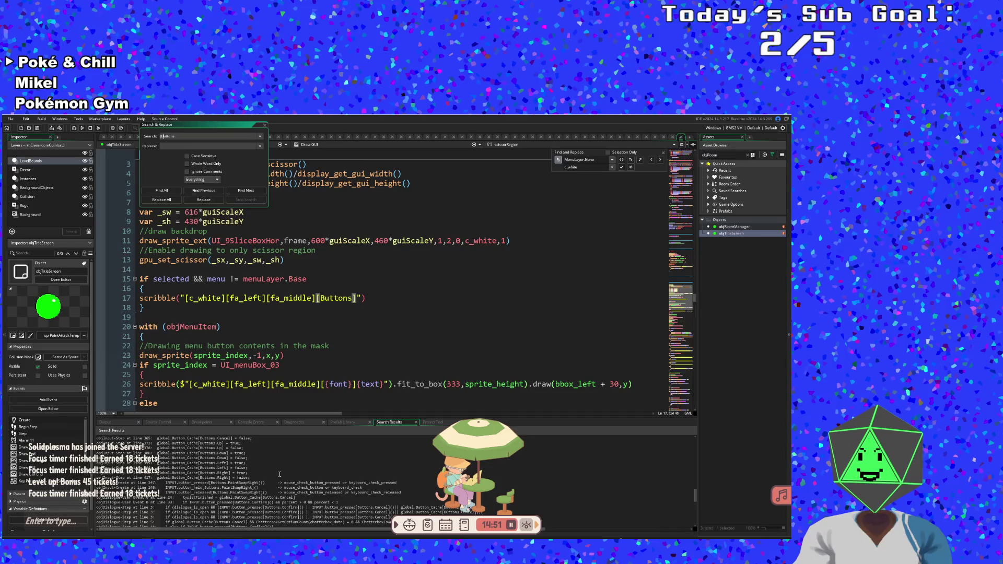
scroll(279, 474, down, 3)
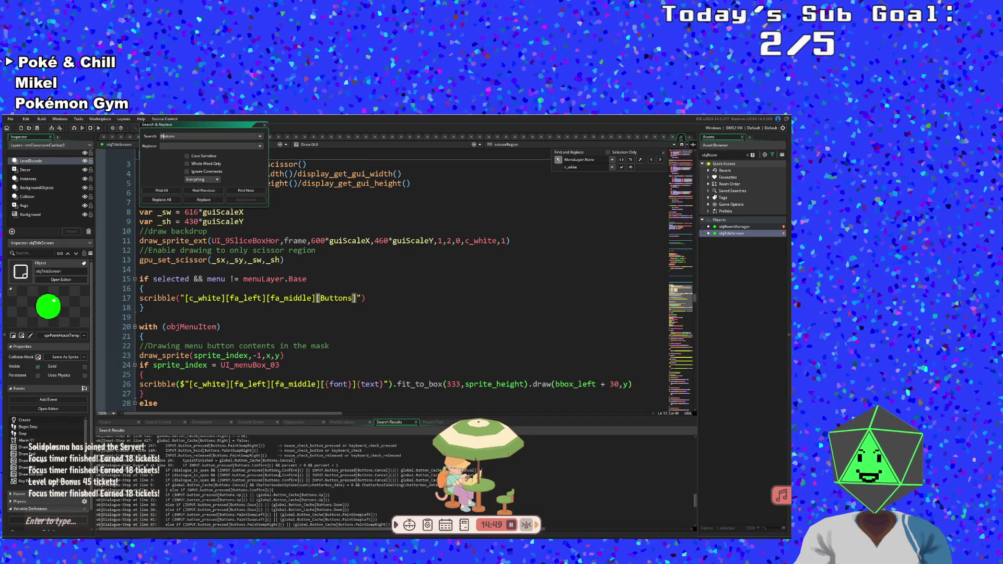
scroll(280, 475, down, 10)
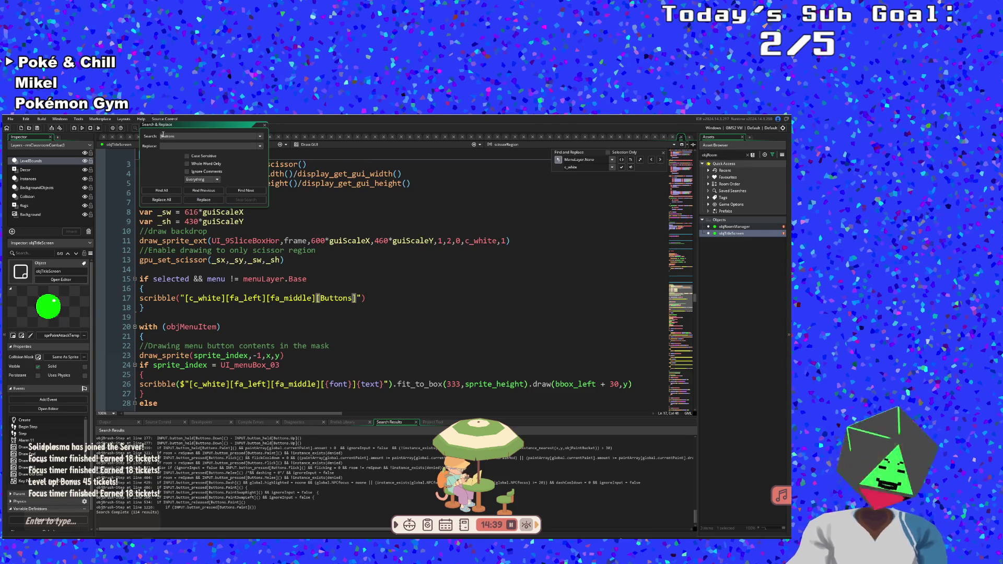
key(Return)
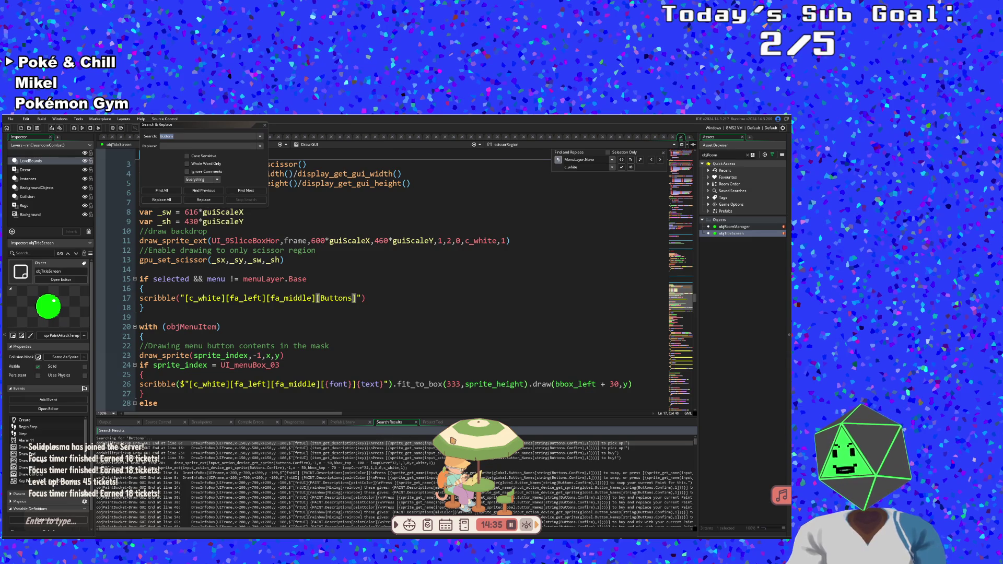
mouse_move(427, 435)
mouse_down()
mouse_move(321, 340)
mouse_move(194, 402)
mouse_up()
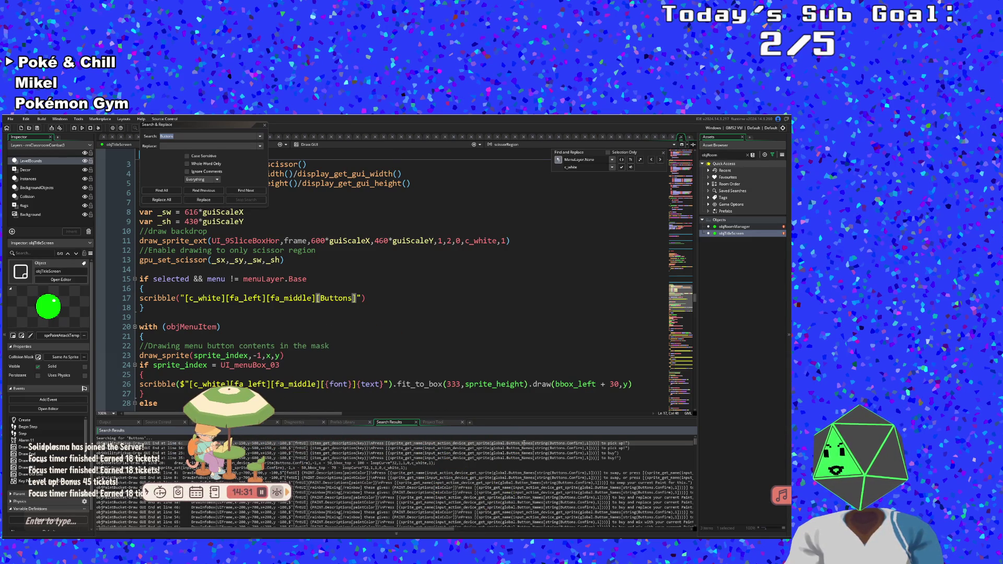
double_click(524, 443)
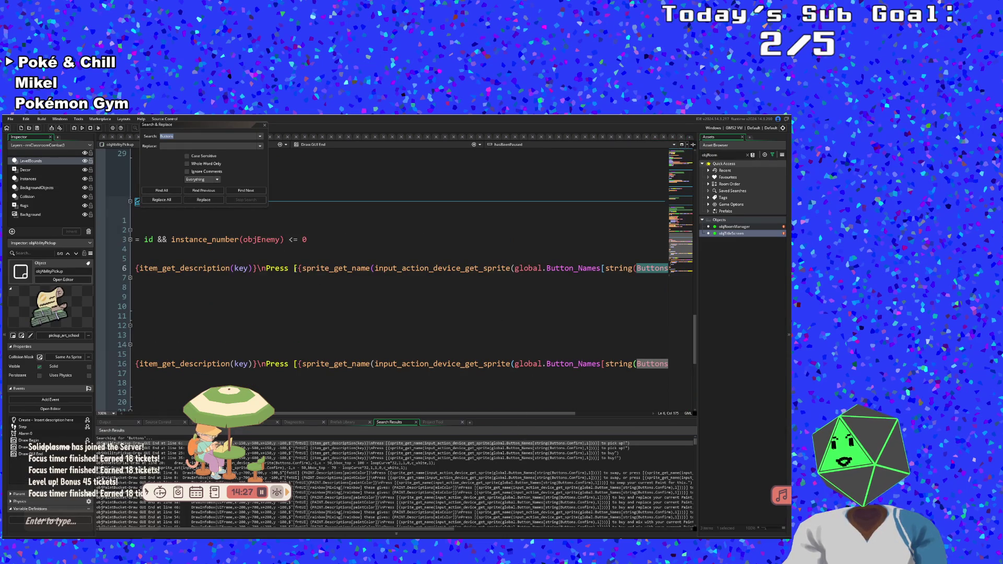
- Copy the sprite_get_name button-sprite expression from line 6 of objAbilityPickup
mouse_move(294, 268)
mouse_down()
mouse_move(131, 269)
mouse_move(722, 268)
mouse_move(606, 269)
mouse_up()
key(ctrl+c)
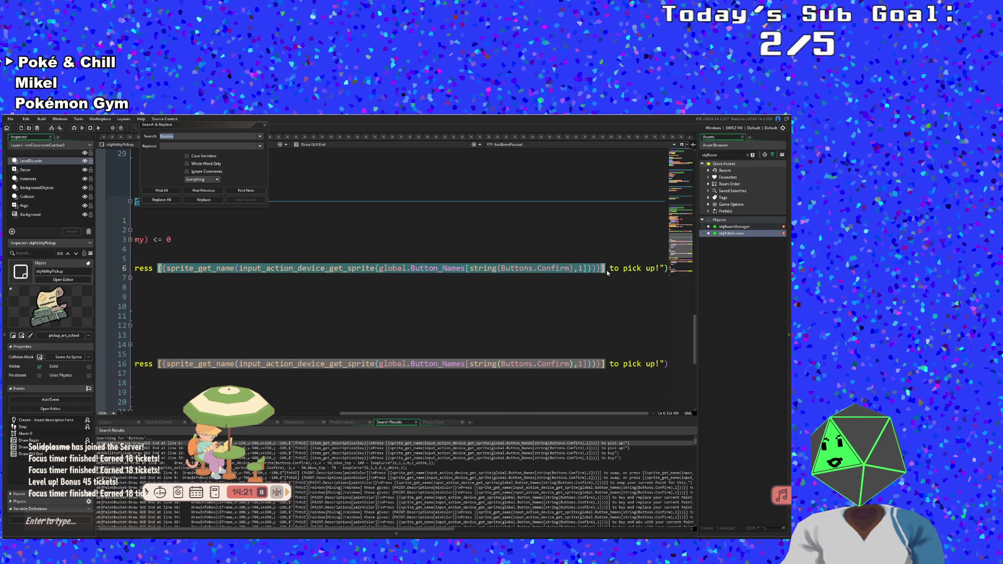
right_click(604, 269)
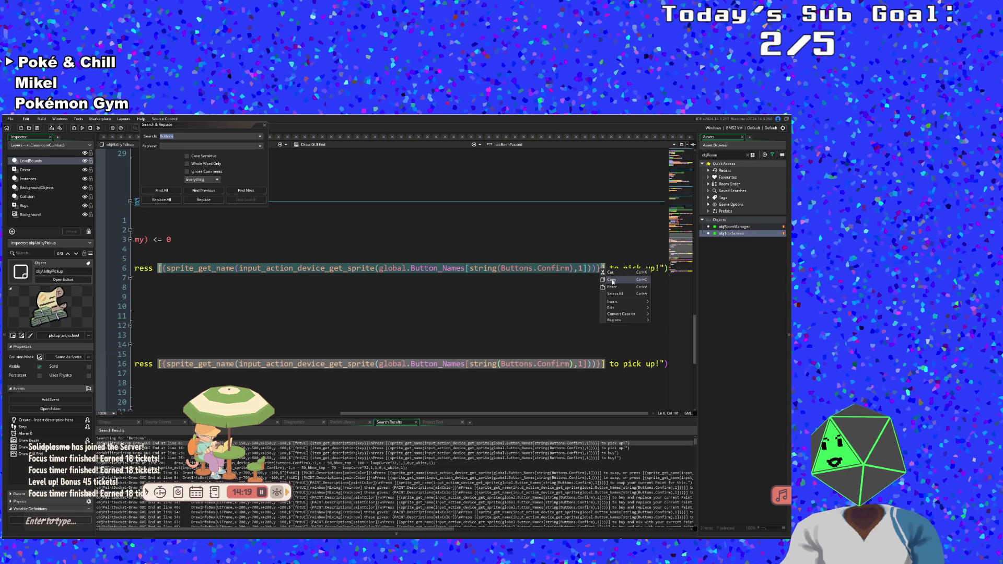
click(613, 282)
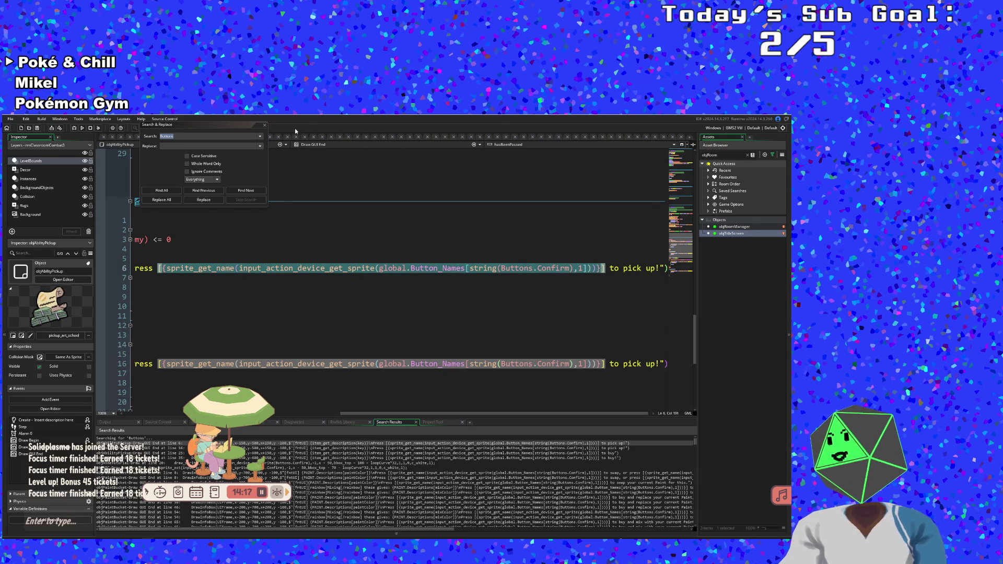
- Close Search & Replace and return to objTitleScreen's Draw GUI code
click(266, 127)
click(265, 126)
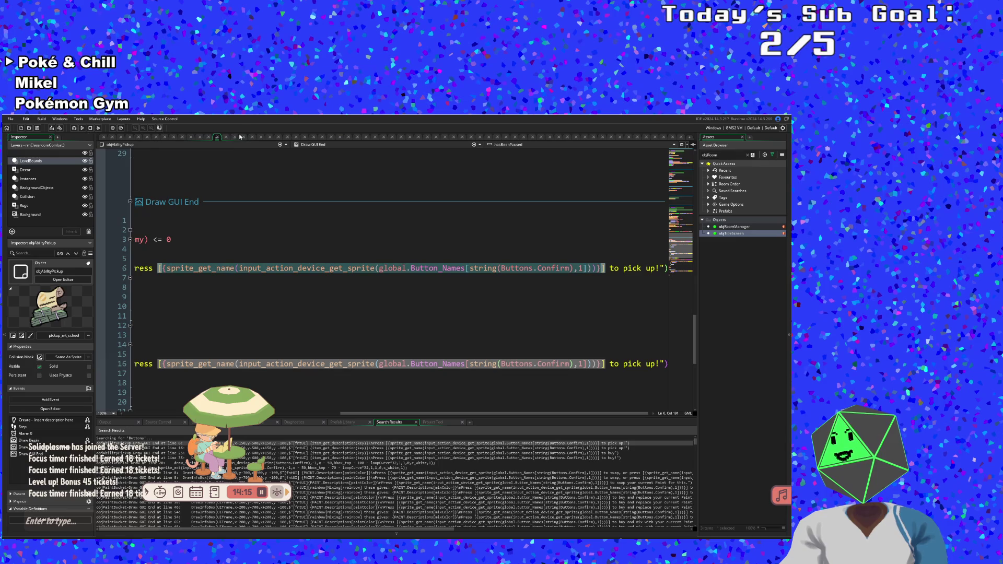
click(219, 138)
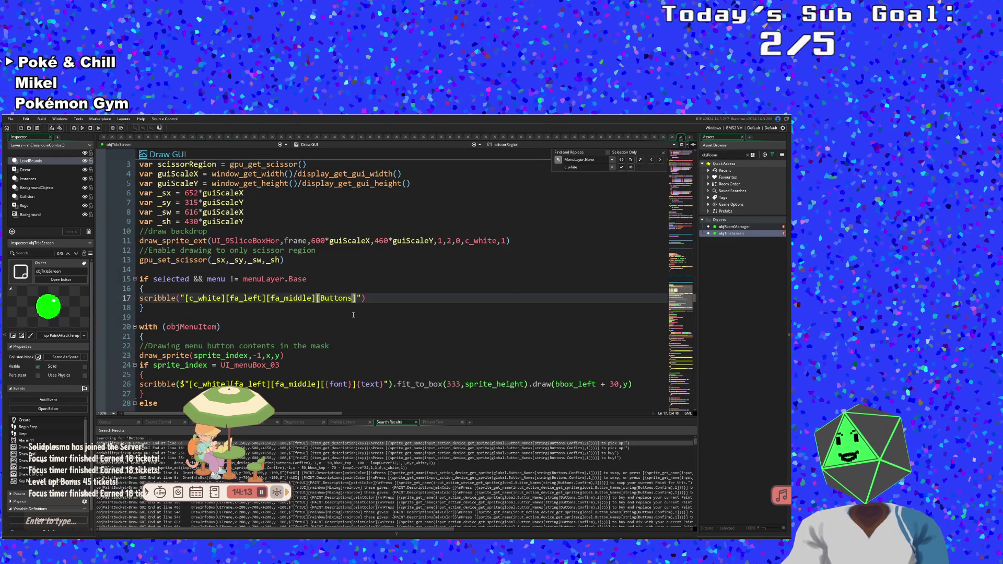
- Replace [Buttons] on line 17 with the pasted sprite expression and make it a $ template string
mouse_move(317, 298)
mouse_down()
mouse_move(366, 299)
mouse_move(352, 298)
mouse_up()
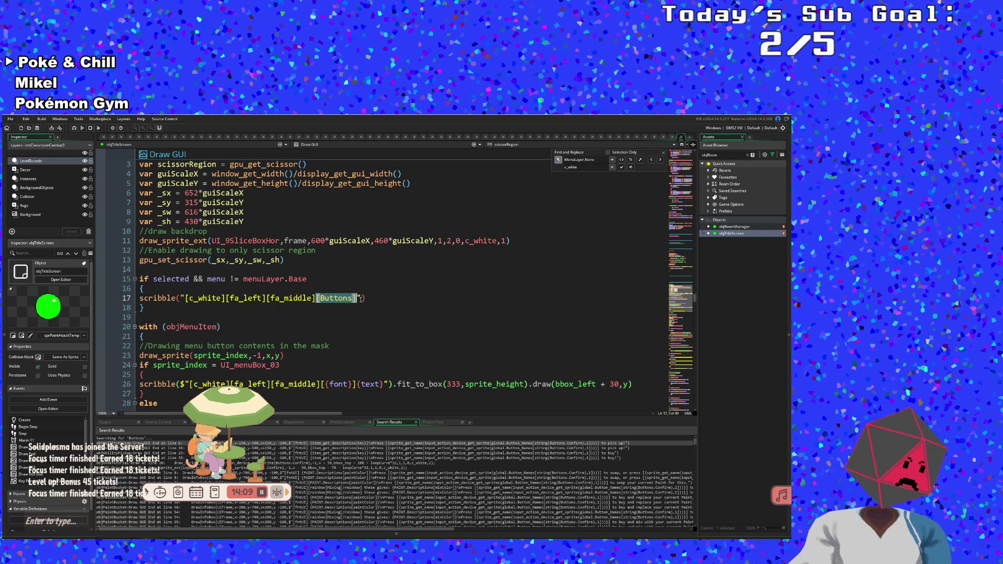
key(ctrl+v)
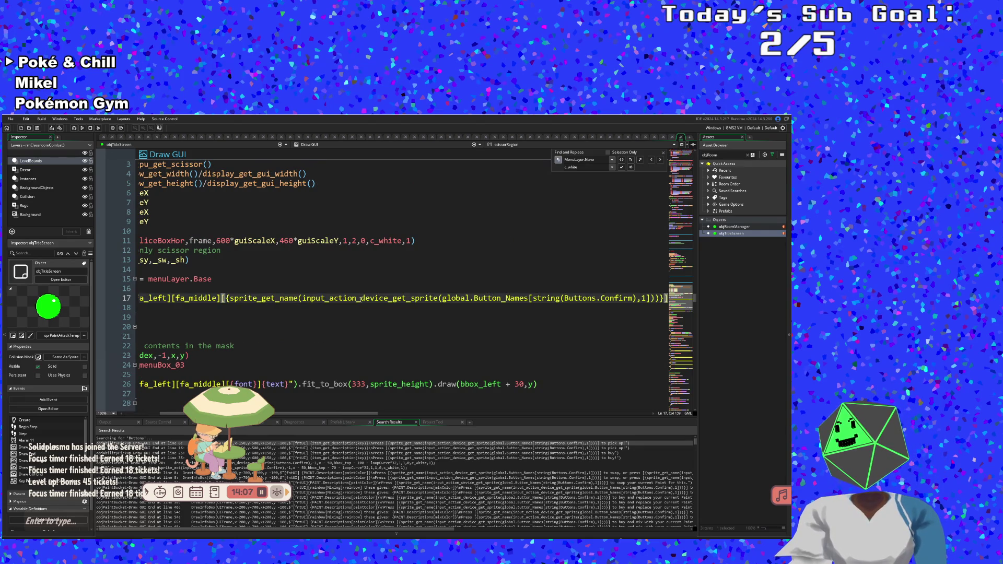
key(Left)
key(Home)
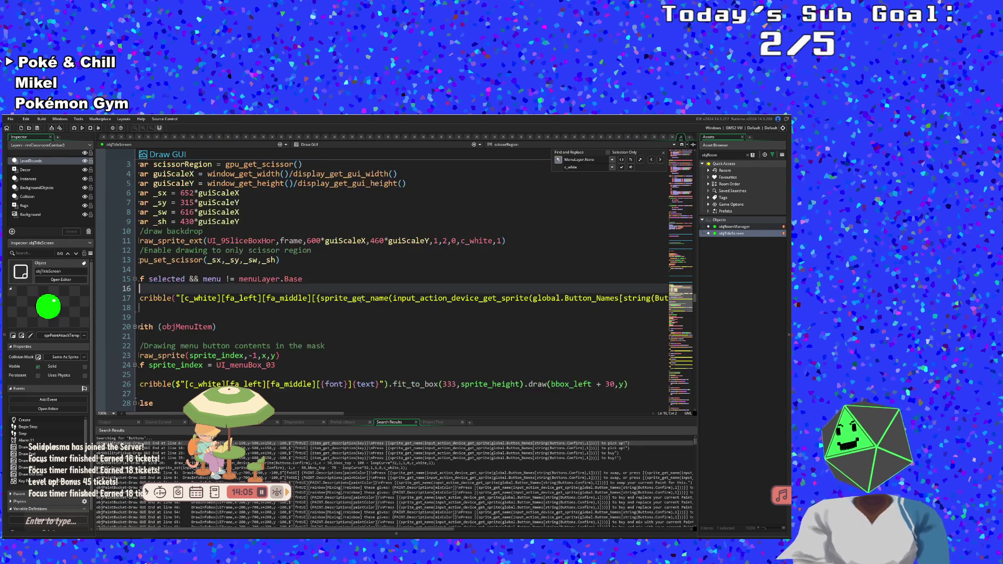
key(Right)
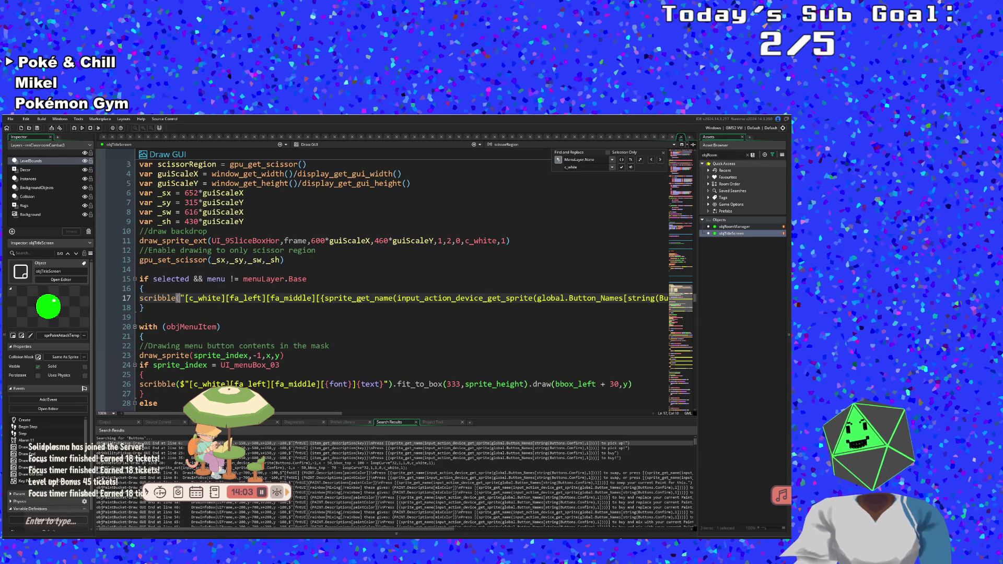
text($)
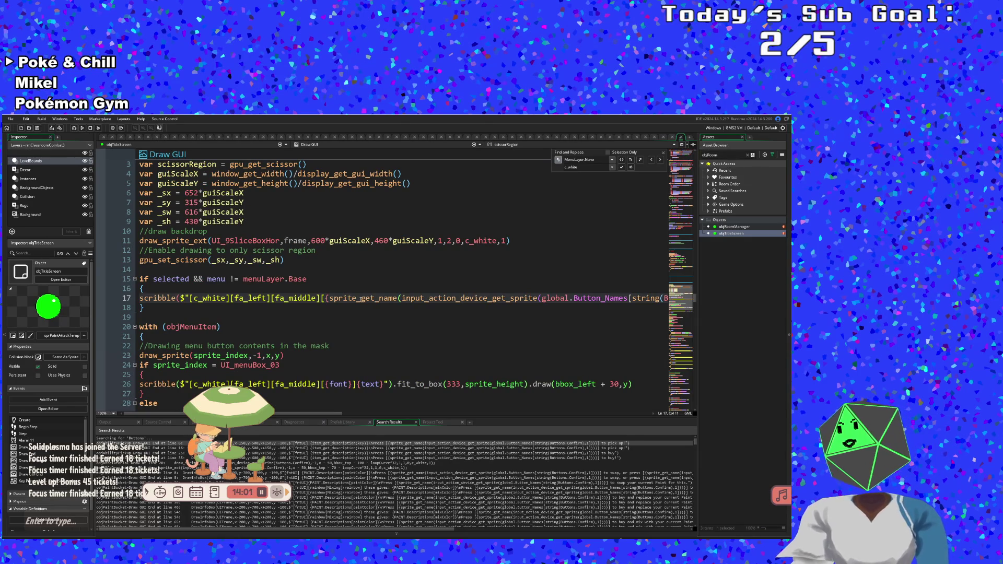
- Add the word Back before the closing quote and a period at the end of line 17
scroll(317, 415, right, 5)
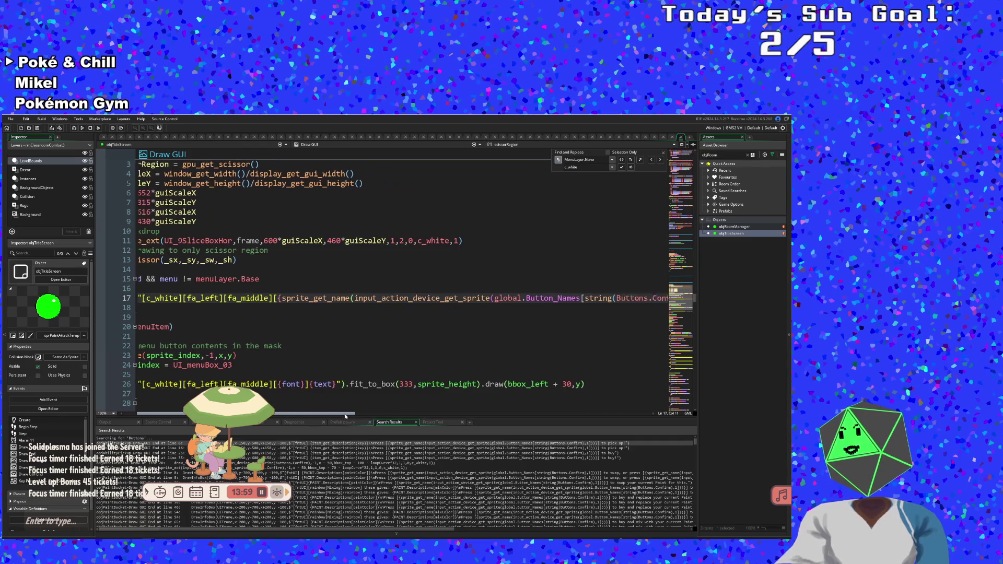
click(518, 298)
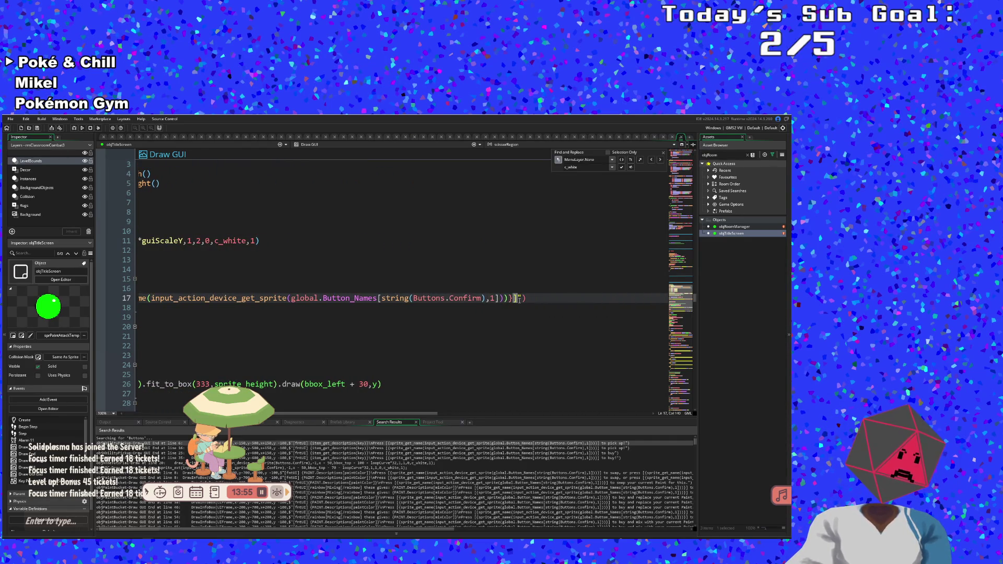
text(Back)
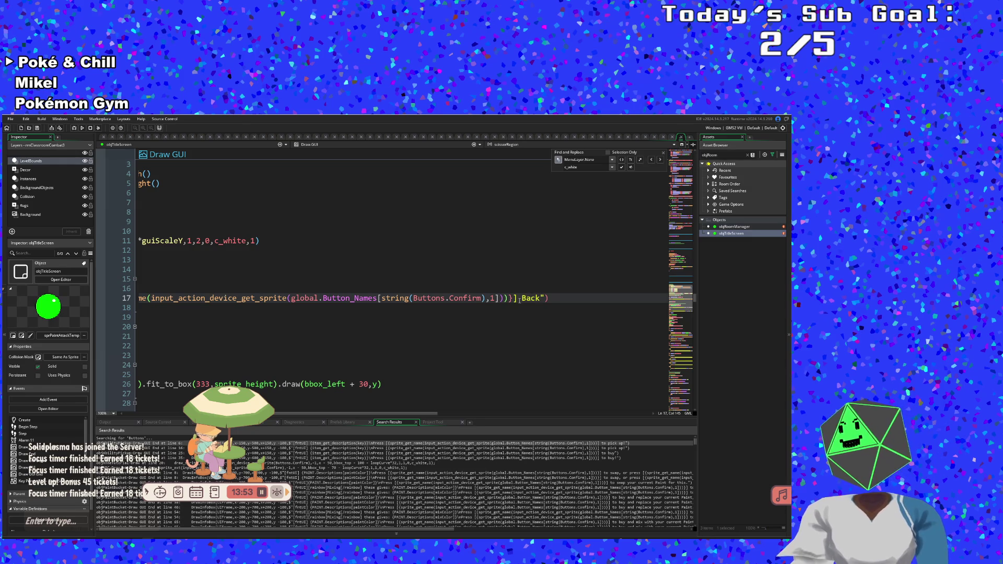
key(End)
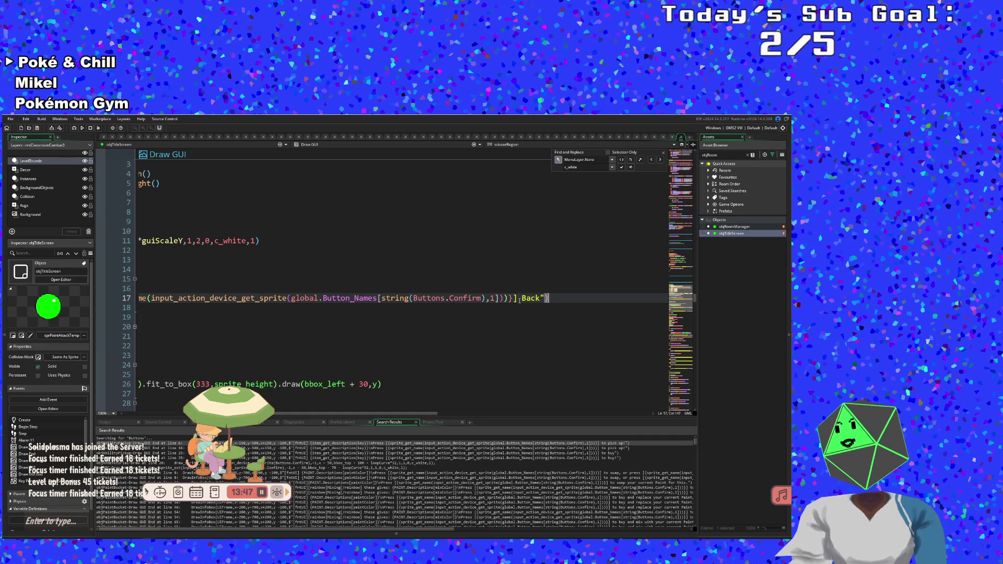
text(.)
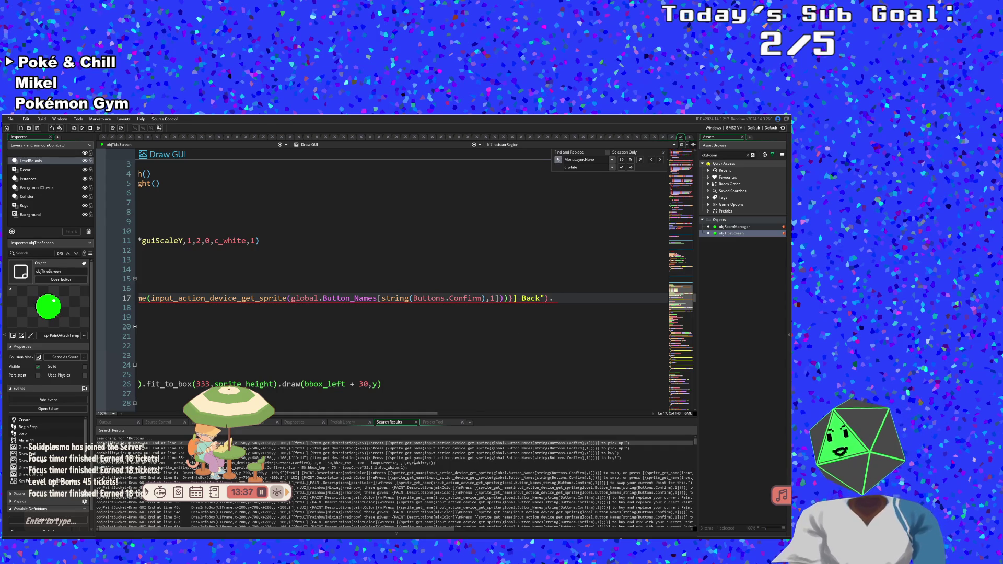
drag(416, 414, 280, 397)
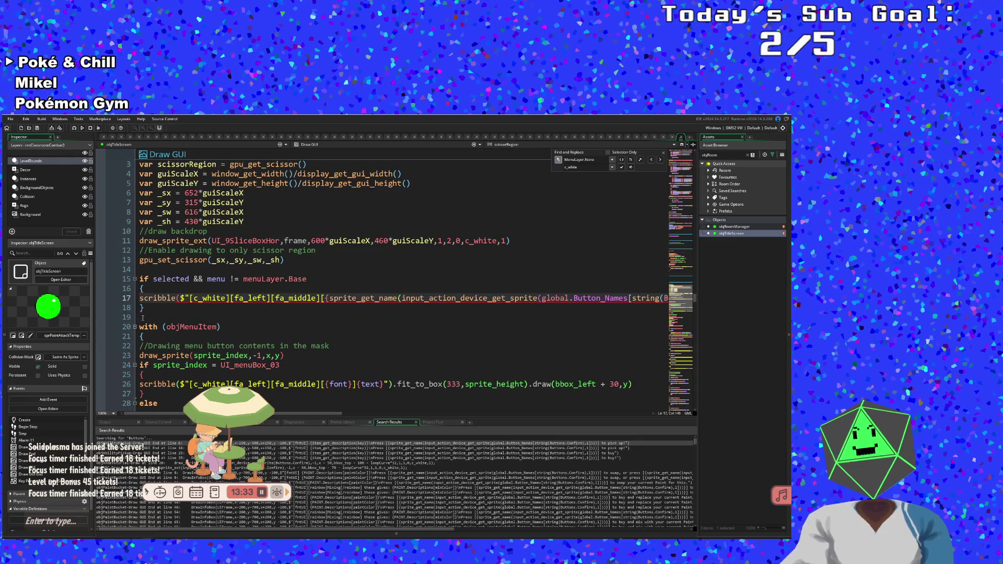
- Delete the old if block at lines 15–18 along with its leftover blank lines
triple_click(146, 279)
key(ctrl+c)
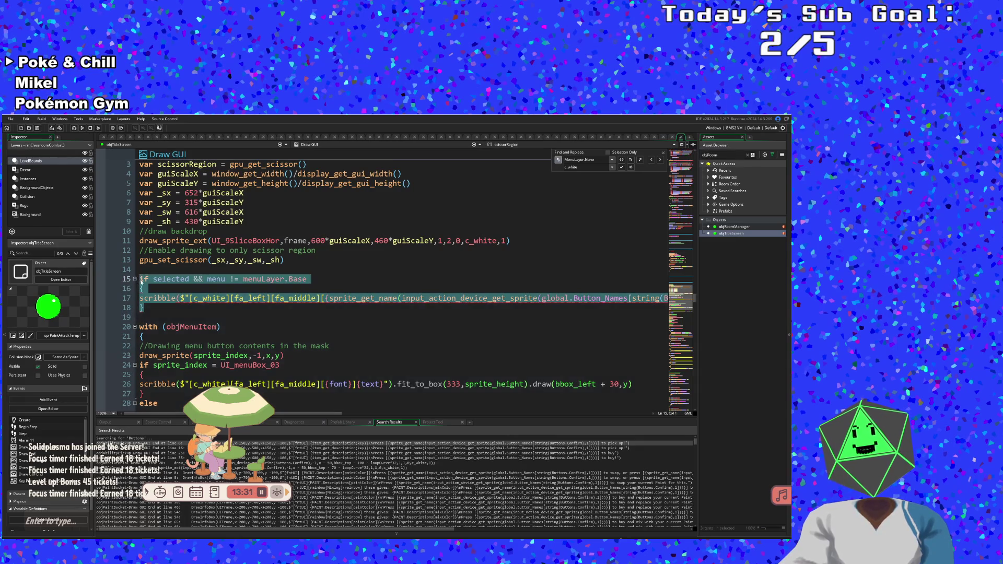
right_click(144, 280)
click(154, 310)
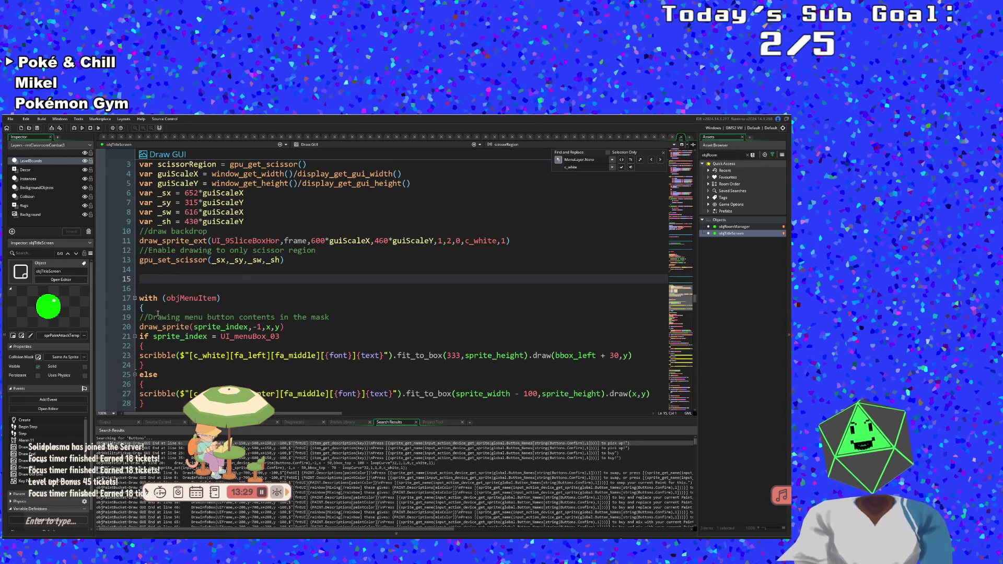
key(BackSpace)
key(BackSpace)
- Paste the if selected && menu != menuLayer.Base Back-prompt block above the scissor comment
key(Up)
key(Up)
key(Down)
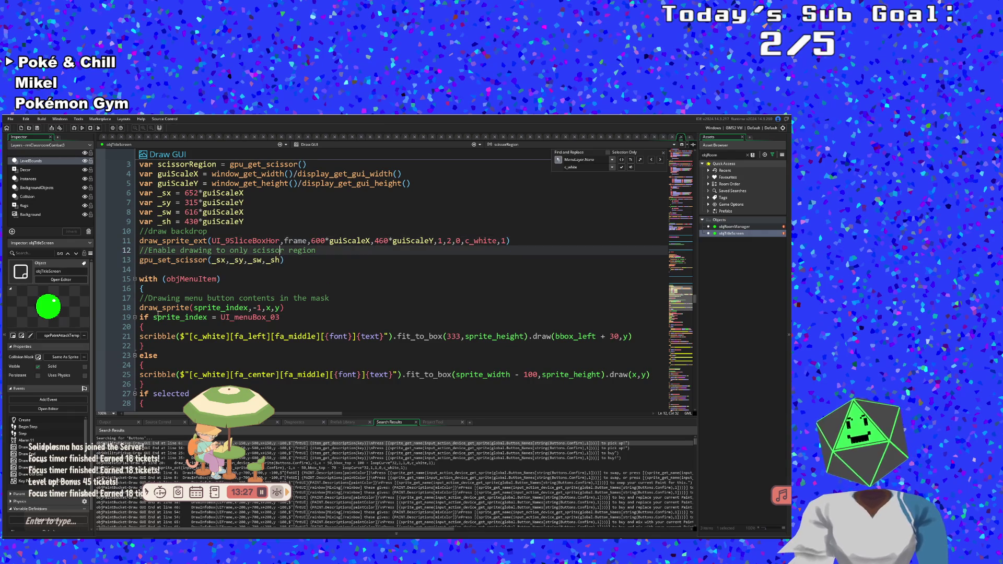
key(Home)
key(Return)
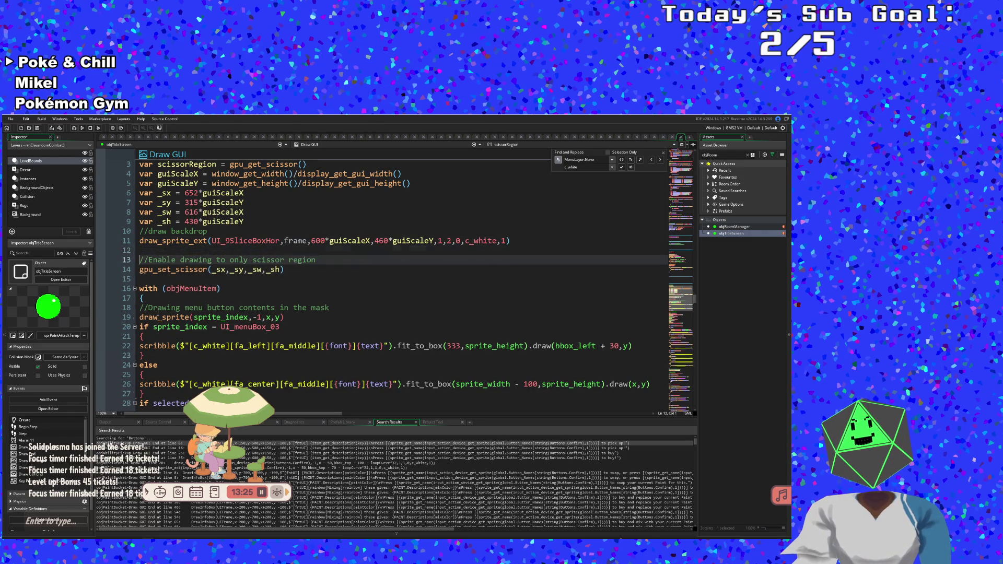
key(Up)
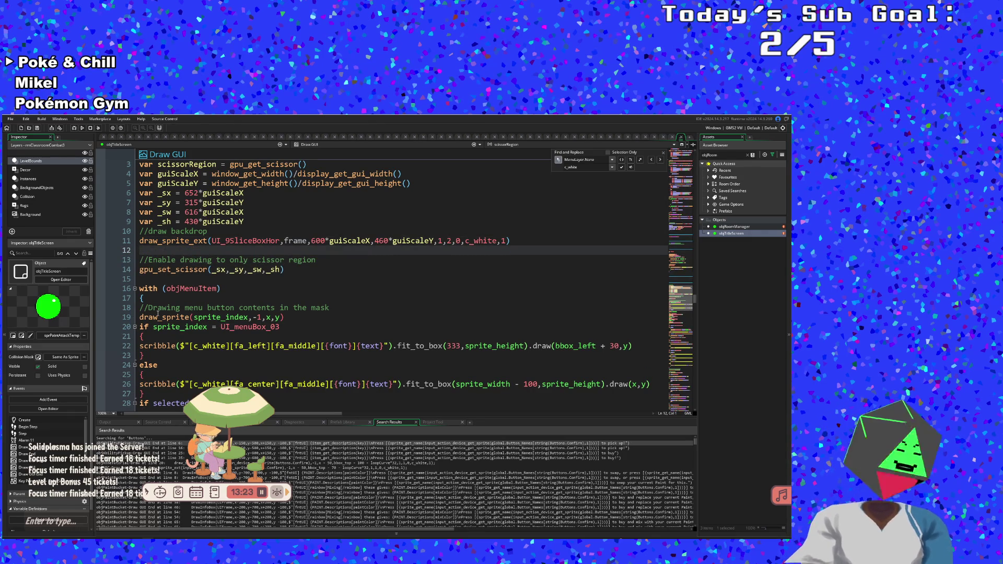
key(ctrl+v)
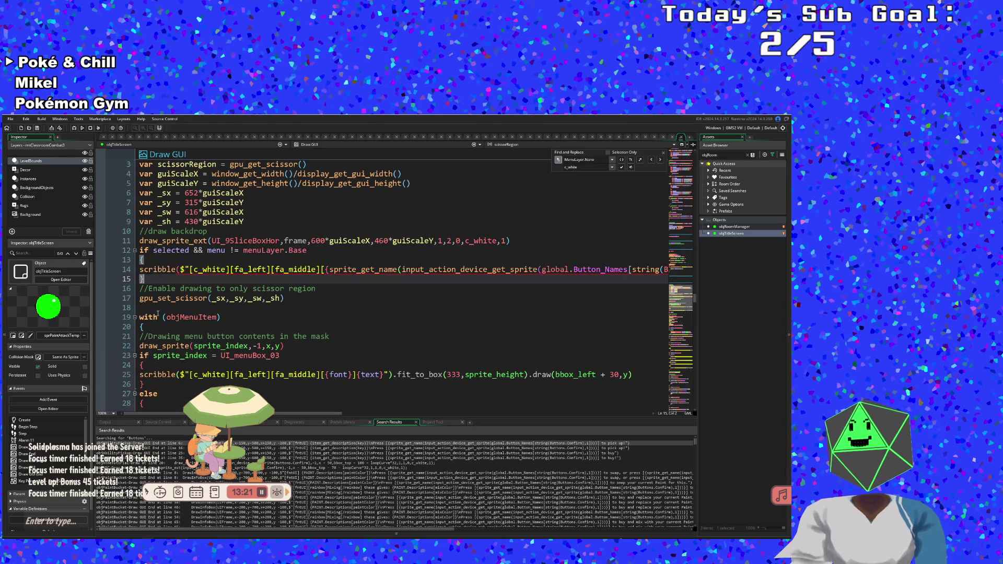
- Start appending an .sdf method chain to the end of the Back prompt line
click(335, 288)
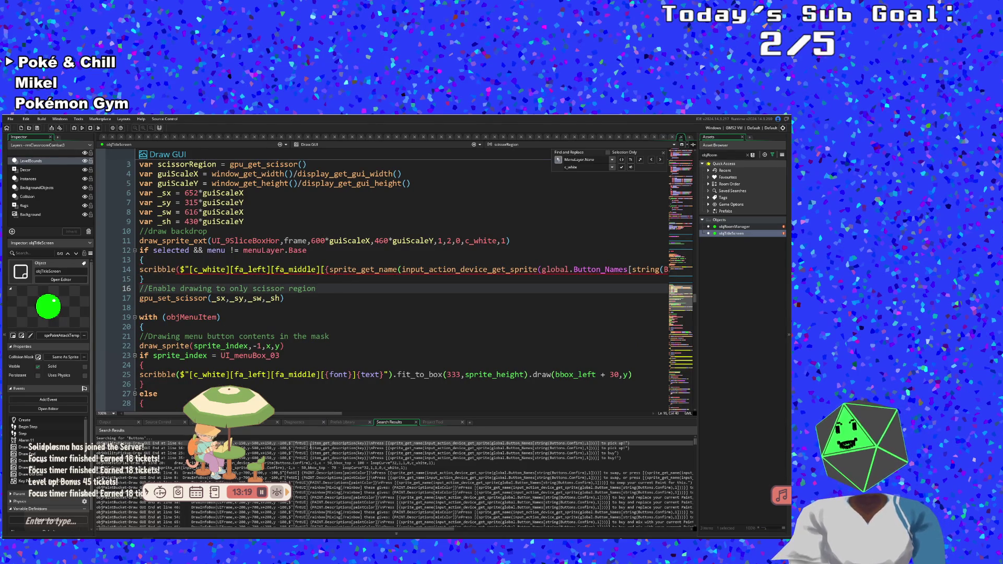
mouse_move(318, 414)
mouse_down()
mouse_move(377, 424)
mouse_move(294, 434)
mouse_move(465, 405)
mouse_up()
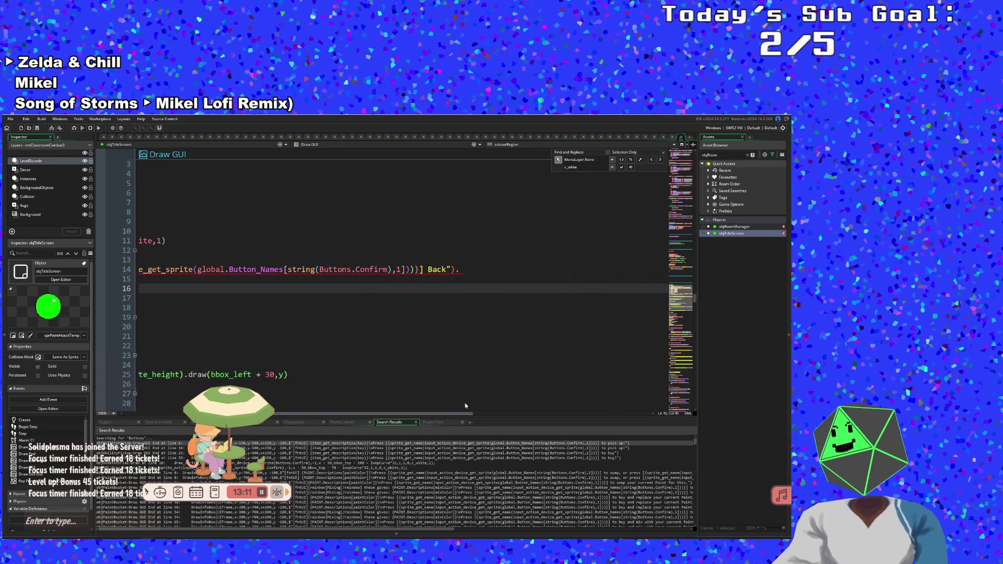
click(462, 272)
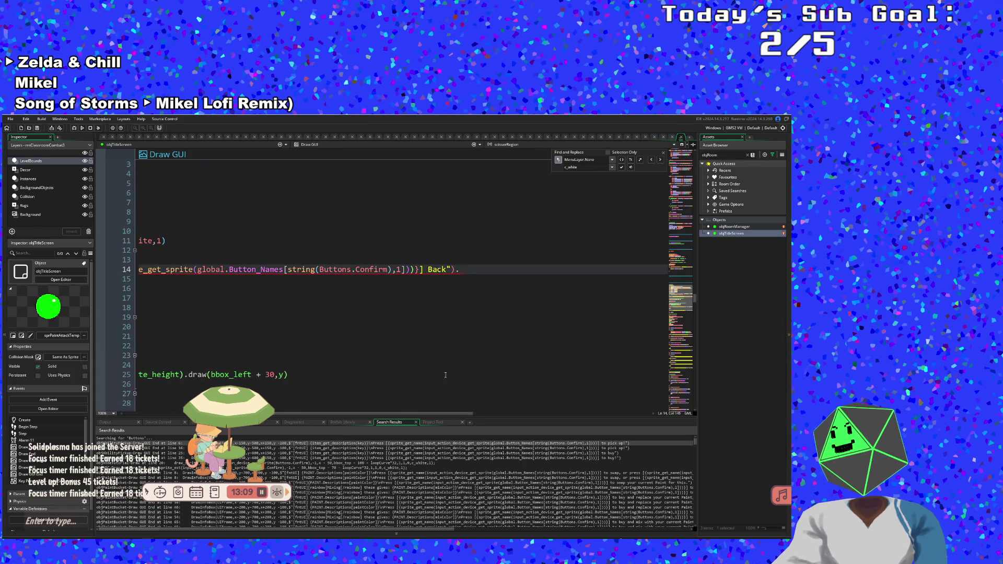
drag(392, 413, 243, 426)
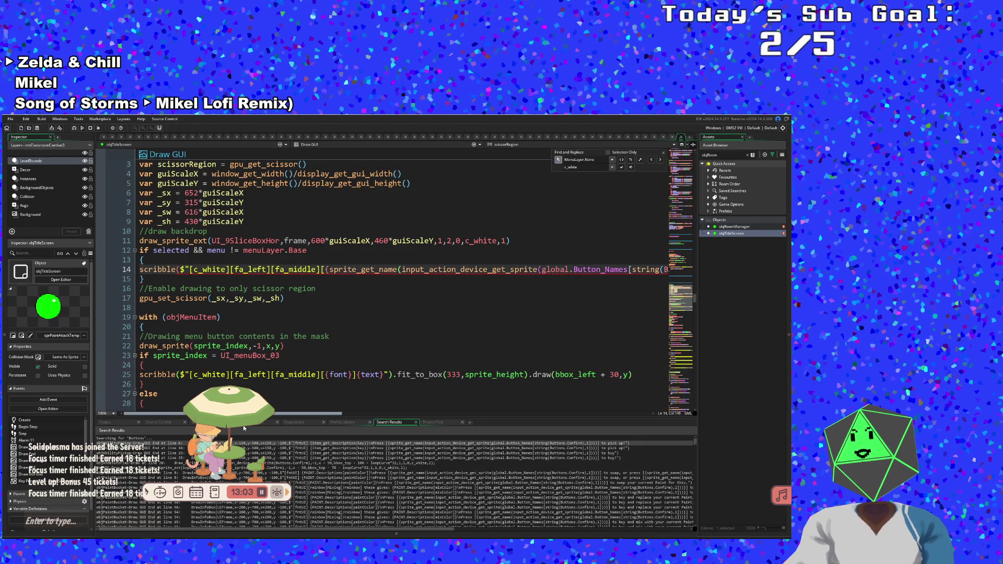
mouse_move(243, 425)
mouse_down()
mouse_move(385, 424)
mouse_move(293, 442)
mouse_move(435, 435)
mouse_up()
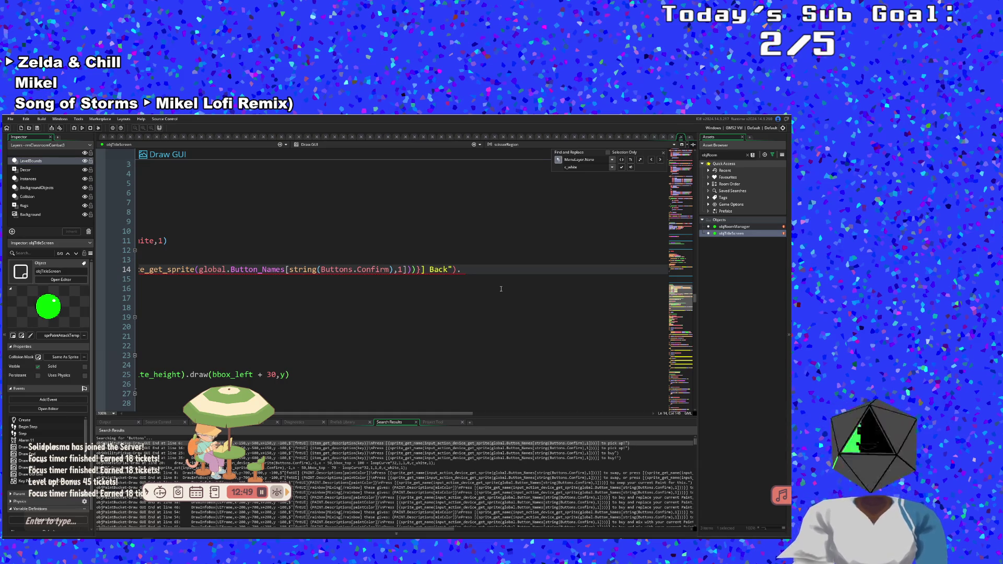
text(sd)
key(BackSpace)
key(BackSpace)
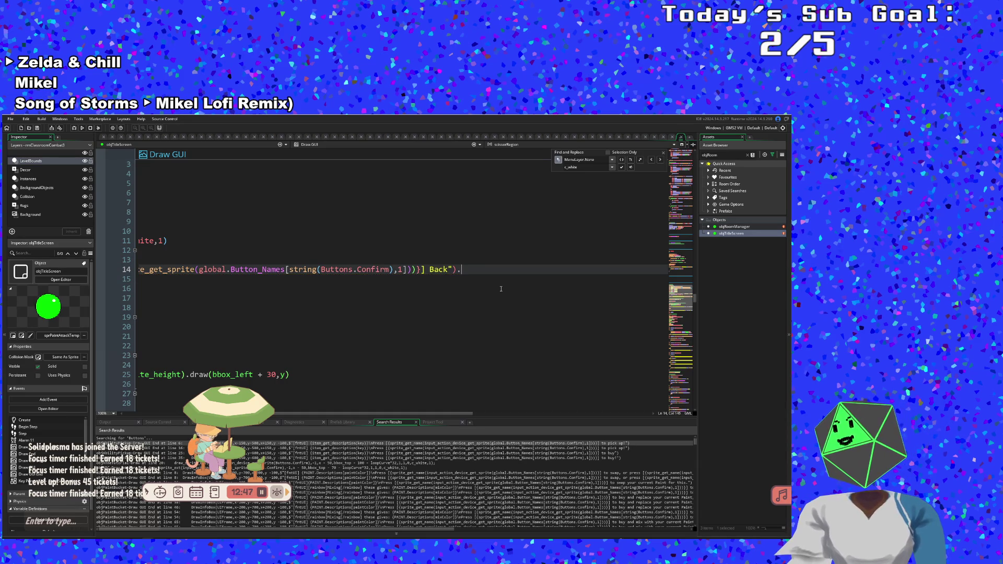
text(sdf)
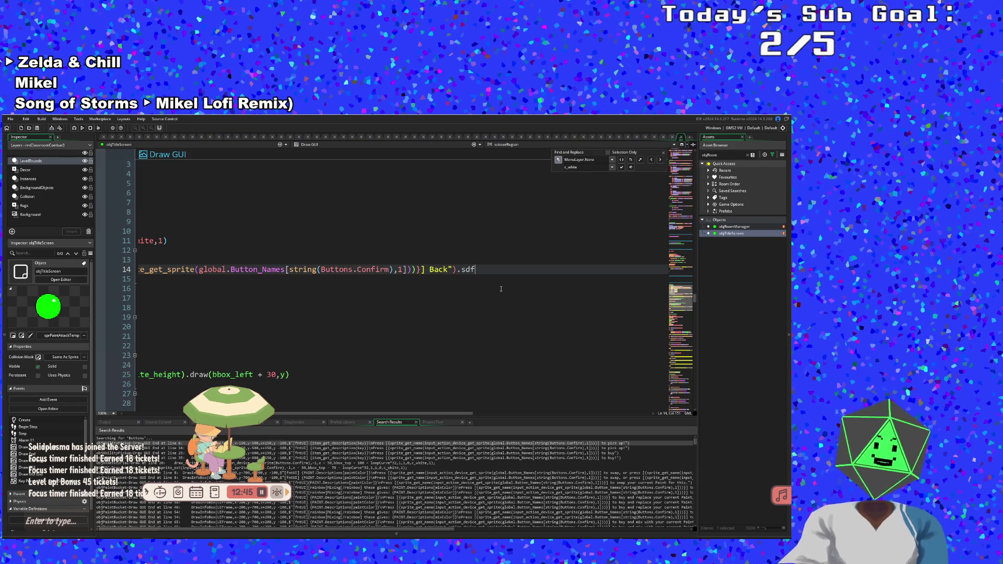
text(sdf)
key(BackSpace)
key(BackSpace)
key(BackSpace)
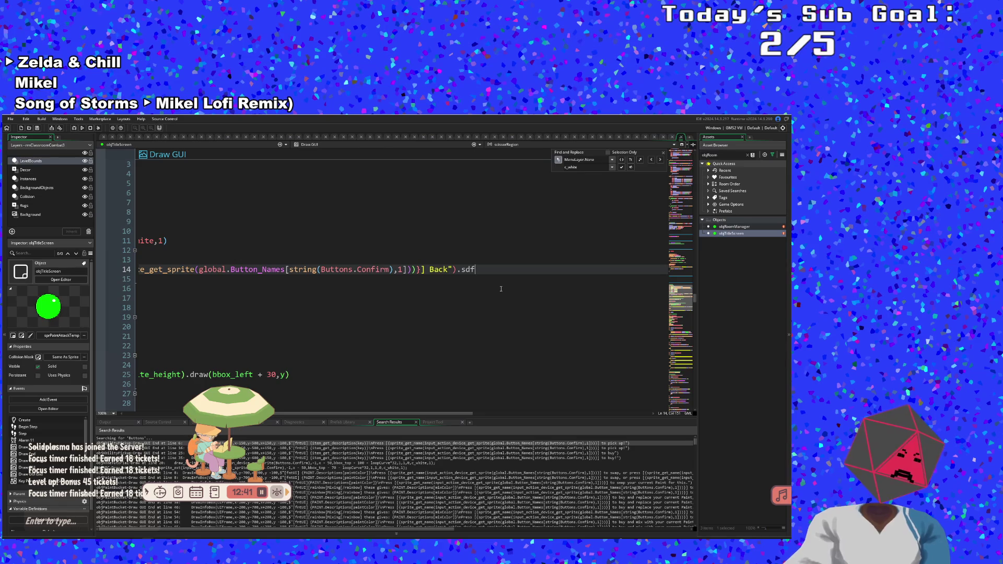
- Look up sdf_outline usages in the project and complete .sdf_outline on line 14
text(_o)
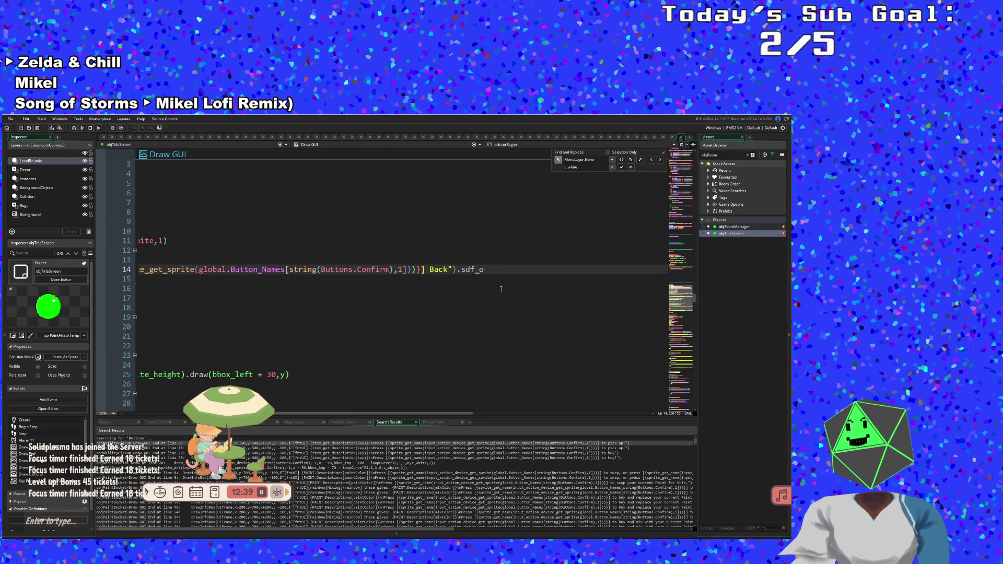
key(BackSpace)
key(BackSpace)
key(ctrl+shift+f)
text(sdf_outline)
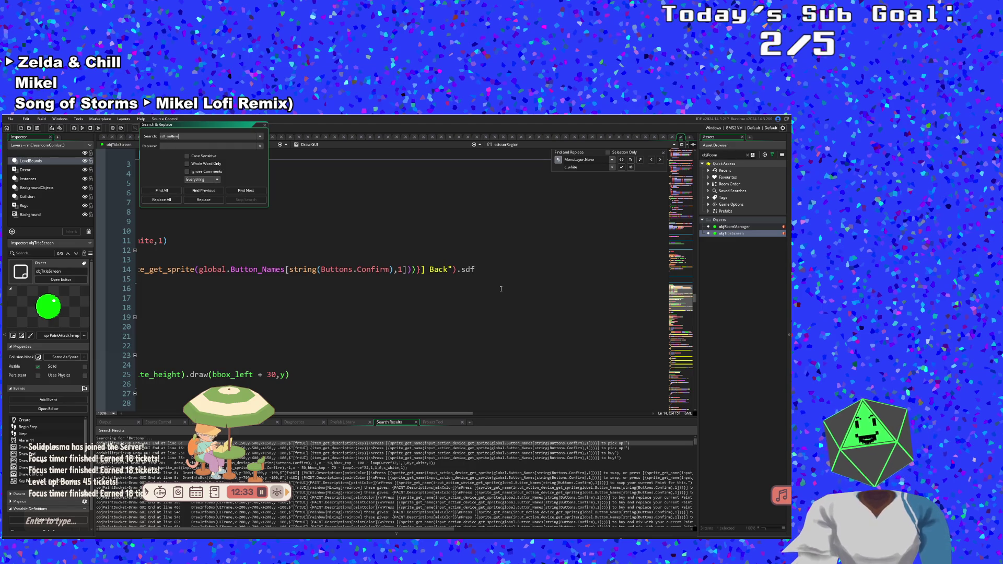
key(Return)
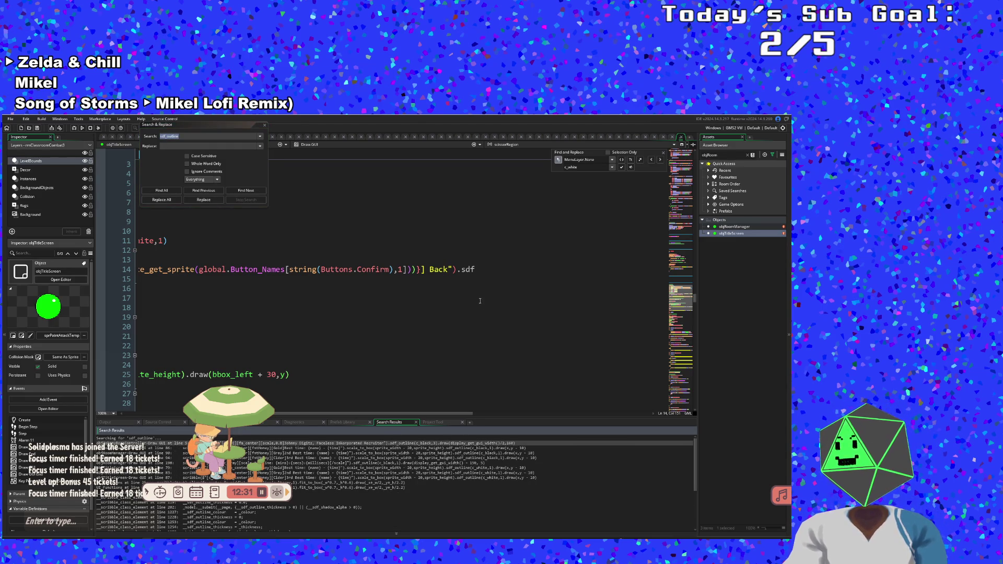
click(480, 269)
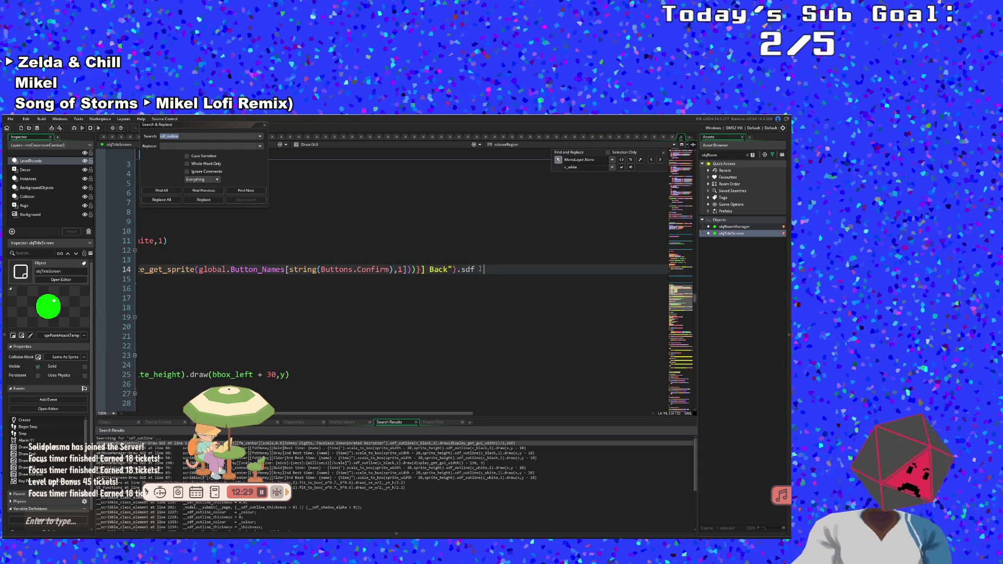
text(_outline)
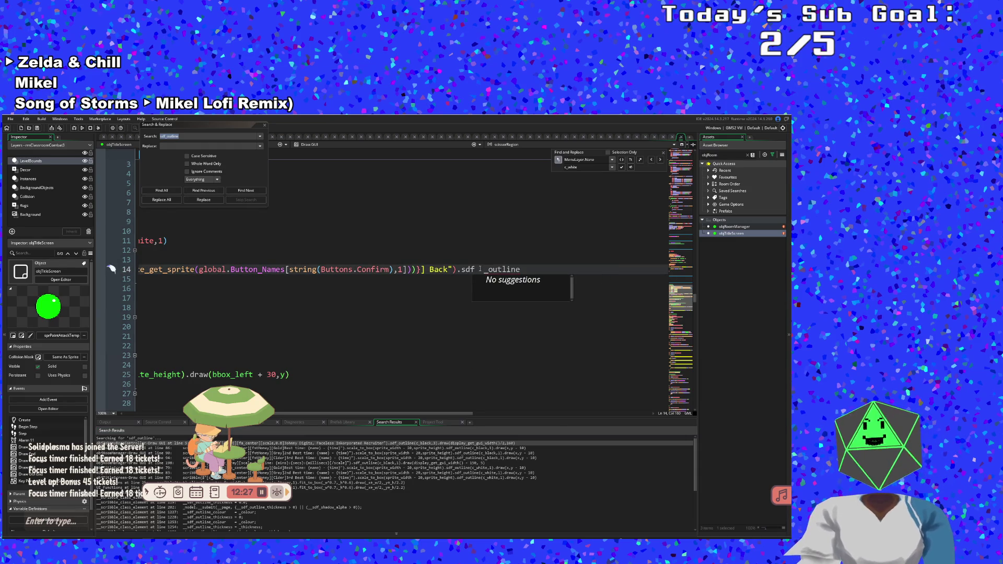
click(480, 269)
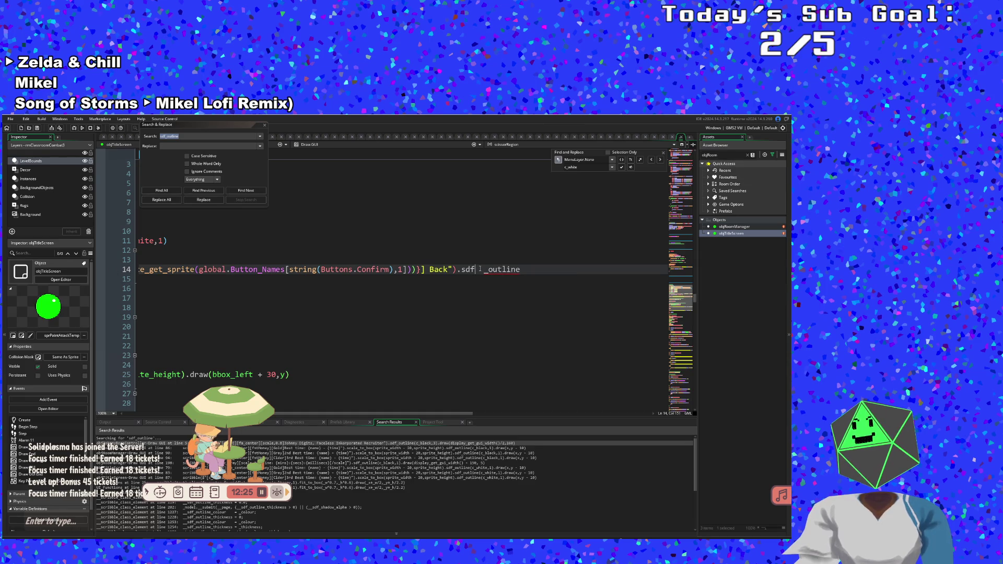
key(Delete)
key(End)
- Give the sdf_outline call its c_black colour and thickness arguments
scroll(480, 269, left, 5)
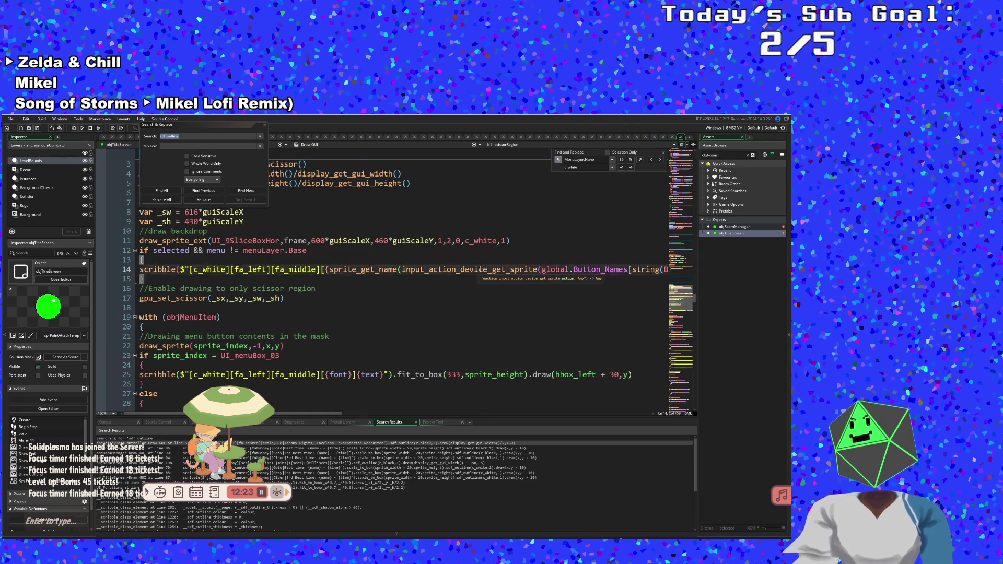
key(End)
key(Down)
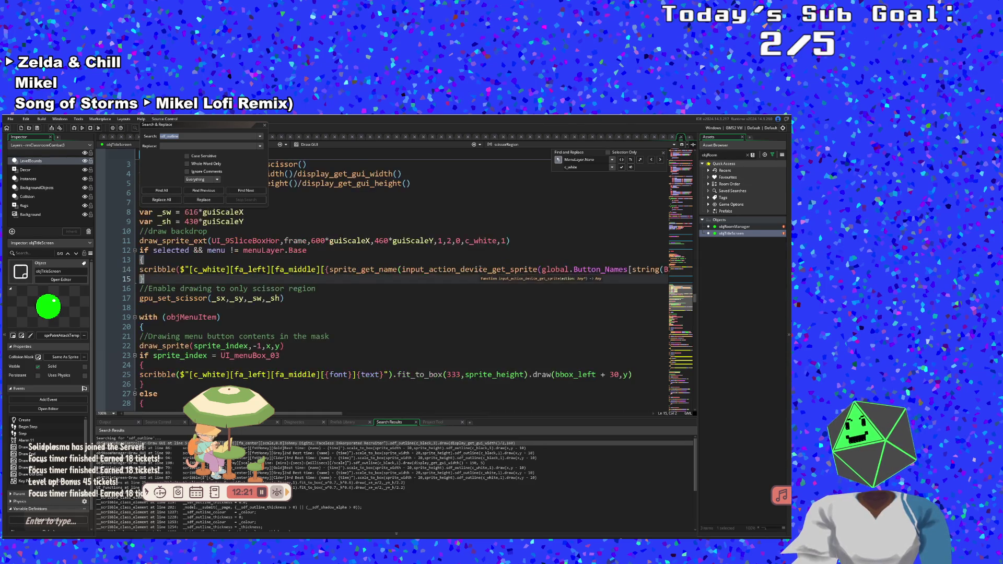
key(Up)
key(End)
text(()
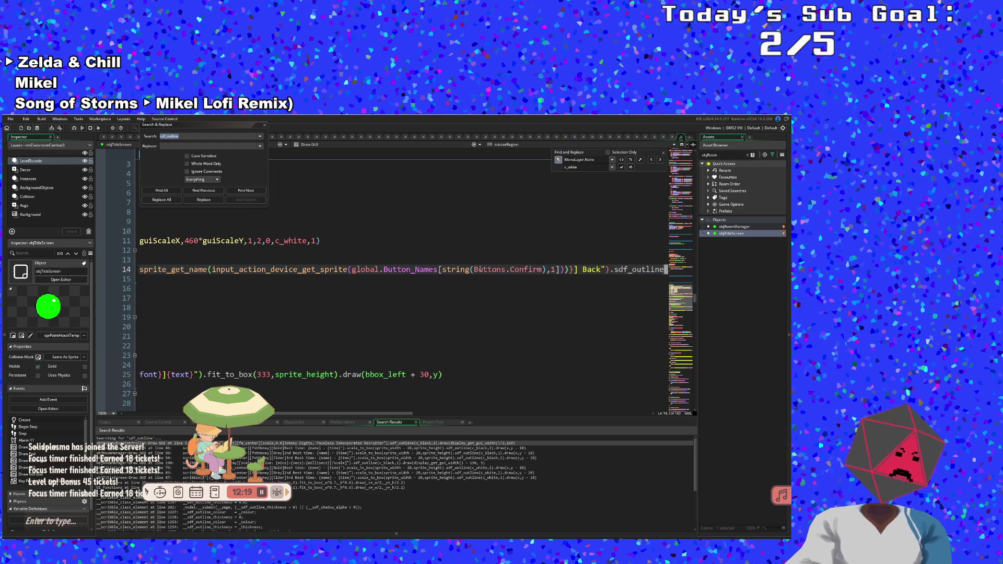
text(c_)
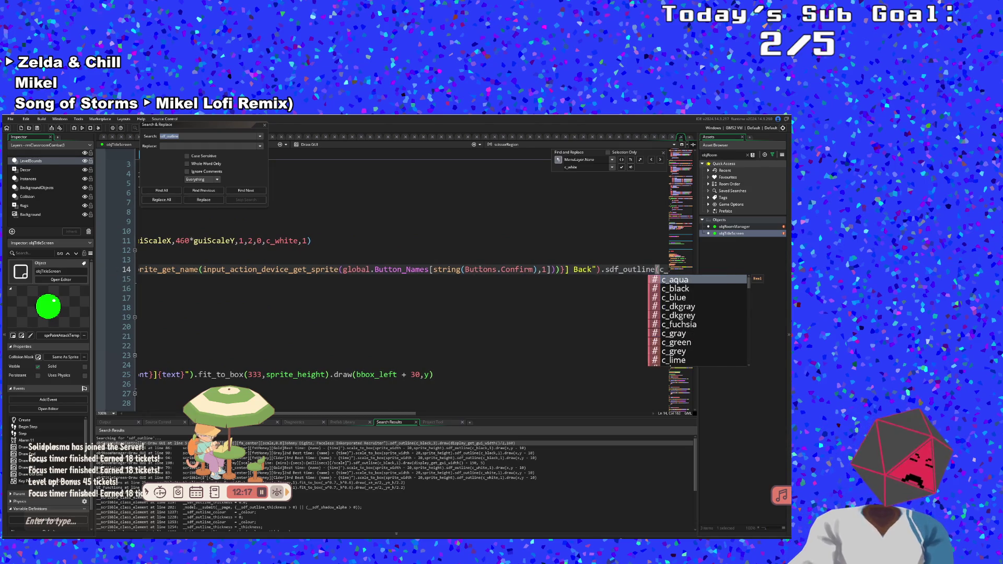
text(black,)
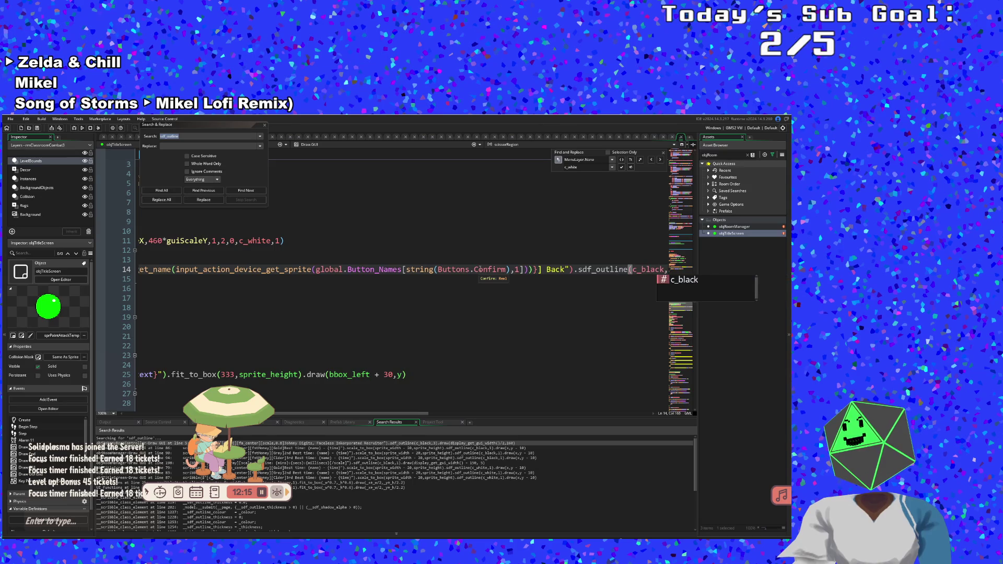
text(1))
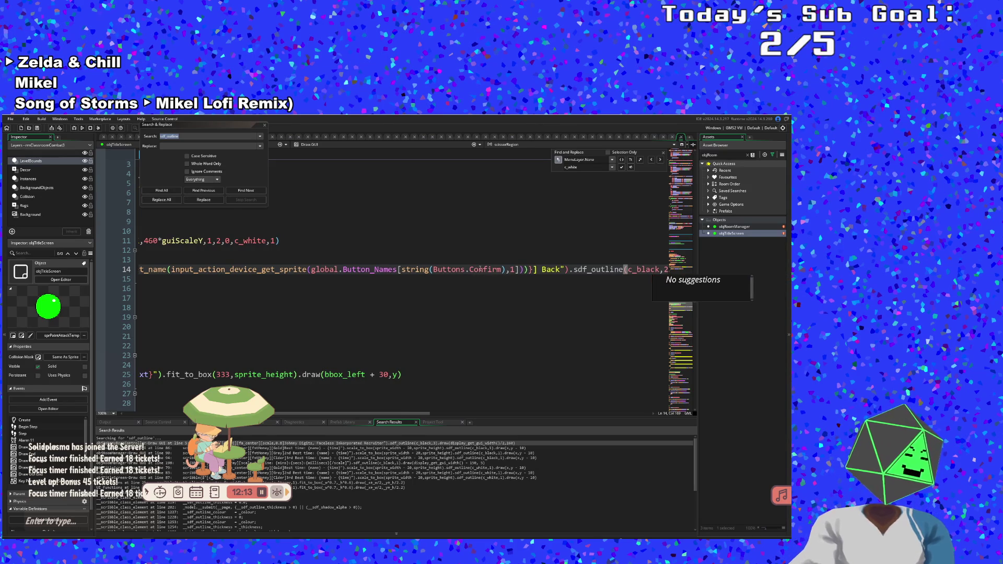
key(Down)
key(Up)
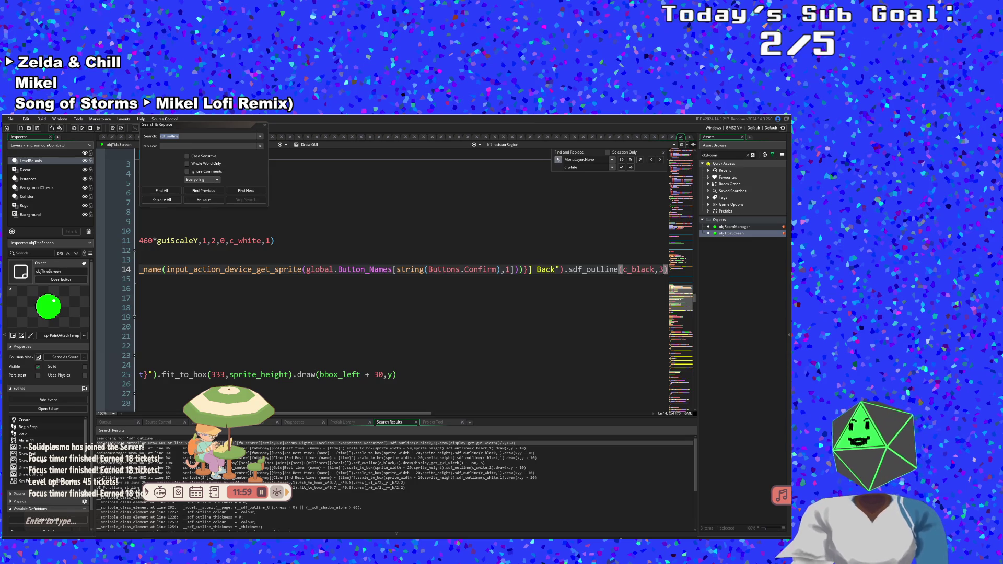
- Chain a .draw call after the outline on line 14
key(Down)
key(Home)
key(Up)
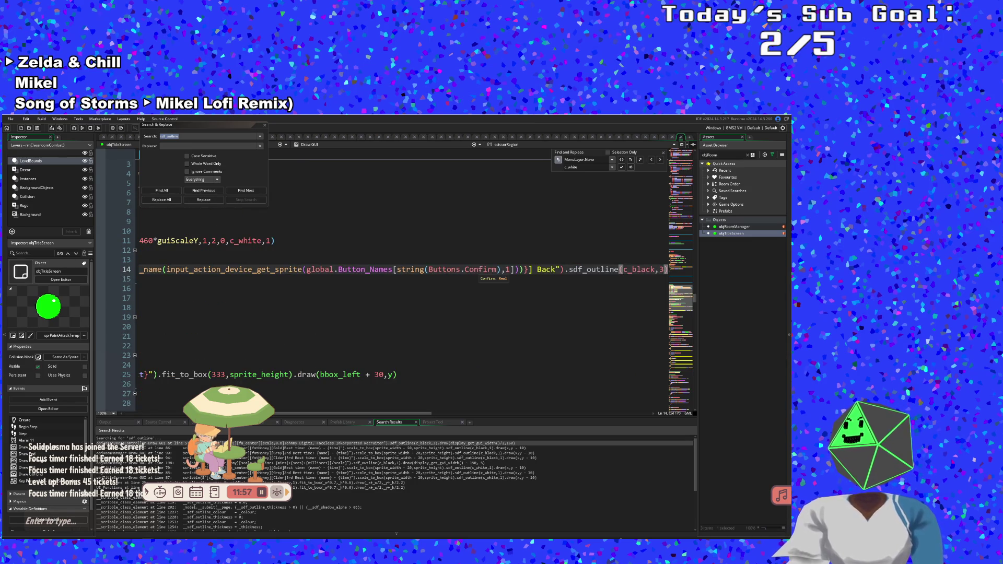
key(Right)
key(Right)
key(Right)
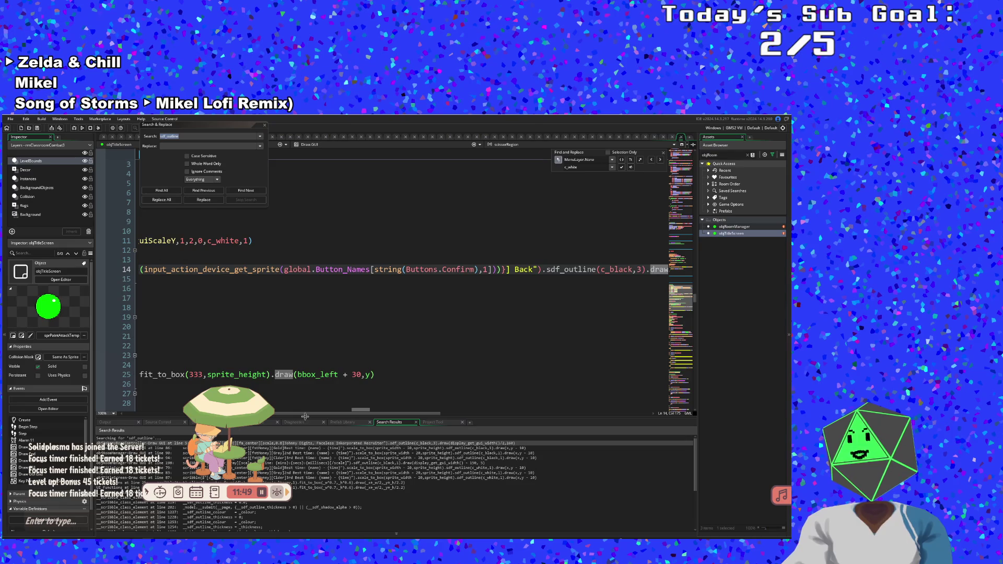
drag(305, 417, 341, 420)
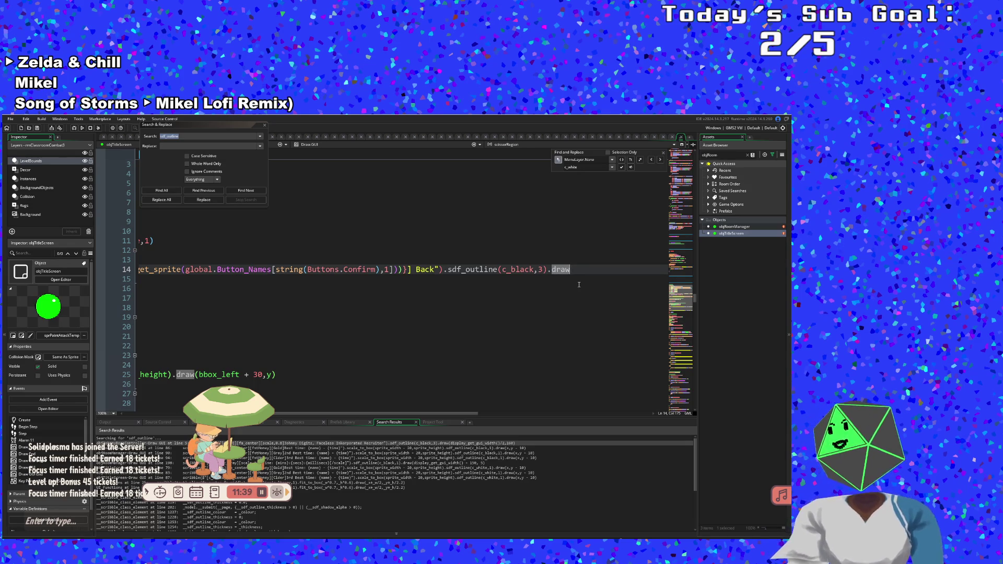
drag(442, 414, 271, 414)
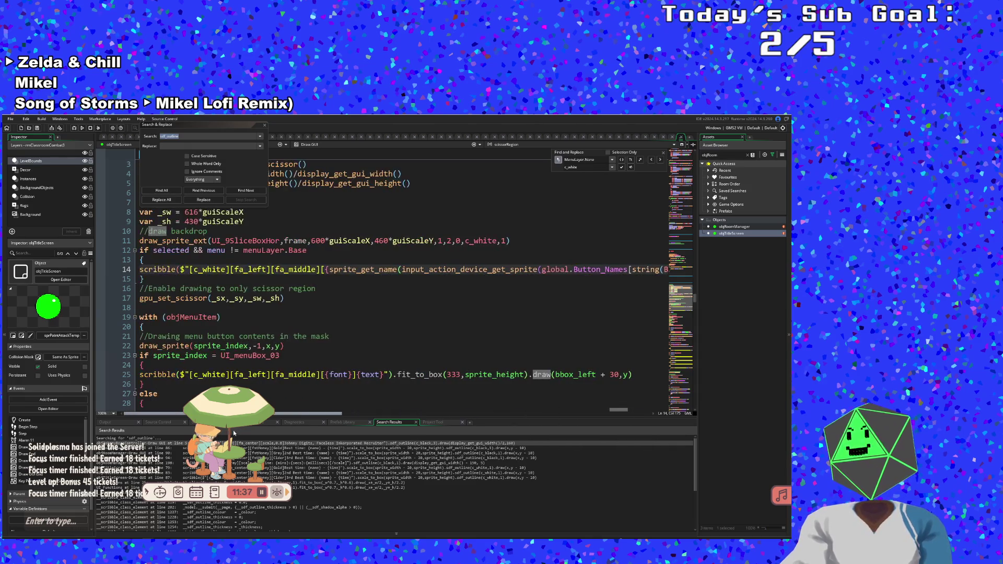
scroll(265, 368, up, 4)
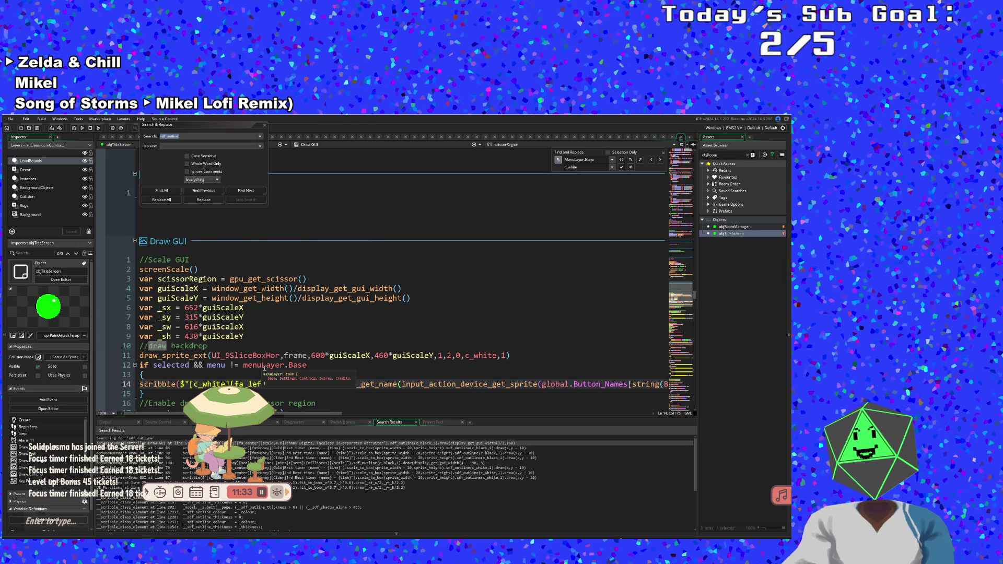
scroll(265, 368, down, 2)
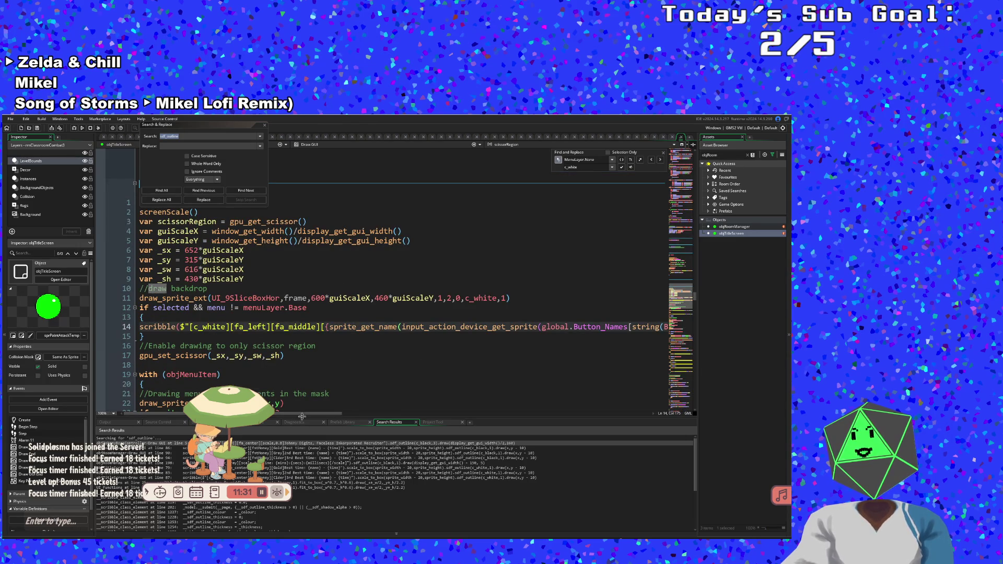
drag(302, 416, 483, 399)
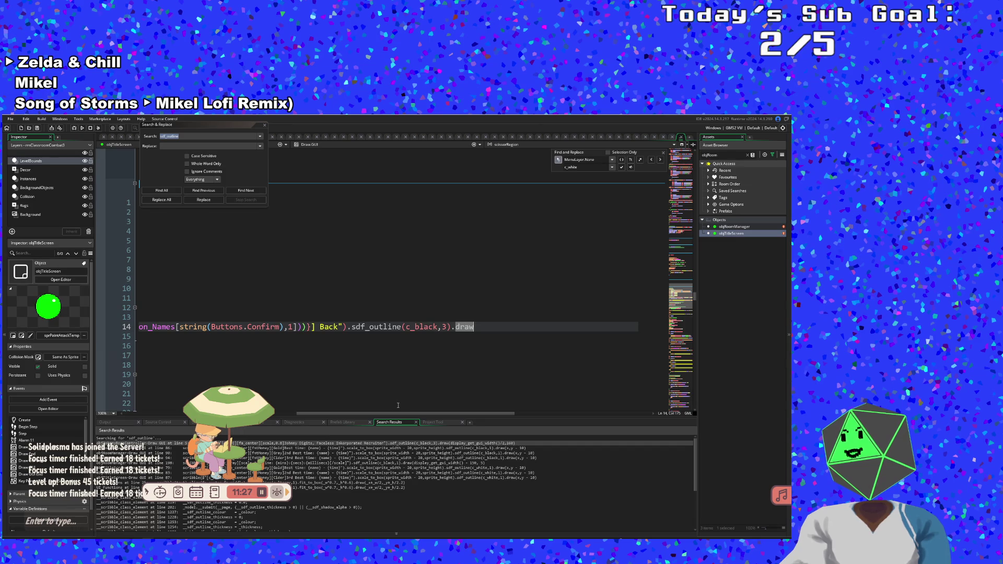
mouse_move(390, 412)
mouse_down()
mouse_move(263, 418)
mouse_move(235, 446)
mouse_up()
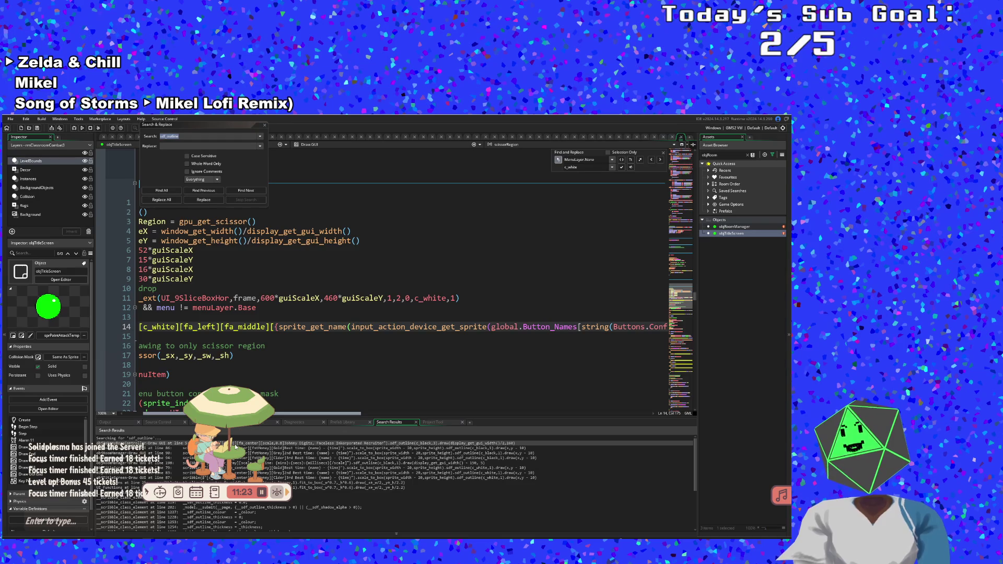
mouse_move(236, 447)
mouse_down()
mouse_move(218, 445)
mouse_move(194, 264)
mouse_up()
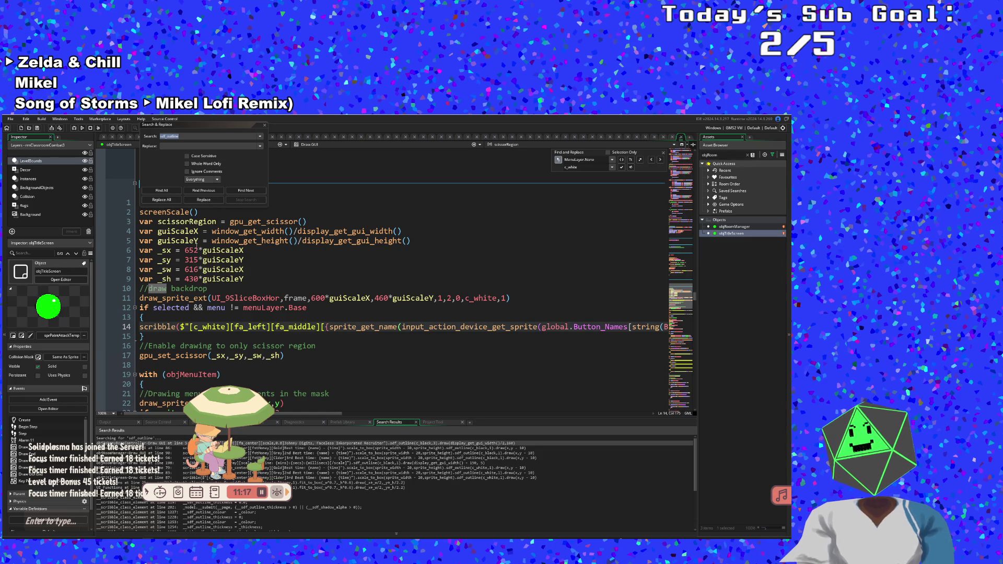
- Set _sx to 600 and _sy to 340 on lines 6 and 7
click(199, 251)
key(BackSpace)
key(BackSpace)
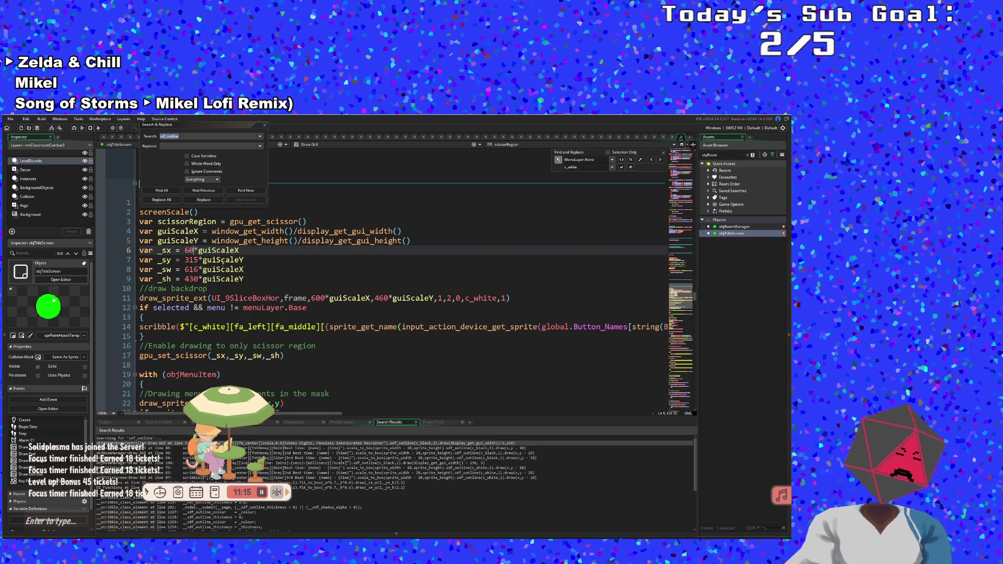
text(00)
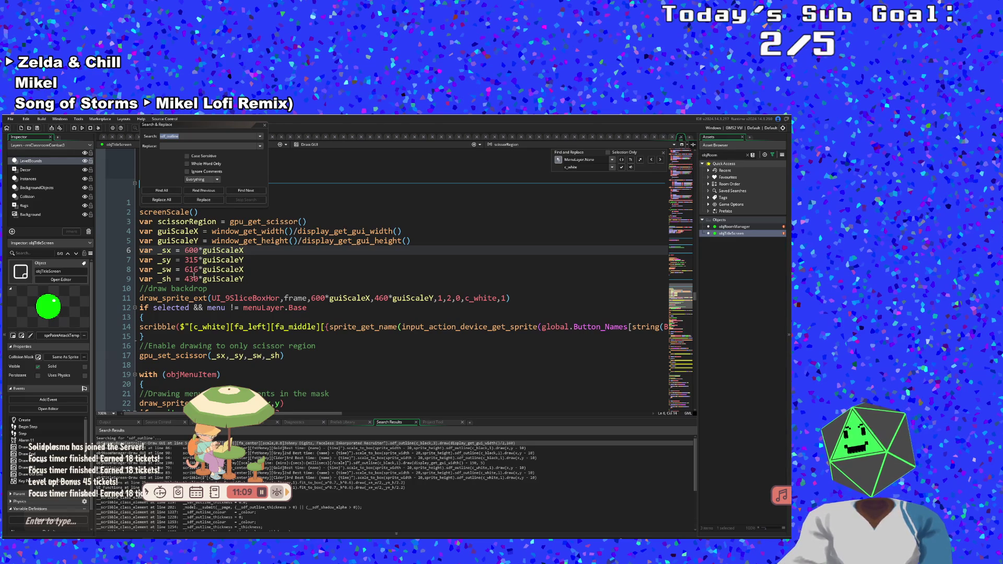
double_click(387, 299)
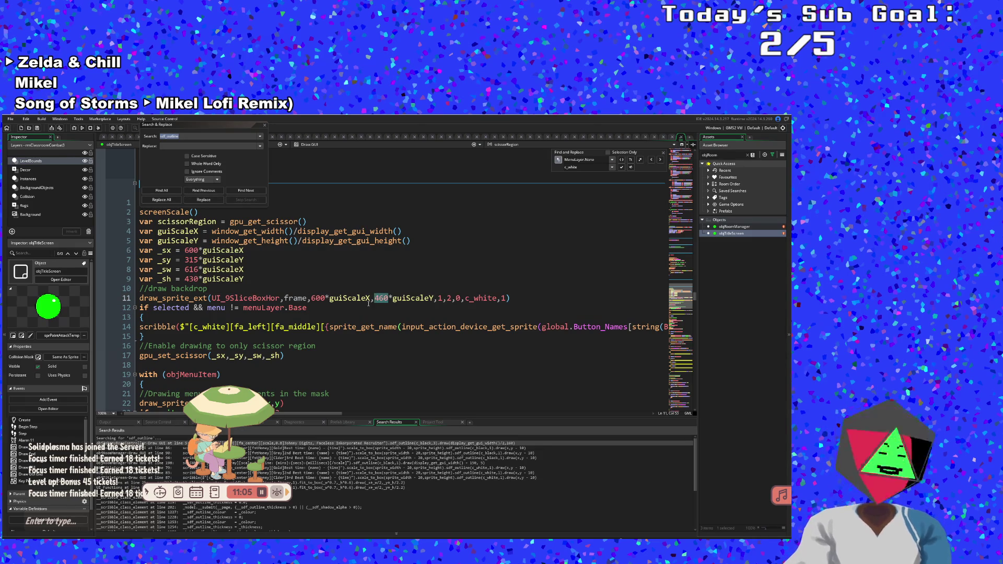
text(340)
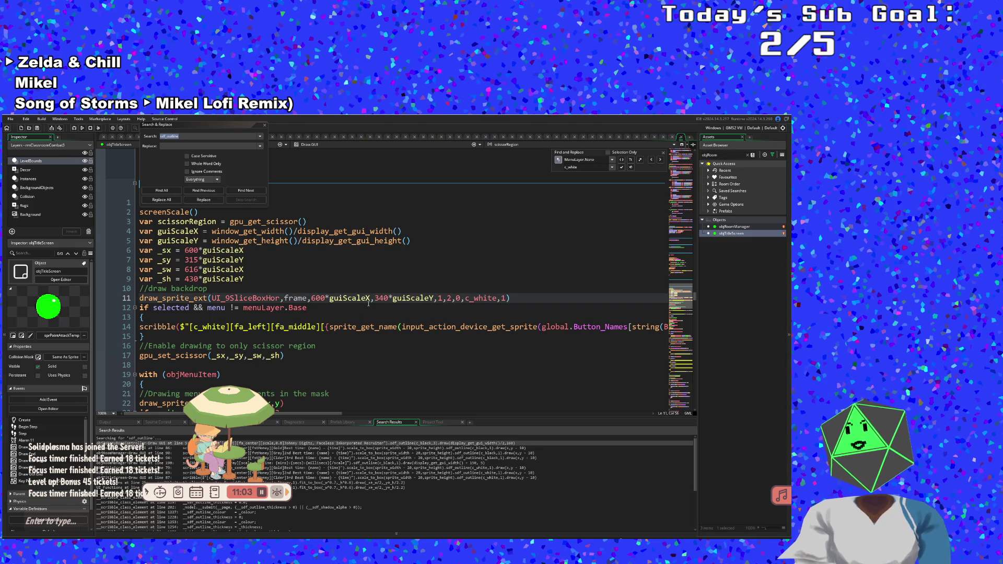
click(195, 279)
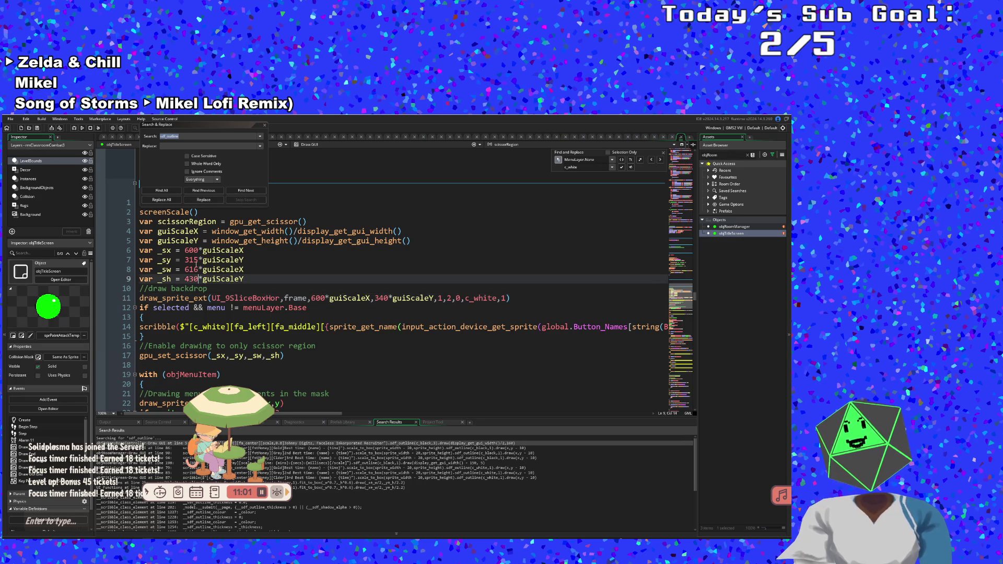
drag(201, 260, 183, 260)
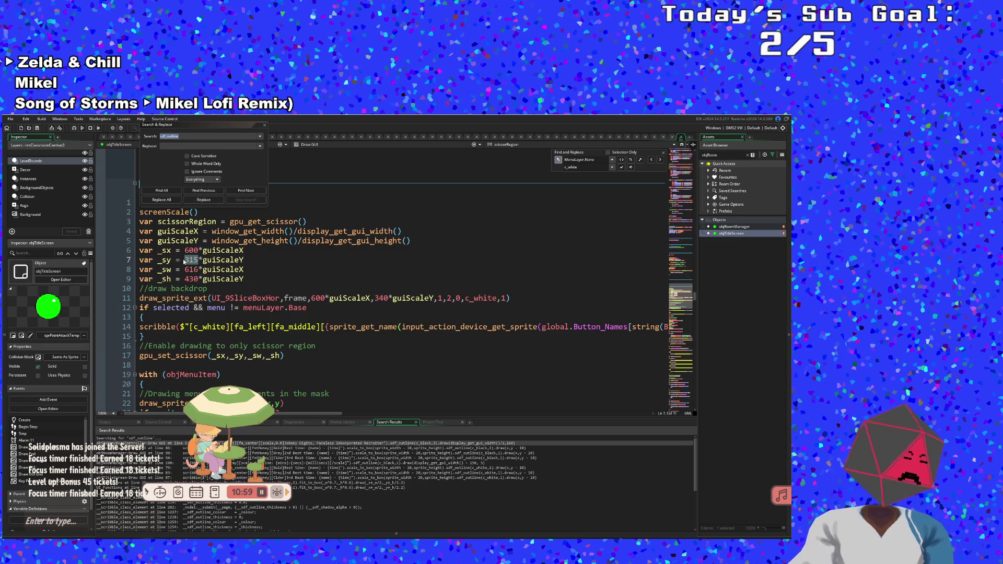
text(340)
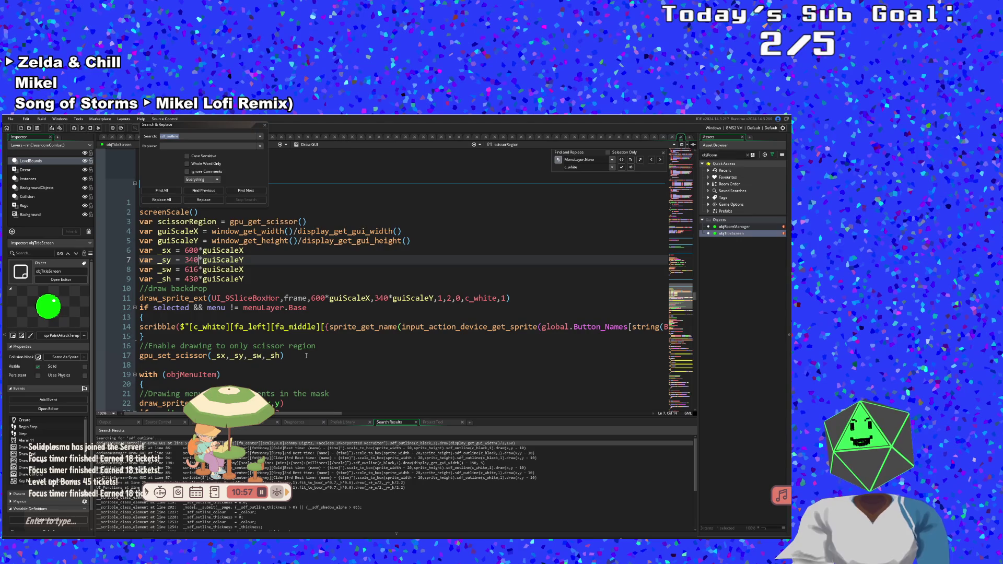
- Replace the backdrop's 600*guiScaleX and 340*guiScaleY position with _sx and _sy
click(321, 327)
key(Right)
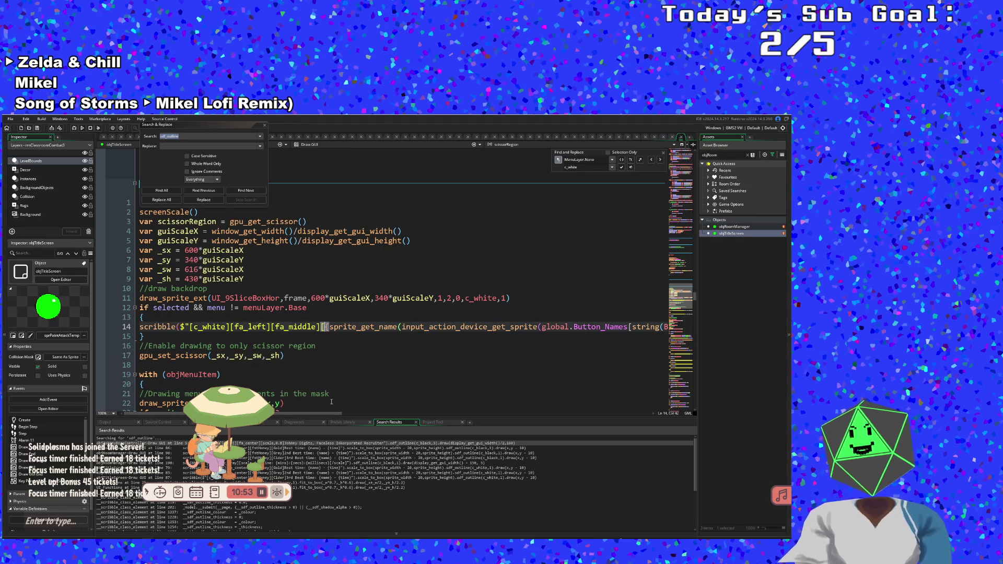
scroll(336, 415, right, 2)
scroll(319, 421, left, 2)
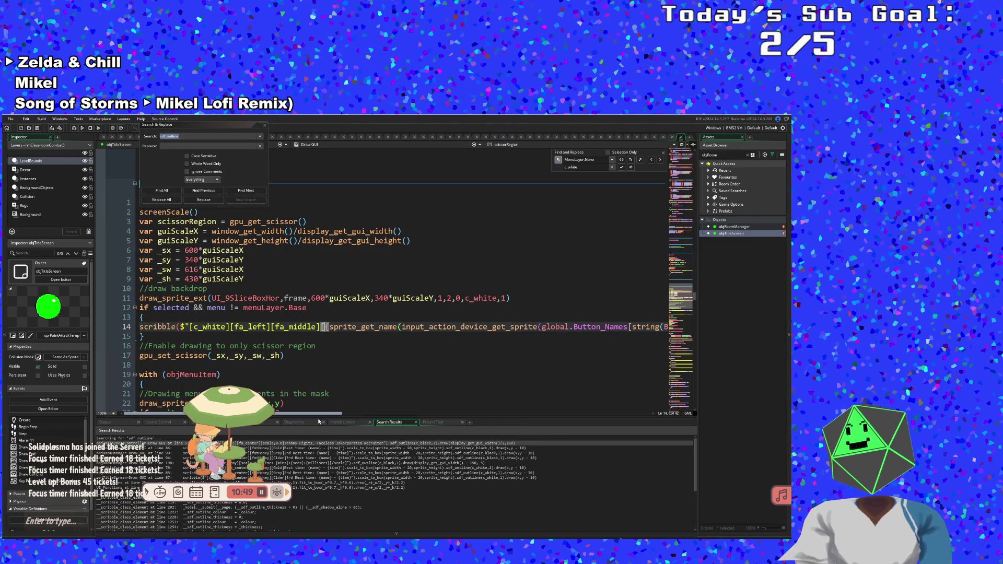
scroll(319, 422, right, 2)
scroll(315, 422, left, 2)
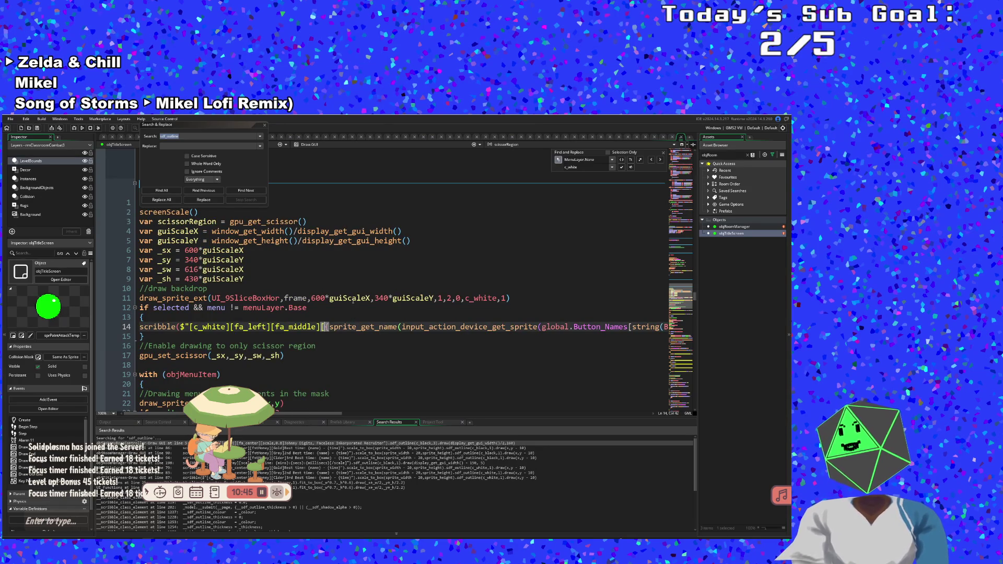
drag(370, 298, 311, 298)
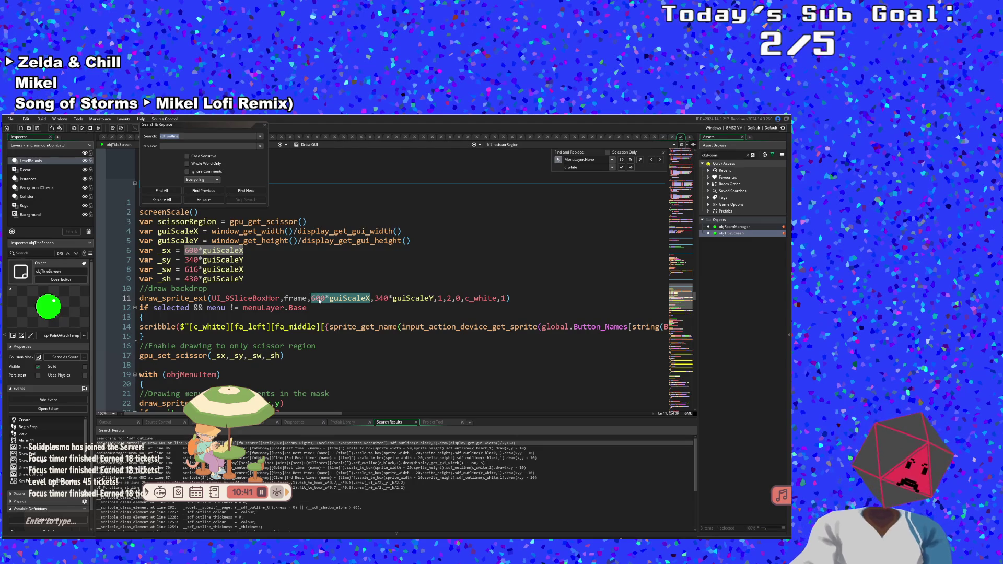
text(_sx)
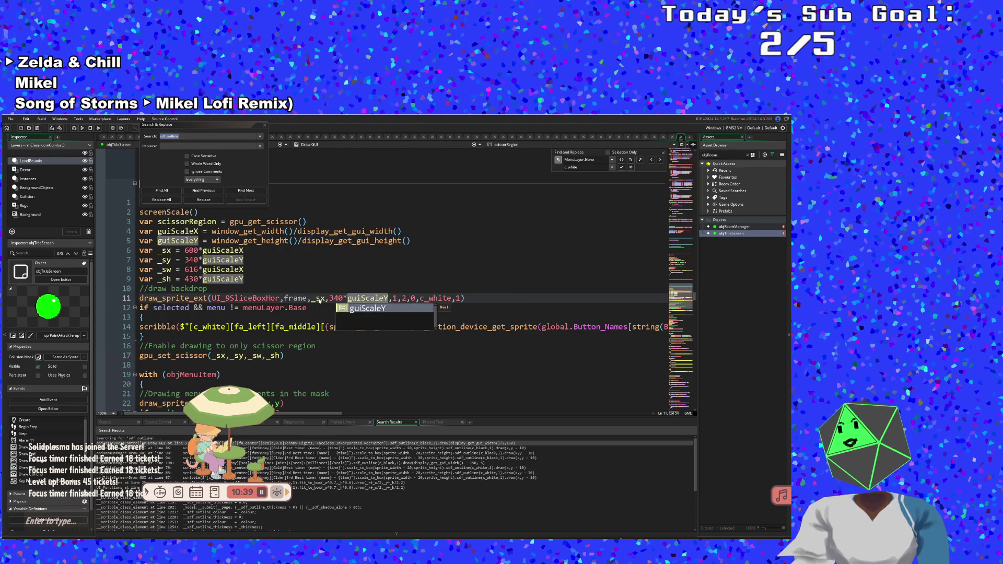
key(BackSpace)
key(BackSpace)
key(BackSpace)
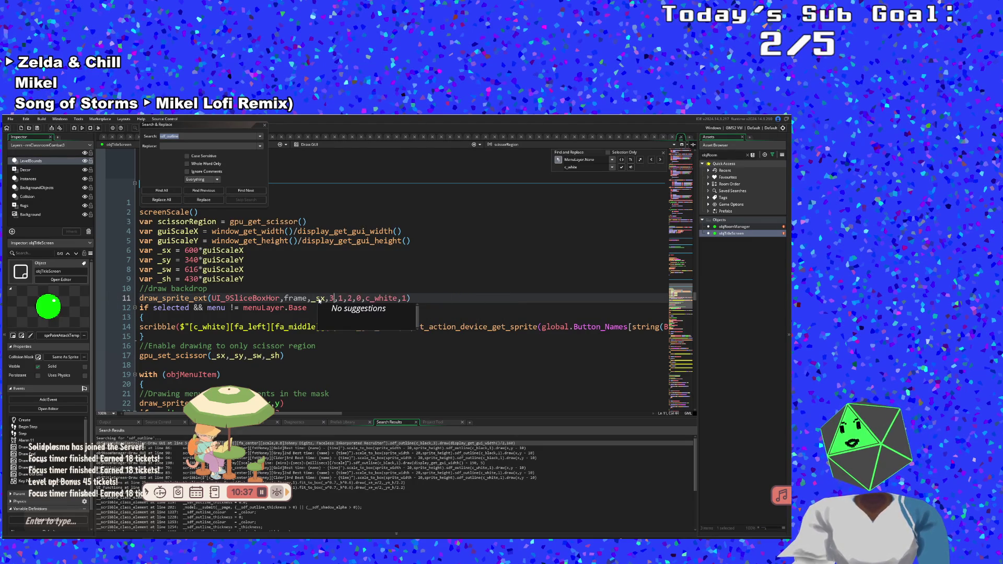
text(_sy)
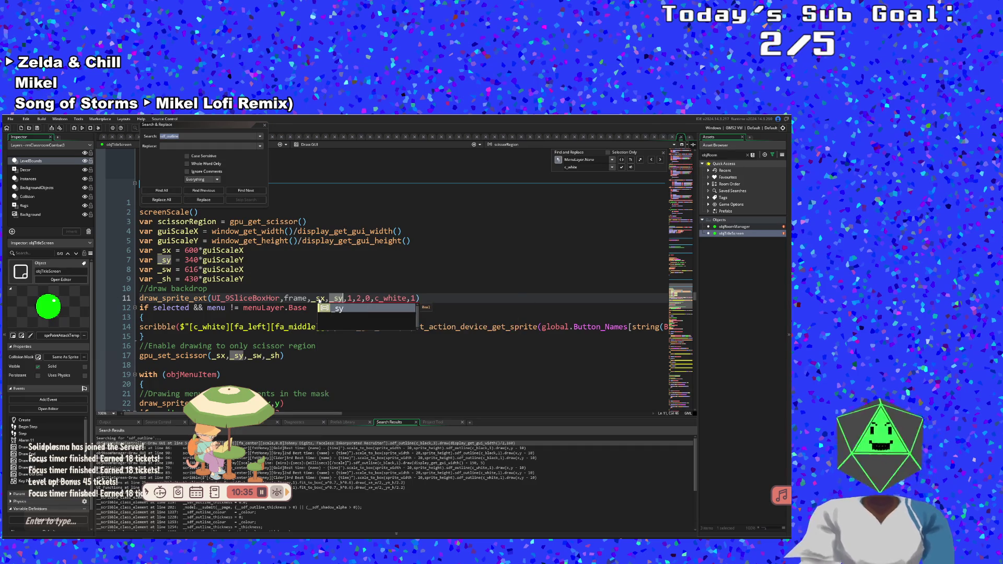
click(263, 326)
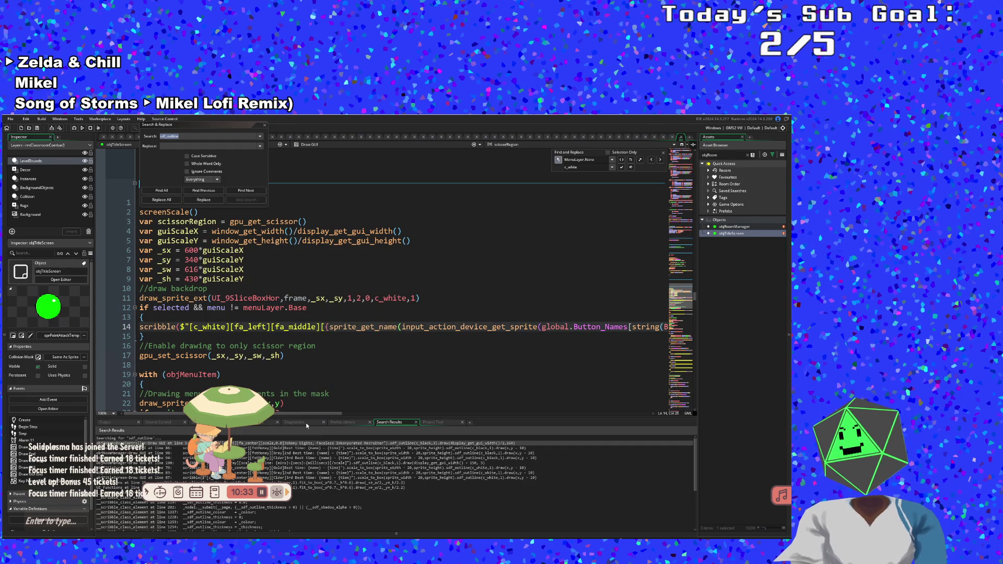
- Finish line 14's chain with .draw(_sx,_sy) so the Back prompt draws at the backdrop position
drag(312, 414, 477, 421)
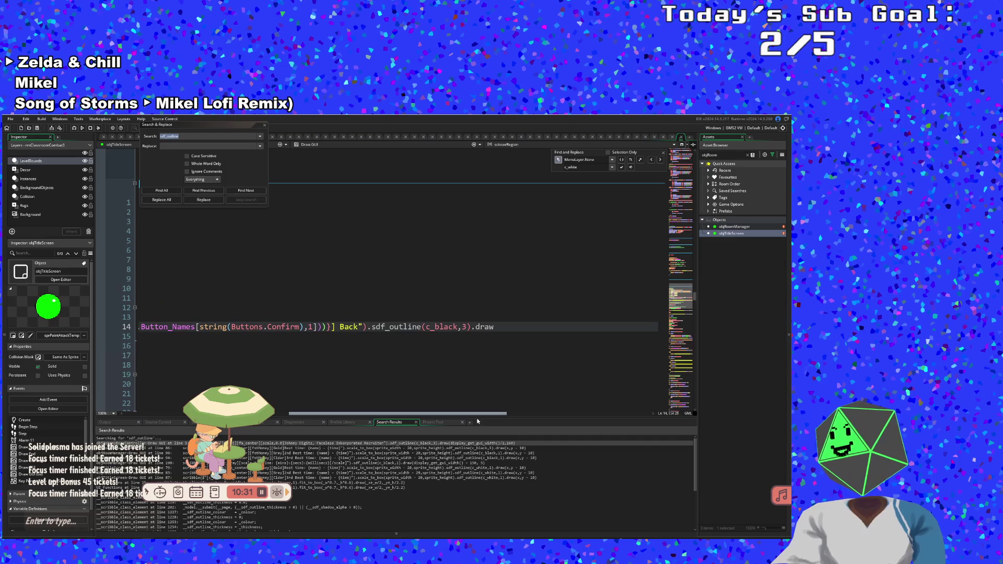
click(500, 325)
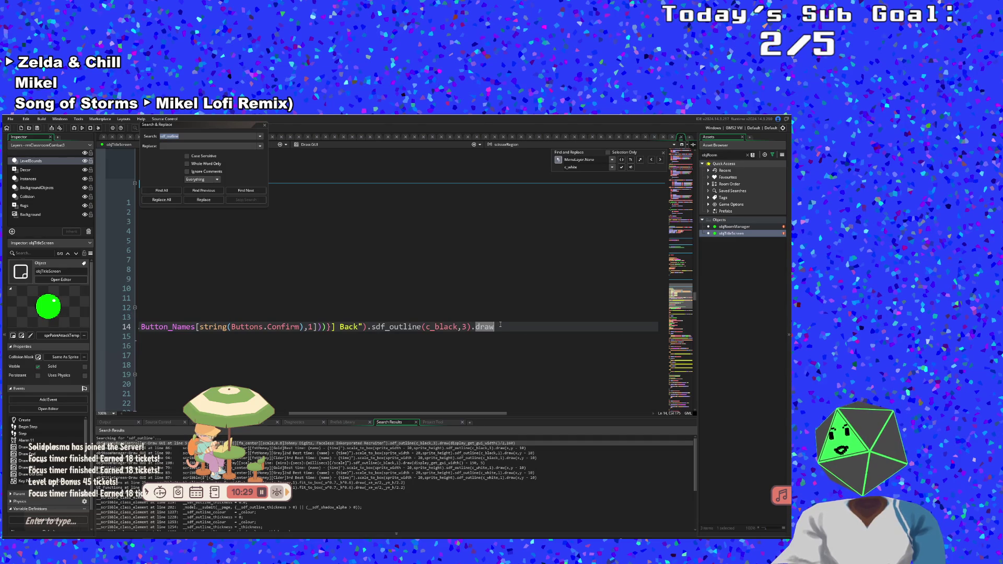
text(()
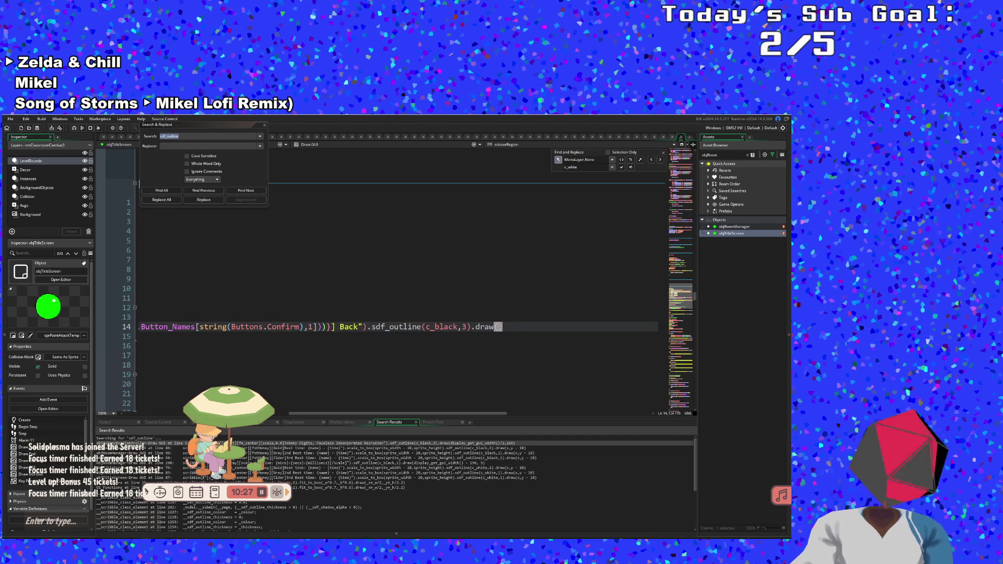
text(s_x)
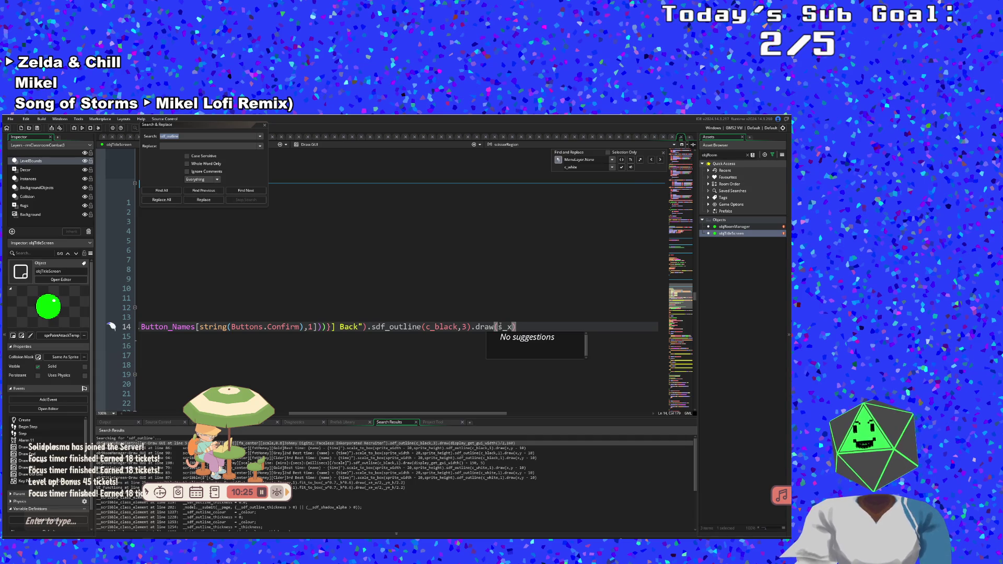
key(BackSpace)
key(BackSpace)
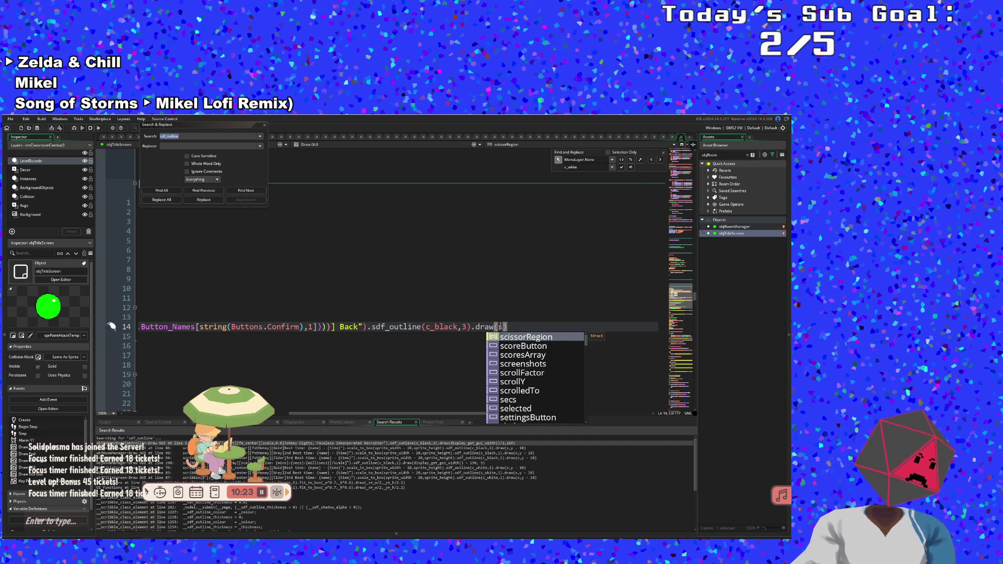
text(x)
click(499, 327)
text(_sx)
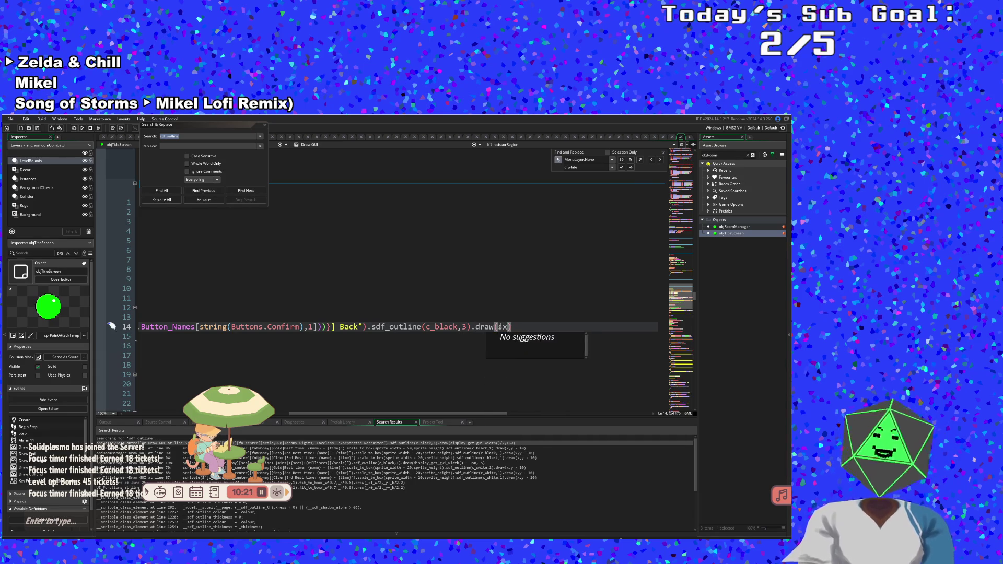
text(,_)
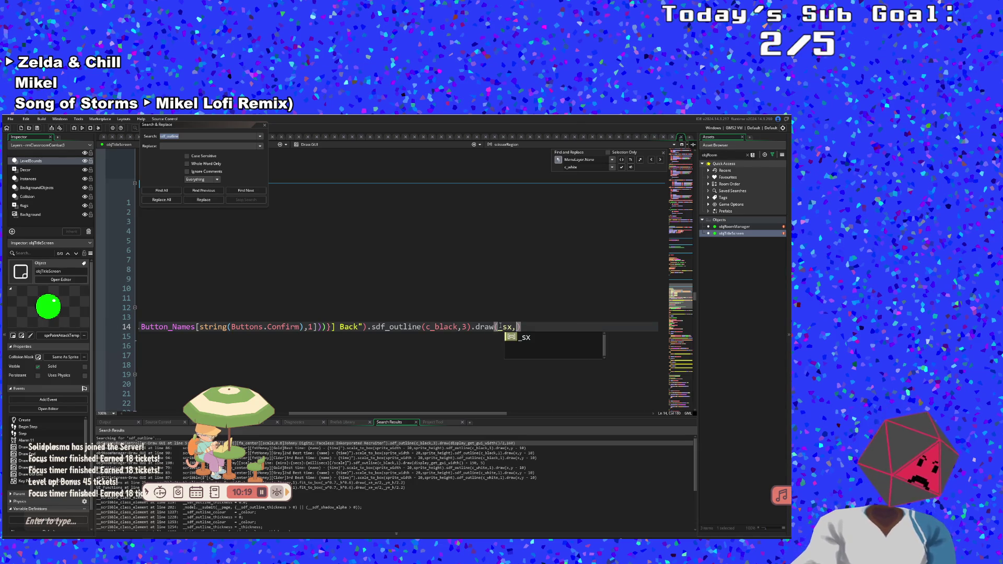
text(sy)
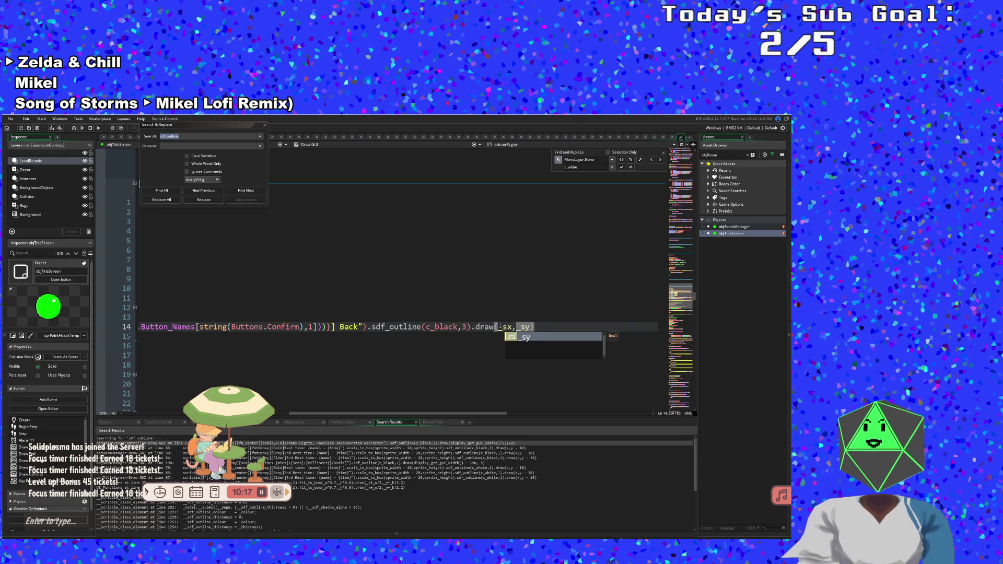
click(500, 326)
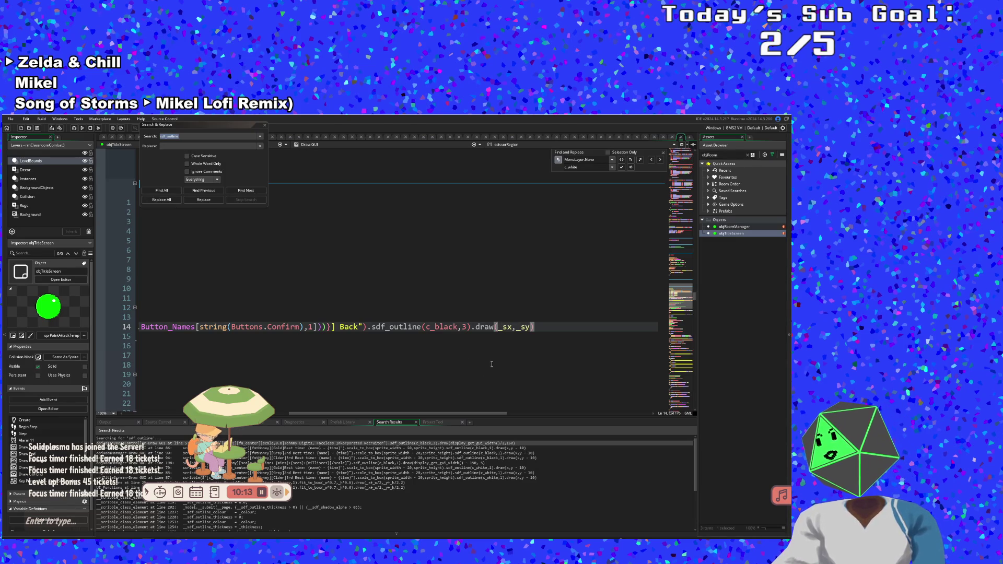
drag(447, 413, 246, 434)
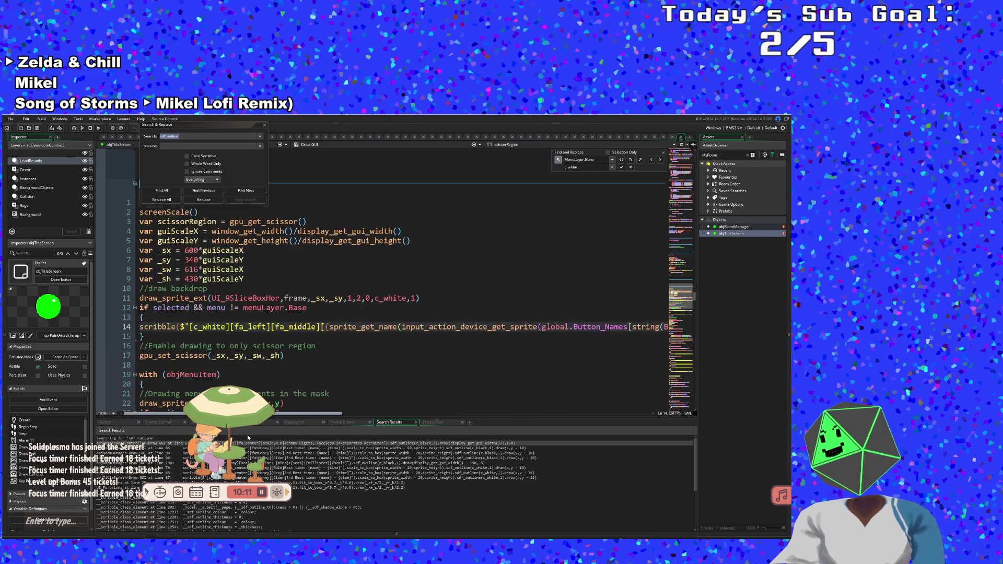
- Add an else if menu != menuLayer.Base branch containing a copy of the Back prompt block
drag(127, 336, 127, 308)
click(151, 335)
key(Return)
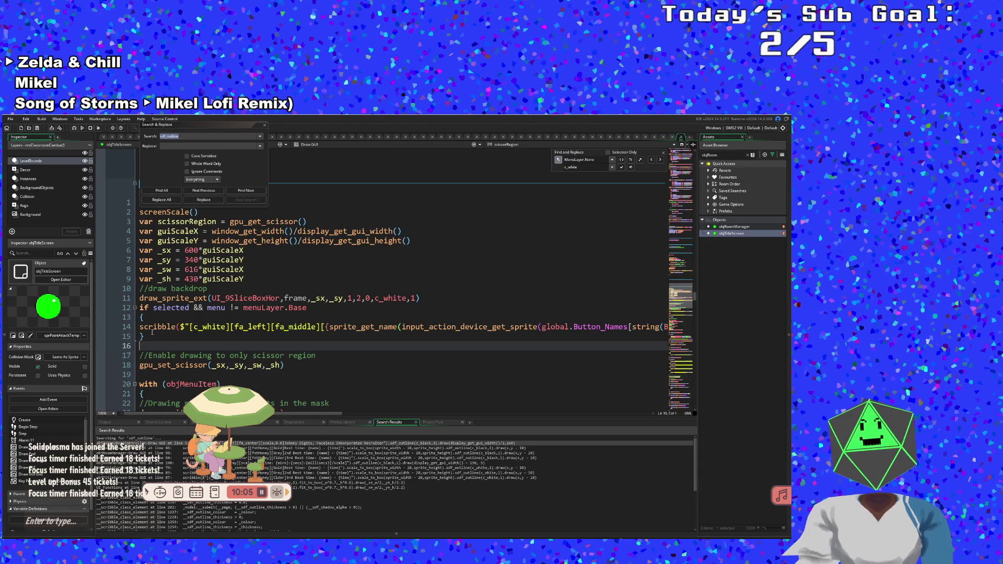
text(else)
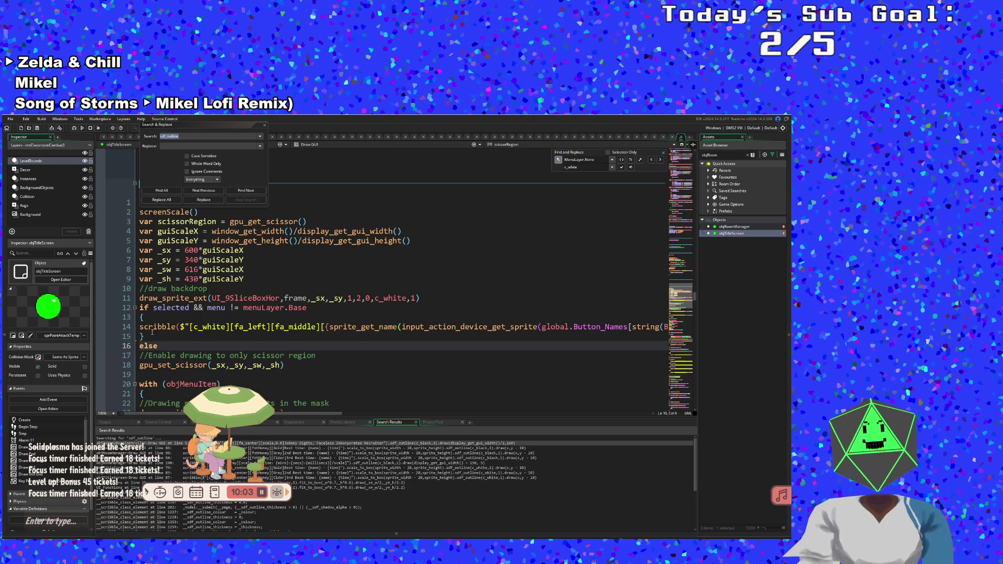
key(ctrl+v)
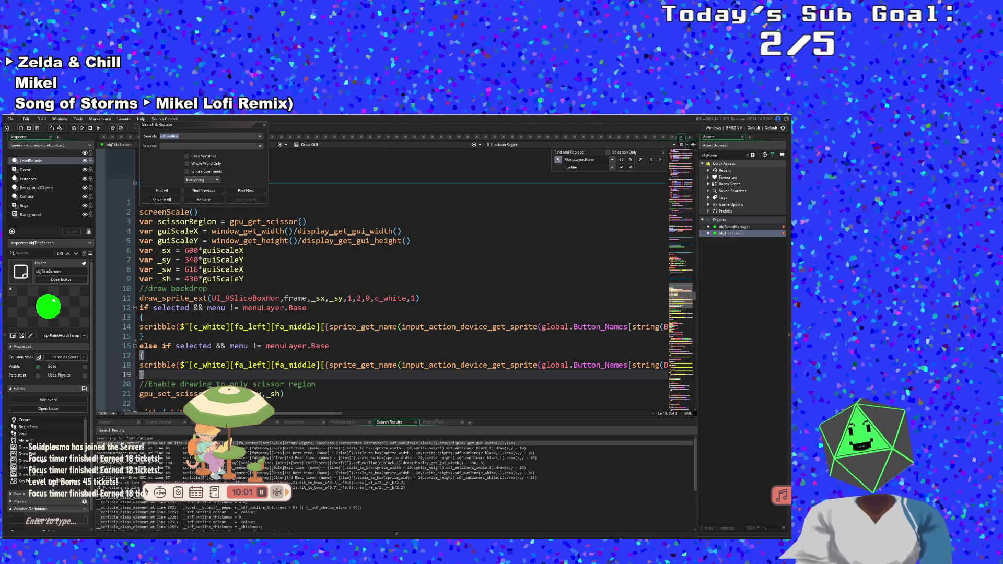
drag(230, 346, 173, 348)
key(BackSpace)
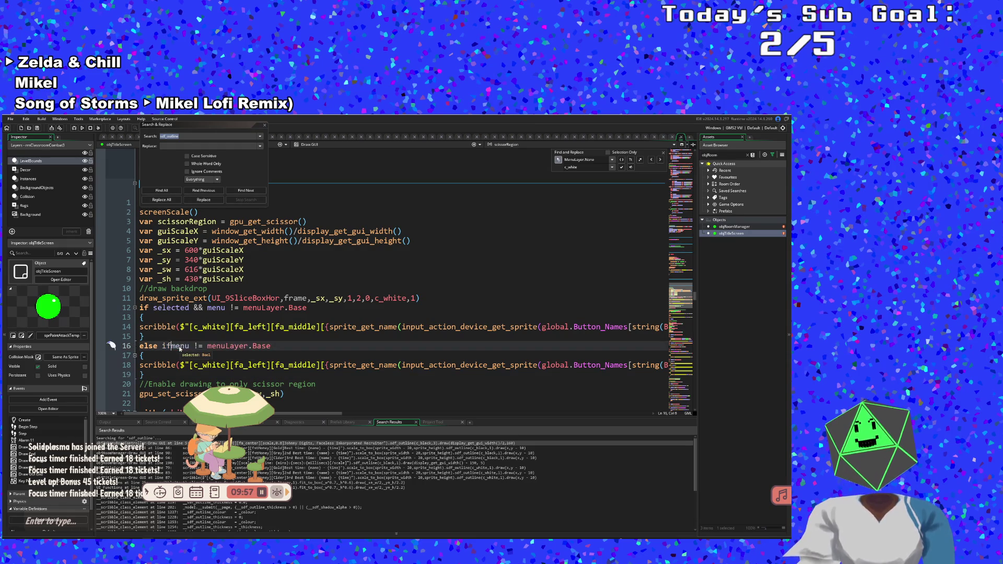
- Remove the sdf_outline call from the second Back prompt line
click(285, 365)
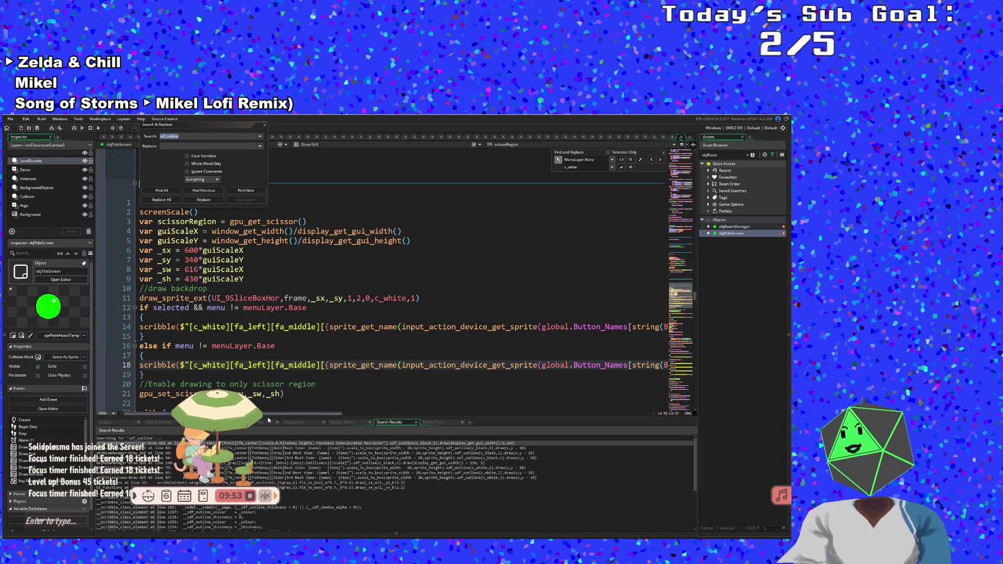
drag(287, 414, 461, 415)
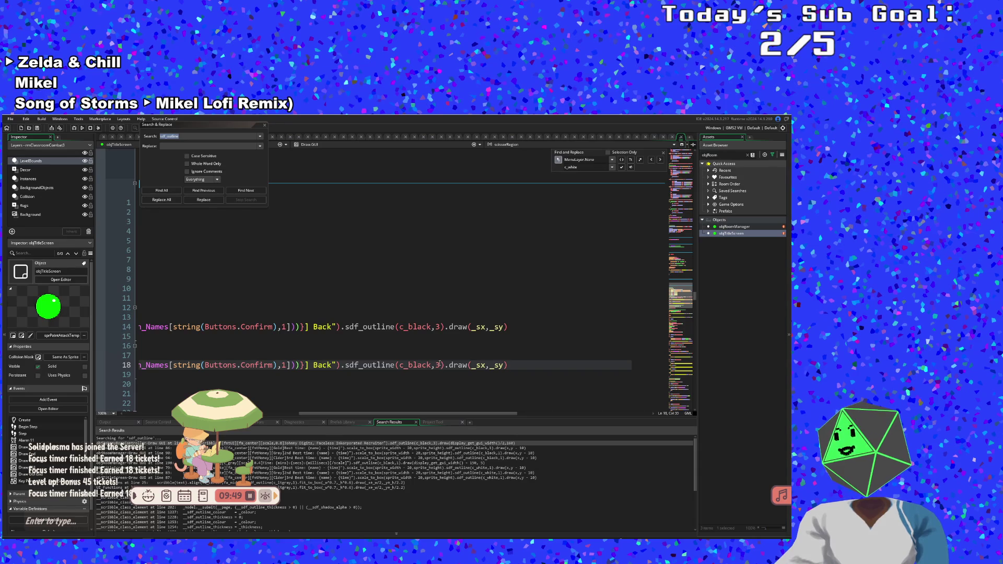
drag(446, 365, 340, 366)
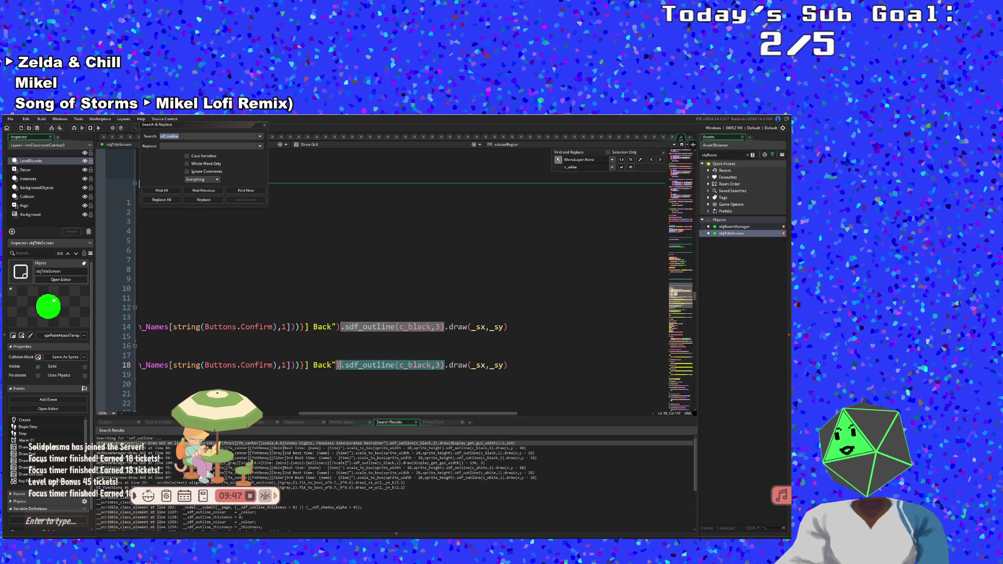
key(BackSpace)
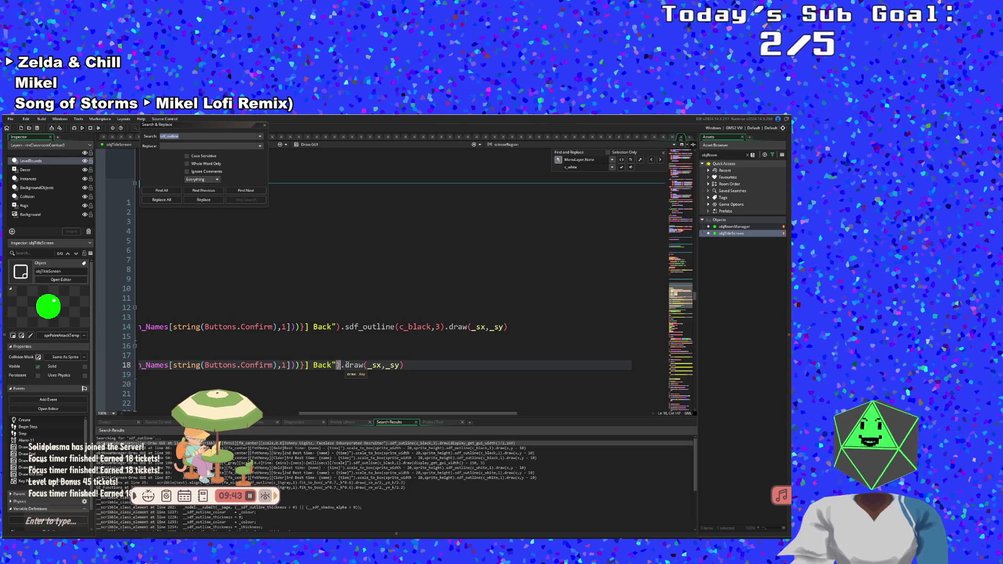
mouse_move(343, 413)
mouse_down()
mouse_move(182, 412)
mouse_move(176, 402)
mouse_up()
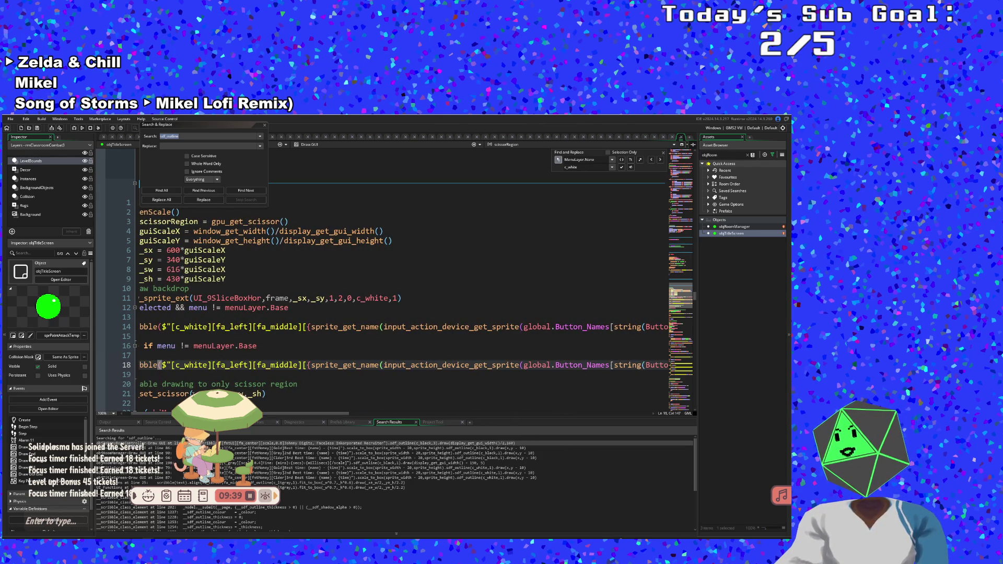
- Add a [scale,1.5] tag after [fa_middle] on line 14
click(302, 365)
click(303, 327)
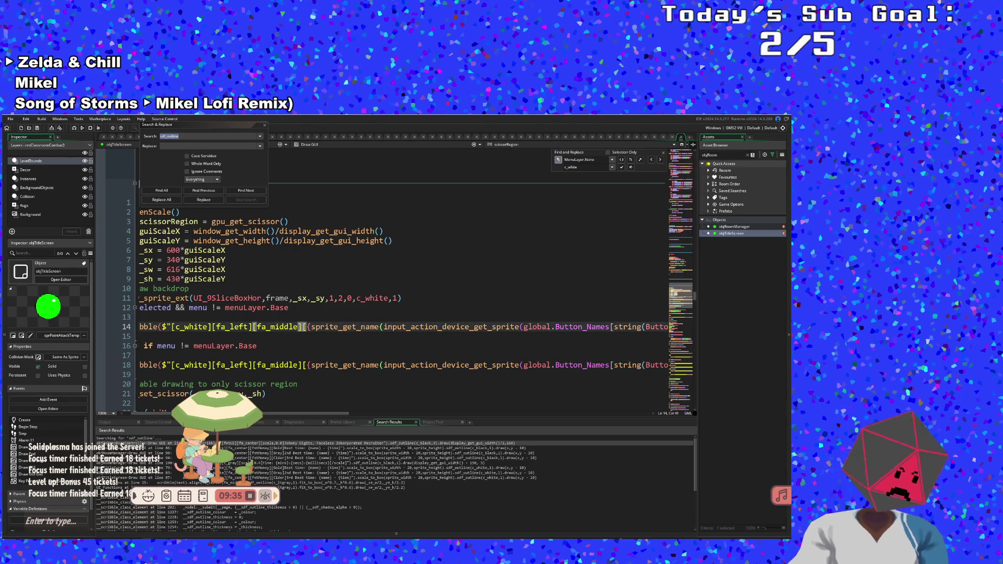
text([scale)
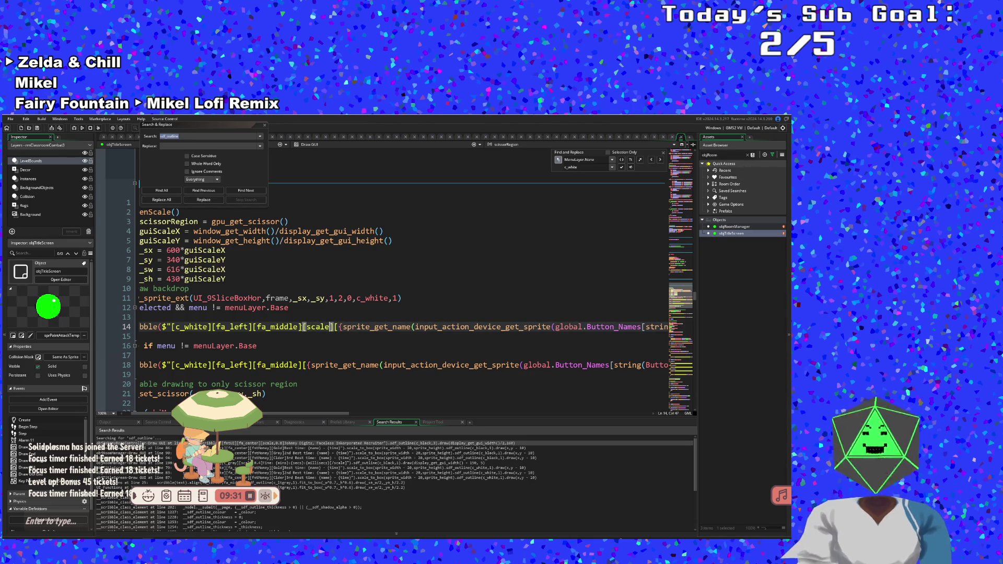
text(,1/)
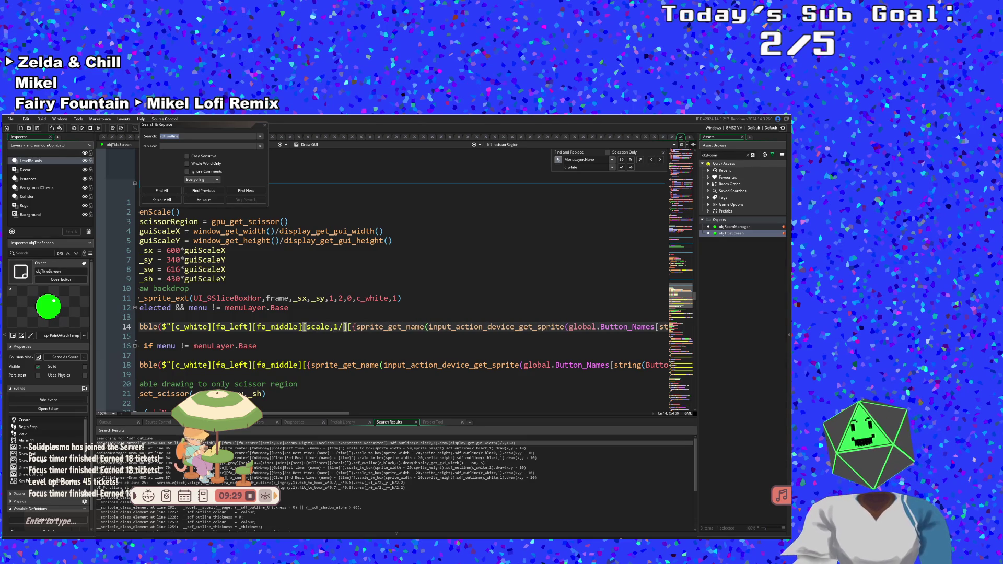
key(BackSpace)
text(.5)
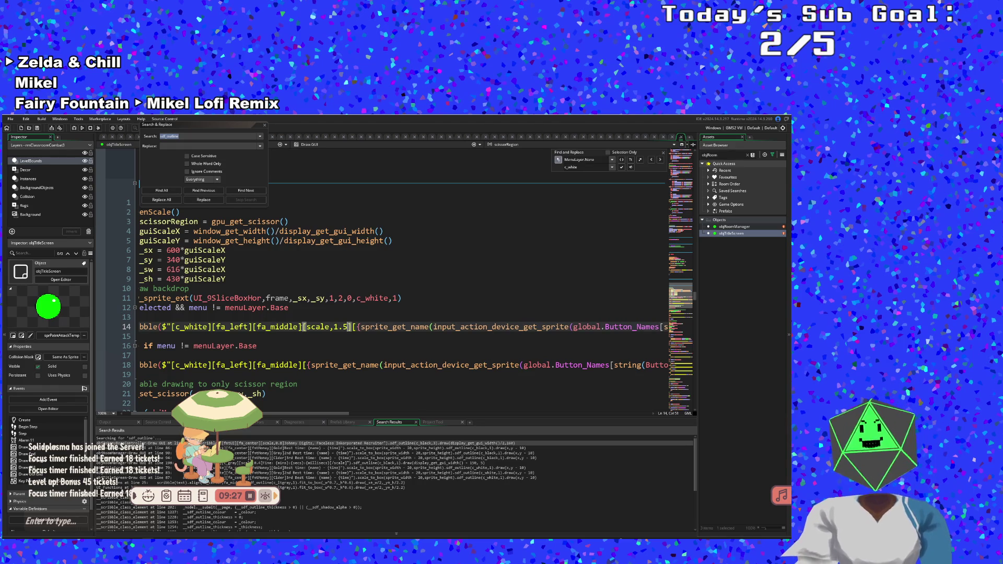
- Wrap the scribble lines under the if and else if conditions in braces
click(302, 365)
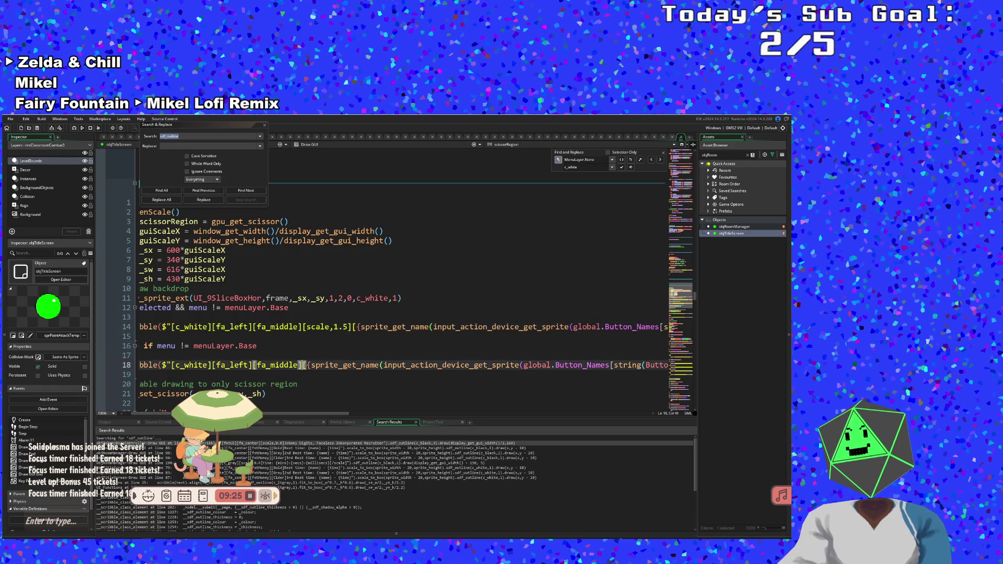
scroll(323, 347, left, 1)
click(323, 348)
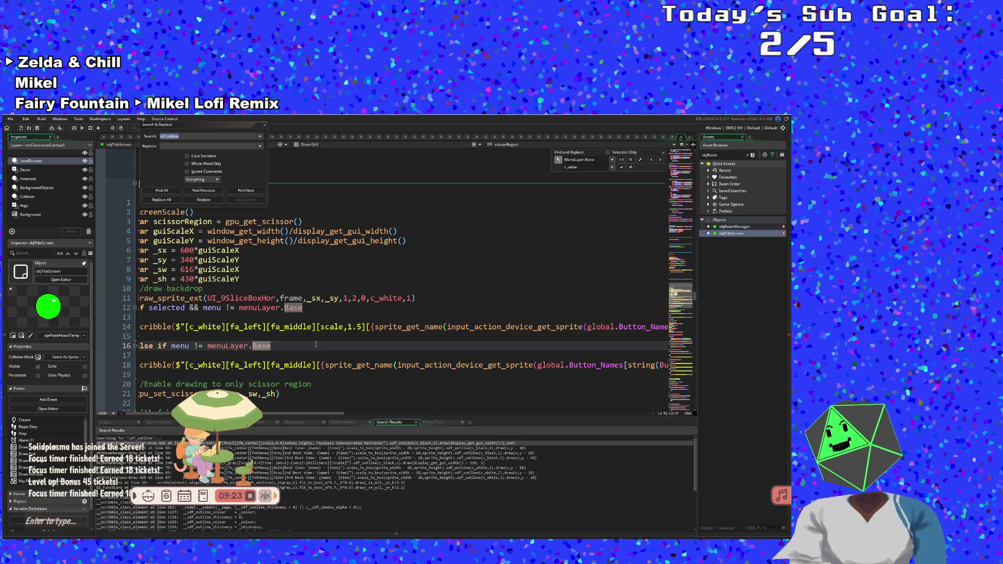
key(Up)
key(Up)
key(Up)
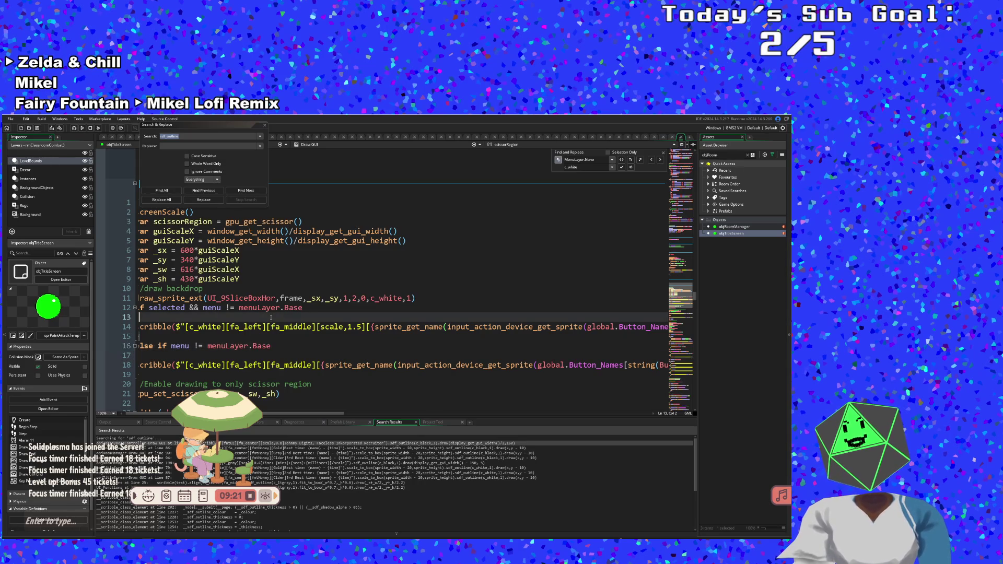
click(337, 355)
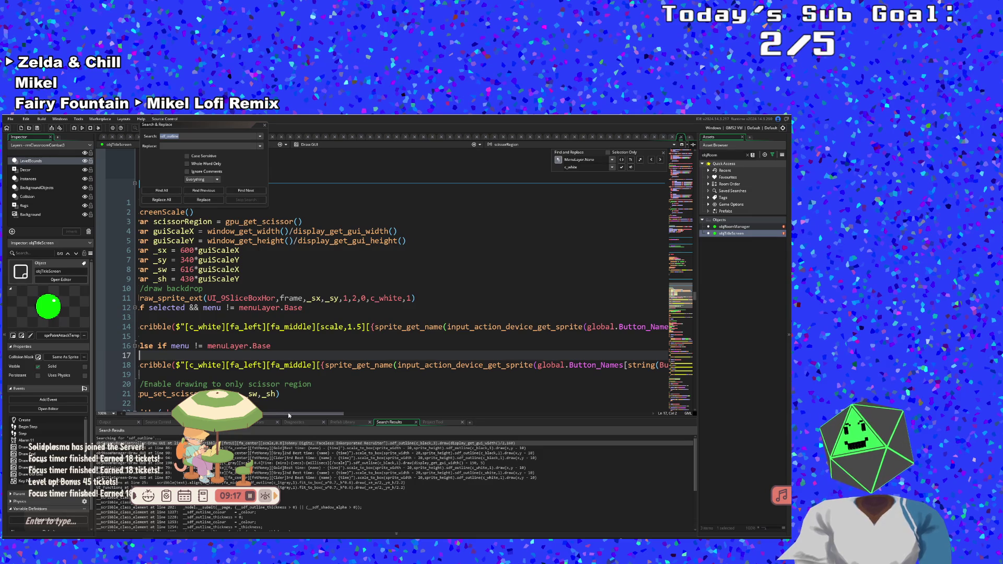
scroll(291, 412, left, 1)
- Extend line 12's if condition with && frame >= sprite_get_number(
click(216, 338)
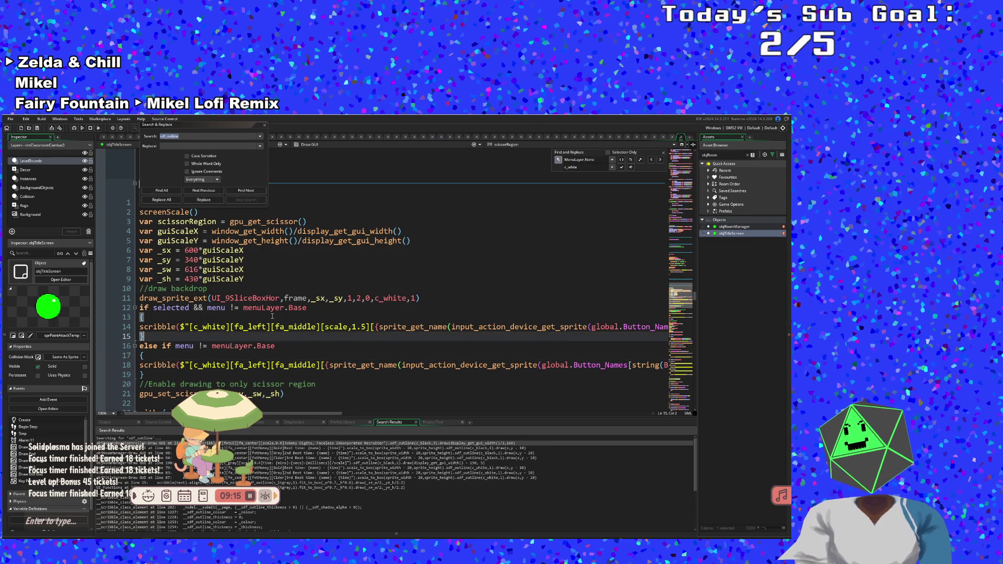
click(310, 309)
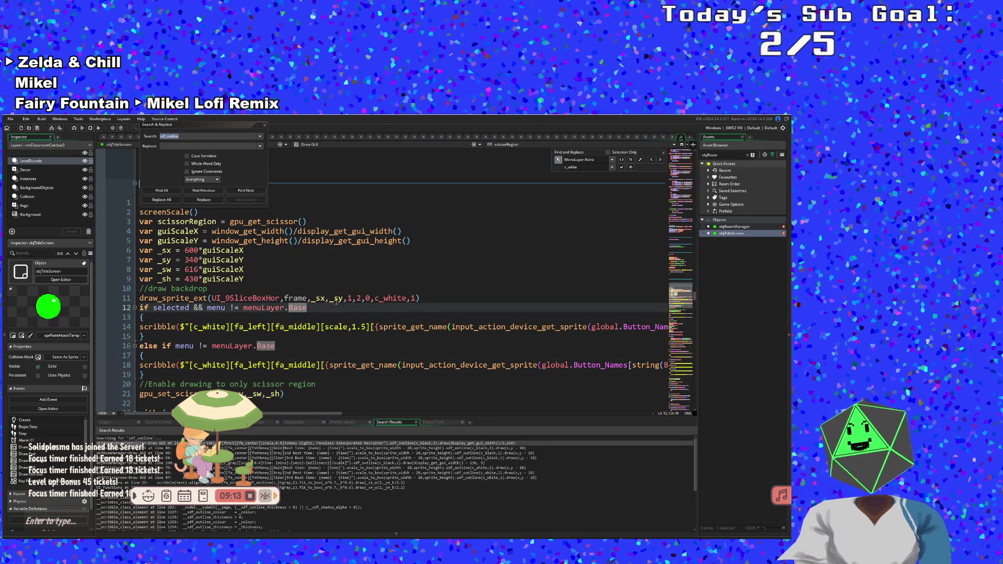
text( && f)
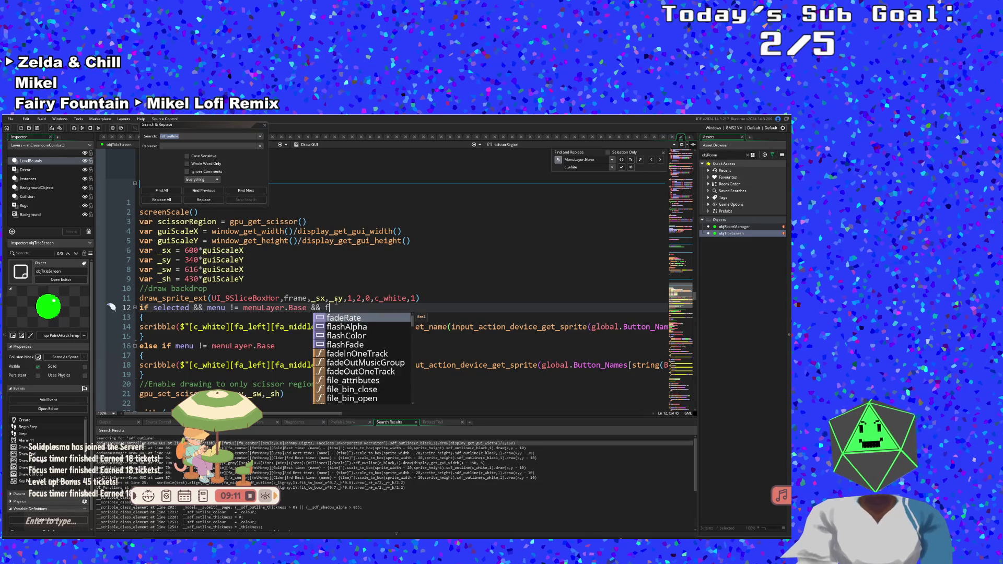
text(re)
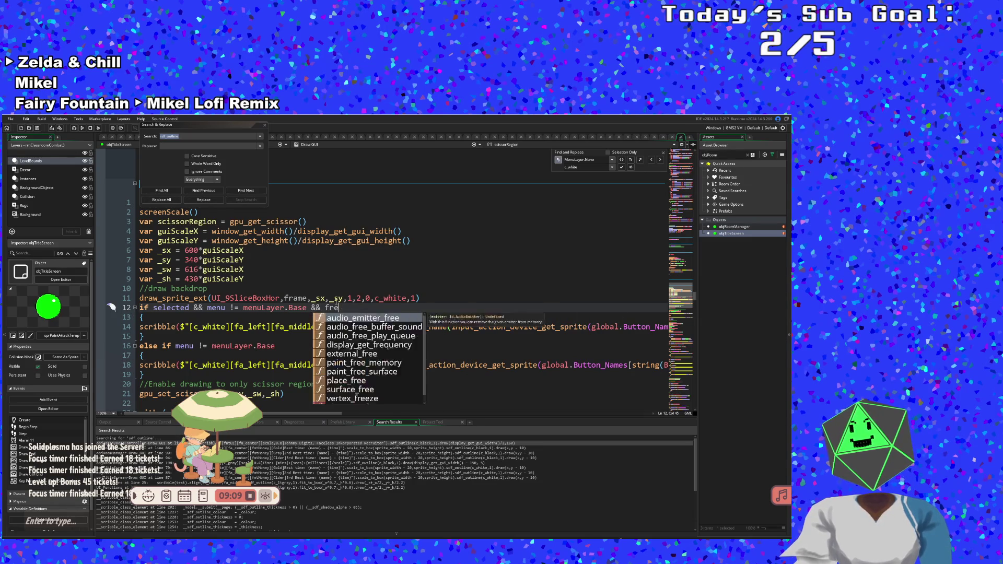
key(BackSpace)
text(ame )
text(f)
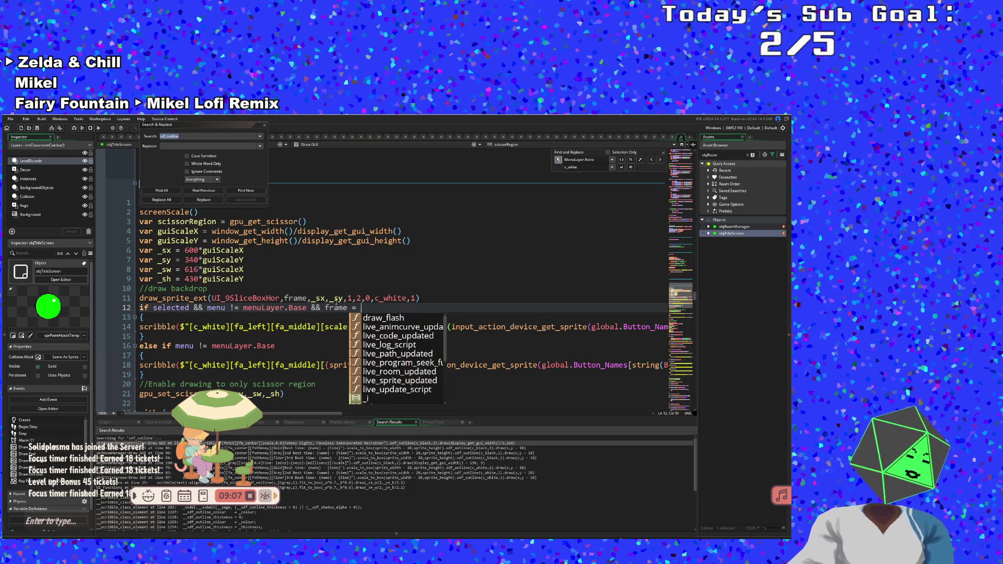
key(BackSpace)
text(>)
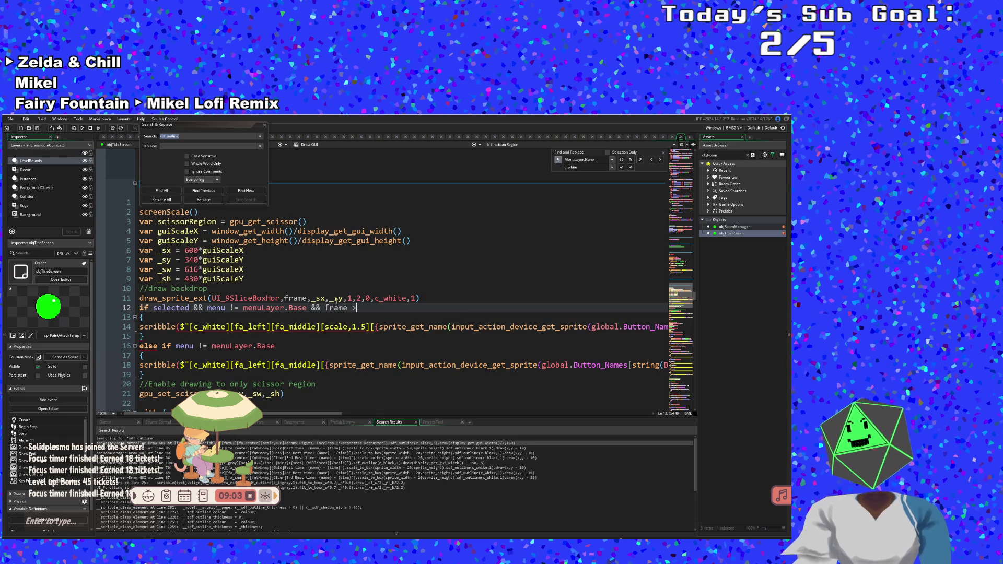
text(=)
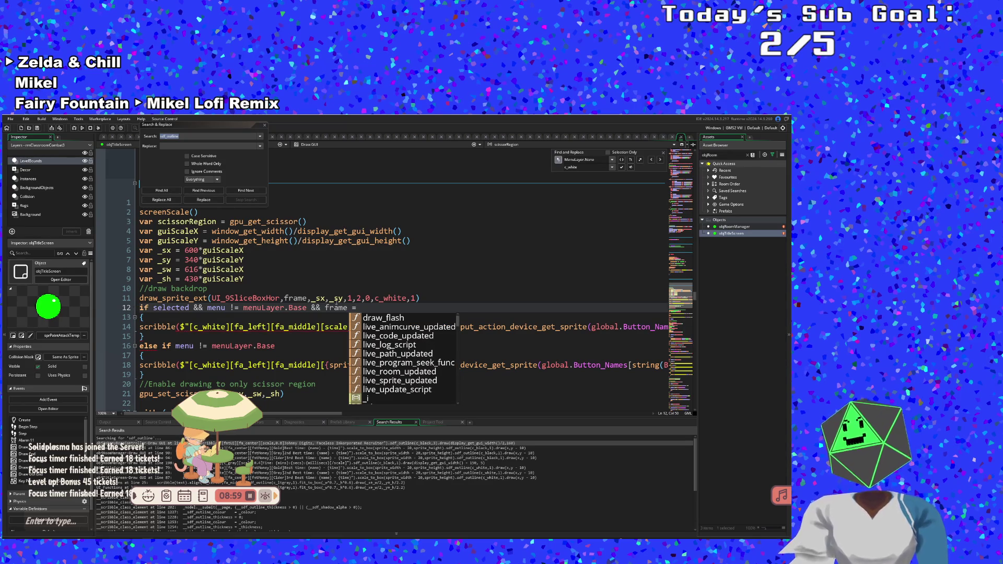
text( sprite)
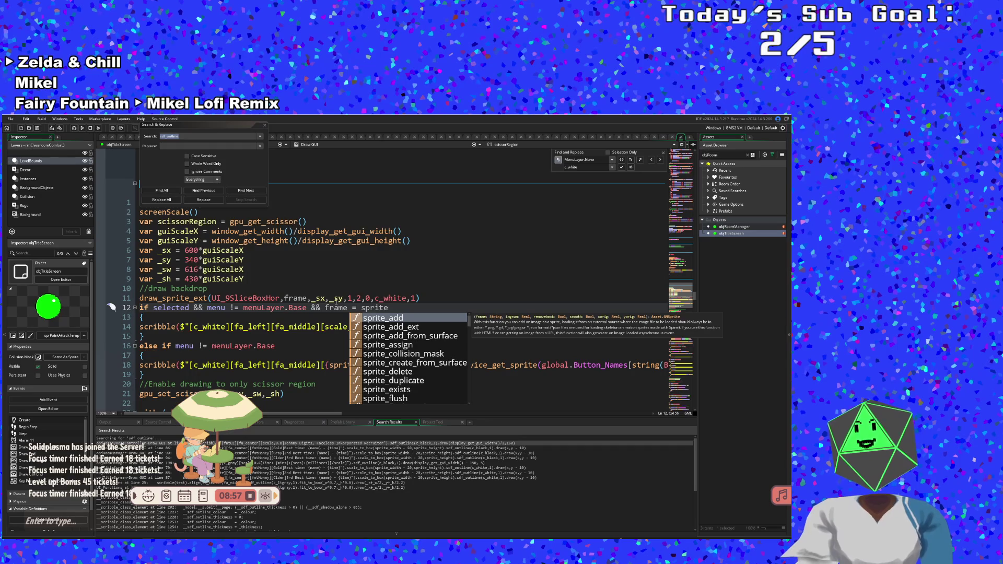
text(_get)
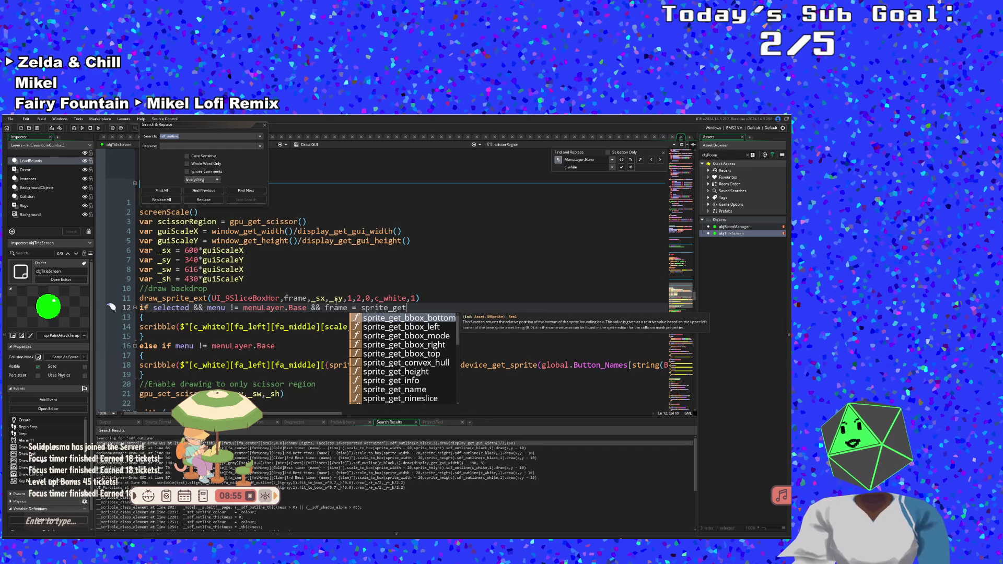
text(_number()
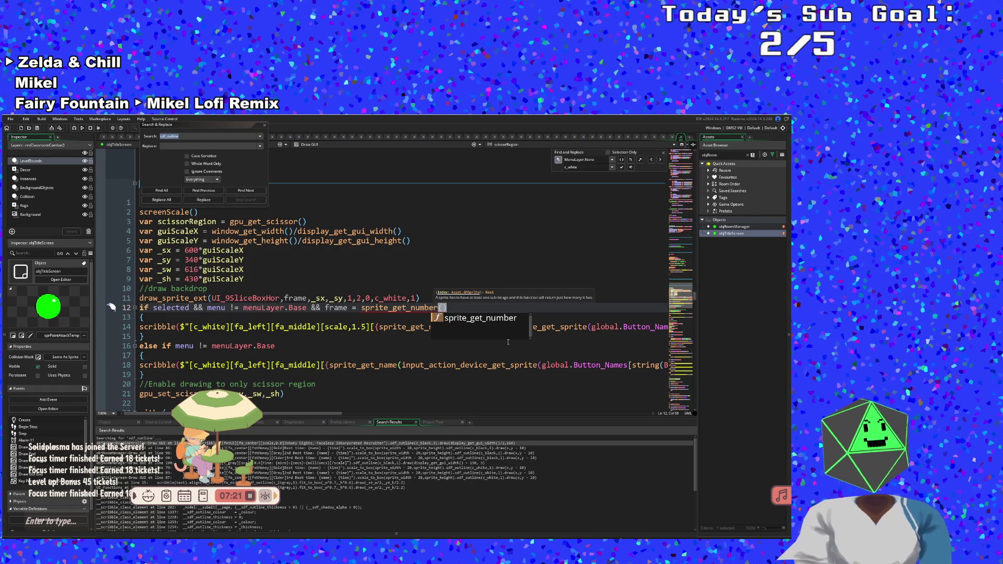
- Complete line 12's check as frame = sprite_get_number(UI_9SliceBoxHor) - 1
key(Escape)
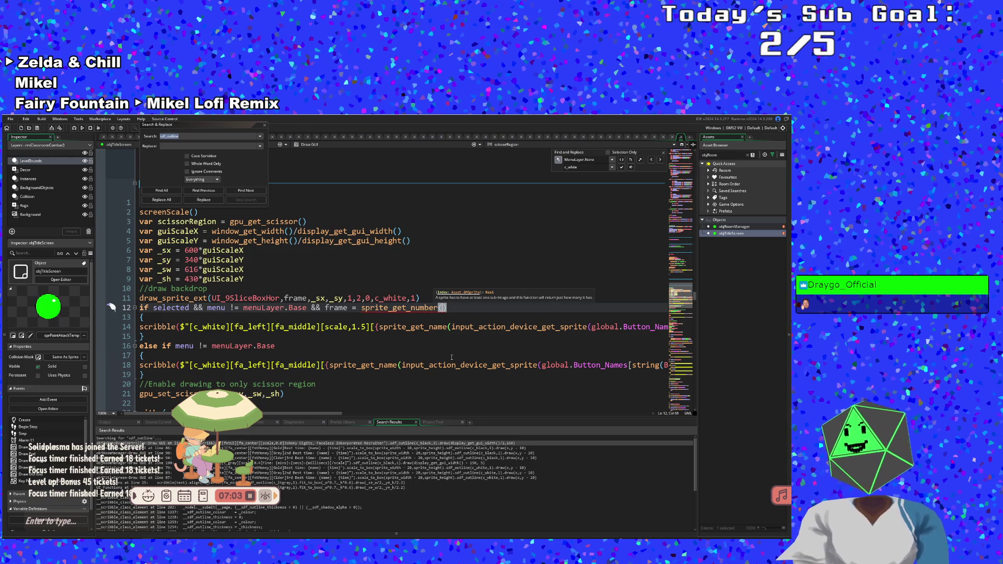
text(UI)
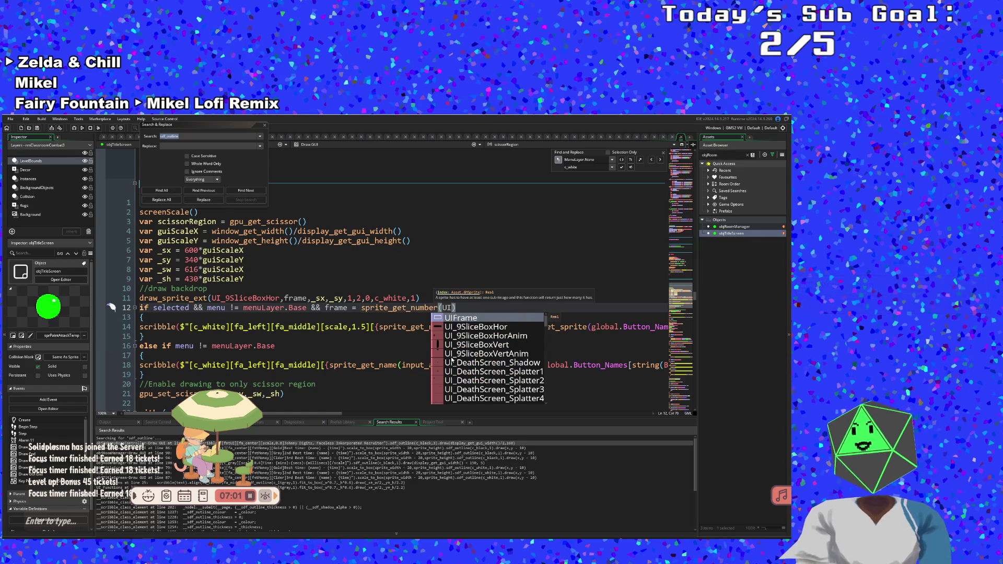
text(_9)
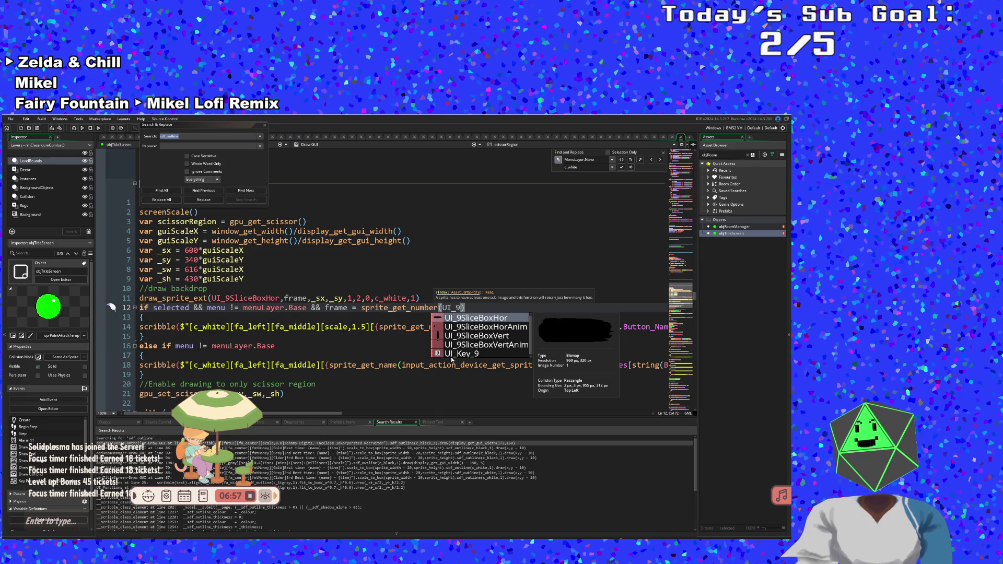
key(Return)
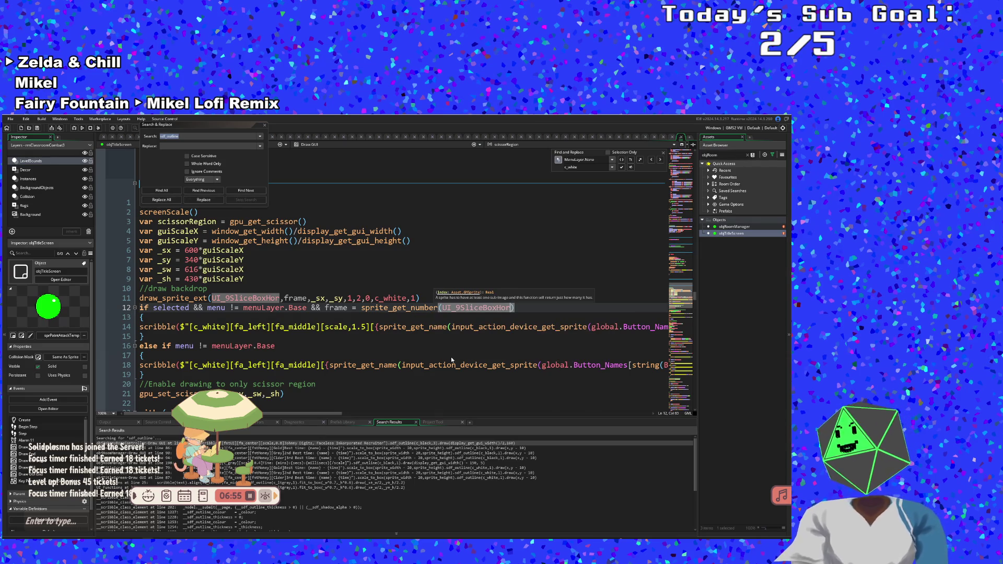
click(410, 307)
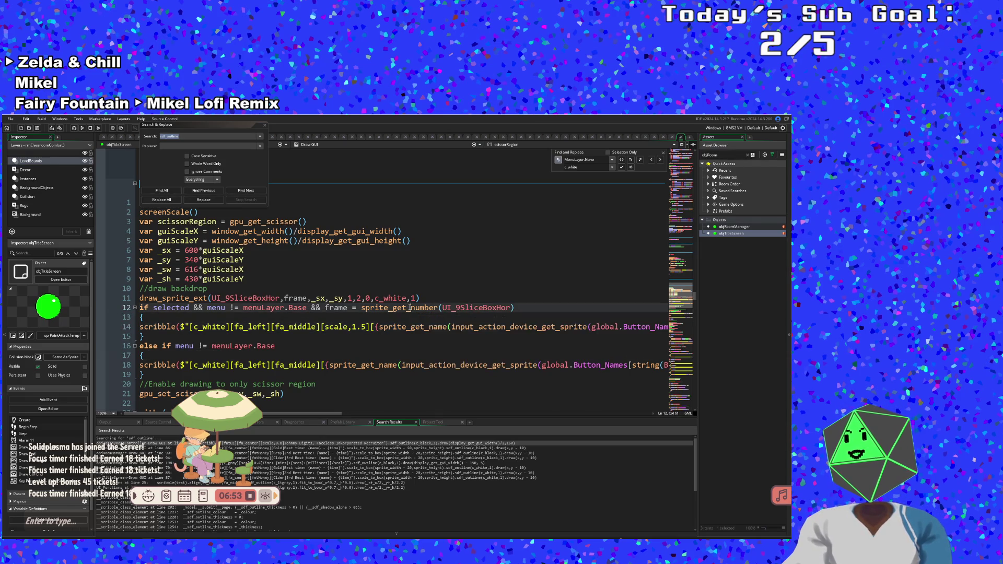
mouse_move(410, 308)
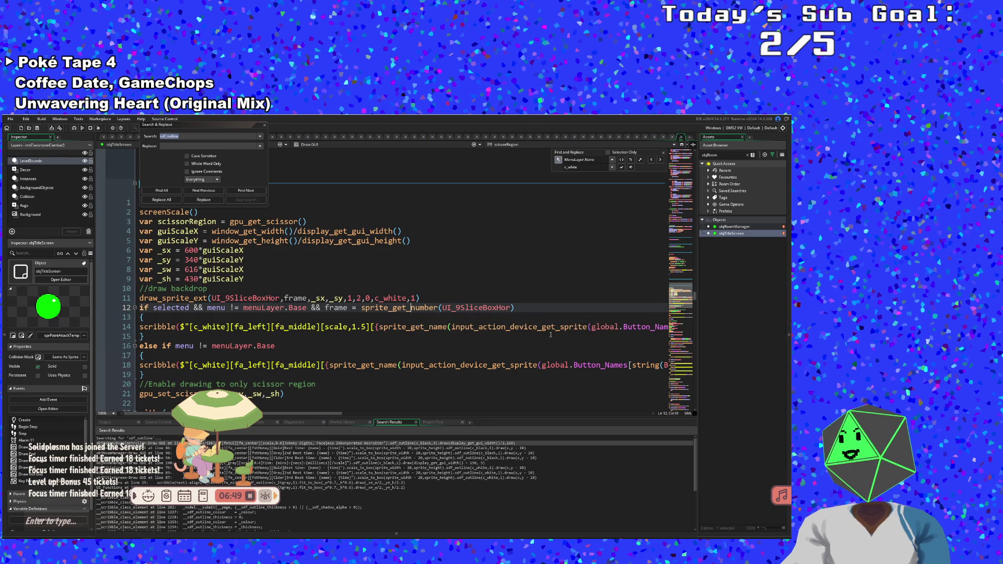
double_click(511, 307)
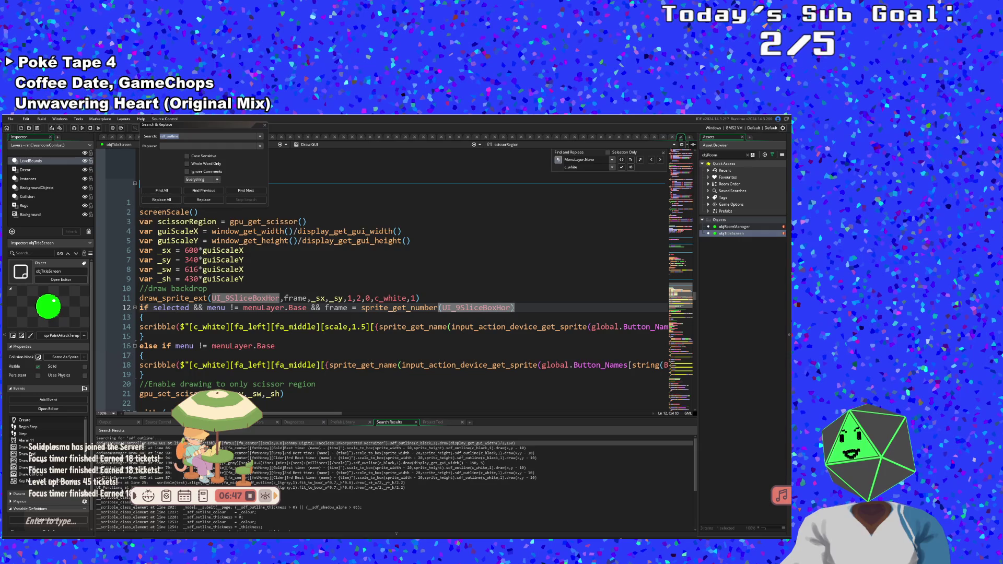
click(514, 308)
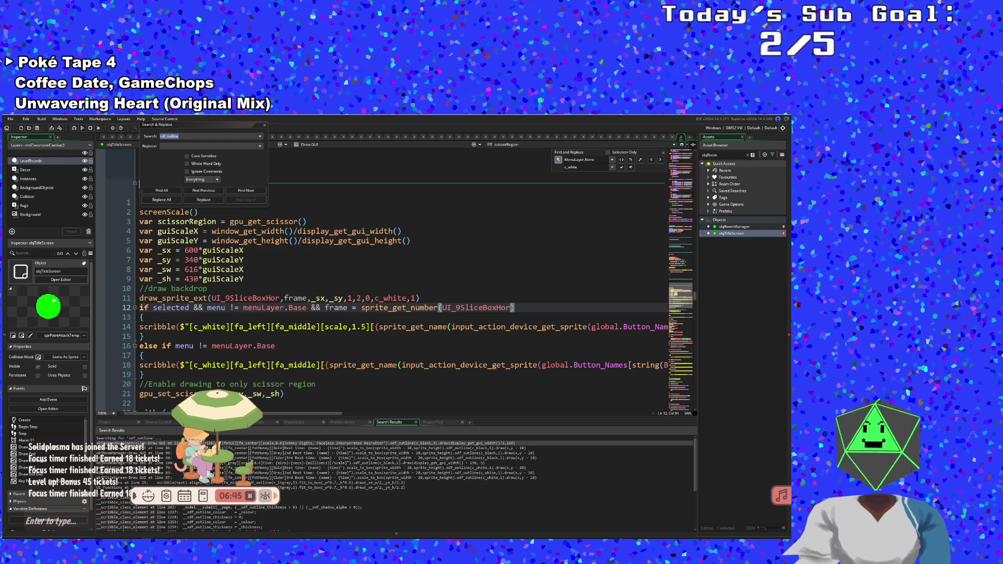
text( - 1)
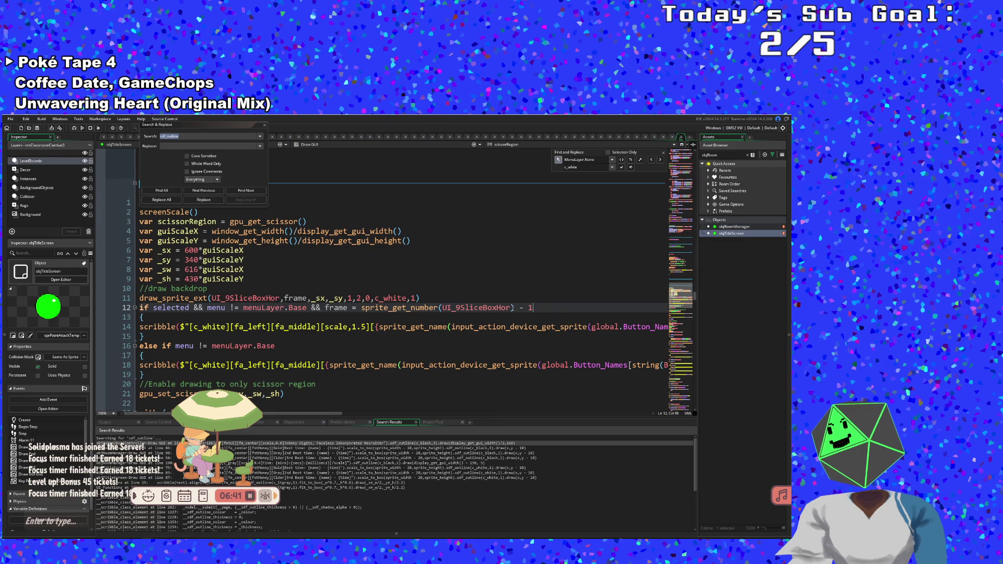
mouse_move(493, 304)
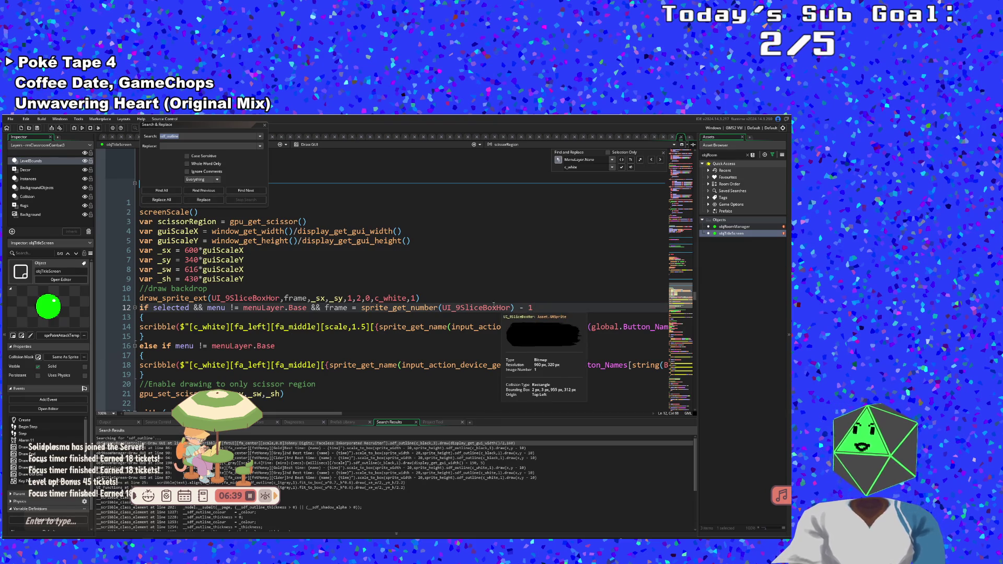
click(434, 308)
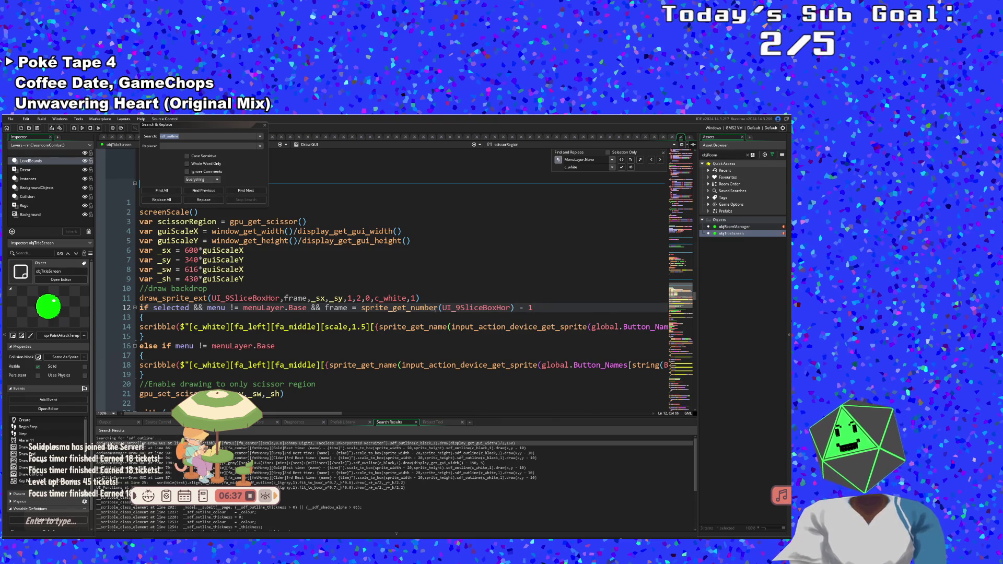
- Copy line 12's frame = sprite_get_number(UI_9SliceBoxHor) - 1 condition onto the else-if on line 16
click(426, 308)
click(412, 317)
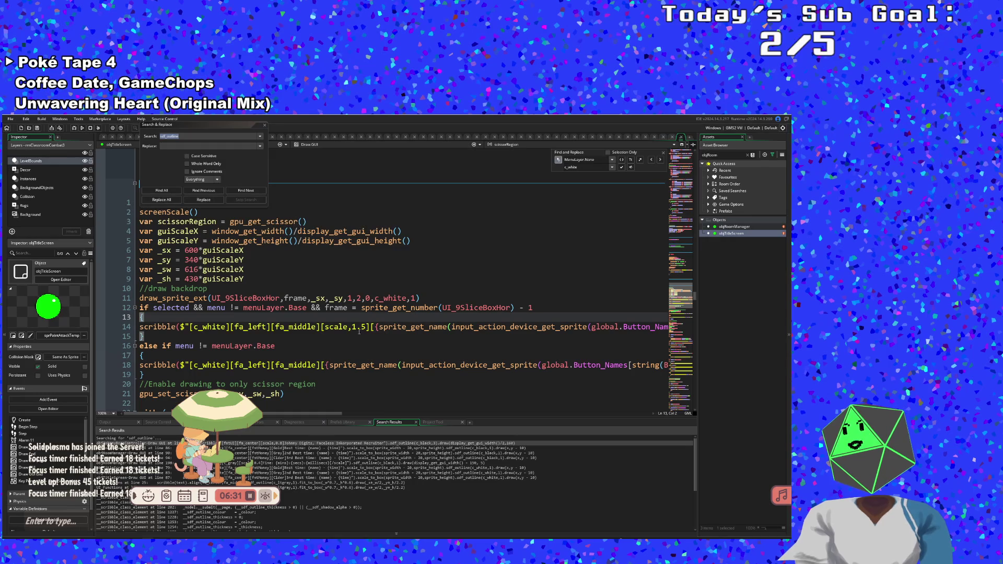
drag(312, 308, 530, 309)
key(ctrl+c)
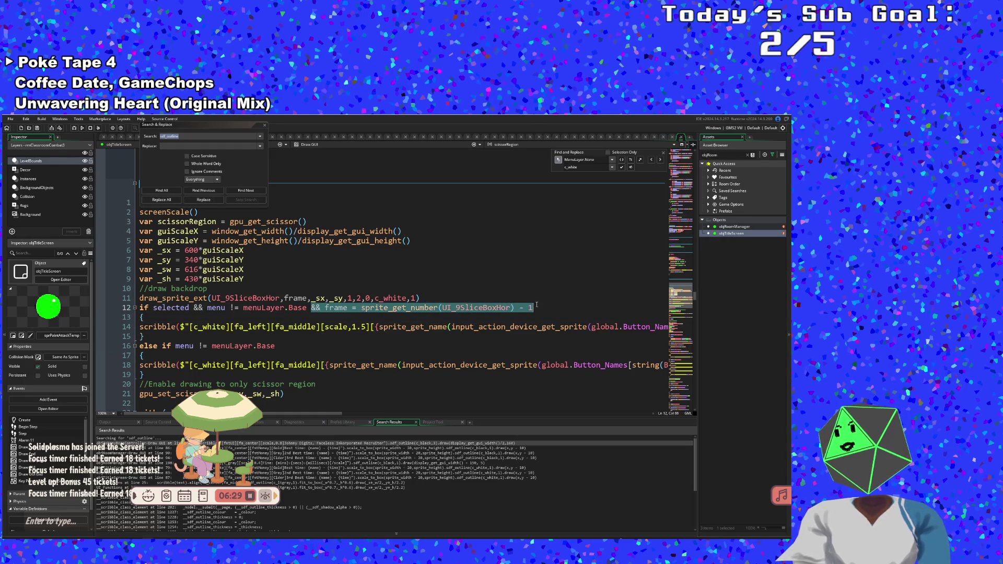
right_click(530, 308)
key(Escape)
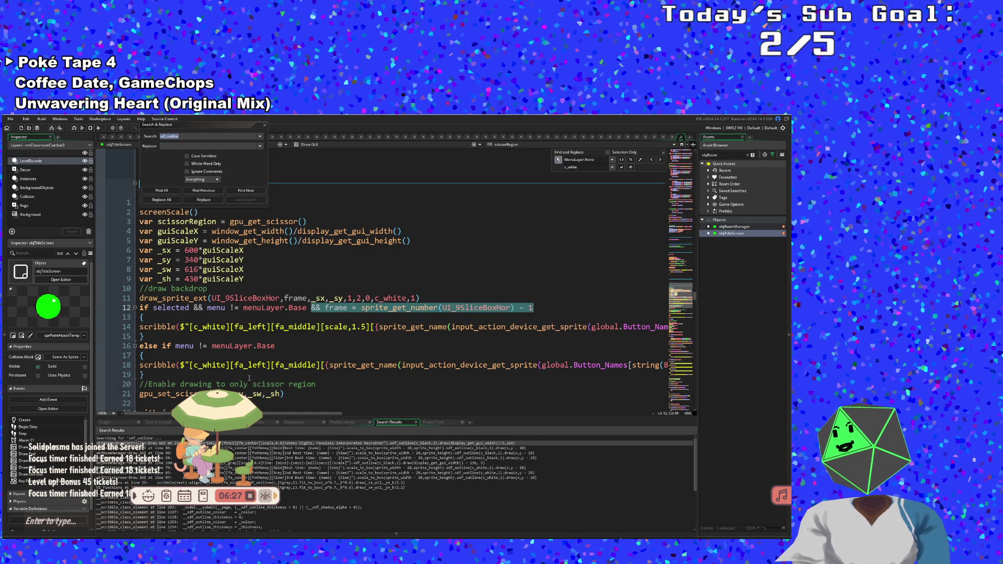
click(277, 345)
key(ctrl+v)
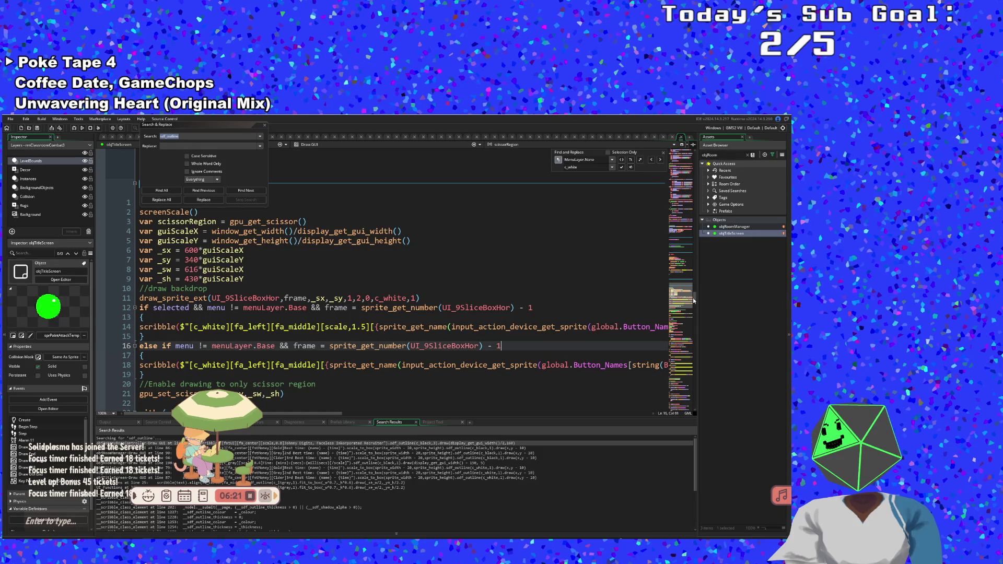
click(403, 144)
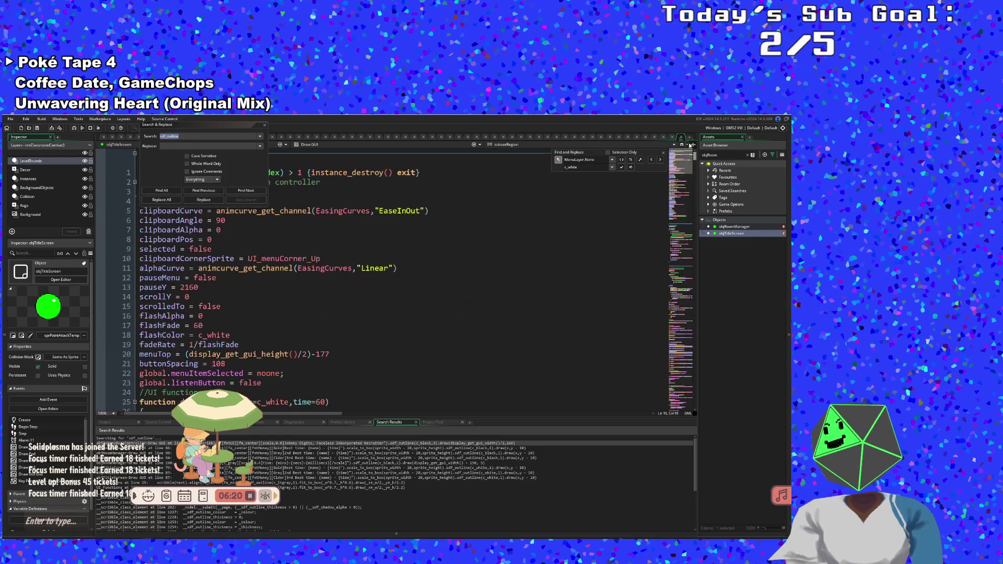
- Close Search & Replace and review the flashAlpha and pauseY variables in the Create code
click(264, 125)
click(263, 197)
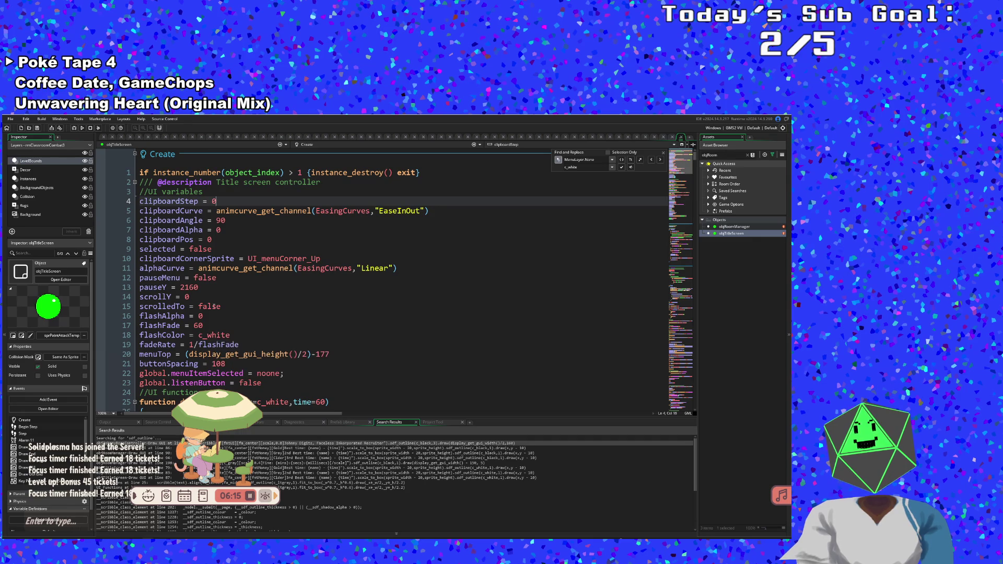
click(214, 316)
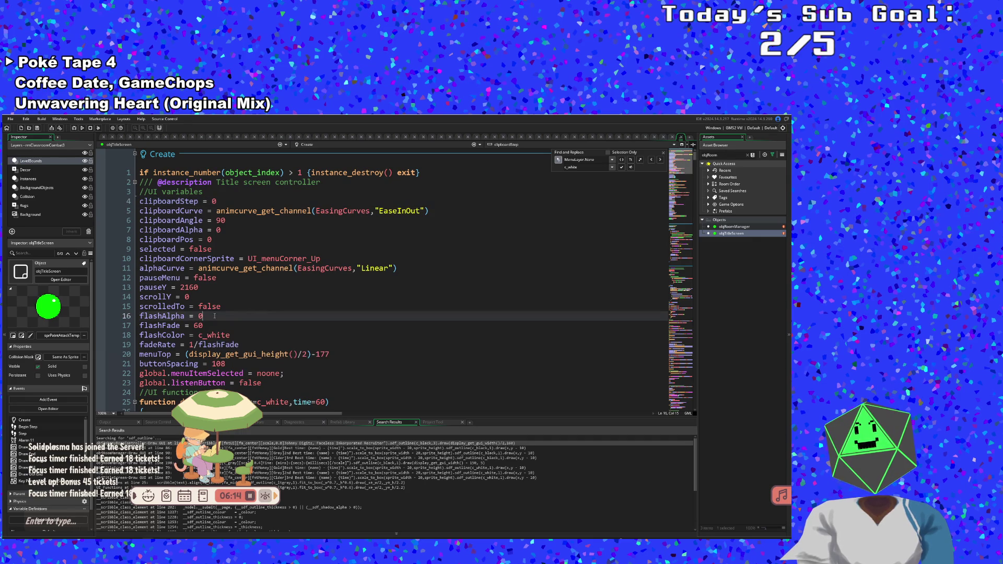
click(203, 295)
click(201, 287)
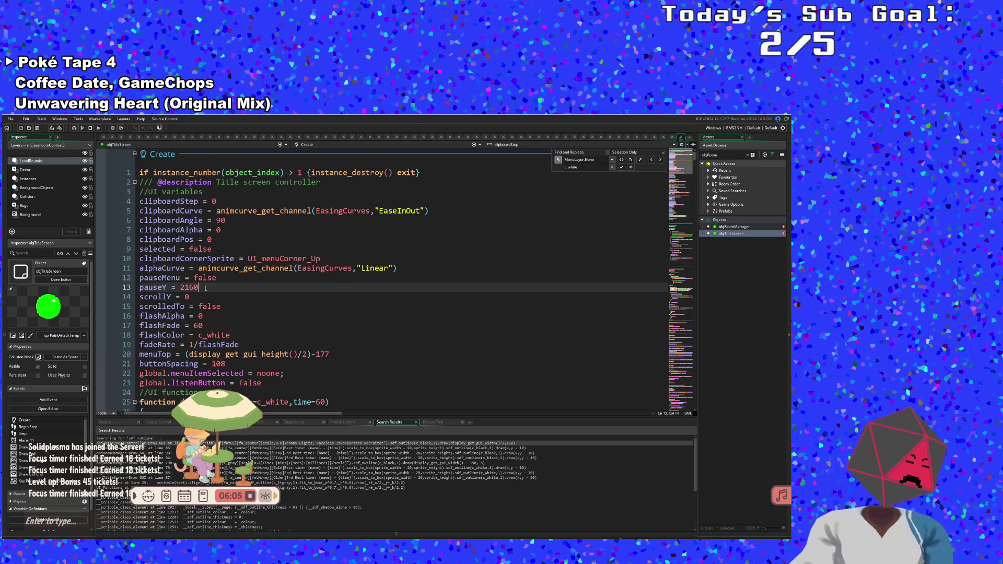
- Search for 'pauseMenu' to reach its use in the Step code
key(ctrl+f)
text(pauseMenu)
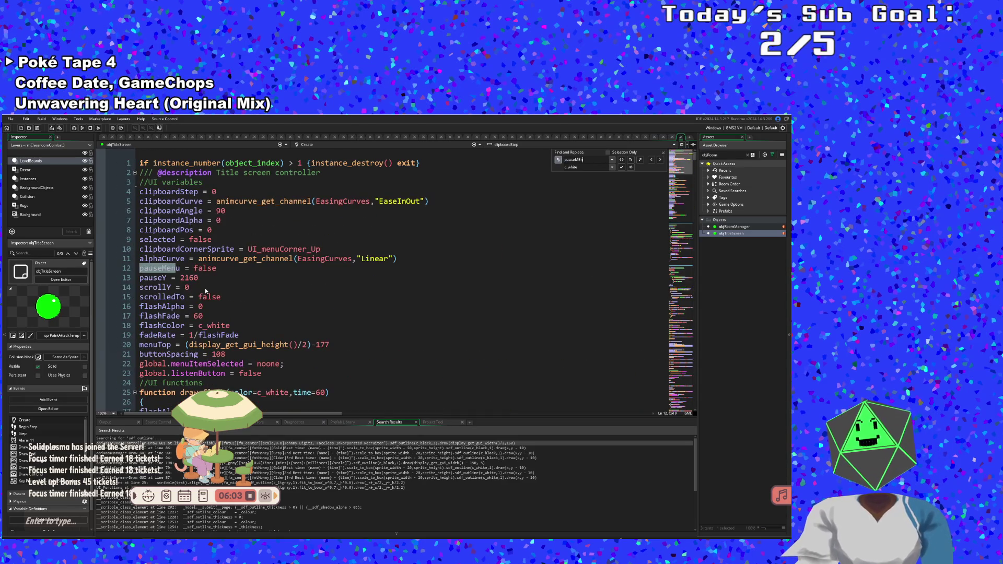
click(661, 160)
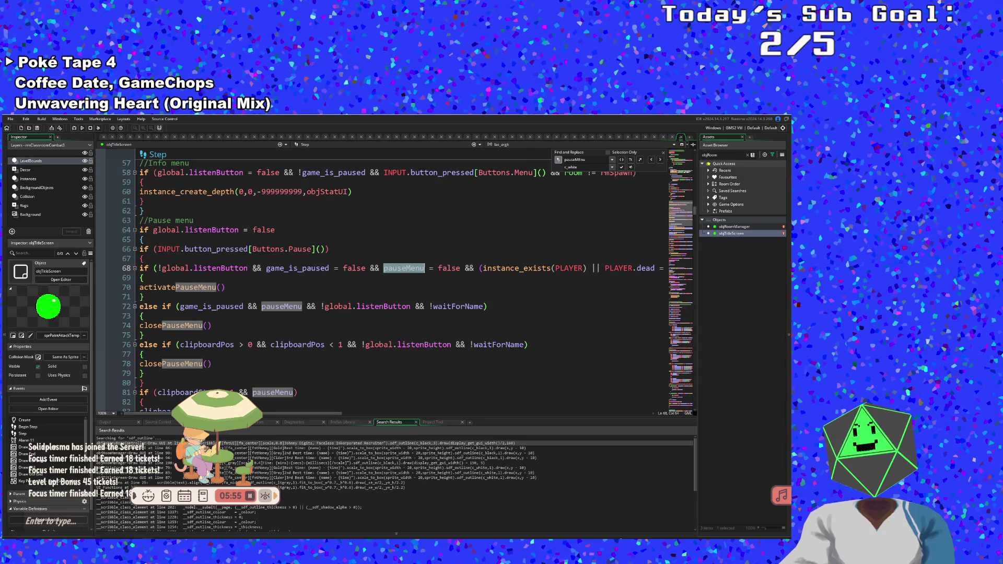
- Delete the whole //Pause menu block from the Step code
drag(257, 268, 326, 273)
click(325, 283)
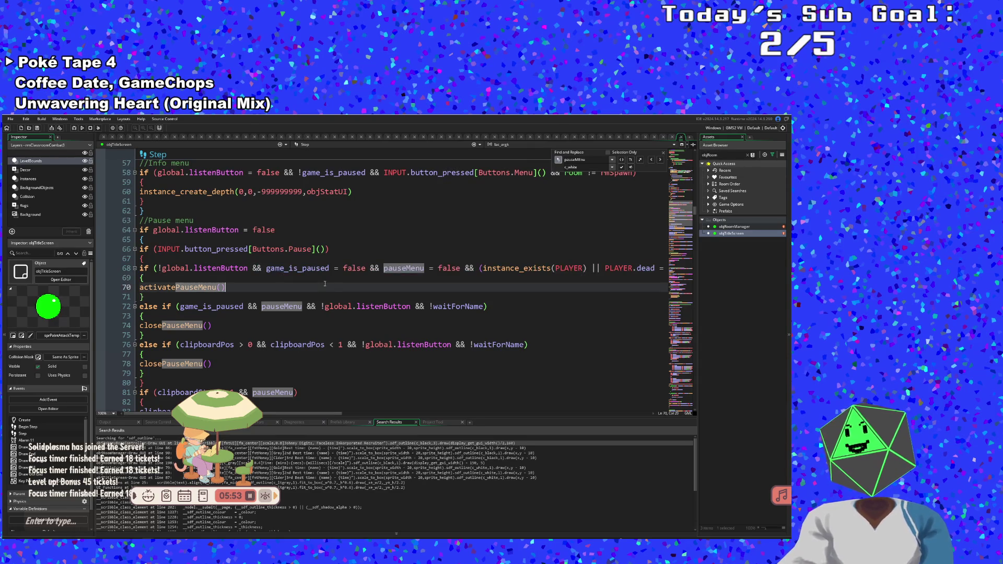
scroll(323, 282, down, 2)
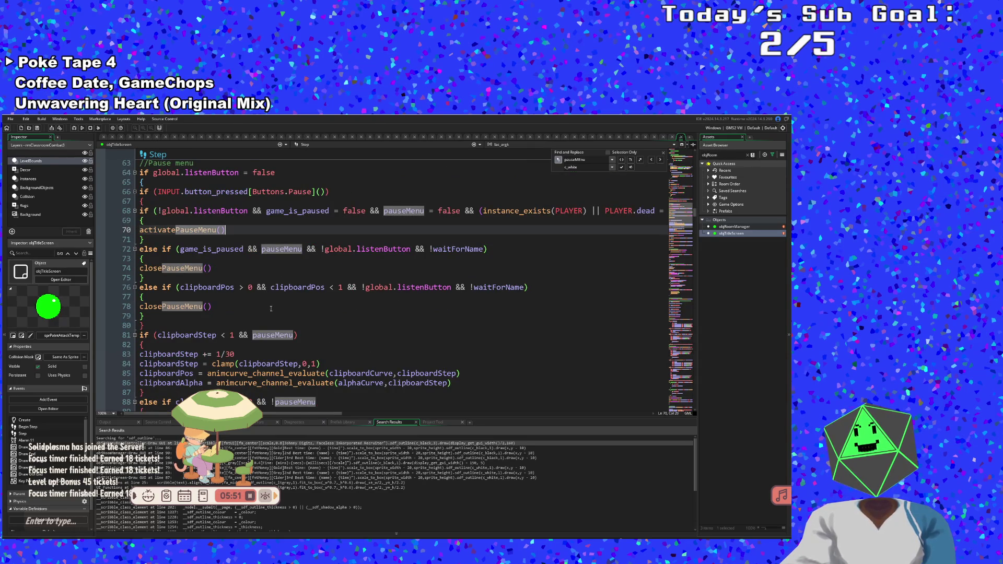
click(159, 326)
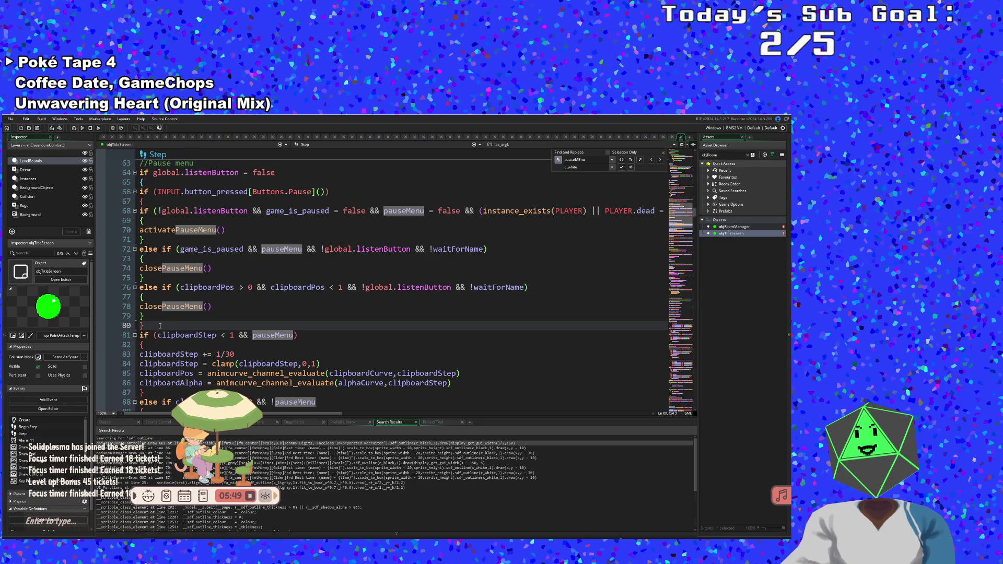
scroll(142, 324, down, 2)
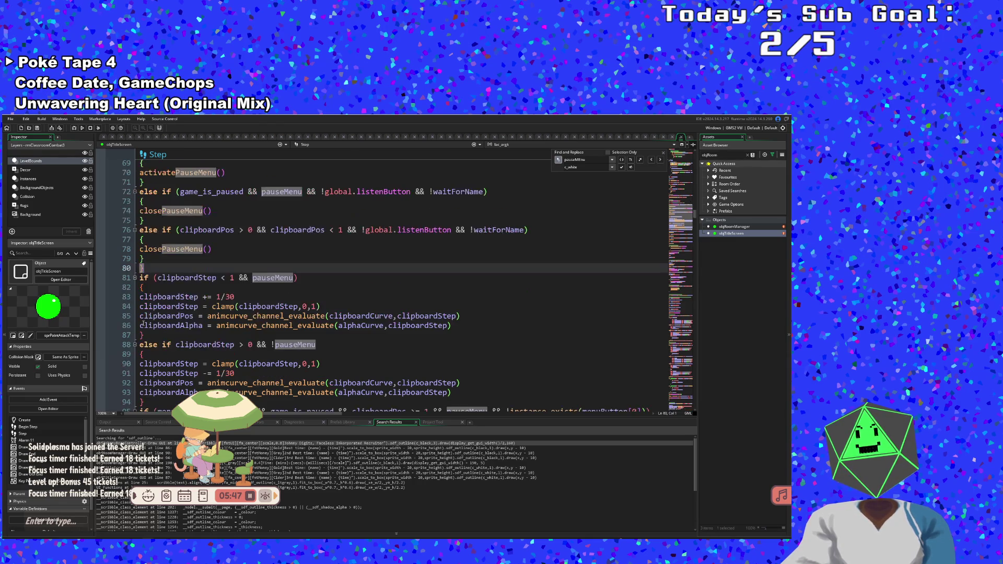
scroll(142, 324, down, 4)
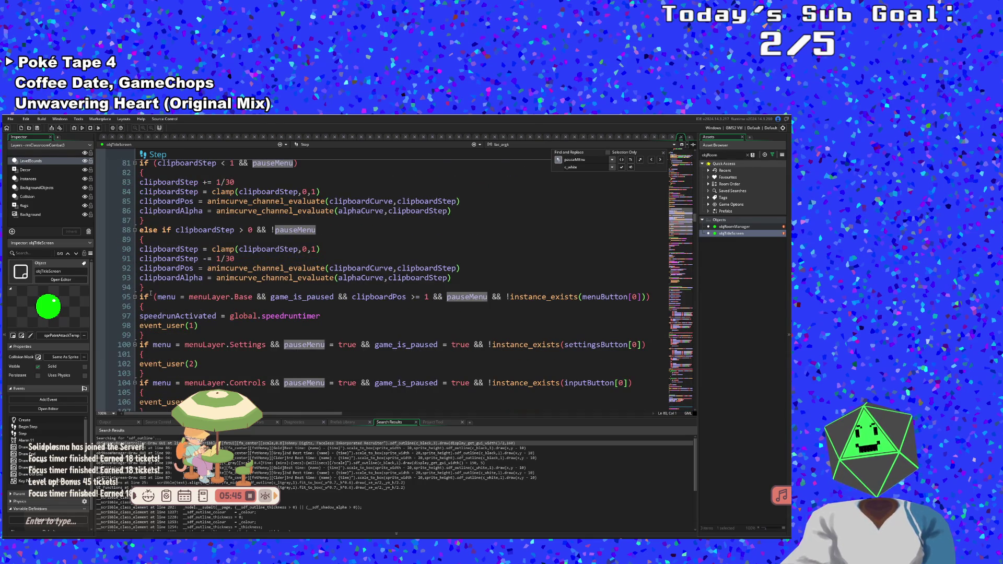
mouse_move(149, 287)
mouse_down()
mouse_move(141, 156)
mouse_move(144, 344)
mouse_move(144, 261)
mouse_move(144, 306)
mouse_move(126, 278)
mouse_up()
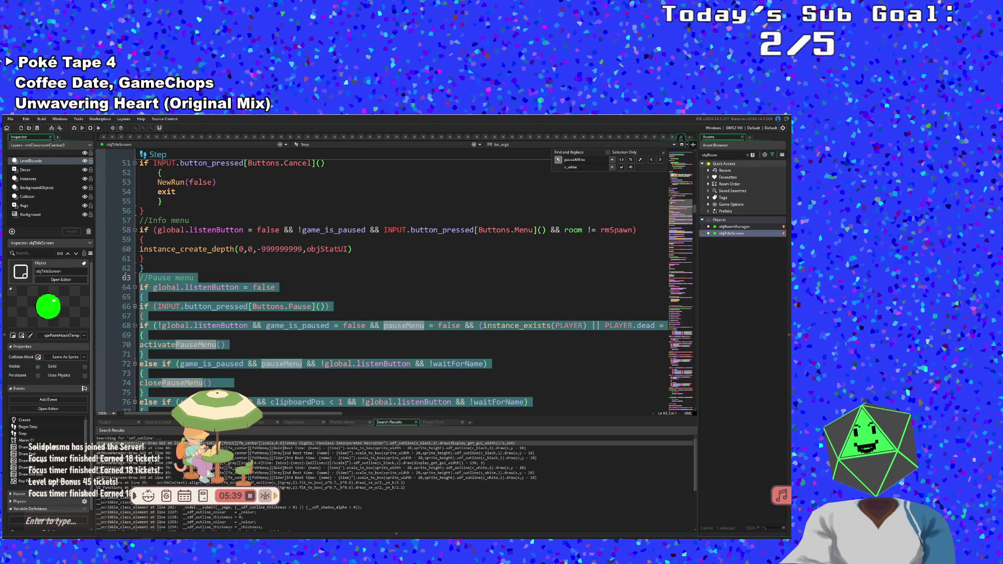
key(Delete)
- Move to line 63 and select its clipboardPos and pauseMenu conditions
scroll(216, 310, down, 4)
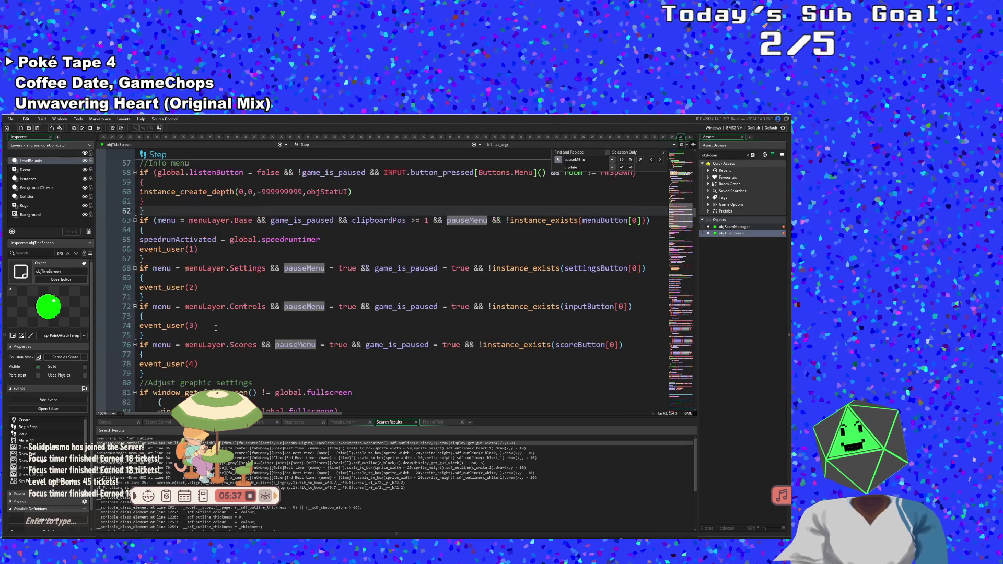
scroll(215, 310, down, 2)
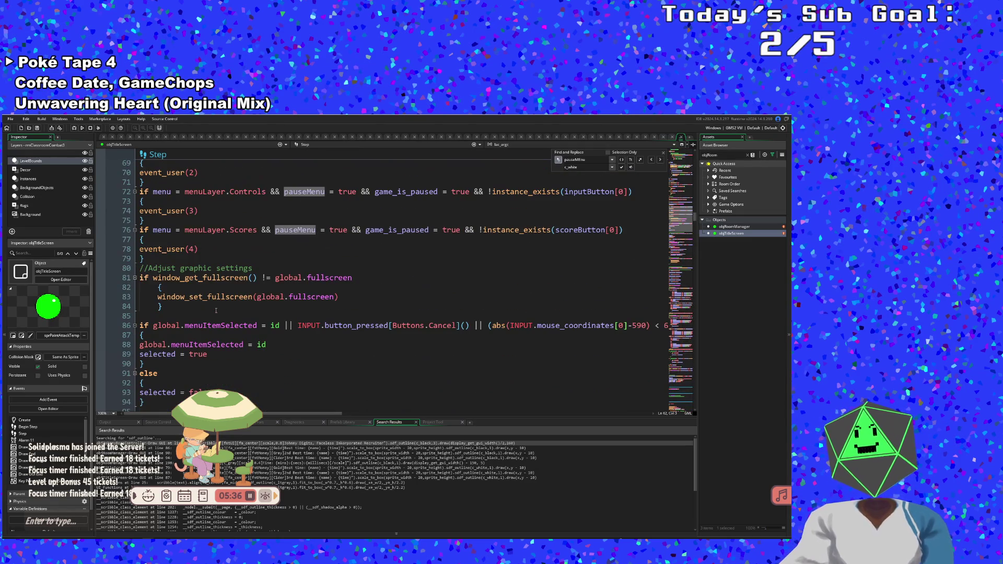
click(661, 161)
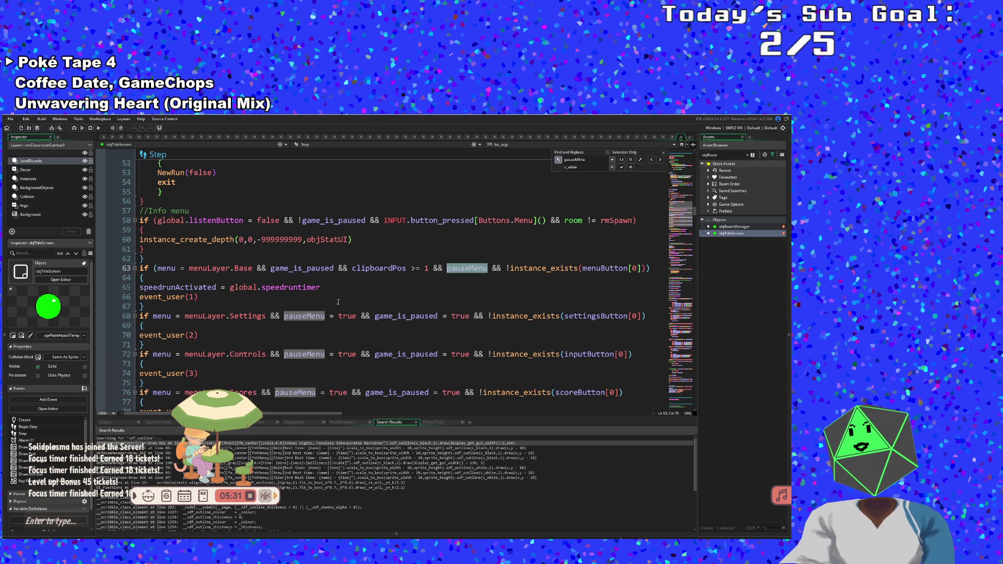
click(317, 297)
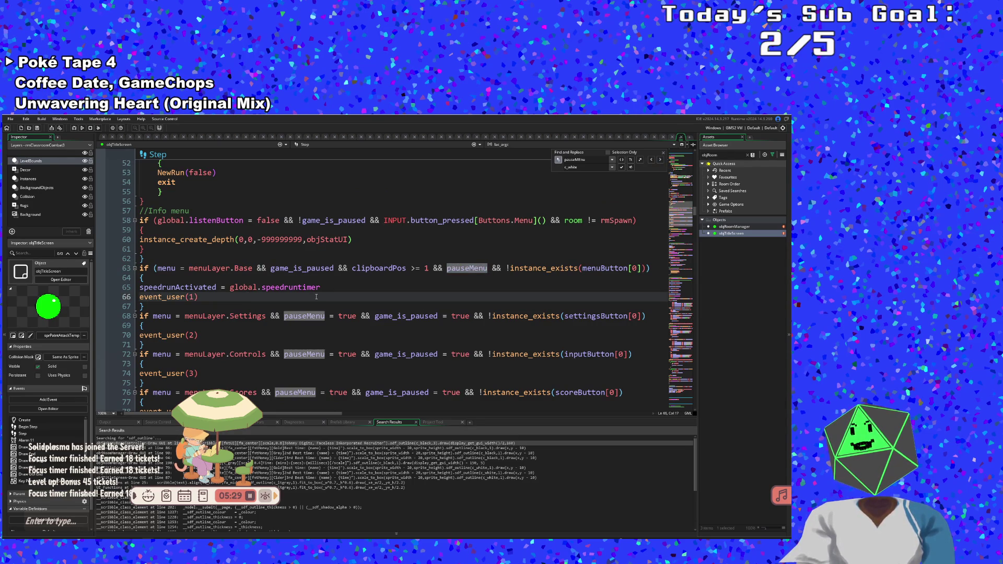
click(492, 268)
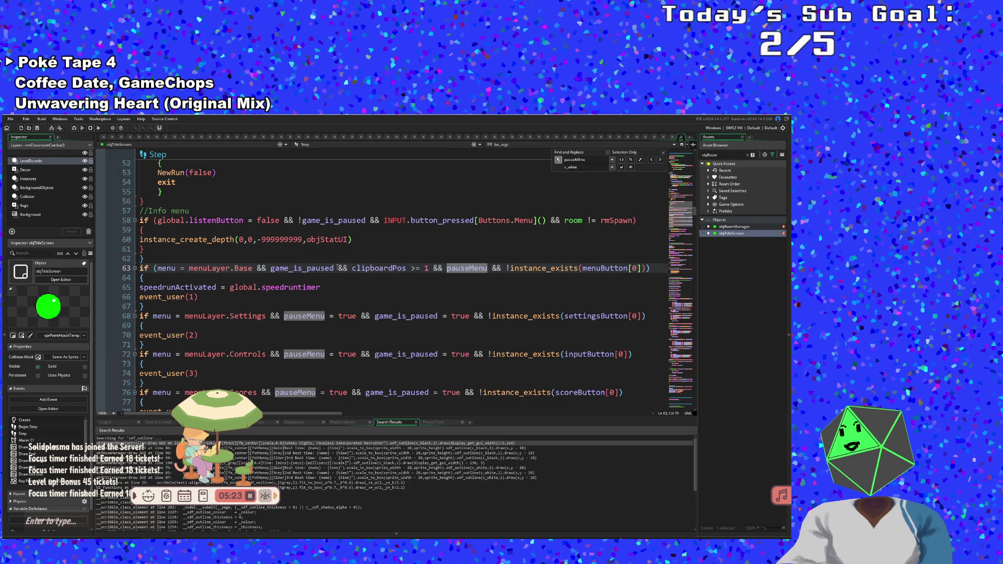
drag(337, 268, 488, 268)
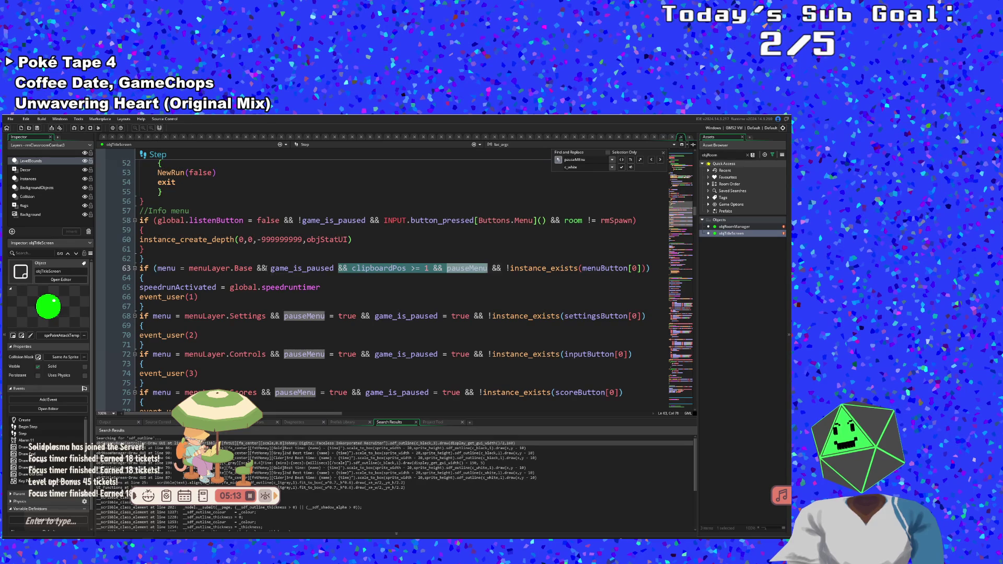
- Remove the pause and clipboard conditions from the Base and Settings checks, restoring &&
mouse_move(268, 268)
mouse_down()
mouse_move(653, 268)
mouse_move(503, 268)
mouse_up()
key(BackSpace)
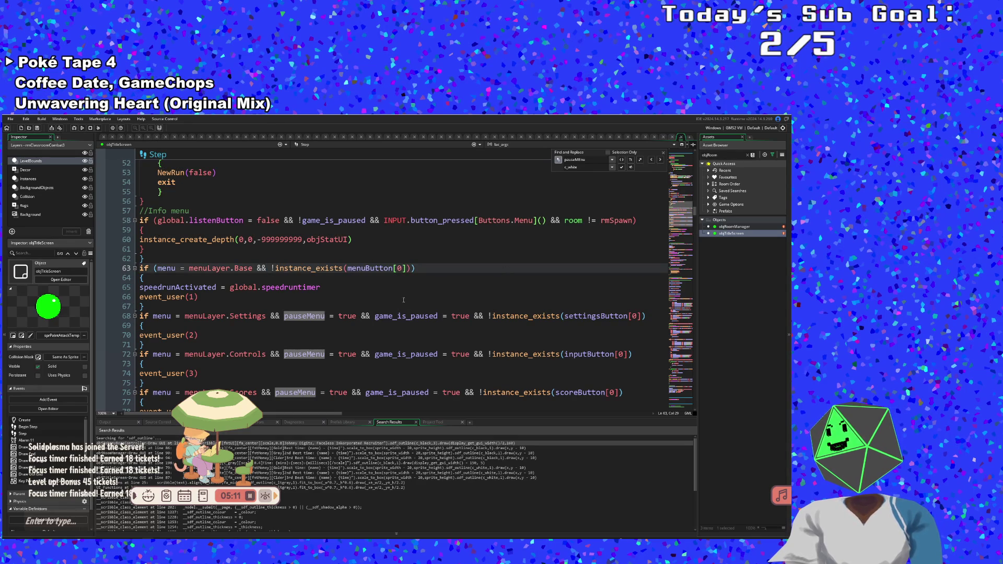
click(392, 296)
click(326, 303)
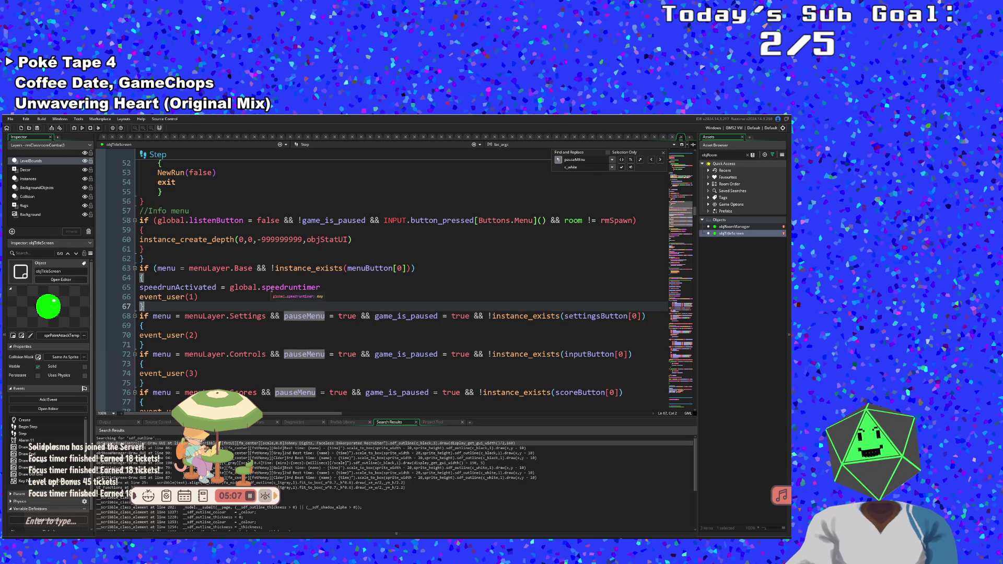
click(224, 301)
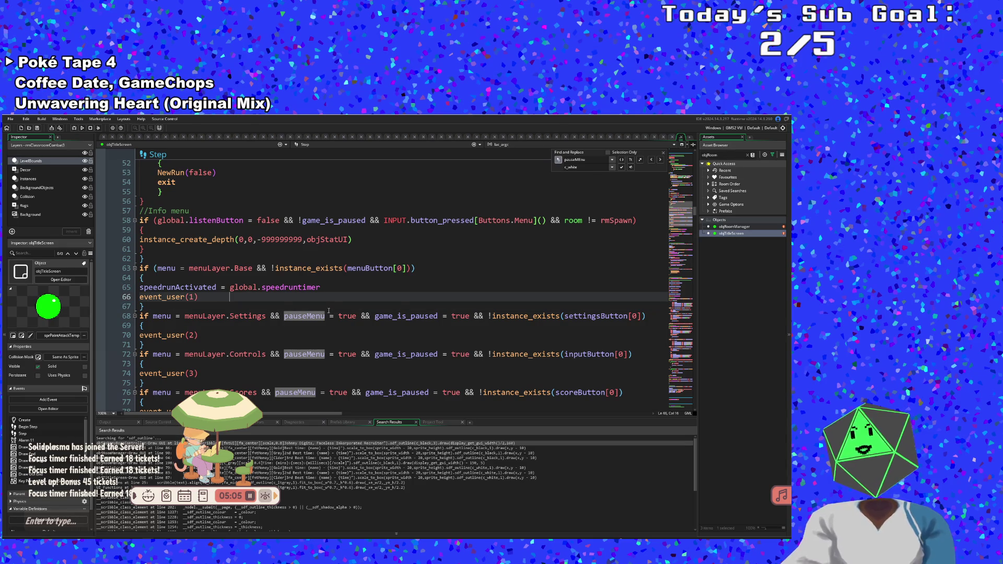
drag(270, 316, 482, 315)
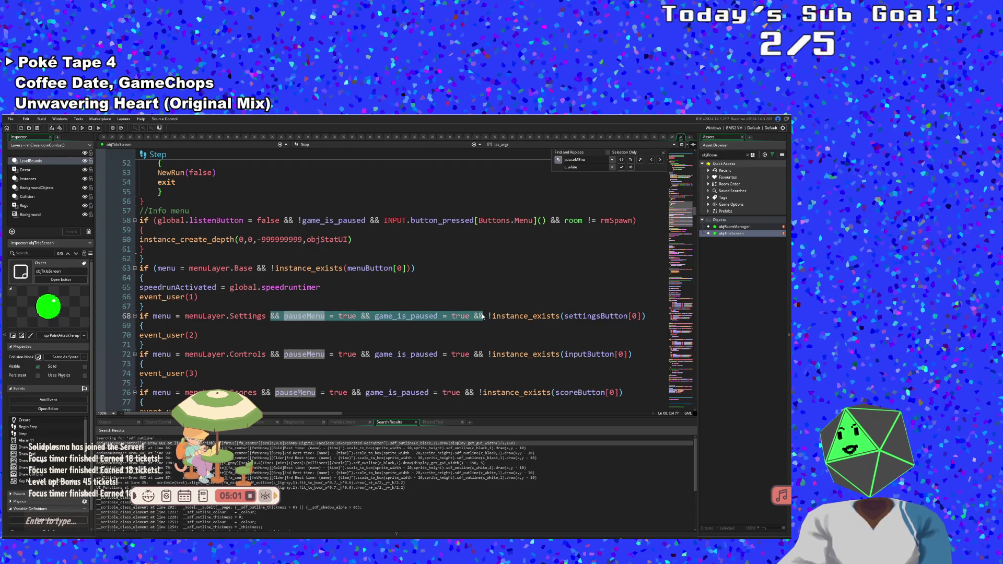
key(BackSpace)
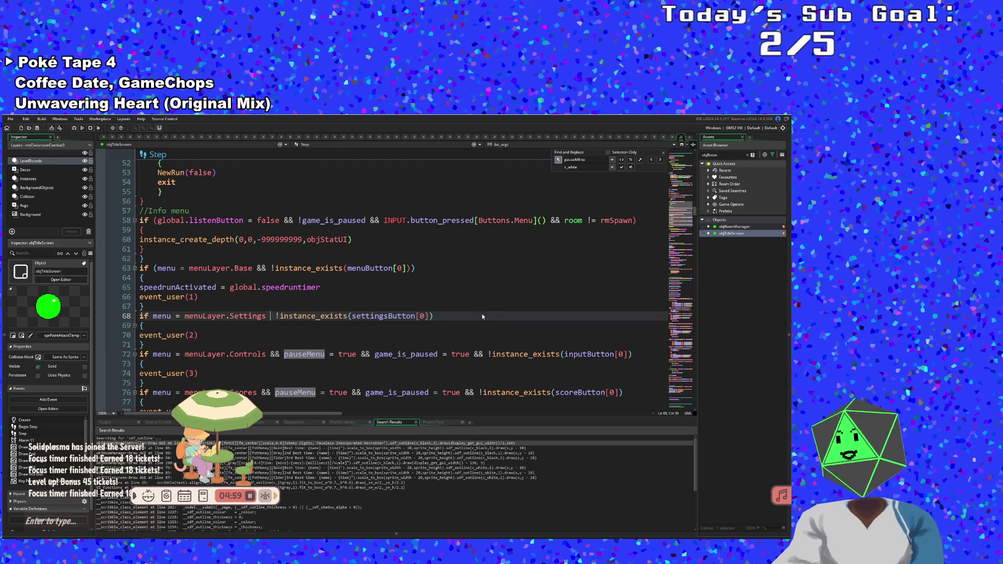
text(&&)
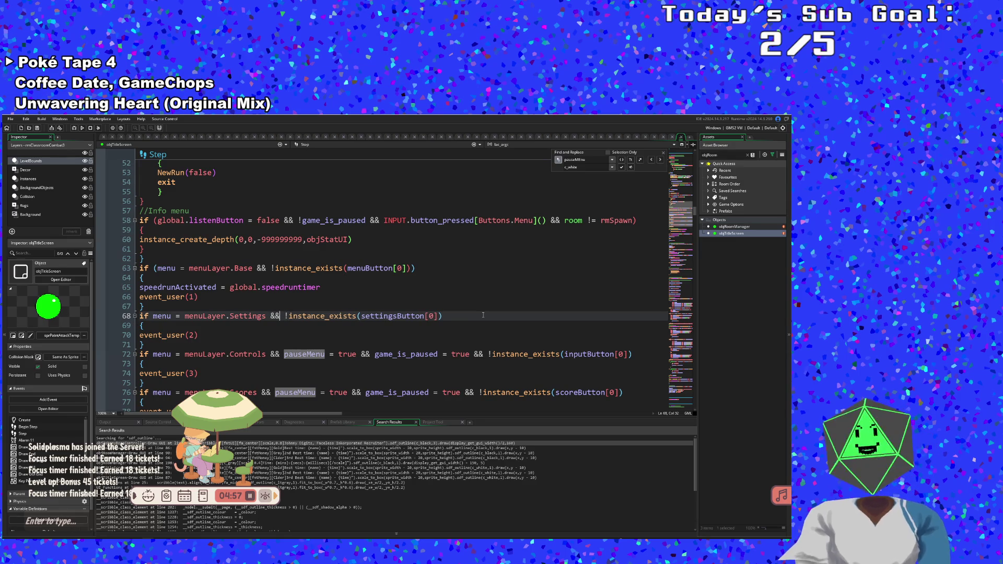
- Remove the pause and clipboard conditions from the Controls and Scores checks
drag(470, 359, 269, 356)
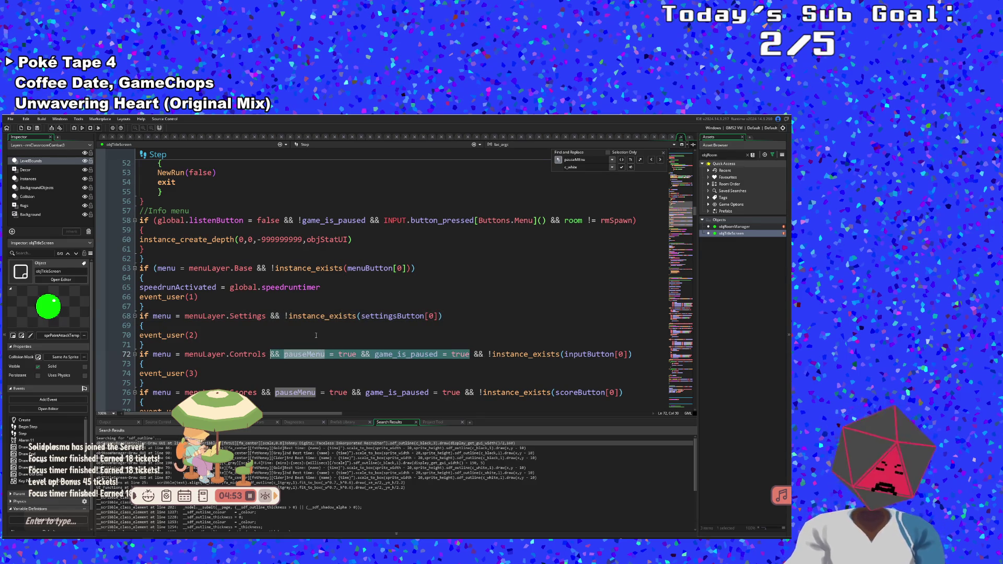
key(BackSpace)
scroll(316, 335, down, 2)
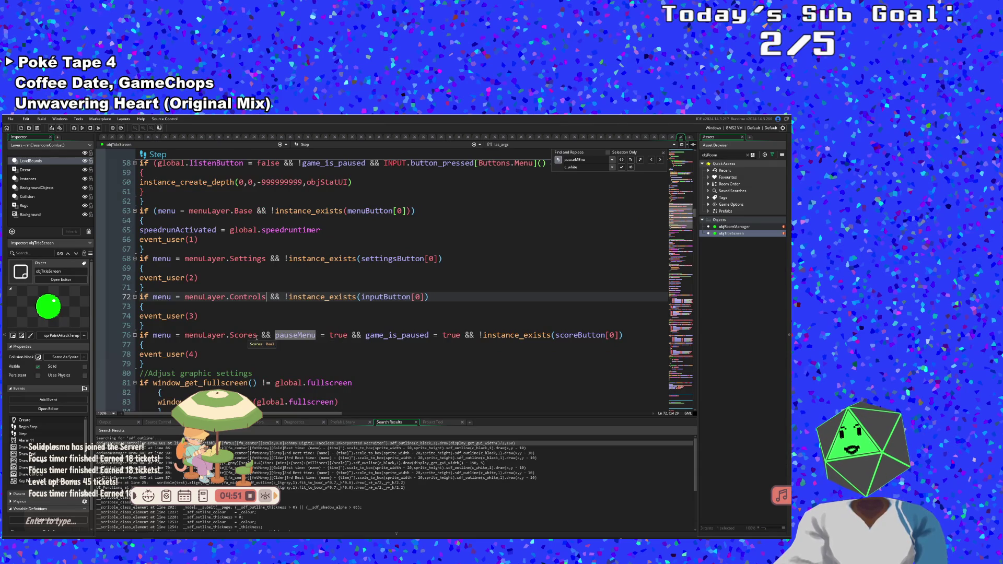
drag(261, 336, 466, 333)
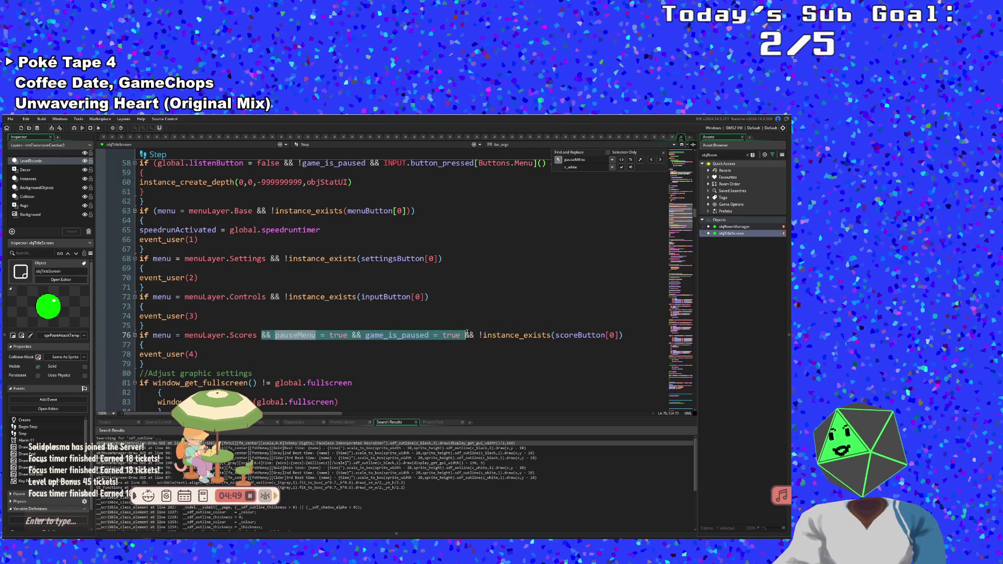
key(BackSpace)
scroll(411, 337, down, 2)
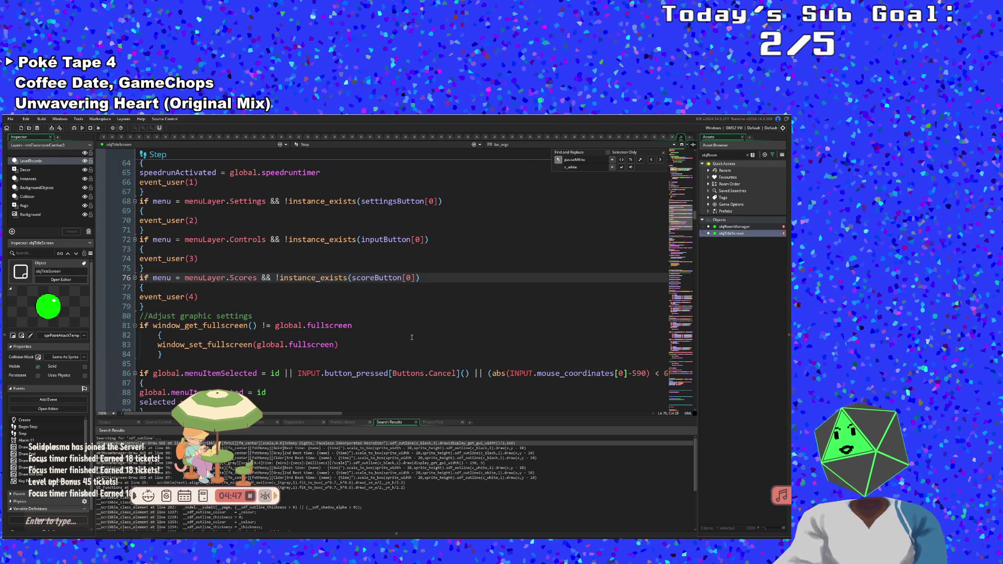
scroll(384, 337, down, 4)
click(373, 331)
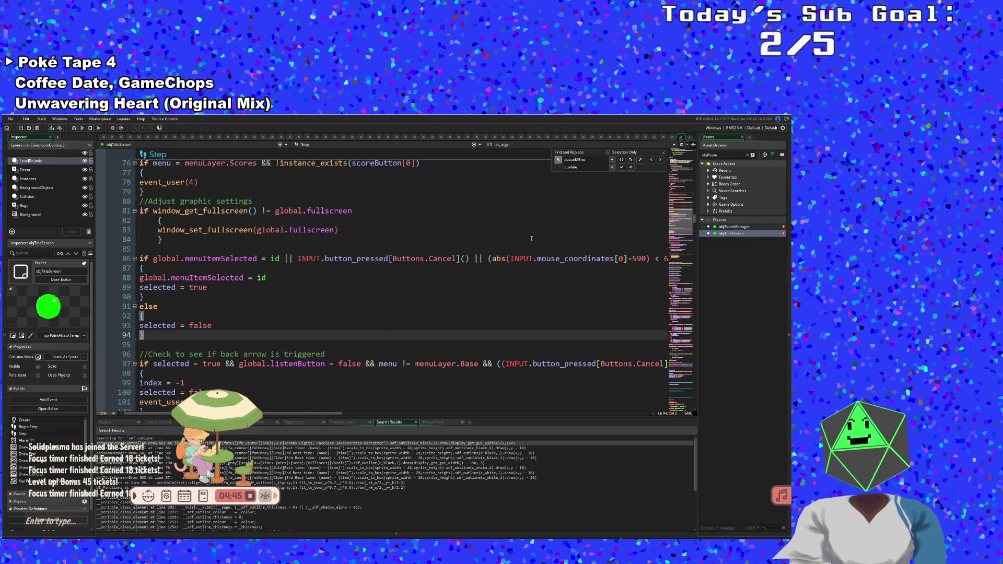
click(661, 159)
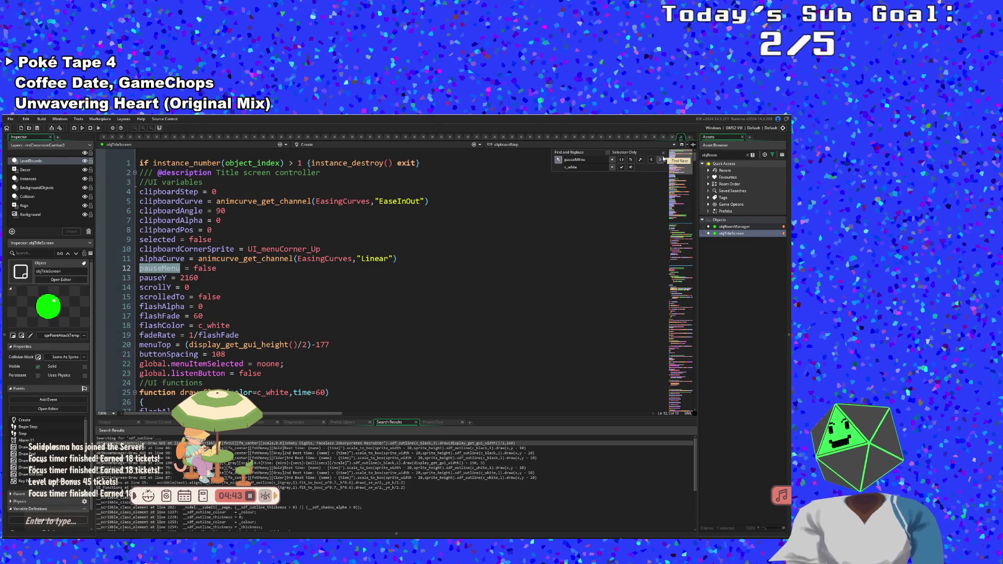
- Delete the pauseMenu = false line from the Create code
click(219, 267)
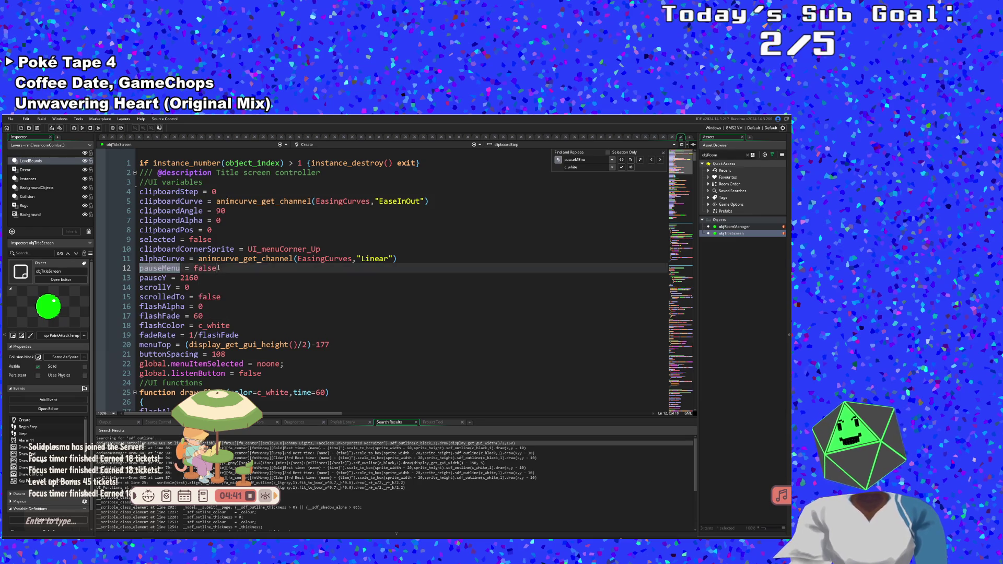
drag(218, 267, 131, 266)
key(Delete)
key(Delete)
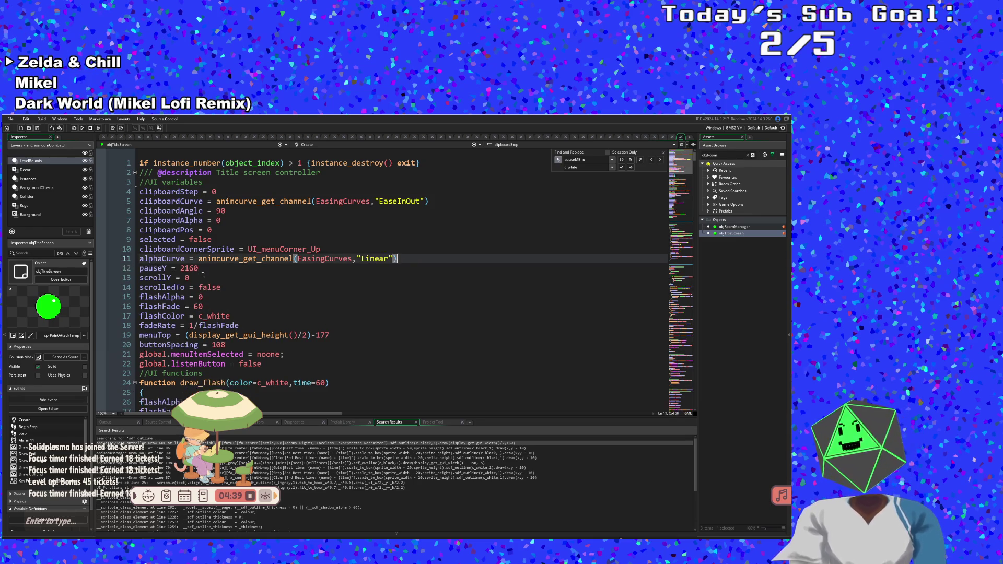
click(217, 272)
- Search for 'pauseY' and step through its matches, including lines 12, 150, 151 and 169
click(584, 160)
key(BackSpace)
key(BackSpace)
key(BackSpace)
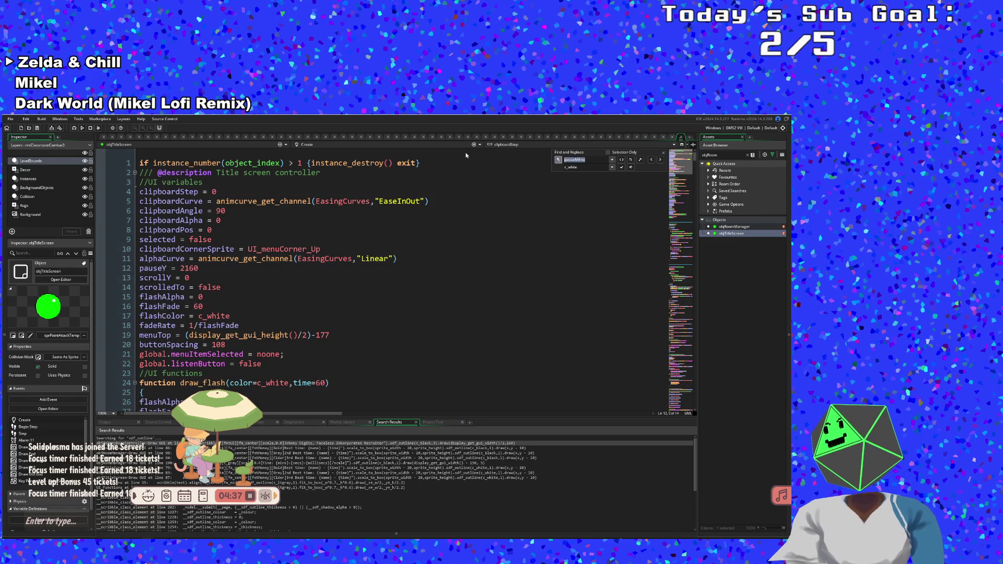
key(Return)
text(Y)
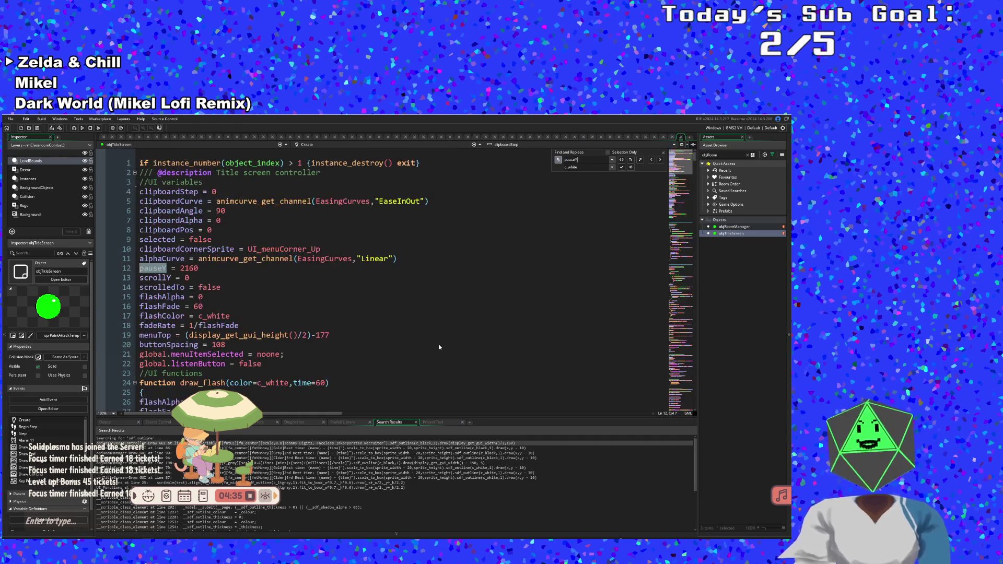
click(660, 159)
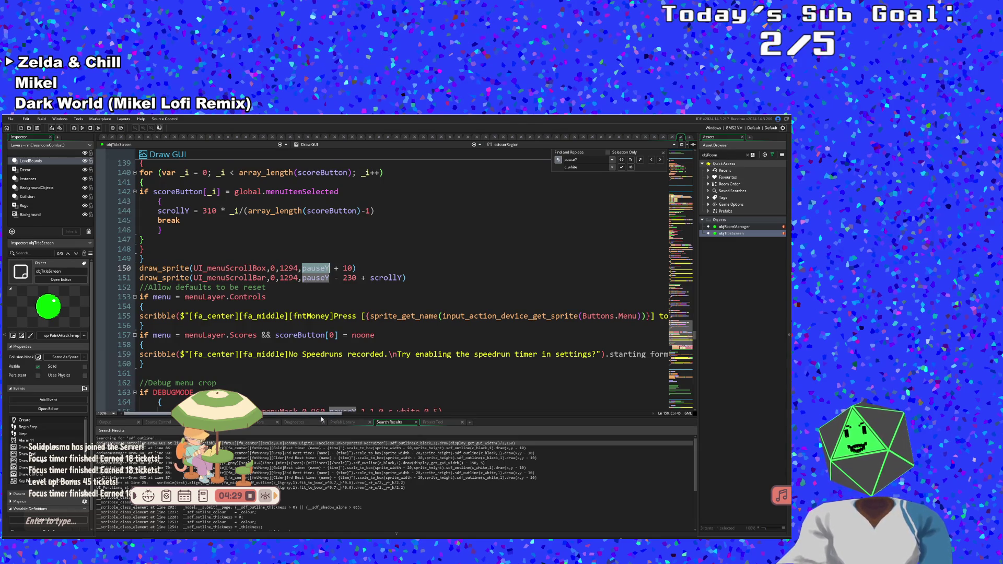
click(331, 279)
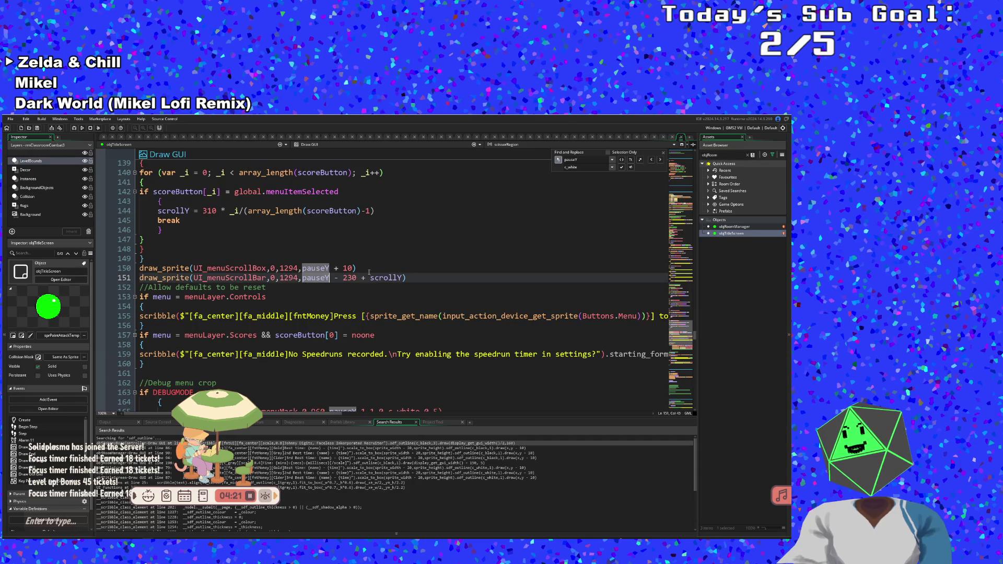
click(660, 159)
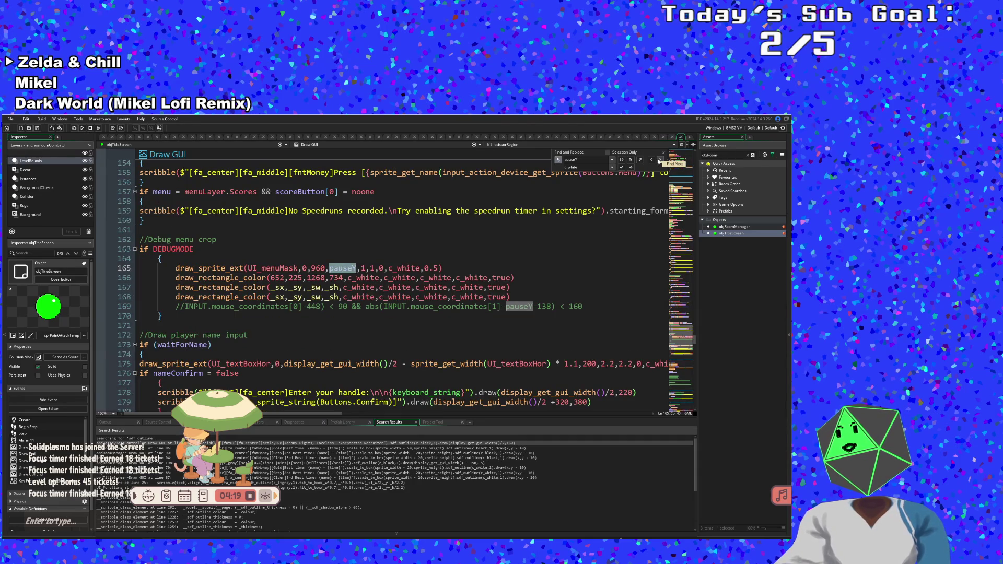
click(659, 159)
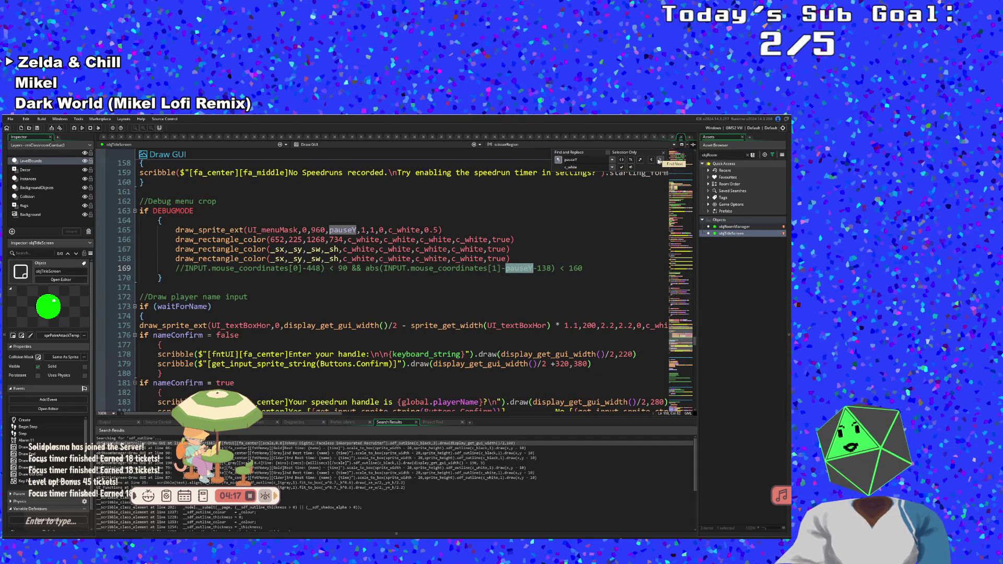
click(660, 160)
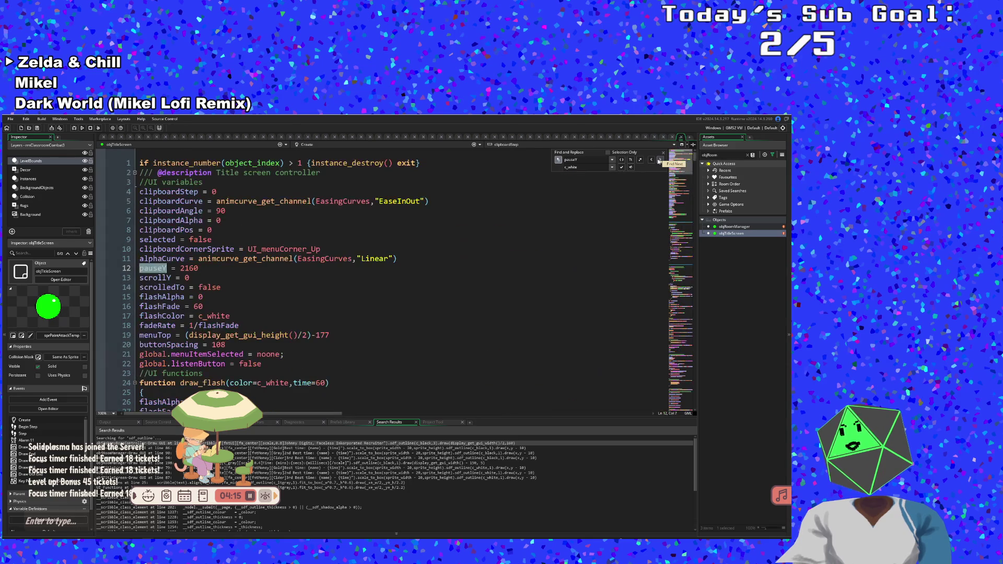
click(660, 160)
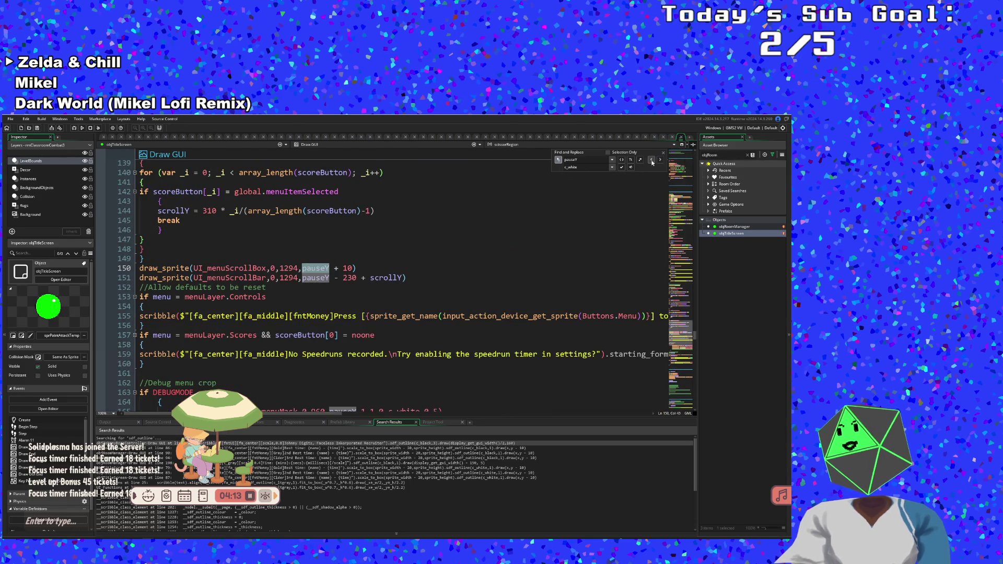
click(652, 160)
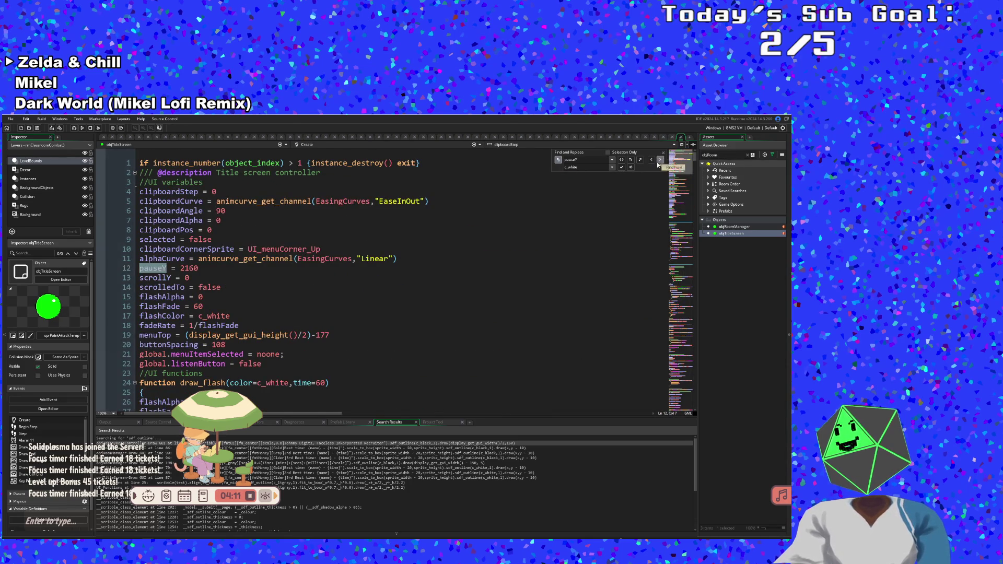
click(659, 160)
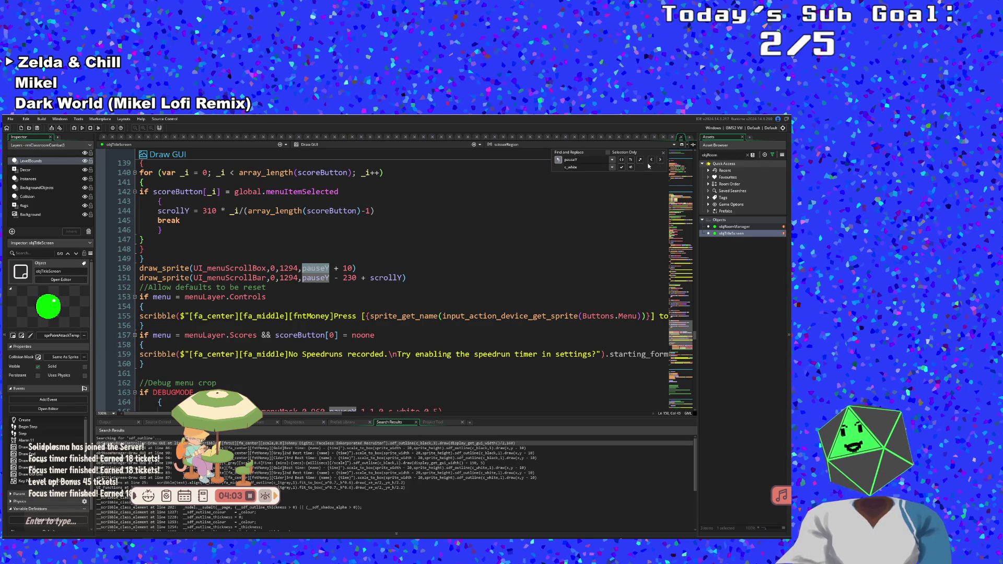
- Review lines 148–151 and the Create variables from flashFade to buttonSpacing and menuTop
click(509, 277)
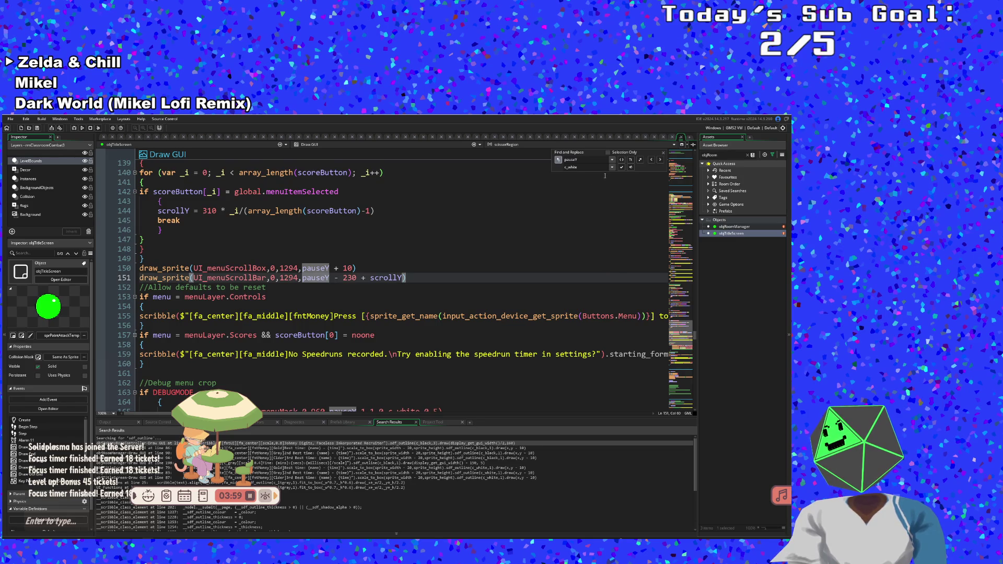
click(501, 252)
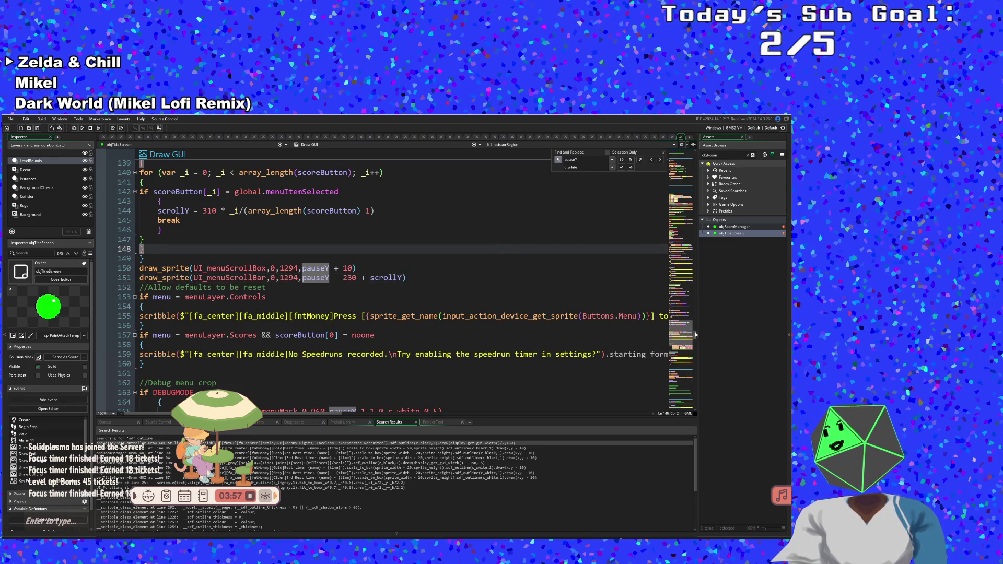
scroll(695, 334, up, 15)
click(391, 296)
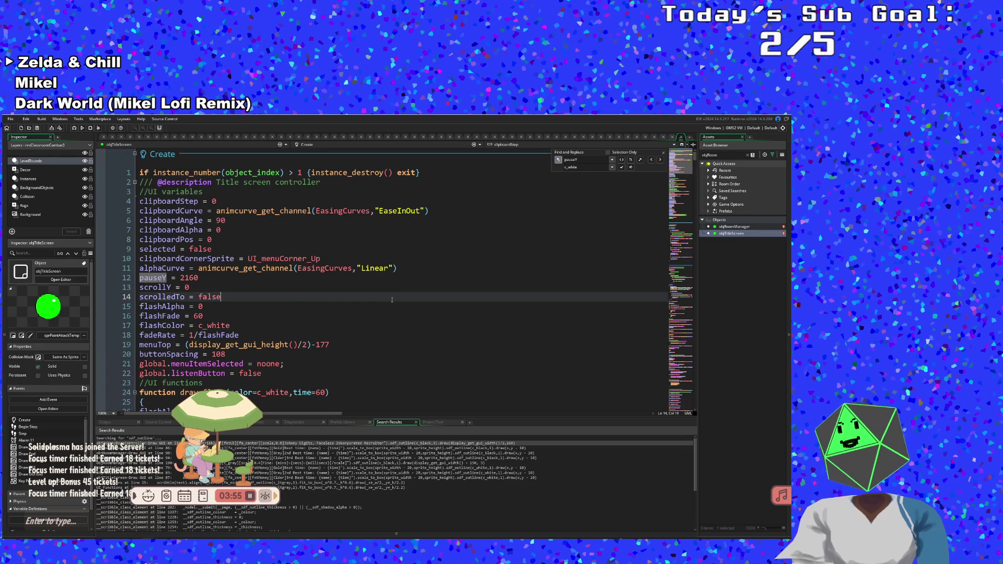
click(310, 316)
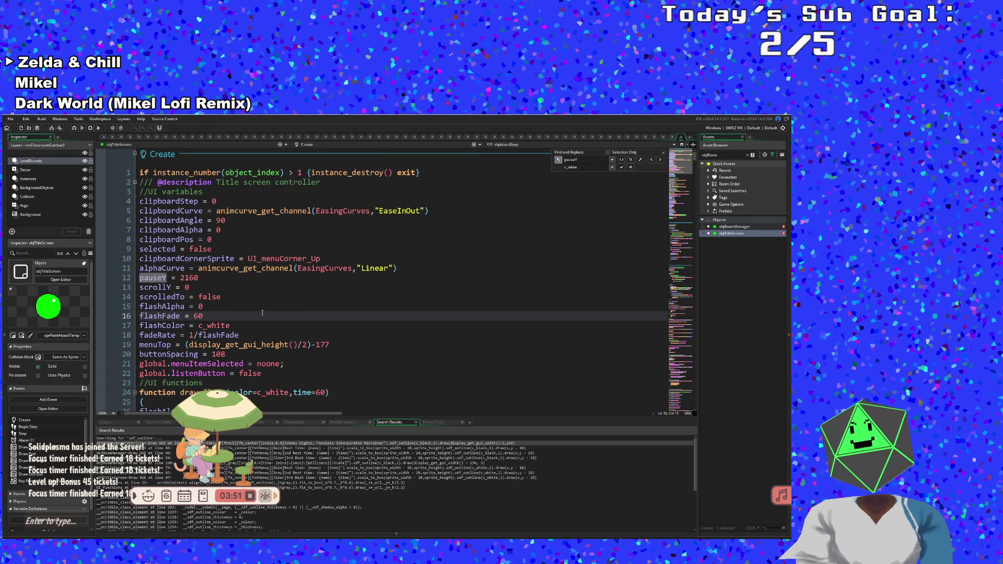
scroll(277, 312, down, 2)
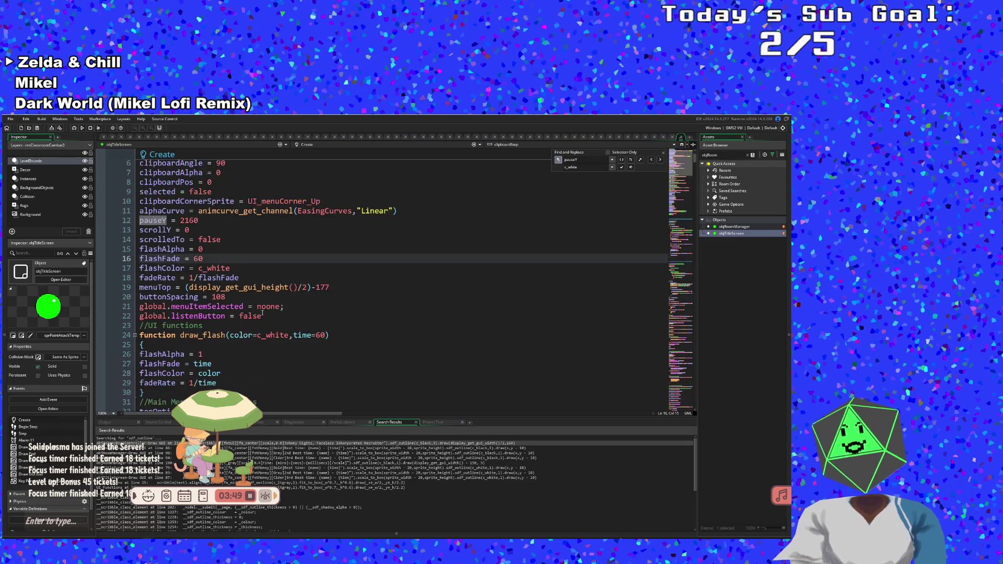
click(295, 311)
click(317, 293)
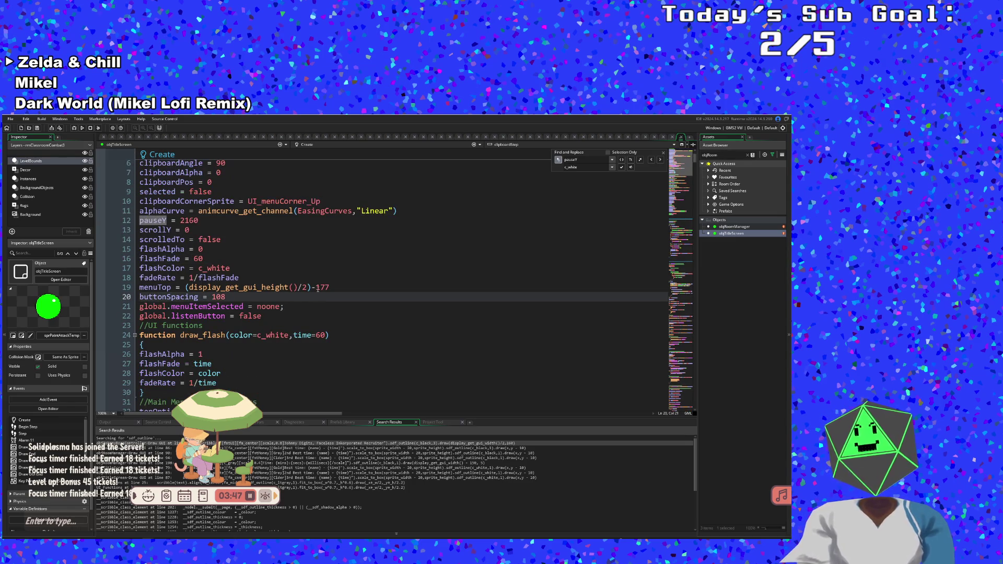
click(316, 287)
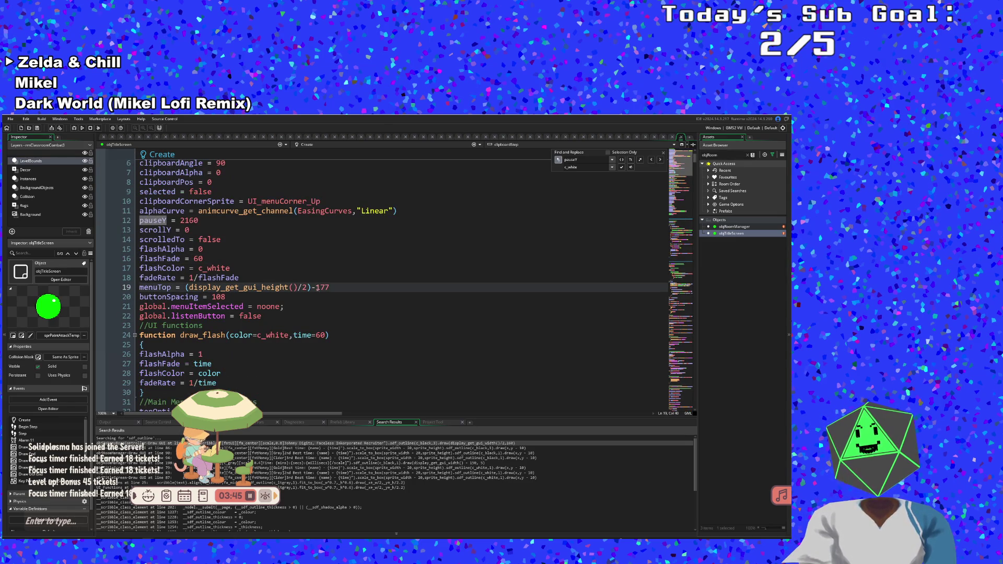
click(271, 295)
scroll(268, 294, down, 2)
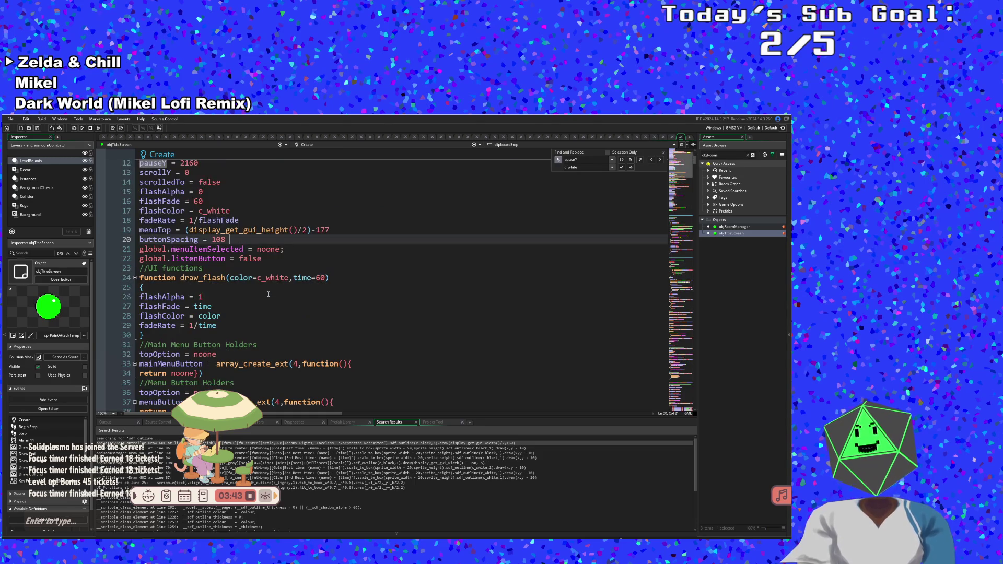
scroll(268, 294, up, 4)
- Insert 'frame = 0' on a new line after scrollY = 0 in the Create code
click(235, 297)
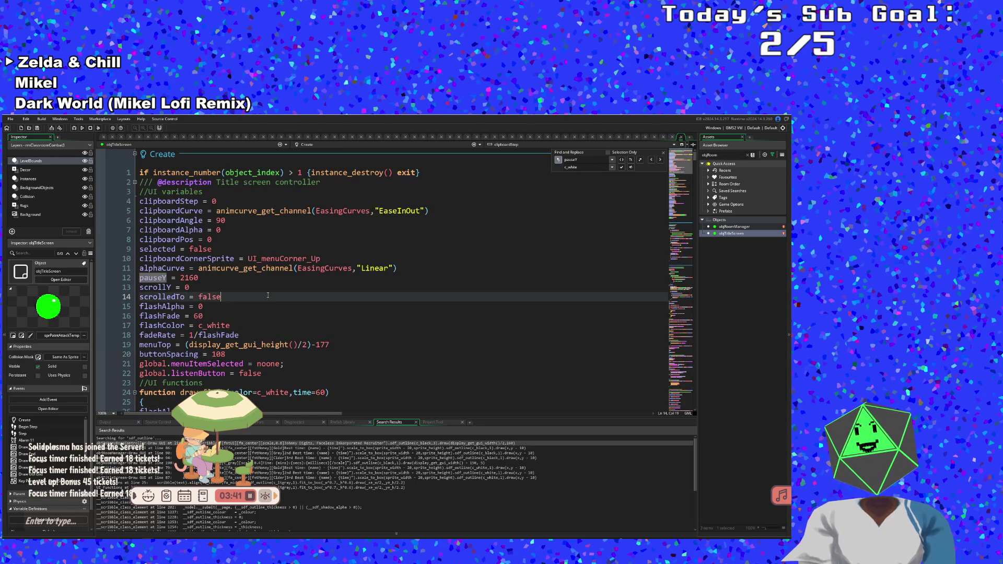
key(Up)
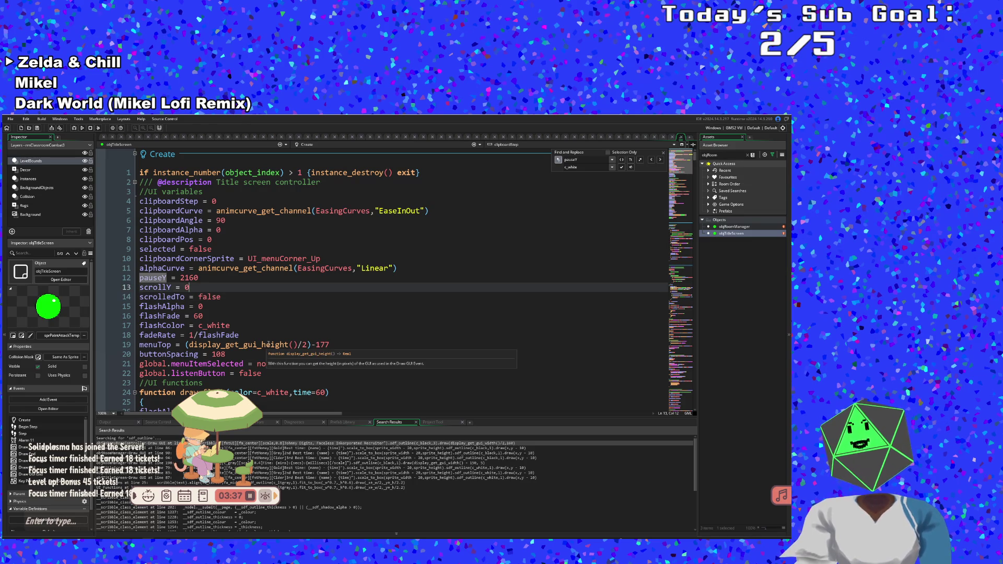
key(Return)
text(fram)
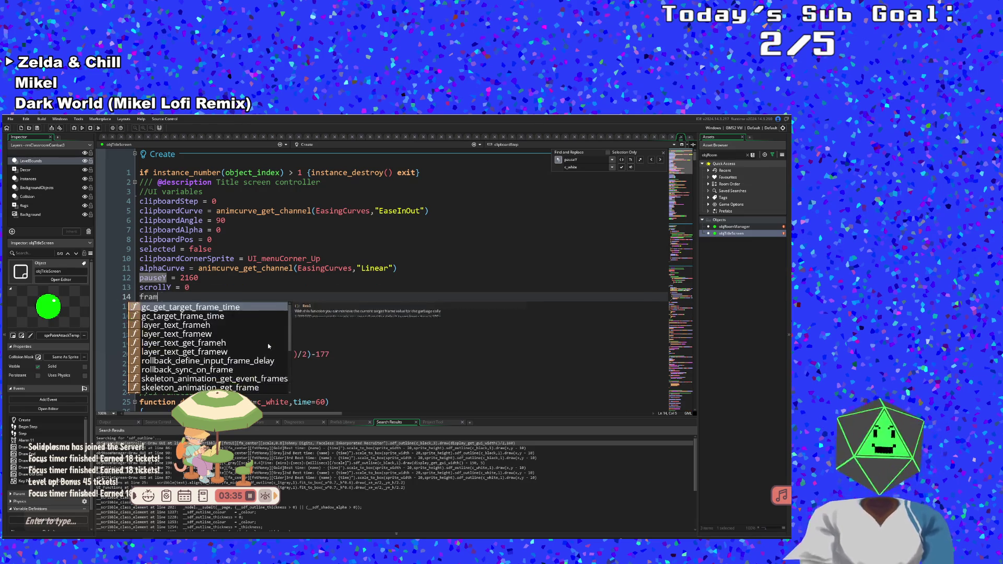
text(e = 0)
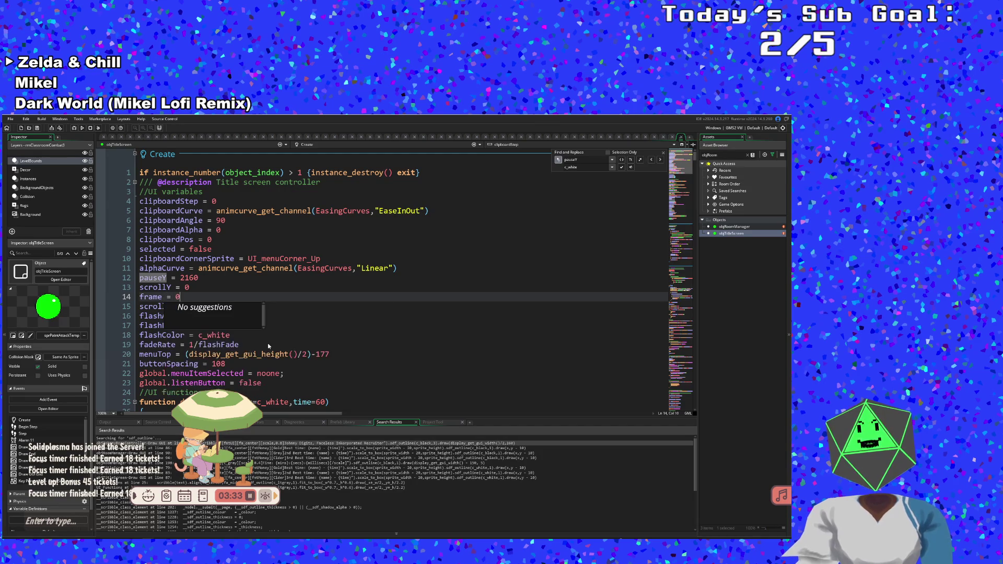
scroll(306, 326, down, 20)
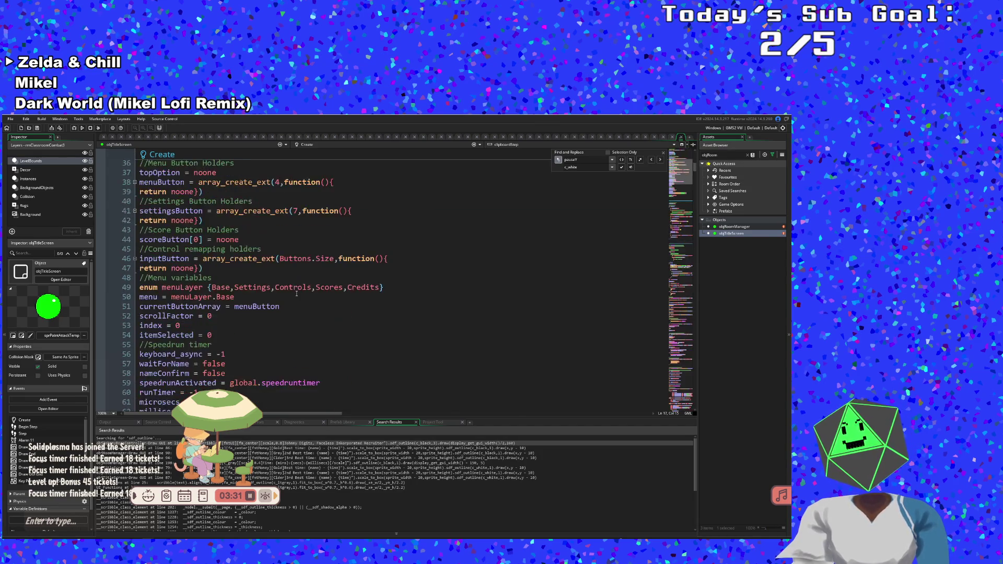
scroll(296, 295, down, 15)
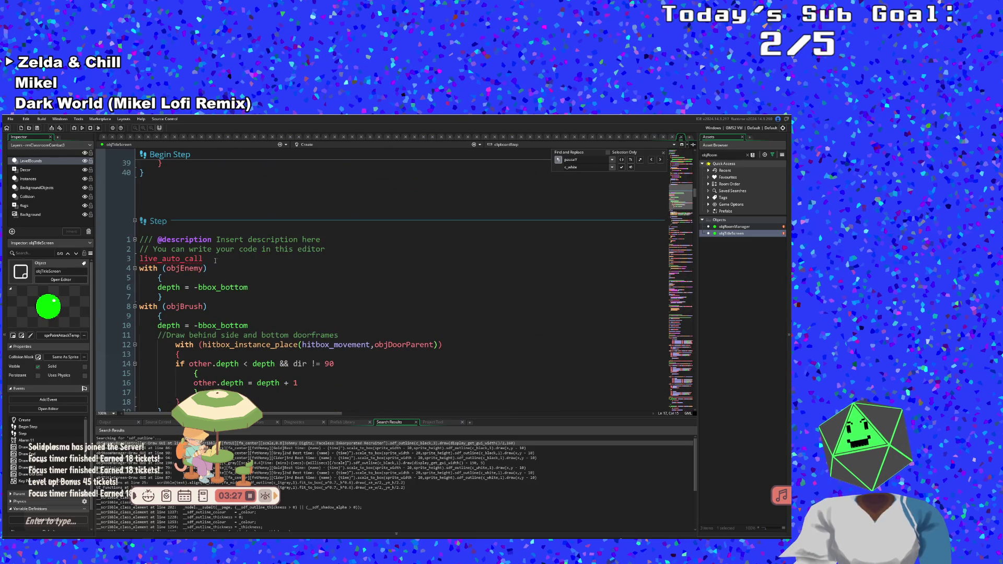
click(214, 260)
scroll(214, 260, down, 10)
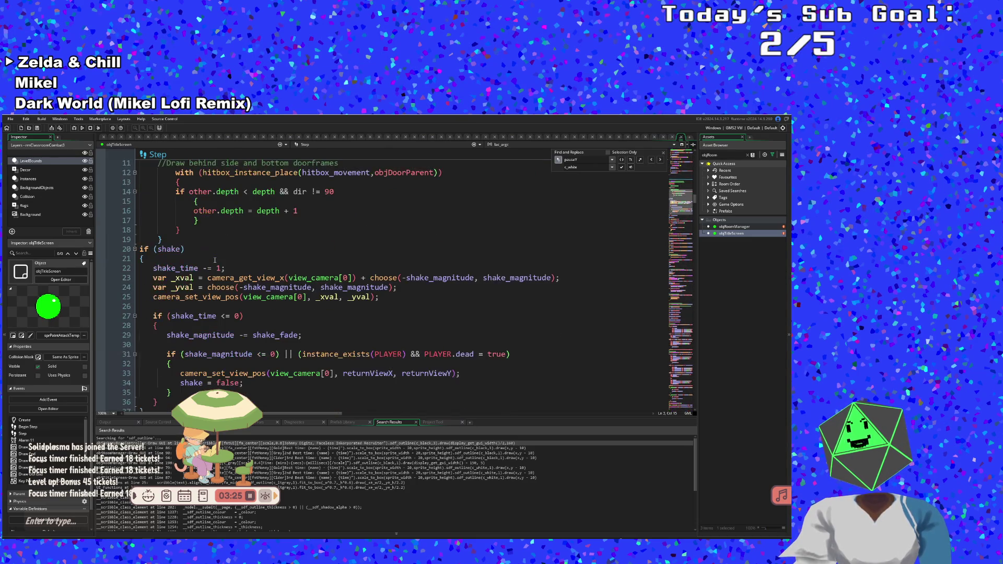
scroll(215, 260, up, 10)
click(211, 306)
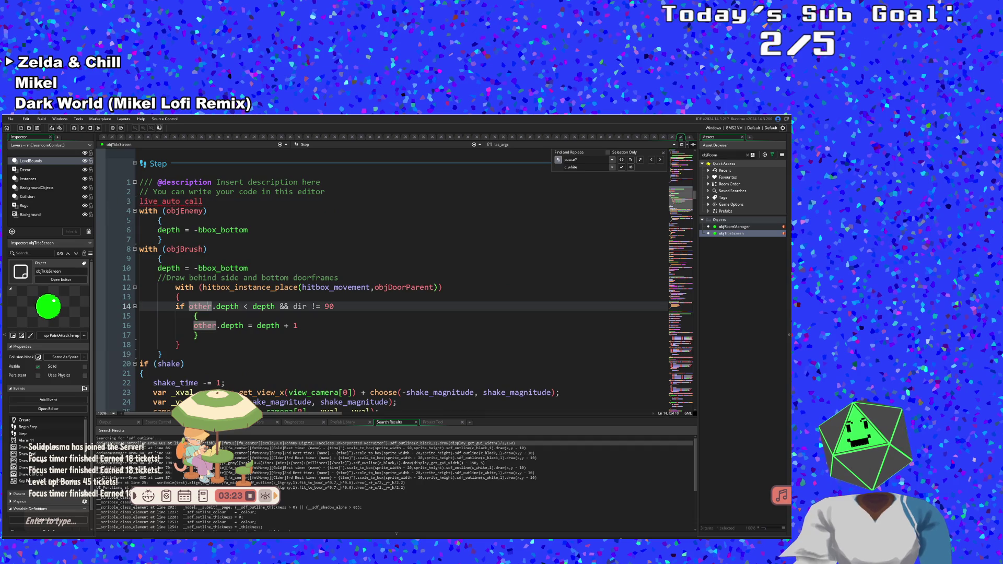
click(166, 248)
mouse_move(169, 357)
mouse_down()
mouse_move(151, 230)
mouse_move(137, 210)
mouse_up()
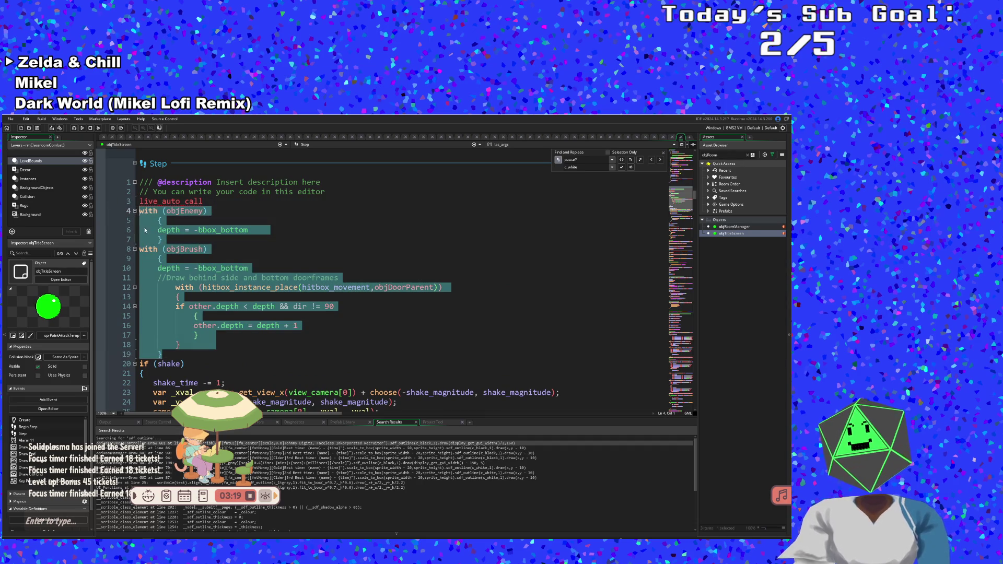
key(BackSpace)
key(BackSpace)
scroll(220, 272, down, 5)
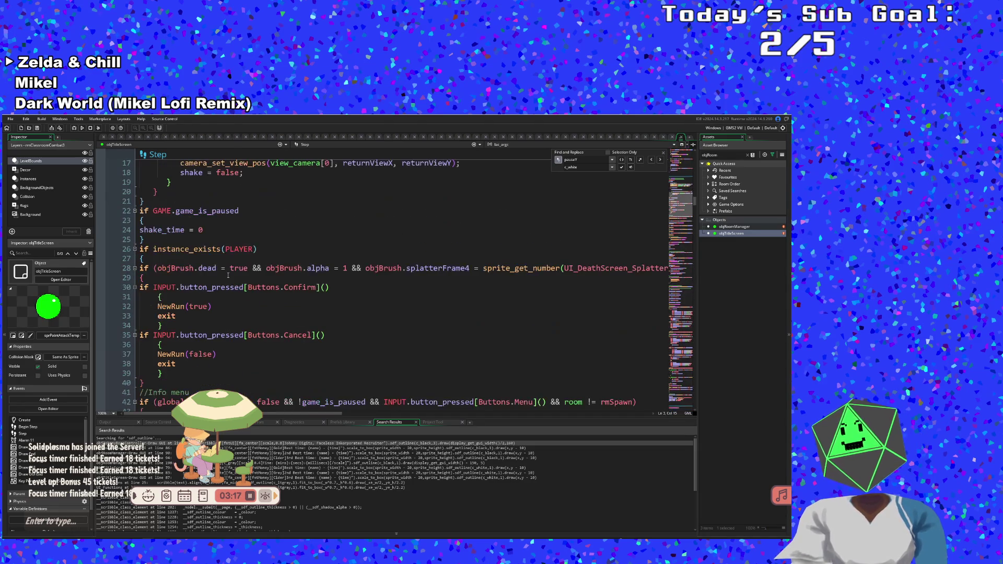
click(175, 250)
click(156, 230)
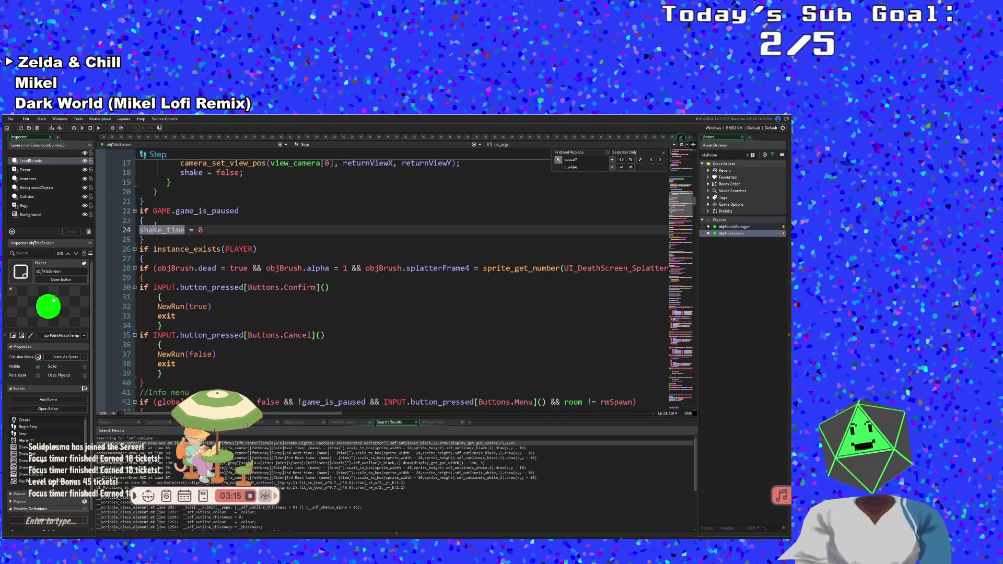
click(151, 239)
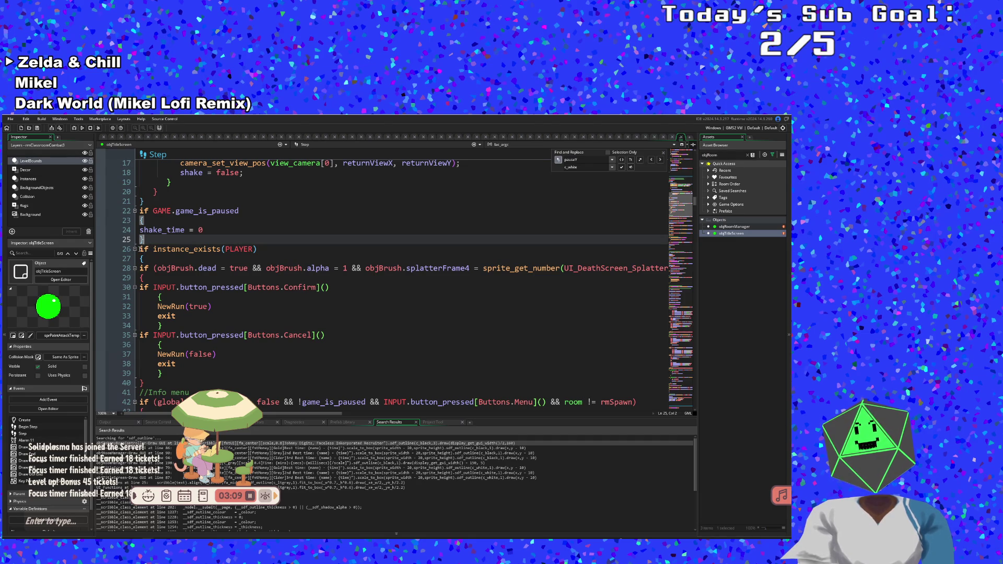
drag(139, 249, 197, 354)
scroll(197, 354, down, 2)
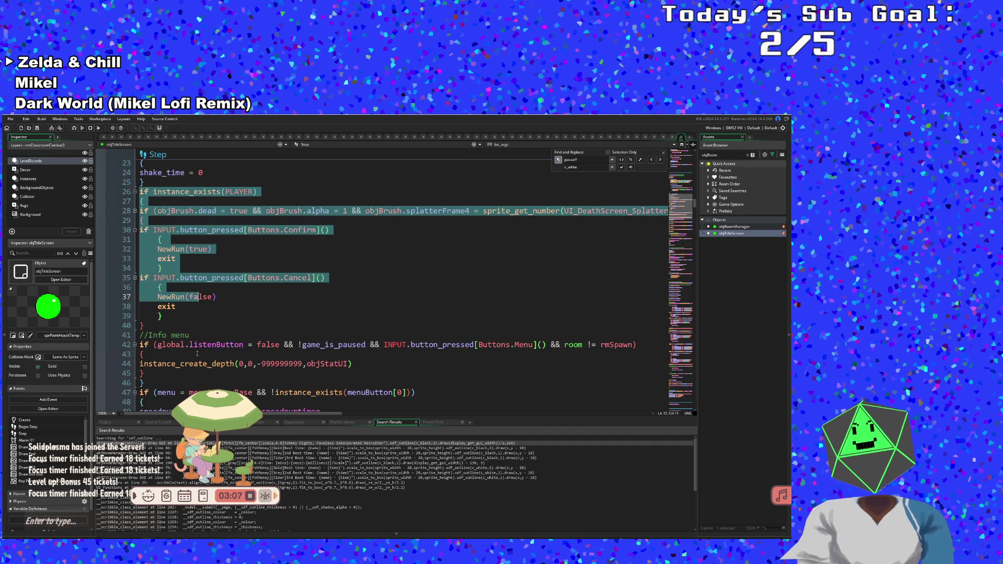
scroll(197, 354, down, 4)
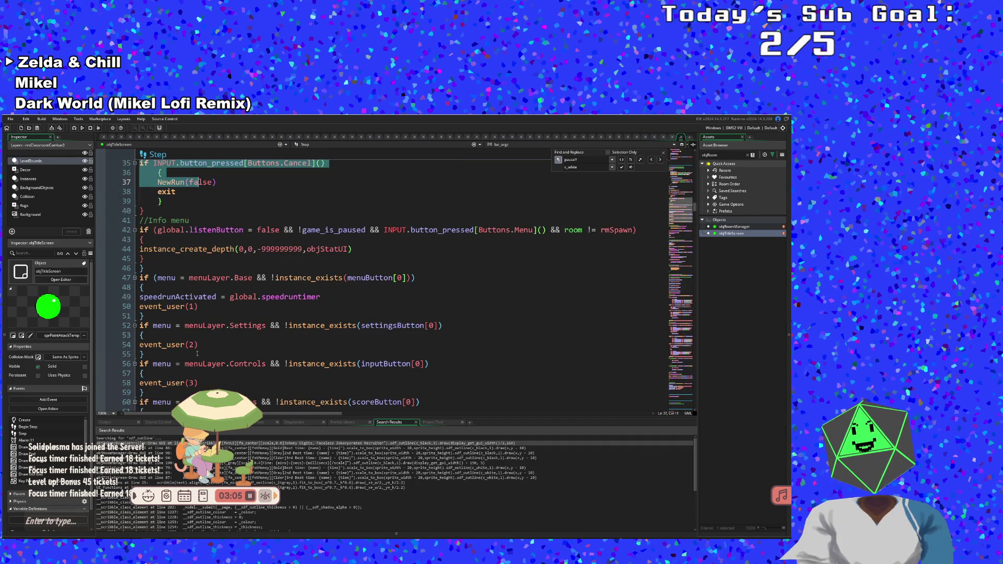
mouse_move(197, 355)
mouse_down()
mouse_move(171, 160)
mouse_move(183, 209)
mouse_up()
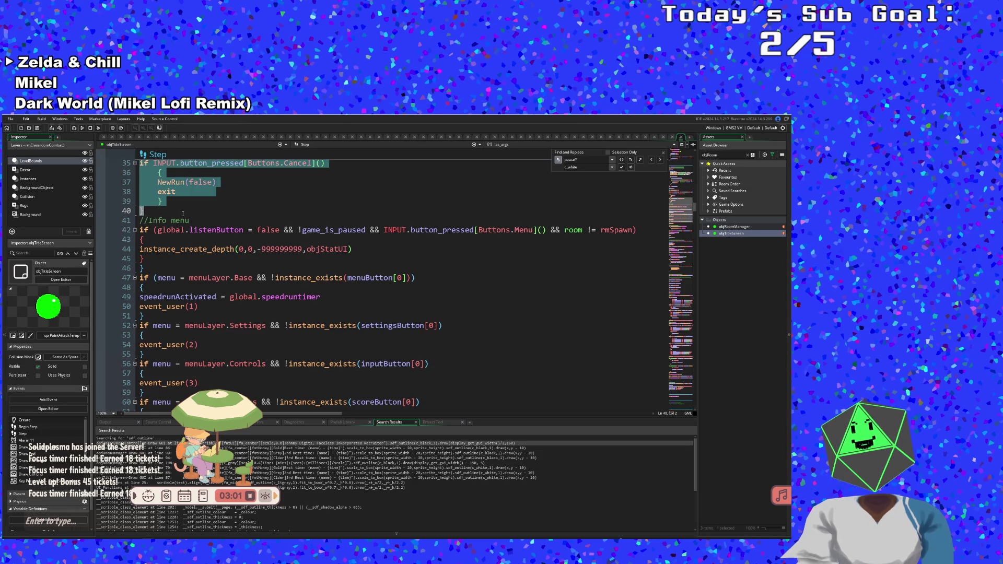
scroll(183, 213, up, 6)
shift+click(139, 249)
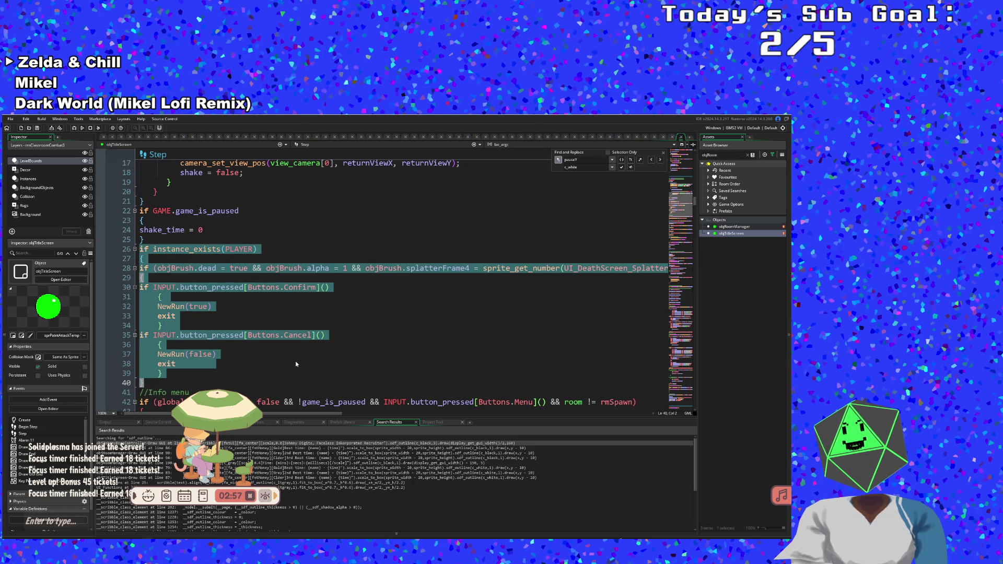
- Delete the player-death restart block on lines 26–40 of the Step code
click(140, 259)
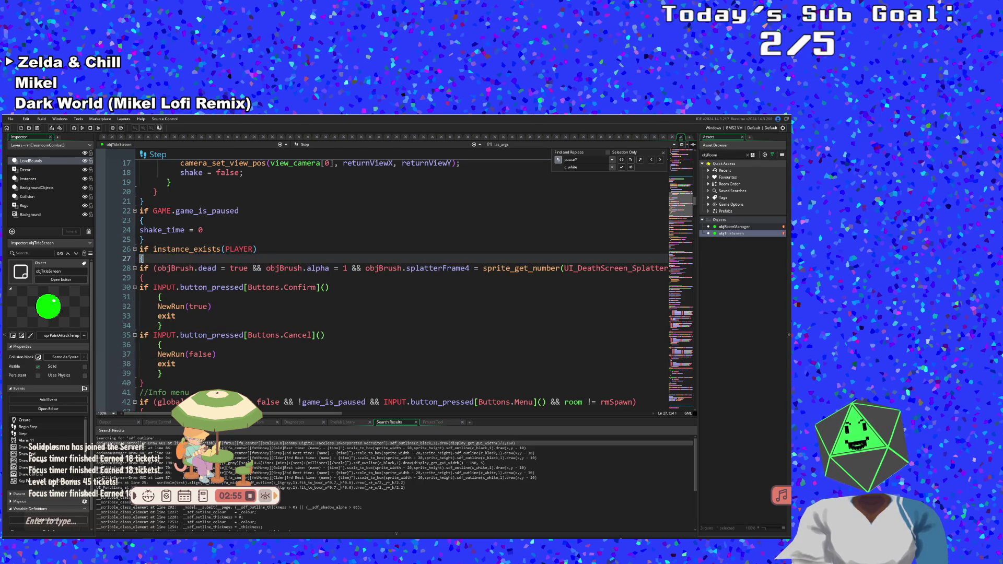
key(shift+Left)
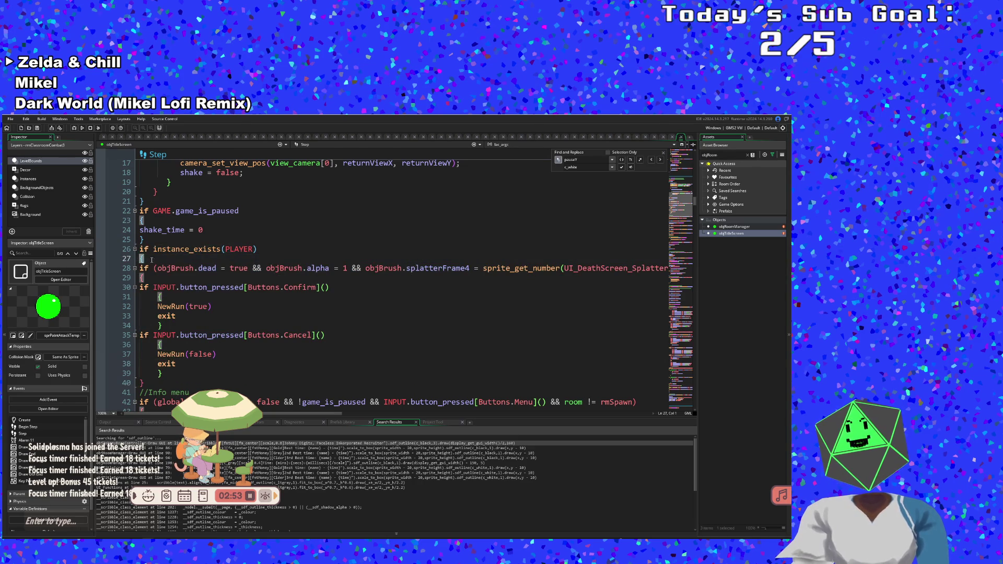
drag(141, 249, 167, 268)
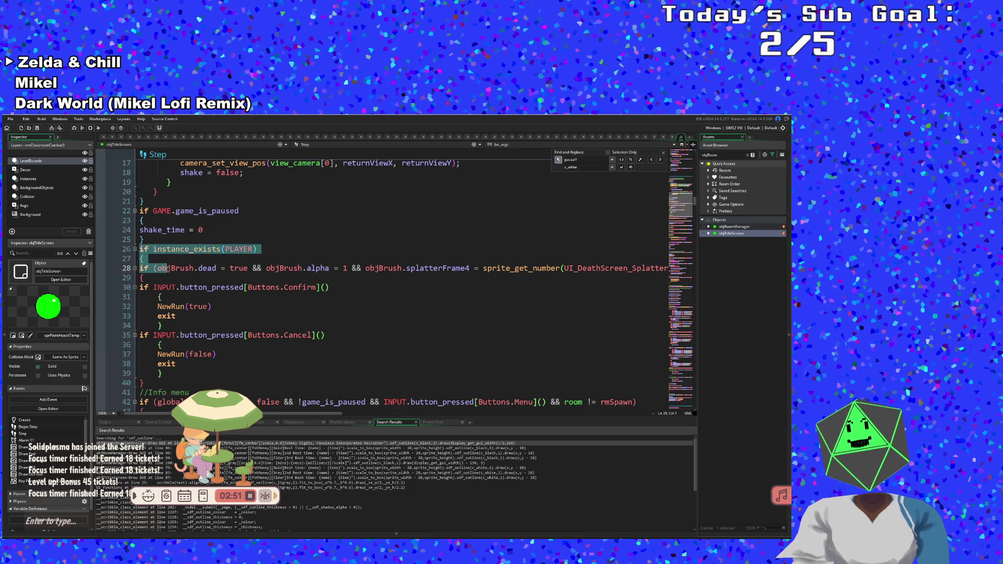
scroll(167, 268, down, 8)
scroll(168, 268, down, 6)
scroll(167, 268, up, 14)
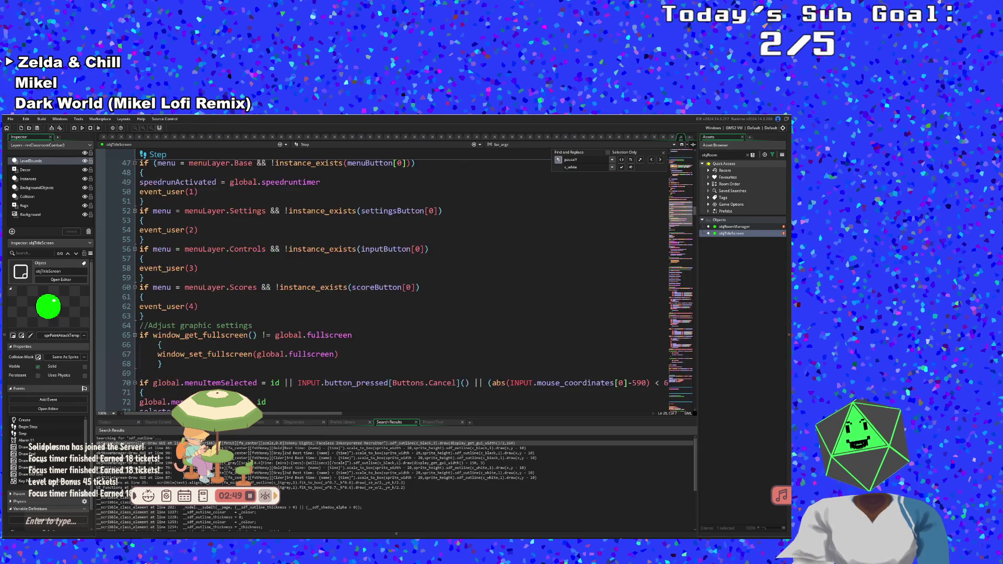
click(166, 268)
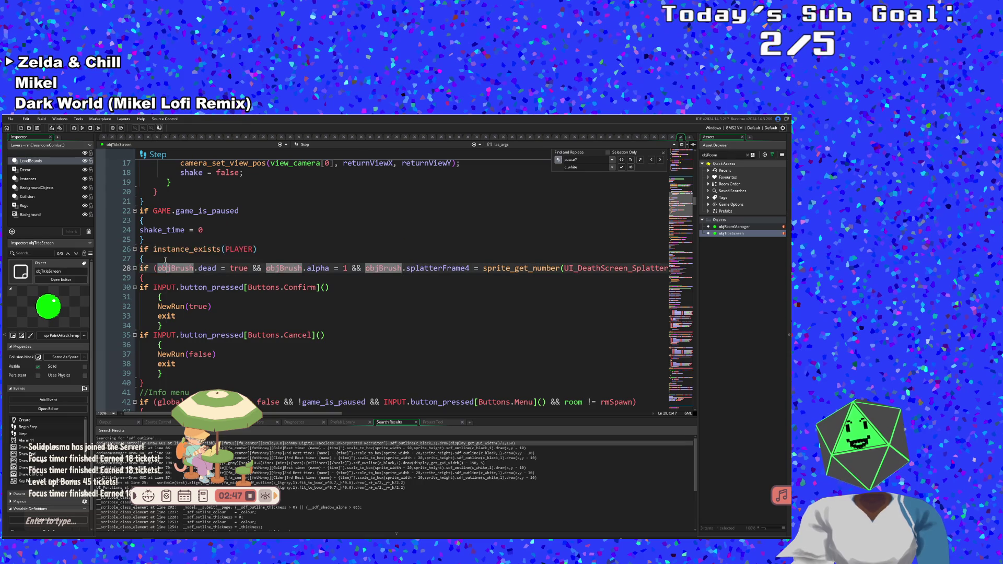
drag(139, 268, 139, 250)
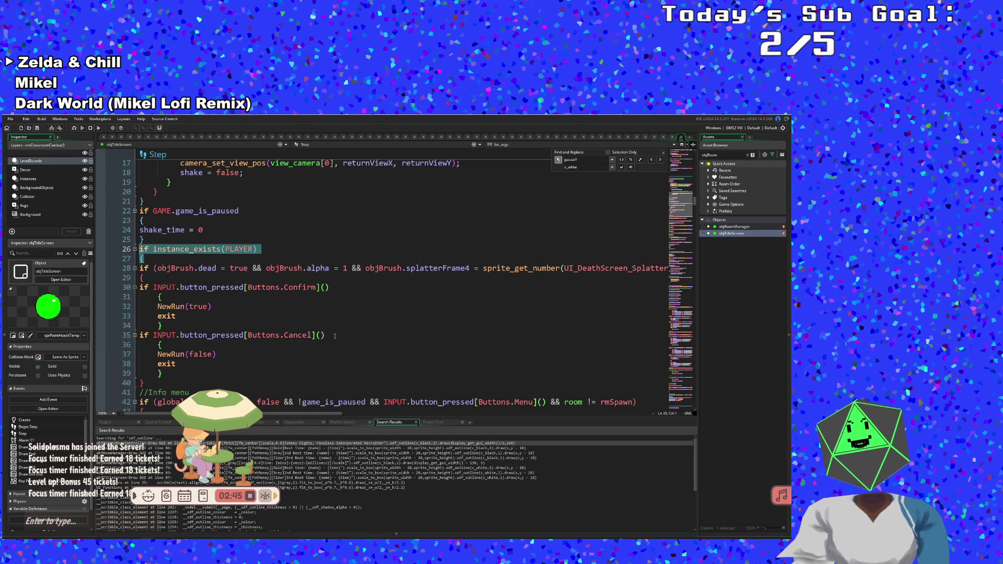
click(301, 313)
click(184, 306)
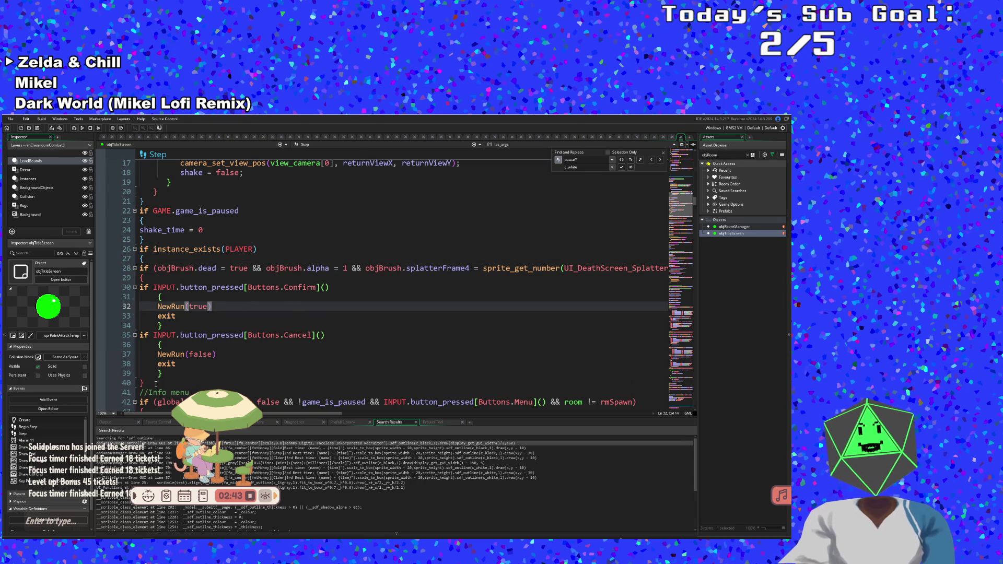
drag(157, 384, 118, 260)
key(shift+Up)
key(shift+Up)
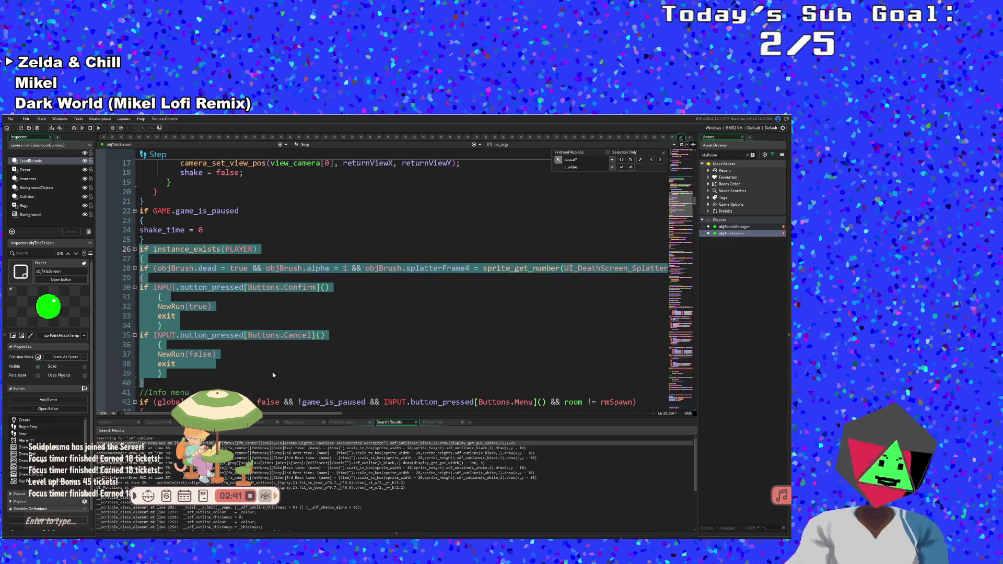
key(BackSpace)
key(BackSpace)
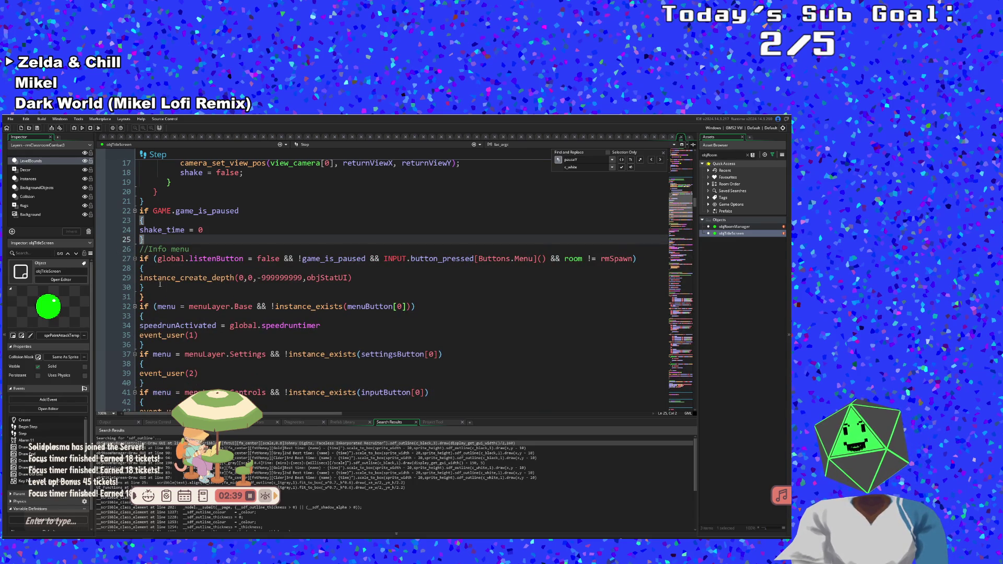
- Delete the //Info menu block, its leftover blank line and the stray closing brace
click(160, 284)
key(shift+Up)
key(shift+Up)
key(shift+Up)
key(BackSpace)
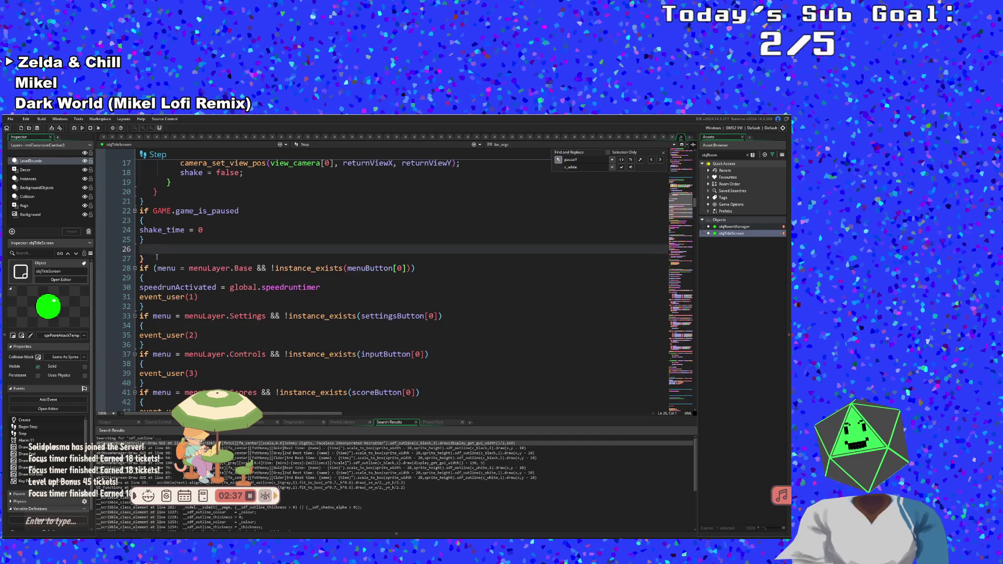
key(BackSpace)
click(145, 249)
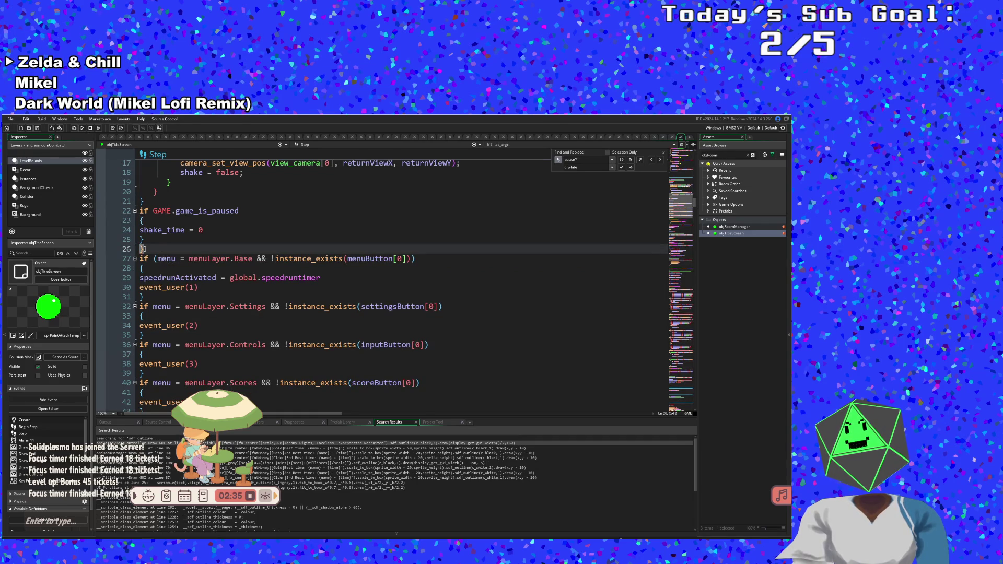
key(BackSpace)
key(BackSpace)
click(177, 268)
scroll(176, 269, down, 8)
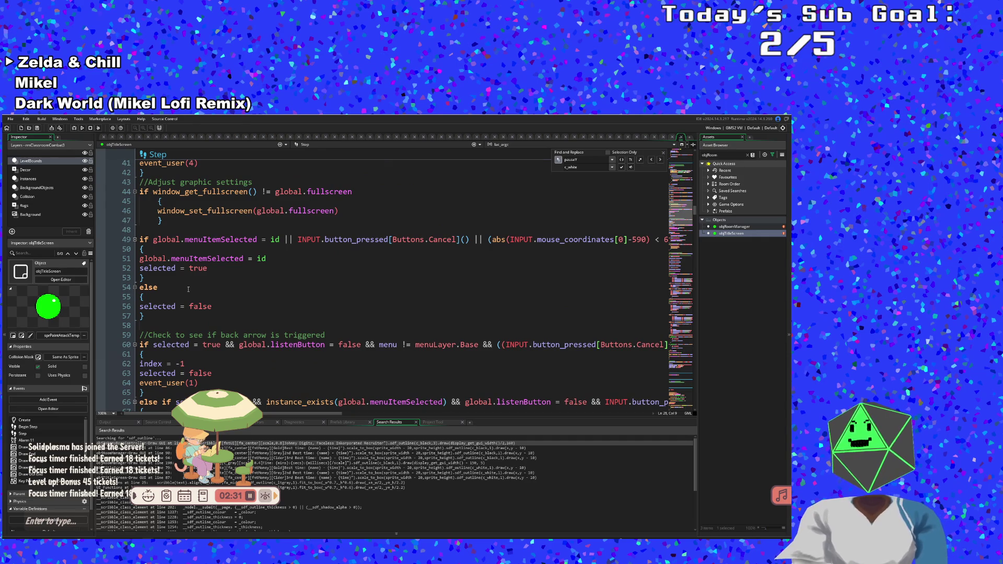
scroll(188, 289, up, 10)
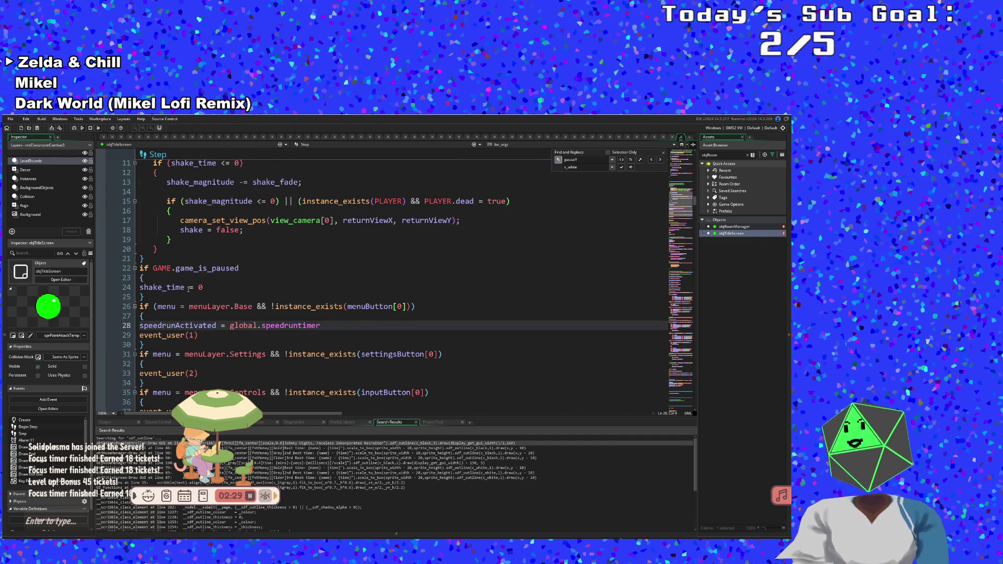
scroll(188, 289, down, 8)
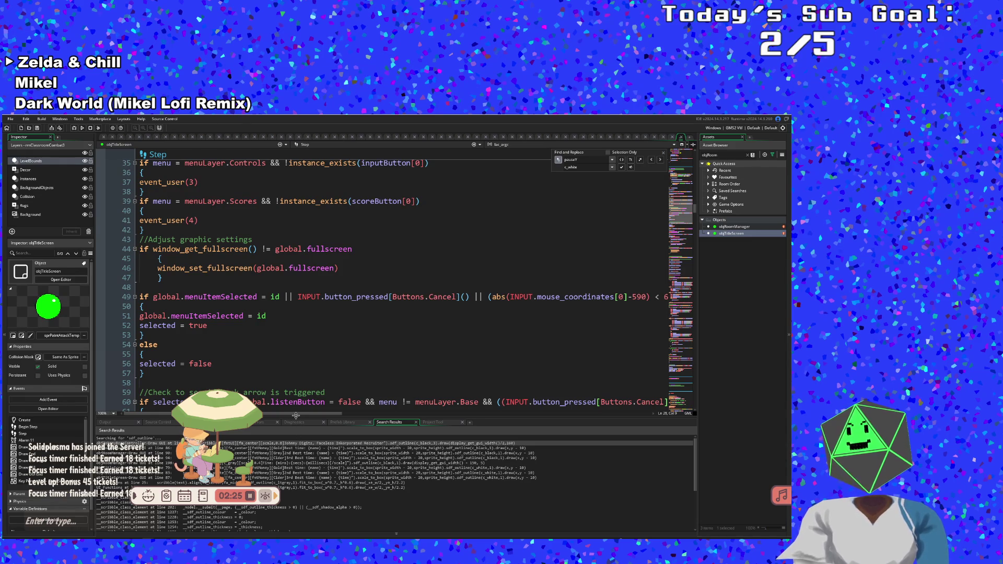
drag(296, 413, 449, 426)
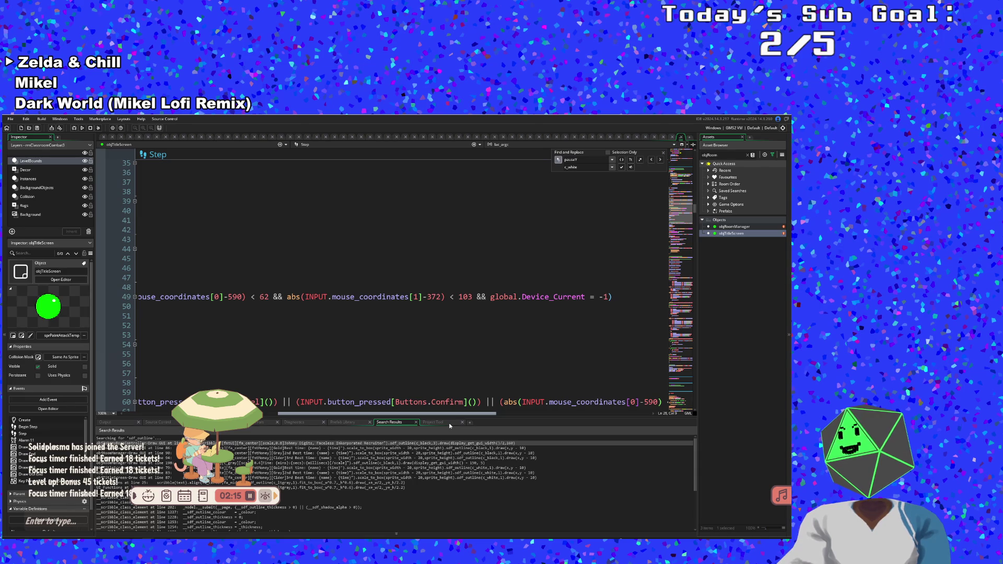
drag(449, 426, 390, 425)
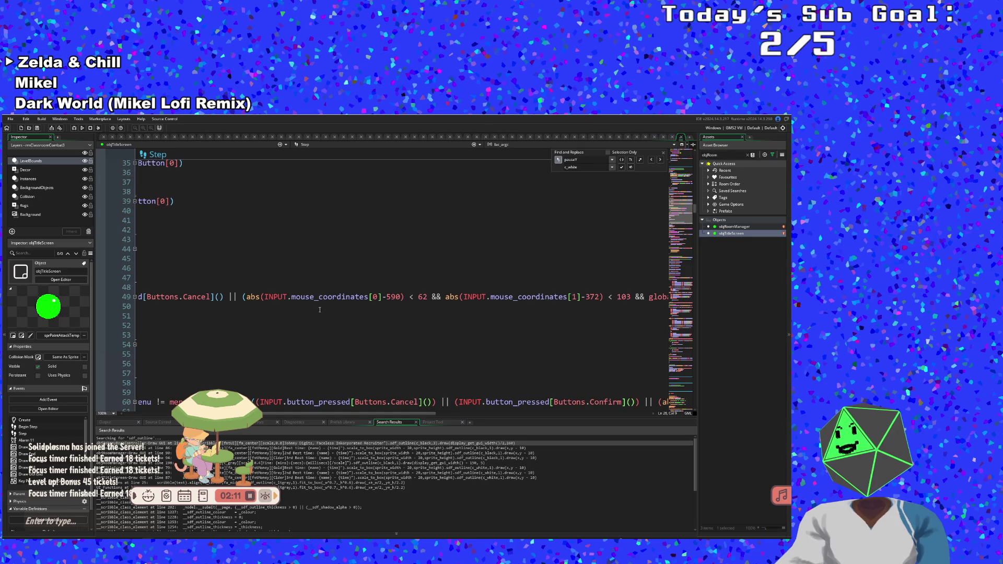
click(299, 296)
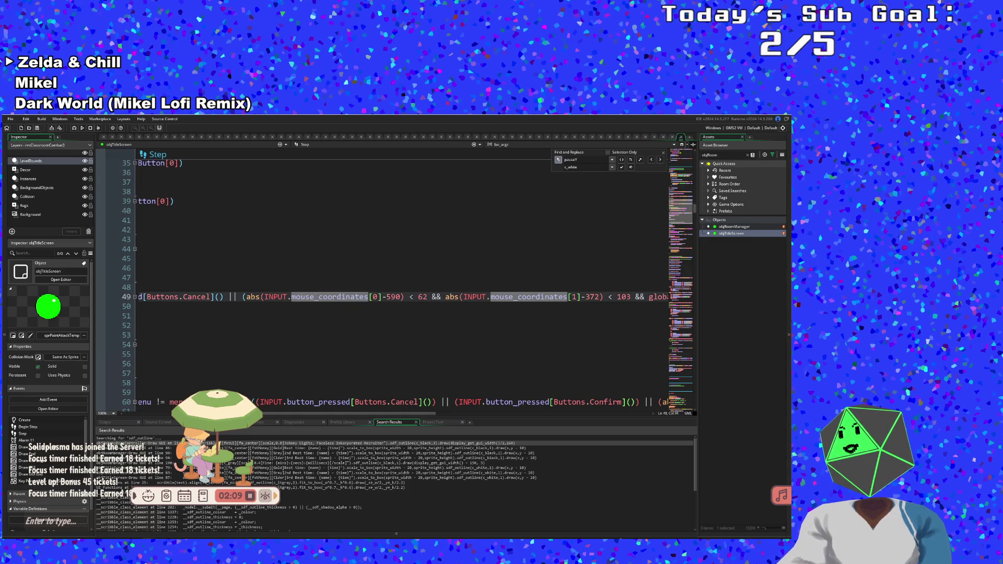
click(289, 297)
click(264, 297)
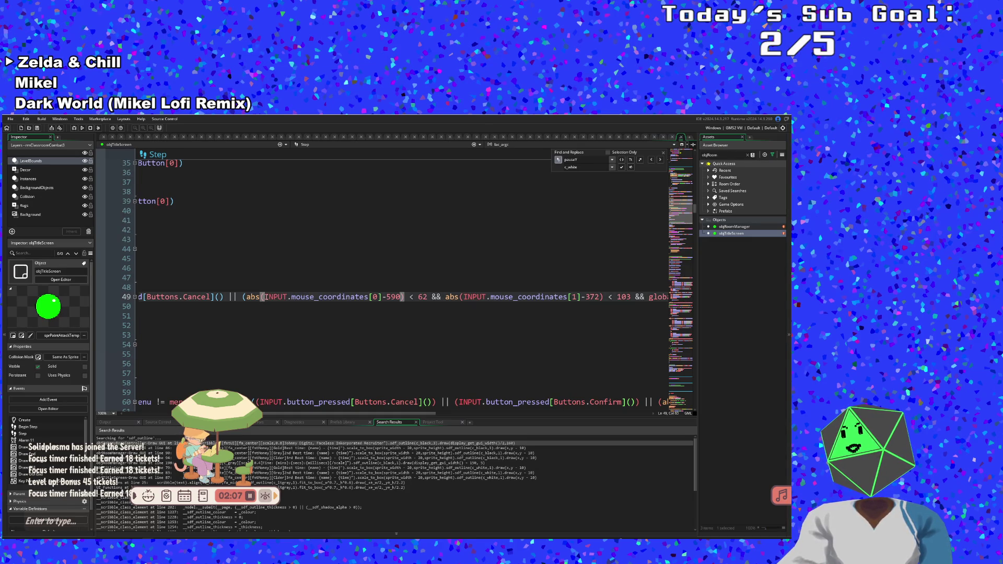
click(243, 297)
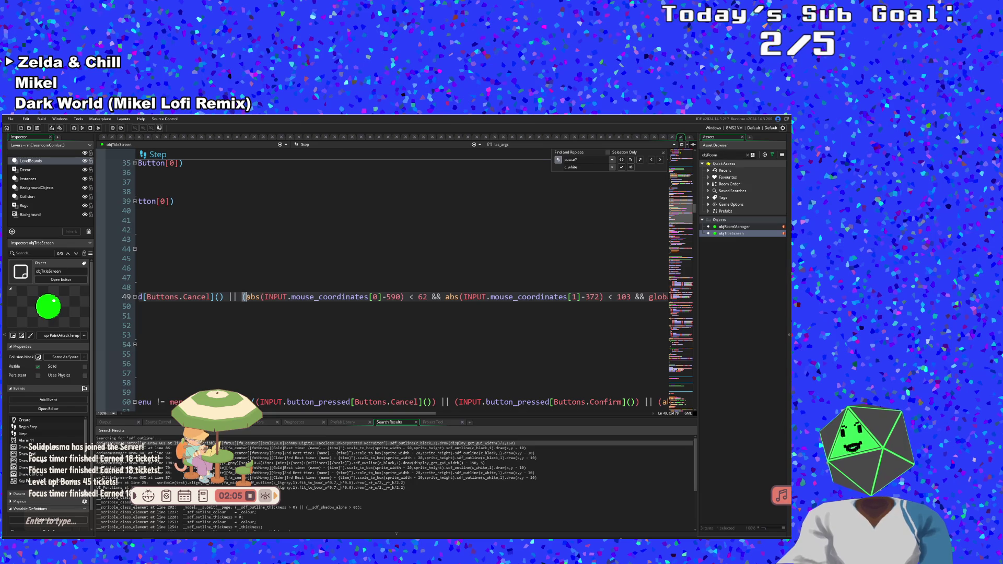
double_click(308, 297)
drag(291, 297, 355, 297)
double_click(293, 297)
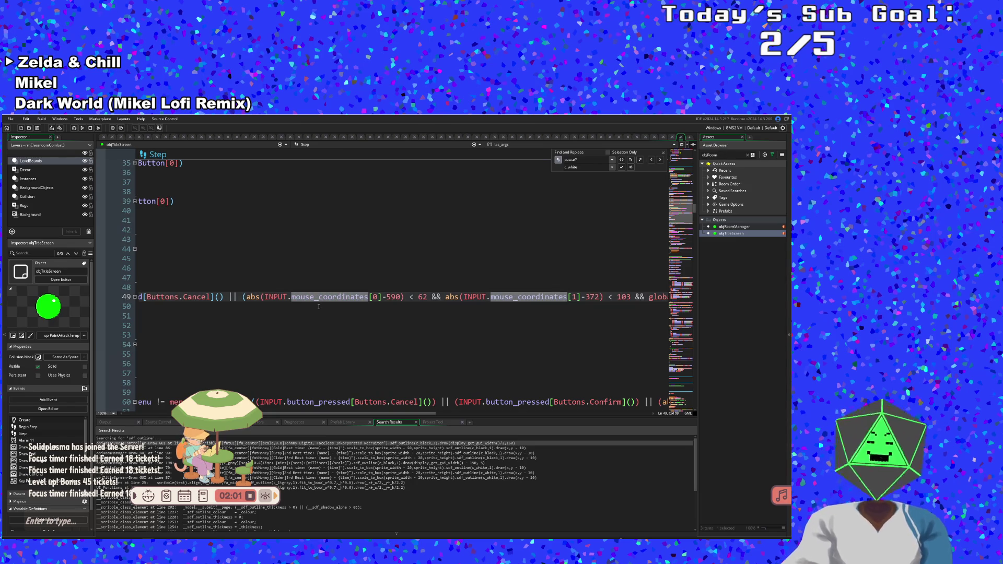
- Retype INPUT. before mouse_coordinates on line 49 to bring up its member suggestions
key(Left)
text(mouse)
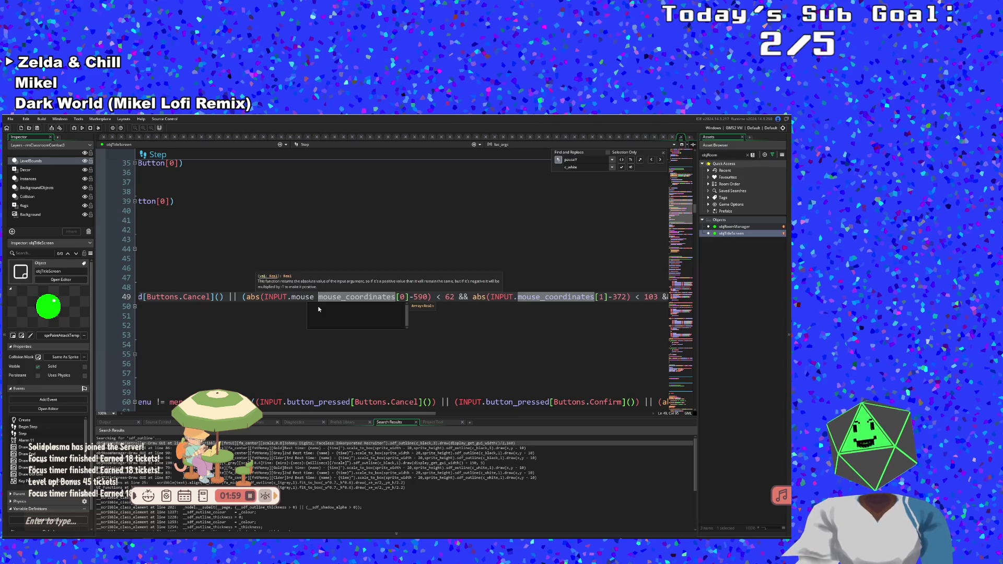
key(Left)
key(BackSpace)
key(BackSpace)
key(BackSpace)
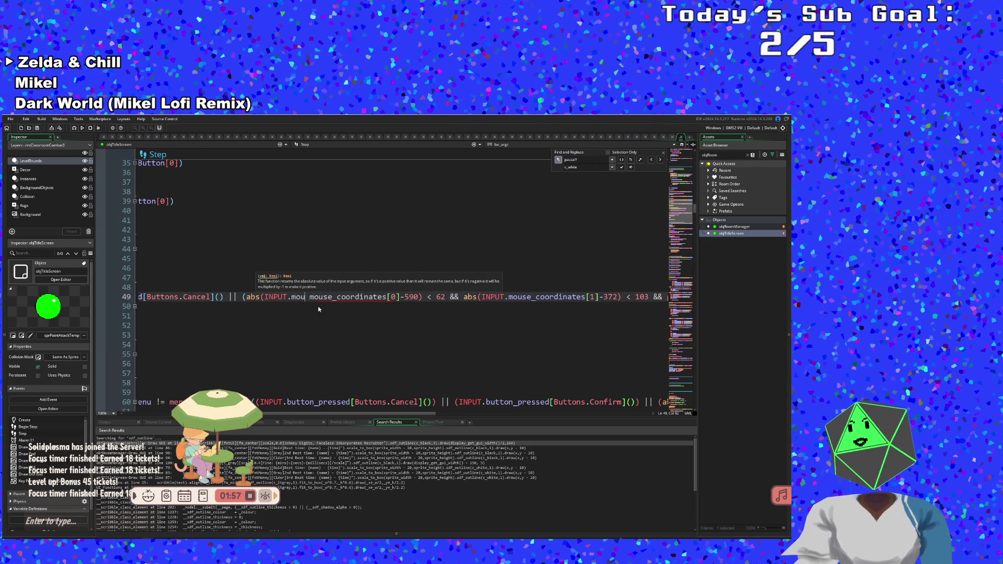
key(BackSpace)
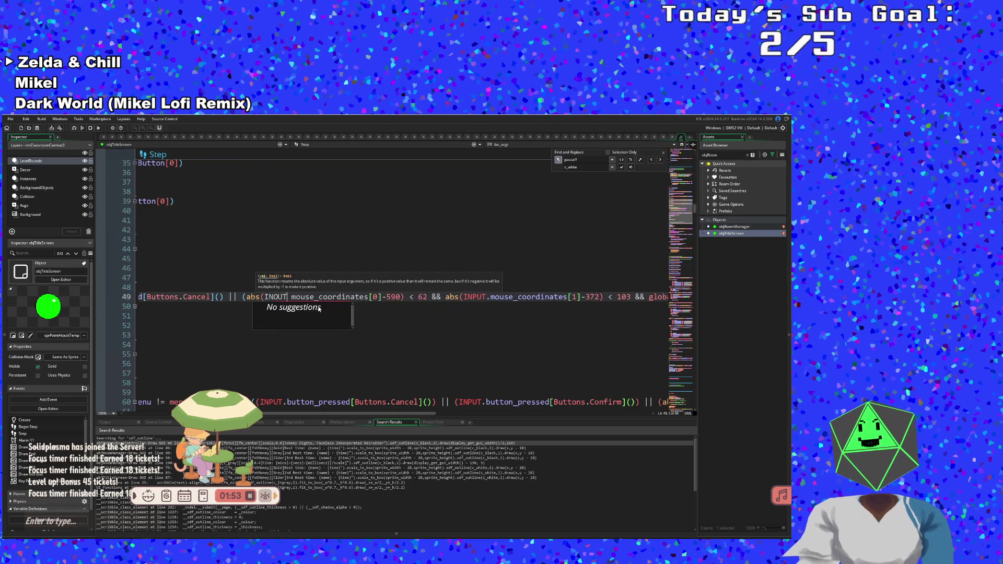
text(NPUT.)
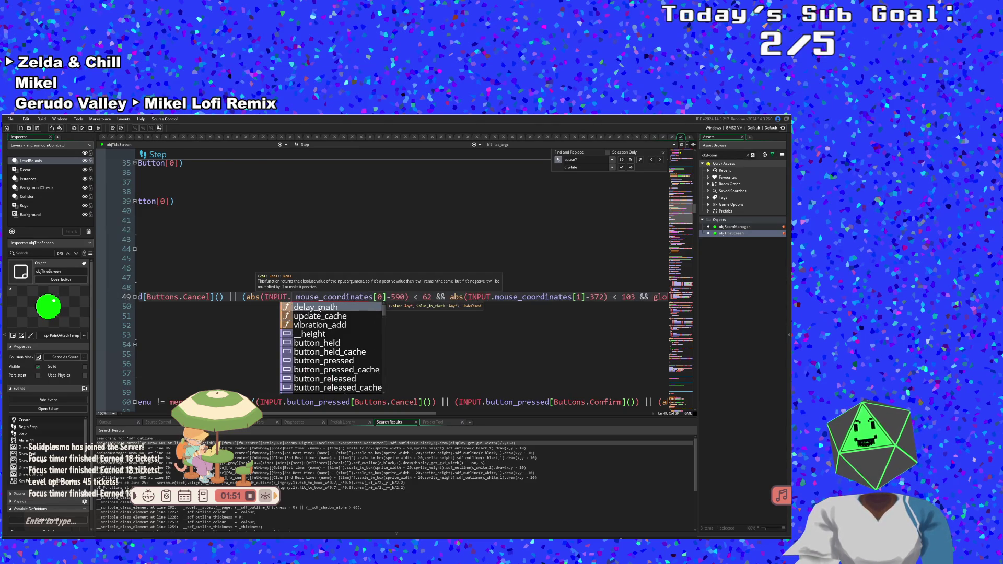
text(M)
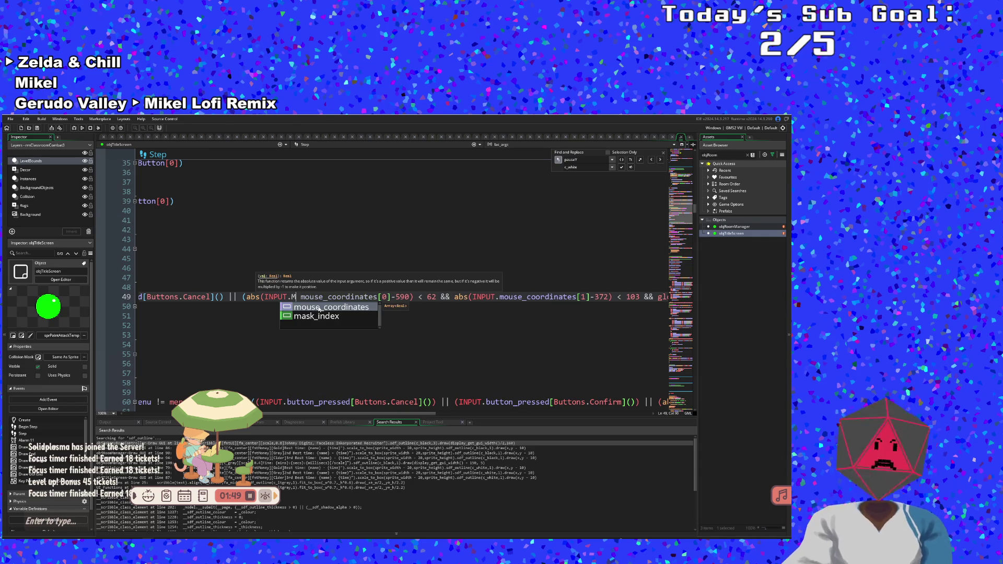
key(BackSpace)
key(Escape)
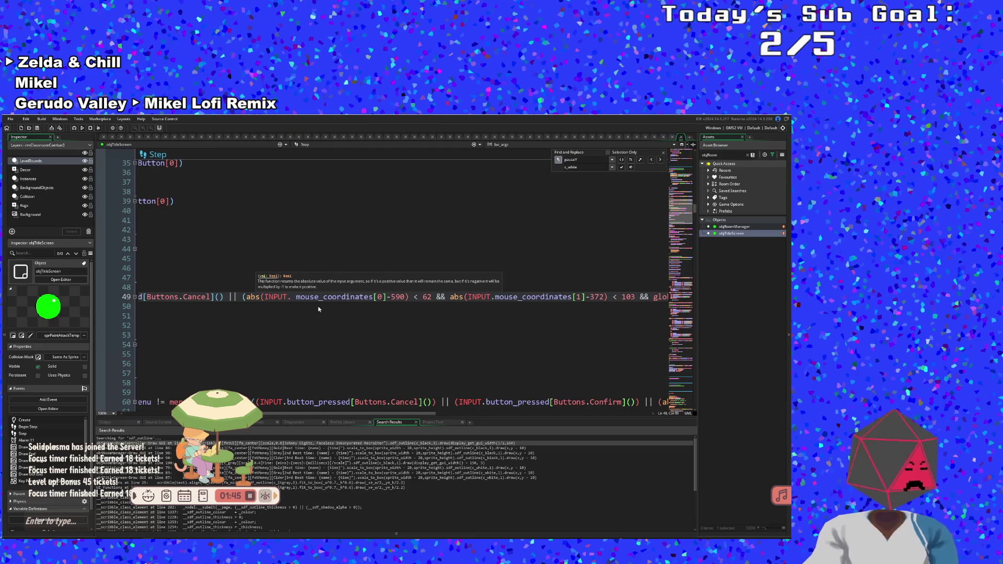
text(m)
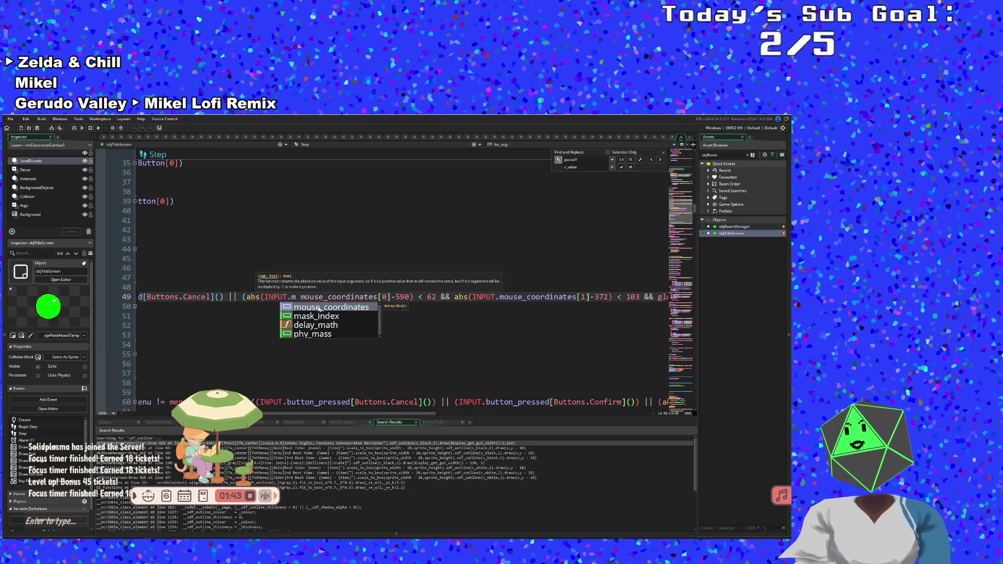
key(BackSpace)
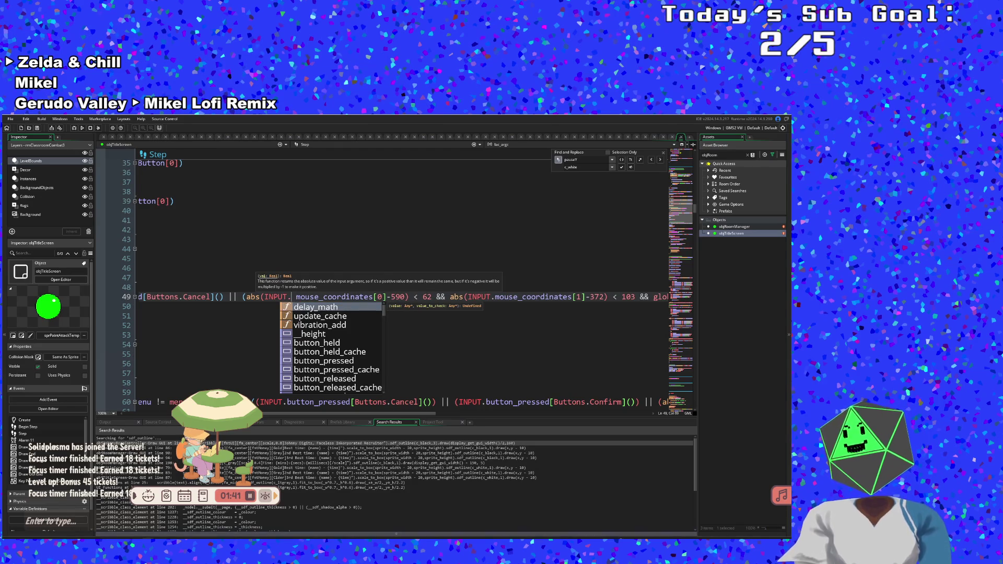
- Scroll through the INPUT member suggestions, then dismiss the list
scroll(365, 361, down, 2)
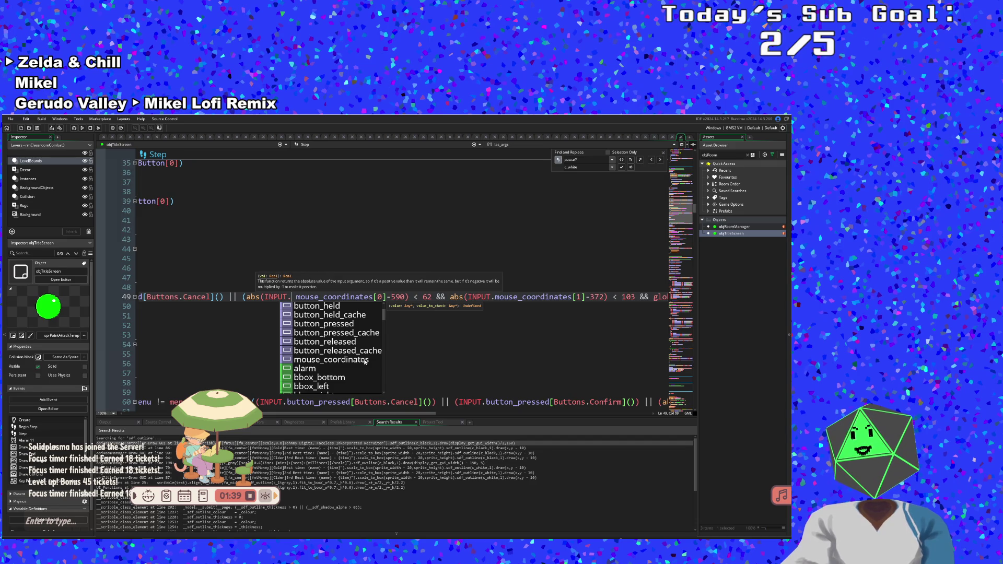
scroll(362, 359, down, 8)
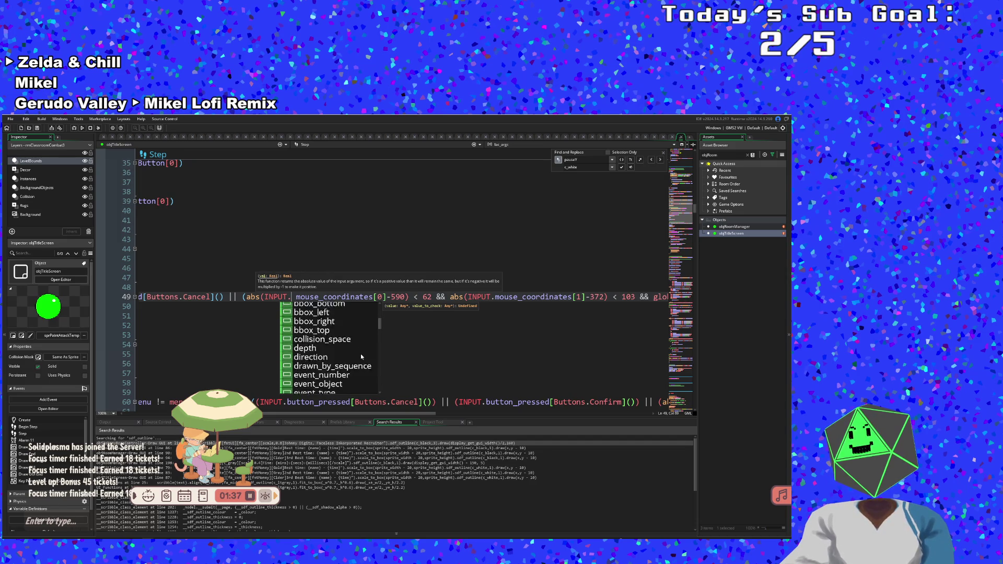
scroll(360, 357, down, 8)
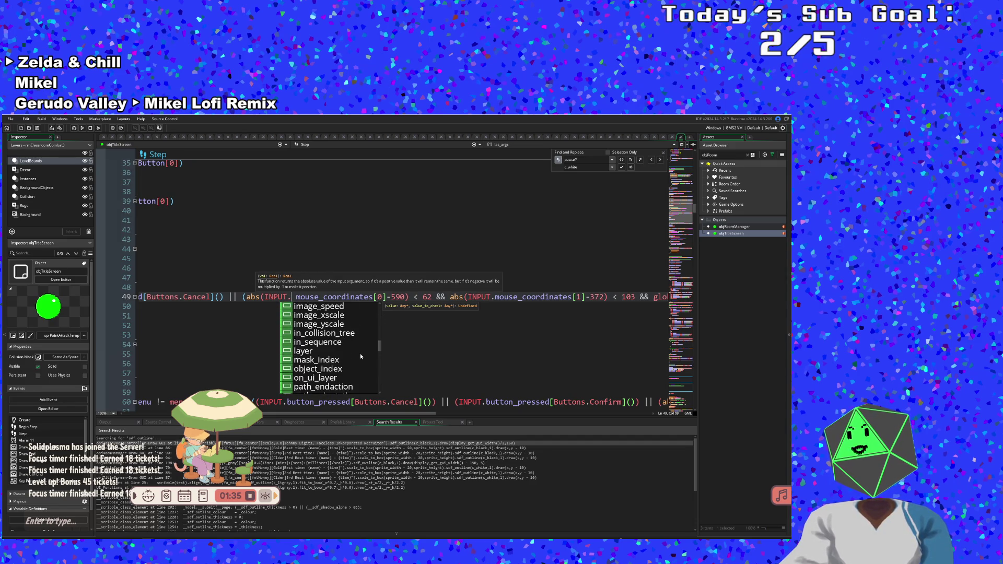
scroll(360, 356, down, 6)
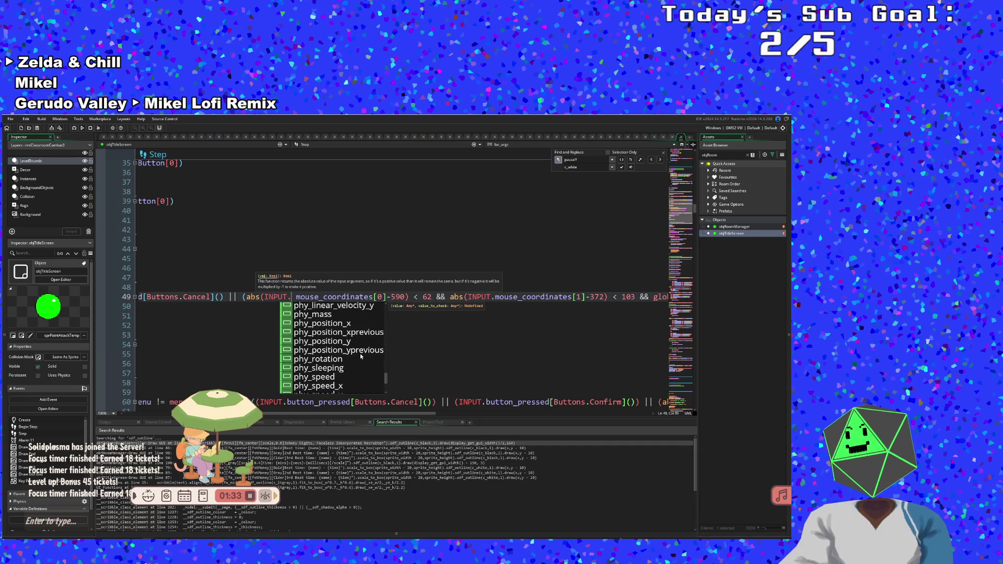
click(288, 298)
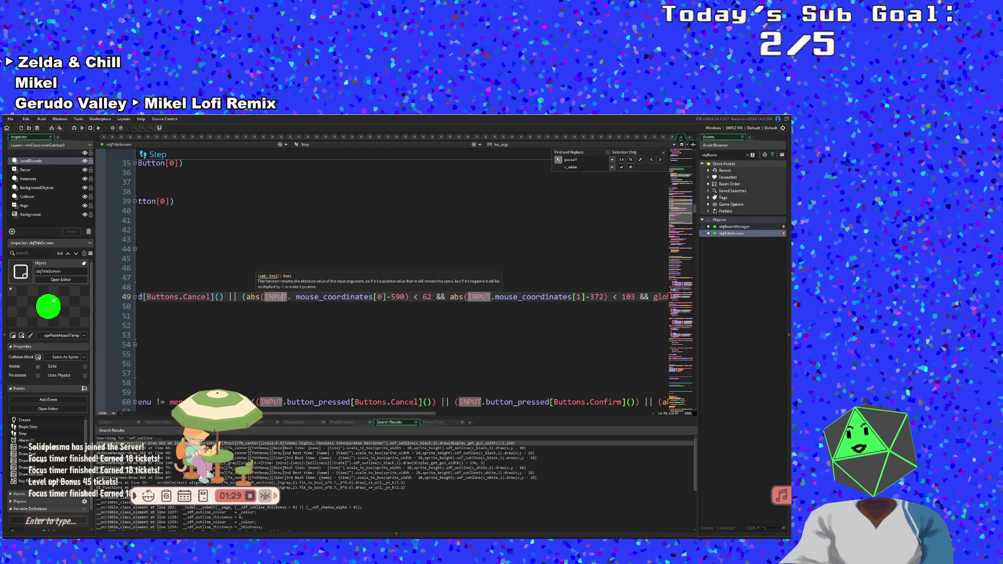
- Jump to objInput's Create code and start an in-file Find for 'sho'
middle_click(282, 298)
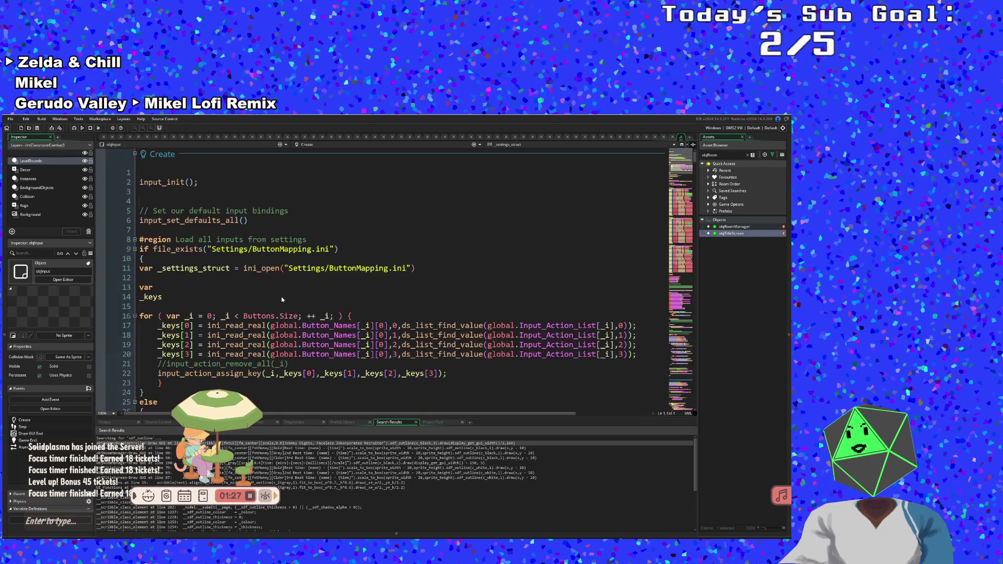
click(282, 300)
scroll(282, 299, down, 20)
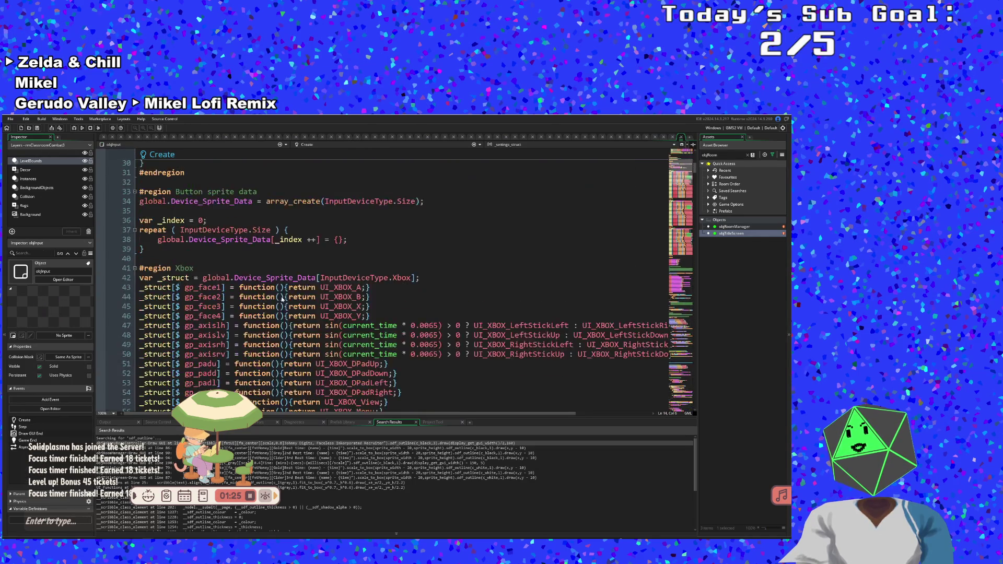
mouse_move(282, 298)
key(ctrl+f)
text(sho)
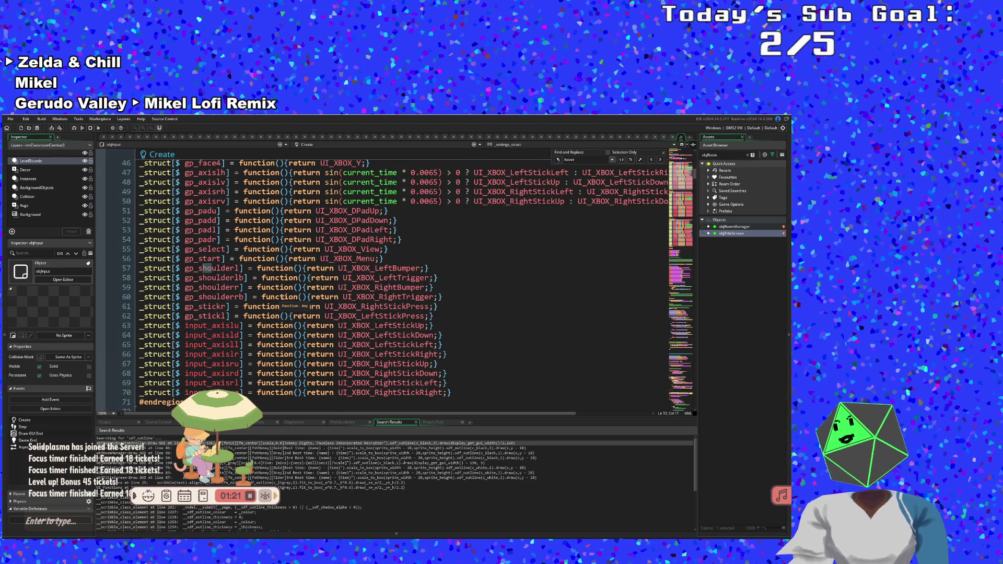
- Refine the Find term via 'mouse' to global.mouse_over, locating global.Mouse_Over_Gui on line 137
double_click(581, 162)
text(mouse)
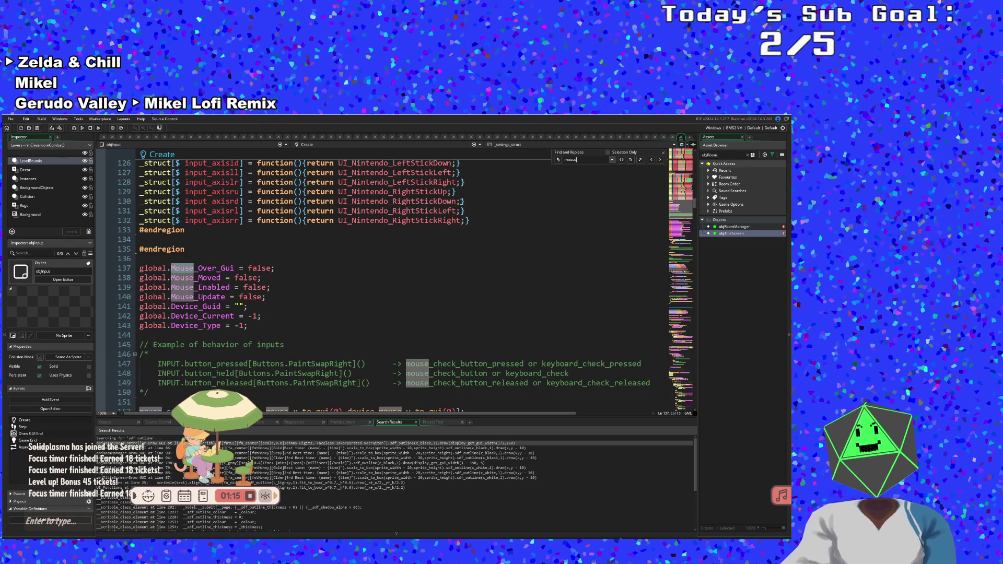
click(270, 268)
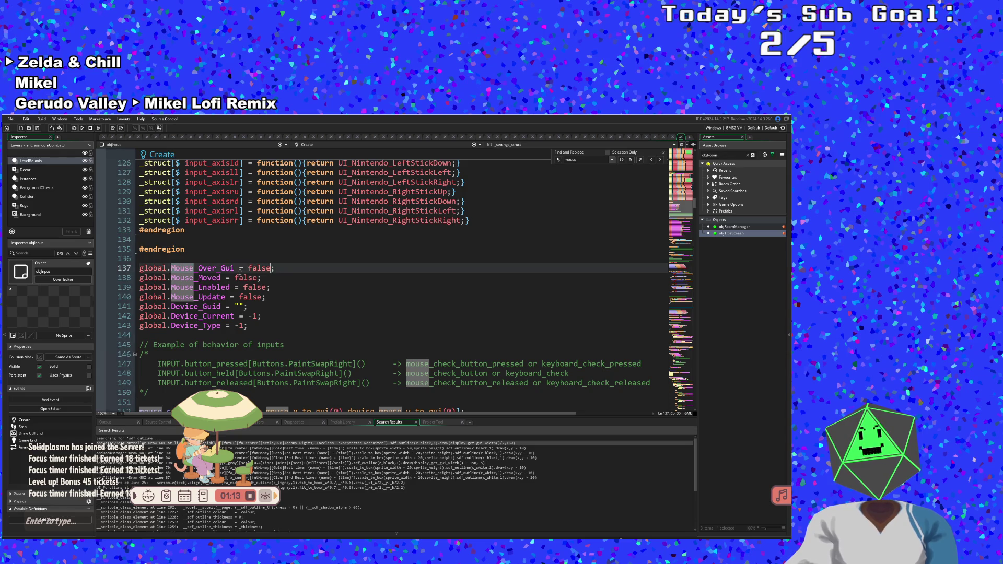
double_click(589, 162)
text(glob)
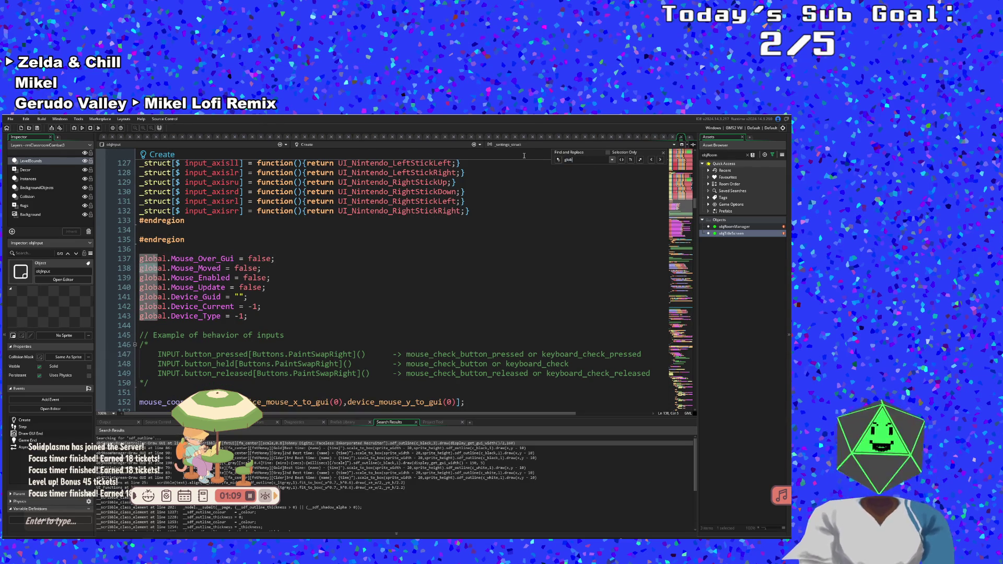
text(al.mouse)
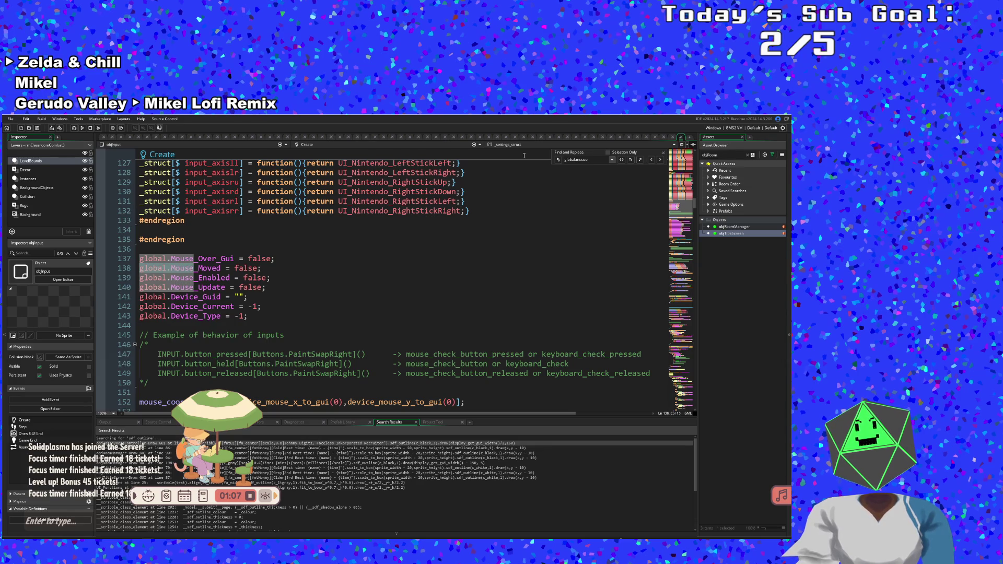
text(over)
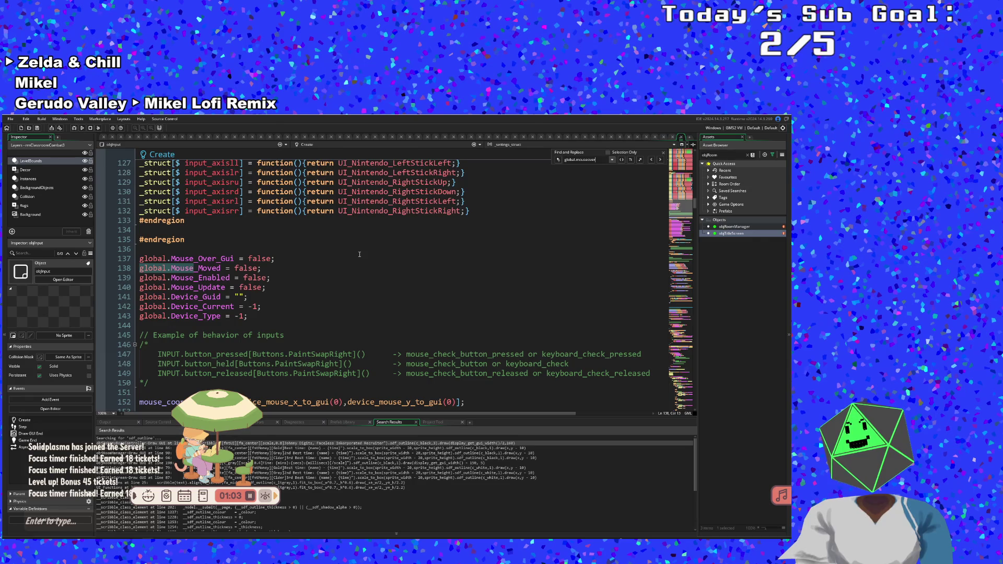
key(BackSpace)
key(BackSpace)
key(BackSpace)
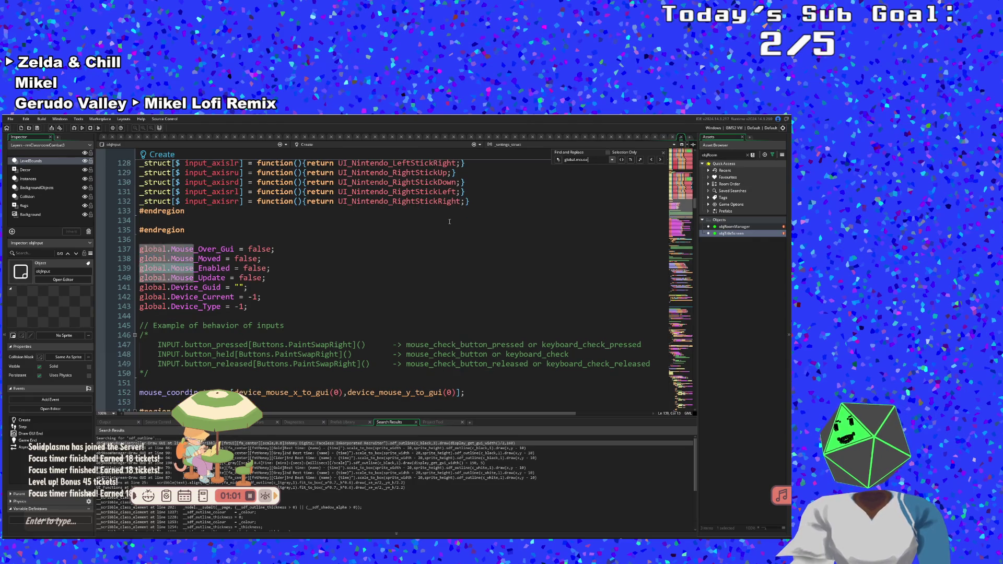
text(_over)
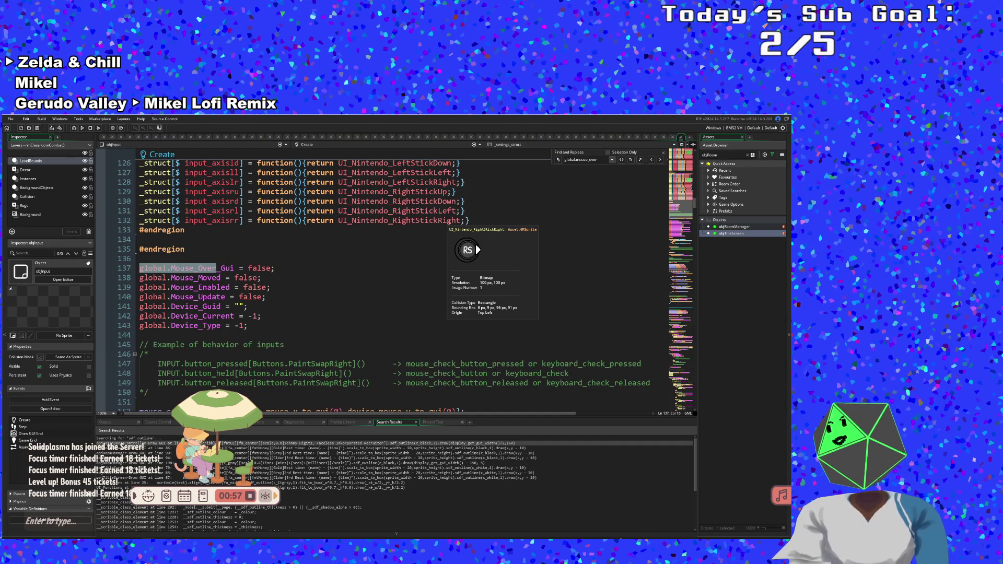
- Run a project-wide search for global.mouse_over_gui, which finds only its declaration
key(ctrl+shift+f)
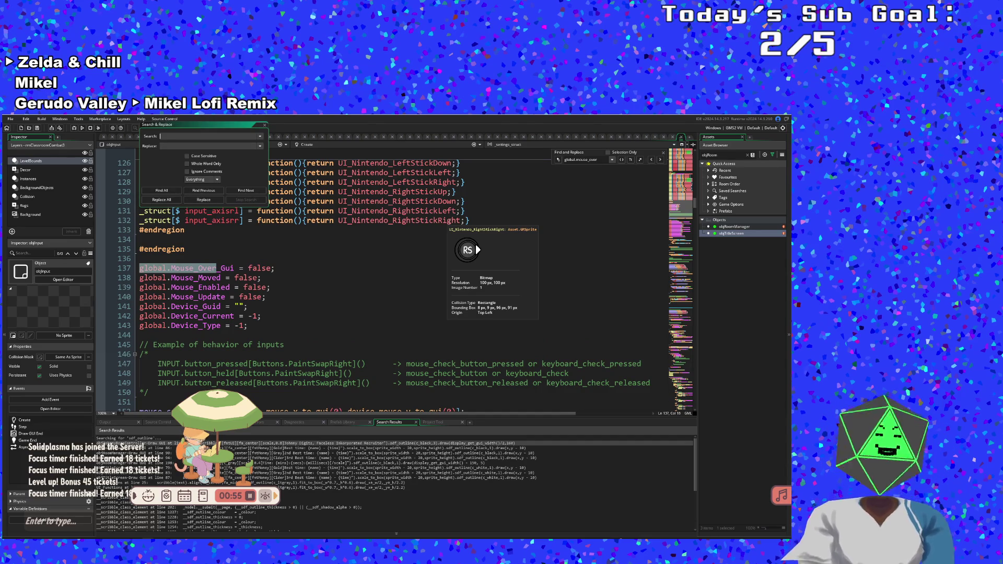
text(global.mouse)
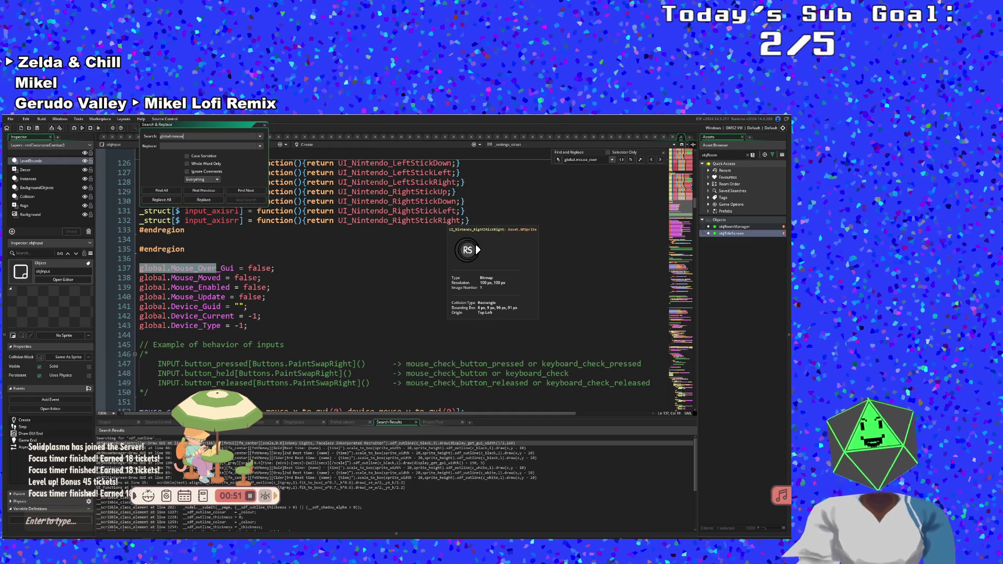
text(_ov)
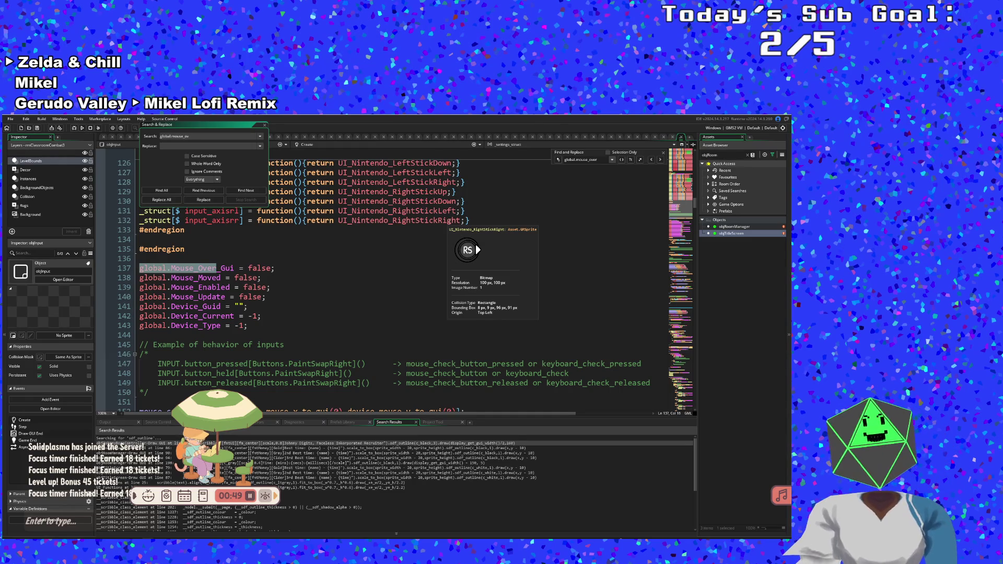
text(er_gui)
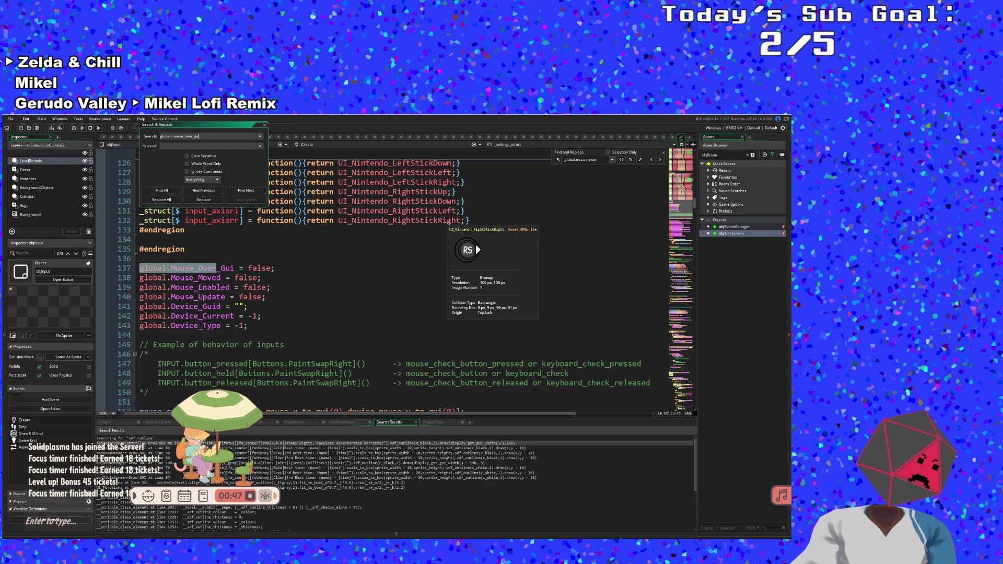
key(Return)
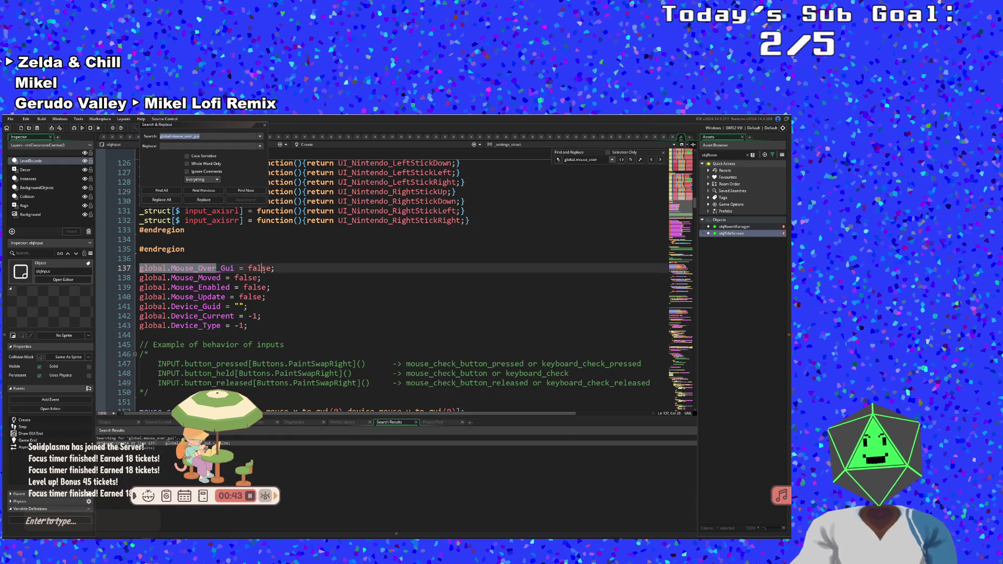
- Dismiss the search and close objInput's code, returning to objTitleScreen's Step code
click(251, 240)
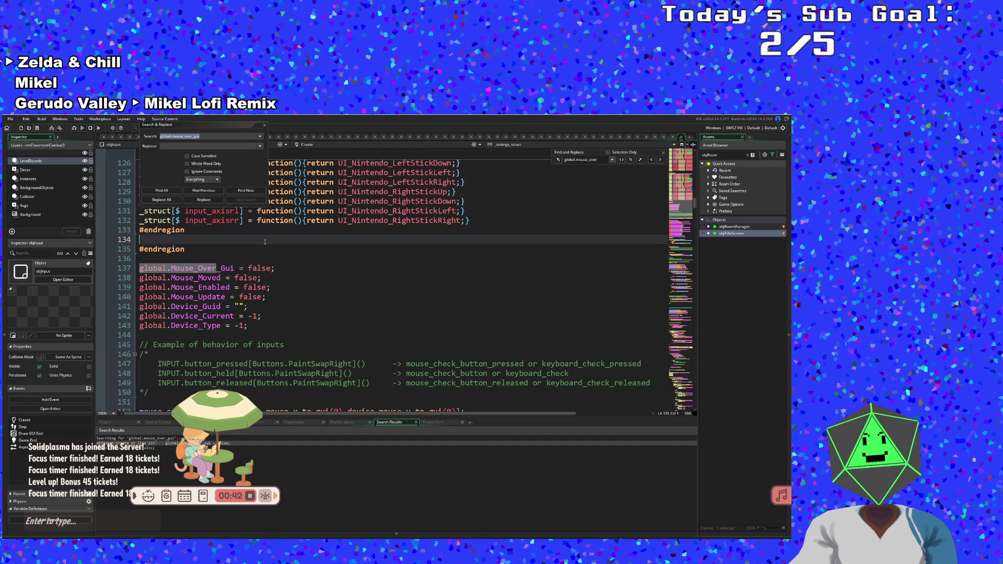
click(264, 125)
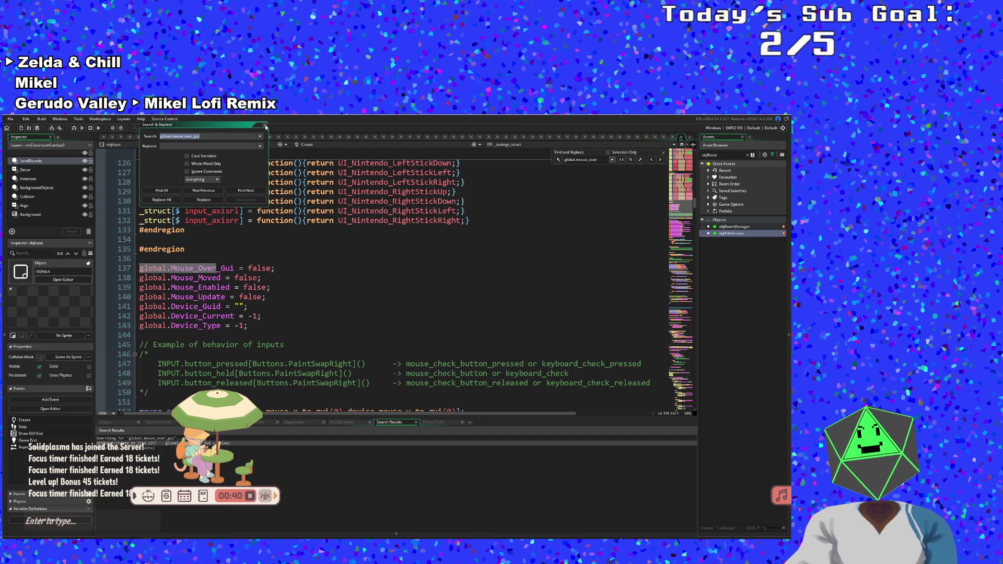
click(681, 137)
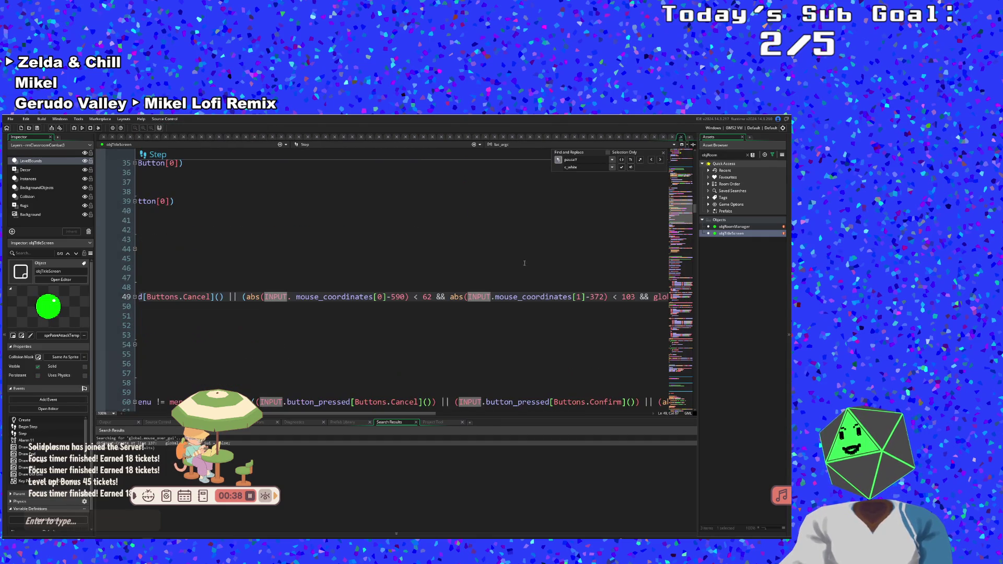
- Delete the space on line 49 so it reads INPUT.mouse_coordinates[0] again
double_click(297, 298)
key(BackSpace)
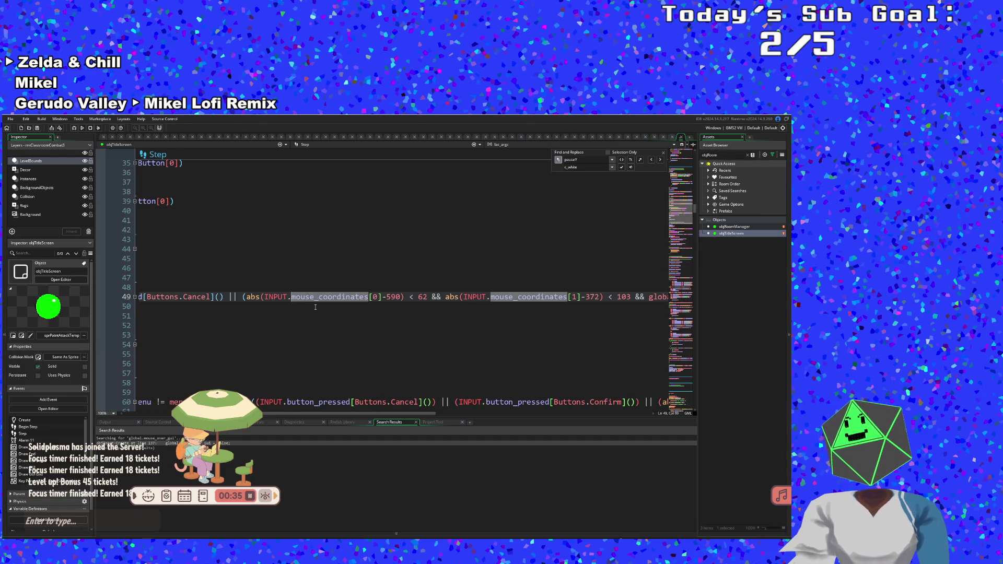
click(391, 296)
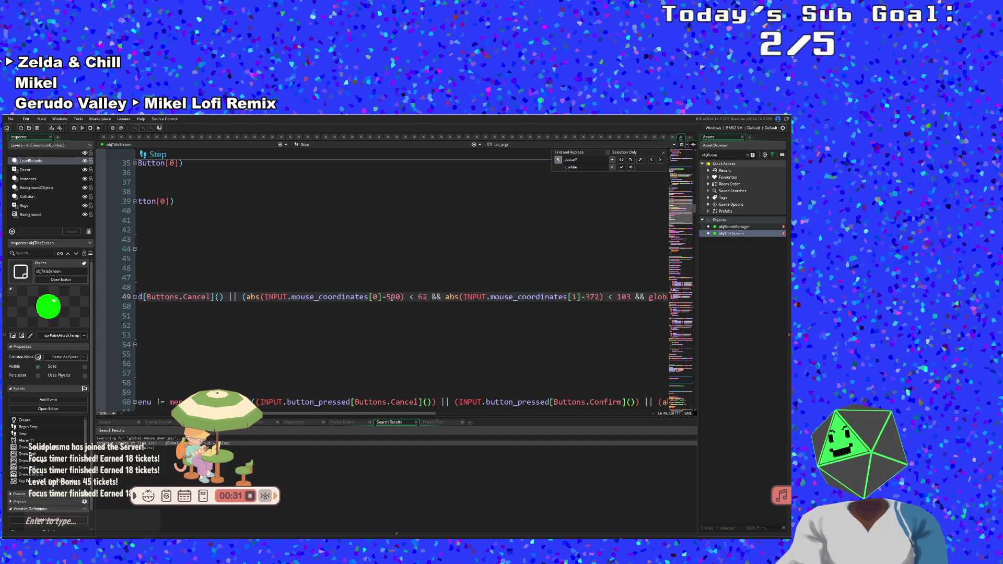
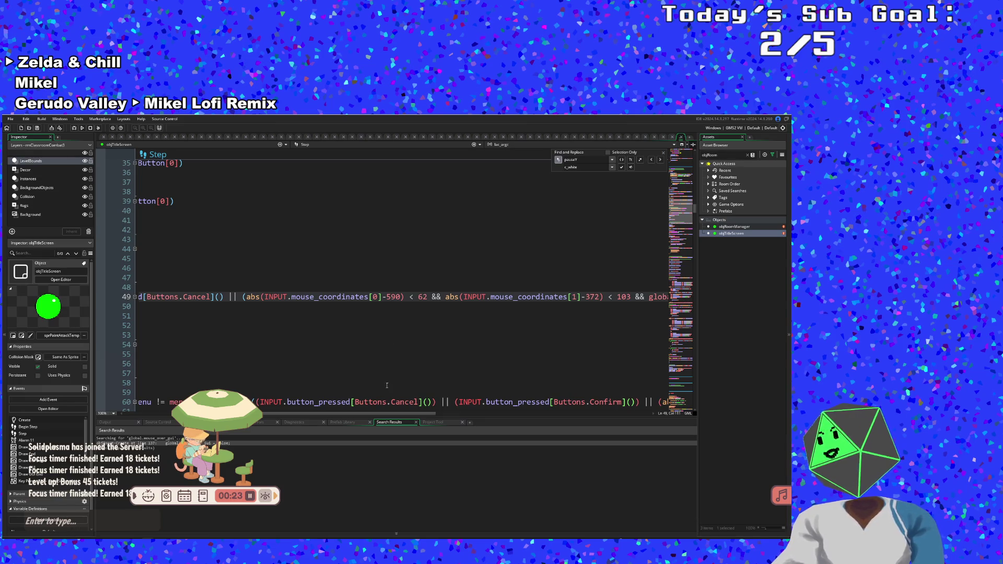
- Scroll through the Step code and locate the paperrustle sound call on line 185
drag(380, 413, 241, 414)
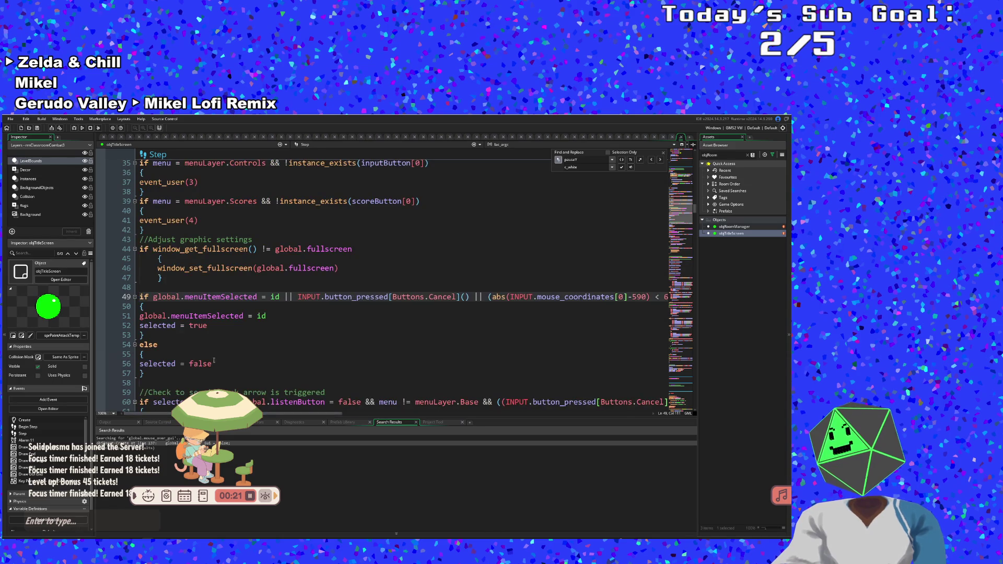
scroll(211, 347, up, 10)
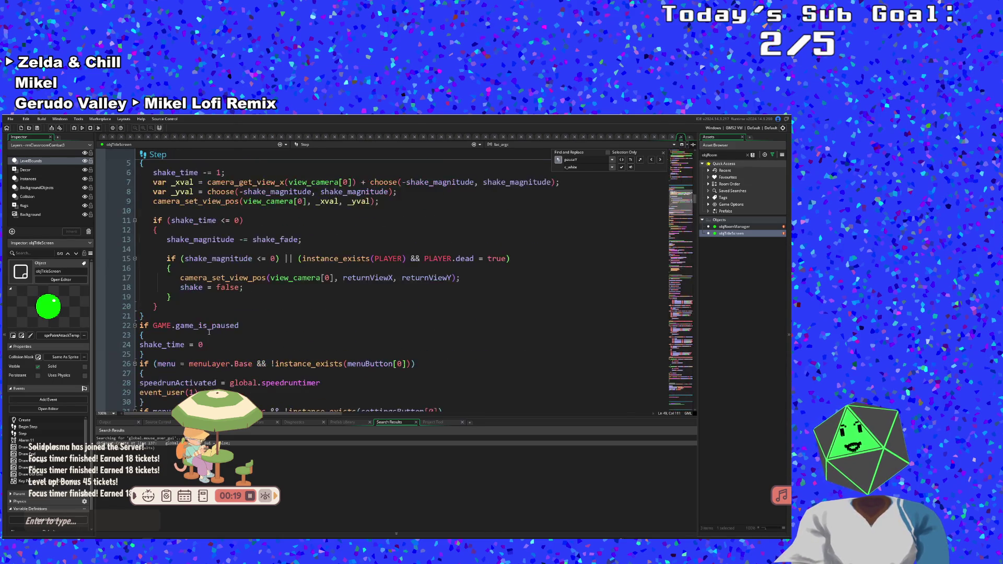
scroll(209, 333, down, 14)
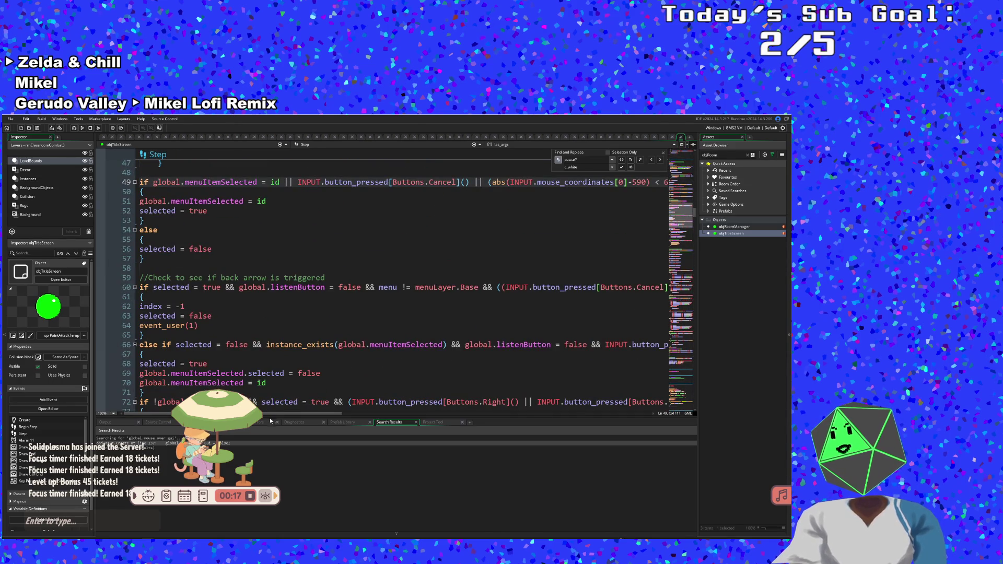
mouse_move(252, 414)
mouse_down()
mouse_move(417, 396)
mouse_move(207, 366)
mouse_up()
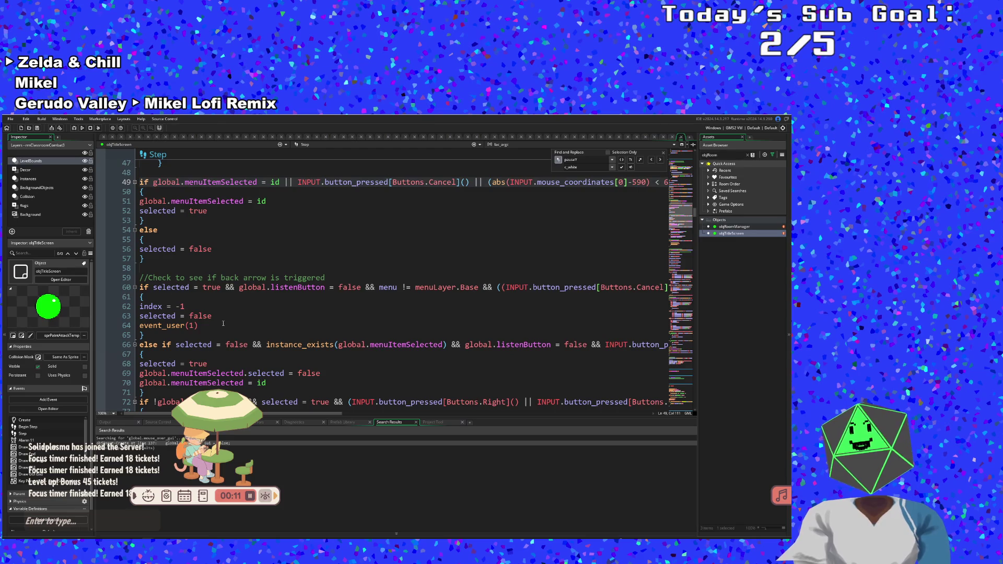
scroll(223, 324, down, 2)
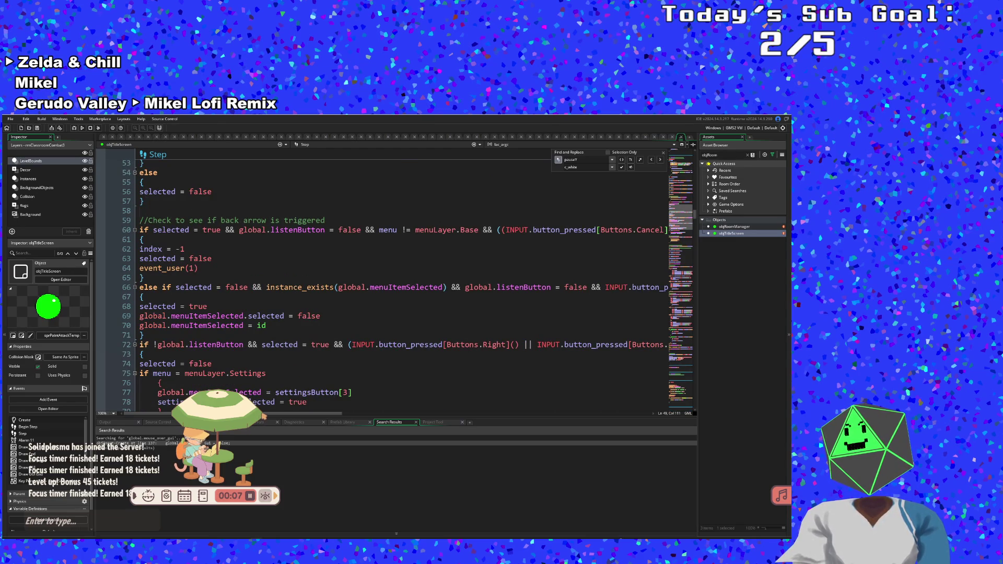
mouse_move(282, 416)
mouse_down()
mouse_move(618, 410)
mouse_move(293, 413)
mouse_up()
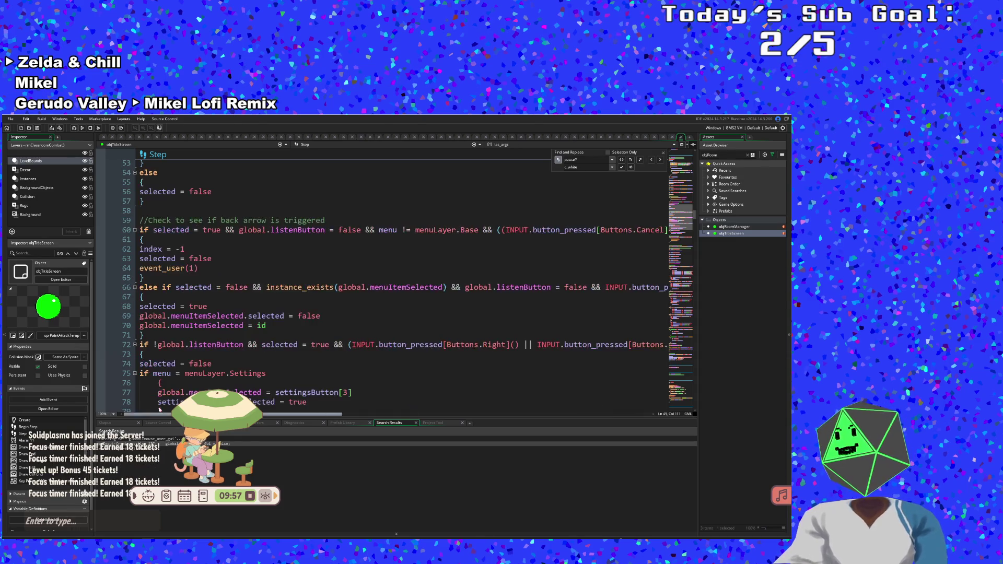
scroll(209, 328, down, 10)
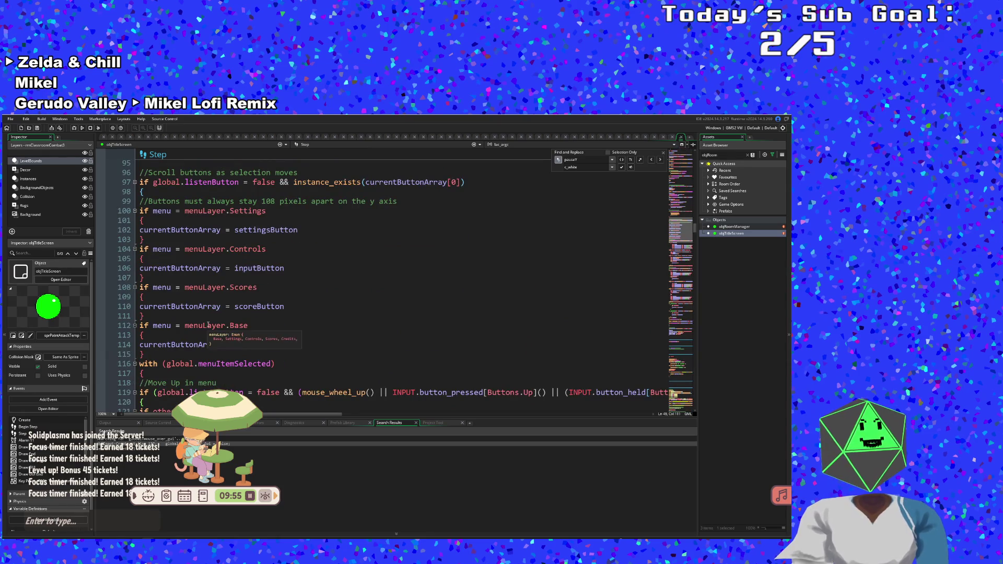
scroll(209, 328, down, 3)
scroll(206, 321, down, 3)
scroll(205, 316, down, 5)
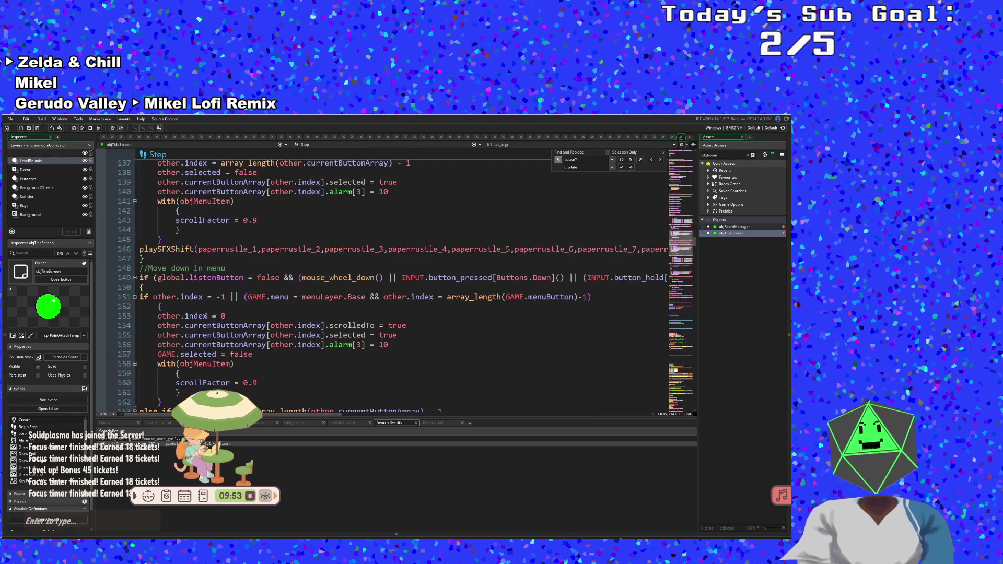
scroll(203, 316, down, 14)
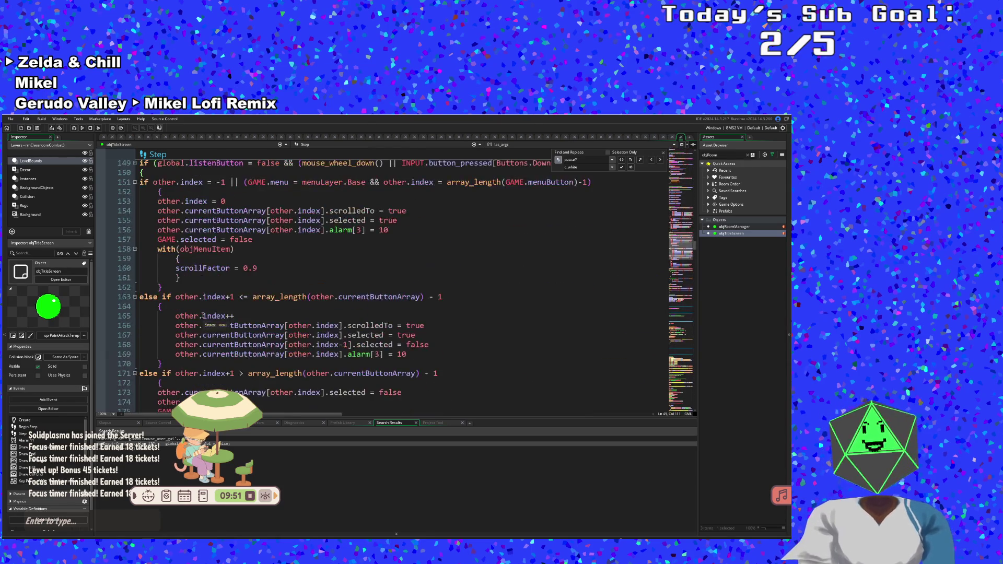
scroll(203, 316, down, 7)
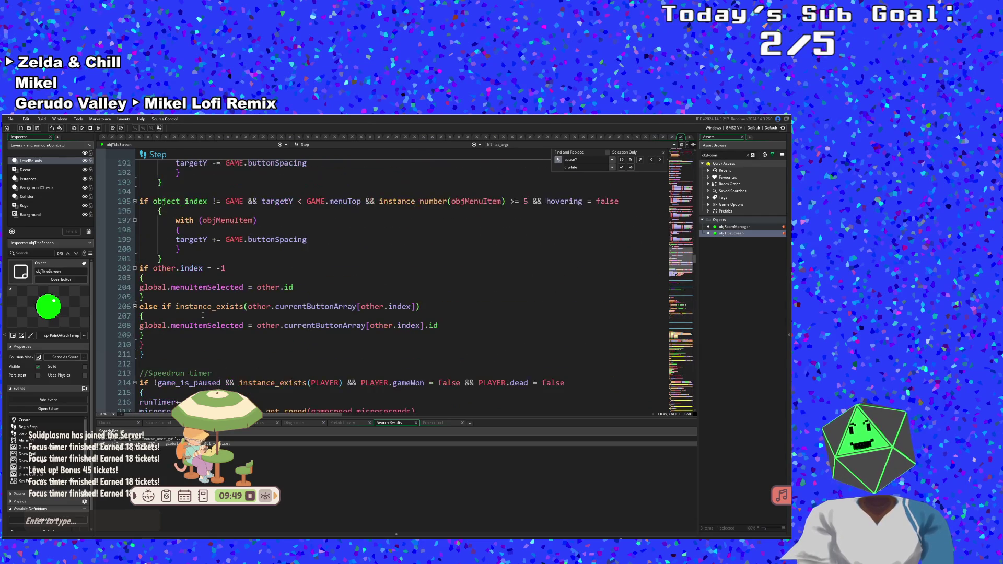
scroll(203, 316, up, 11)
click(203, 316)
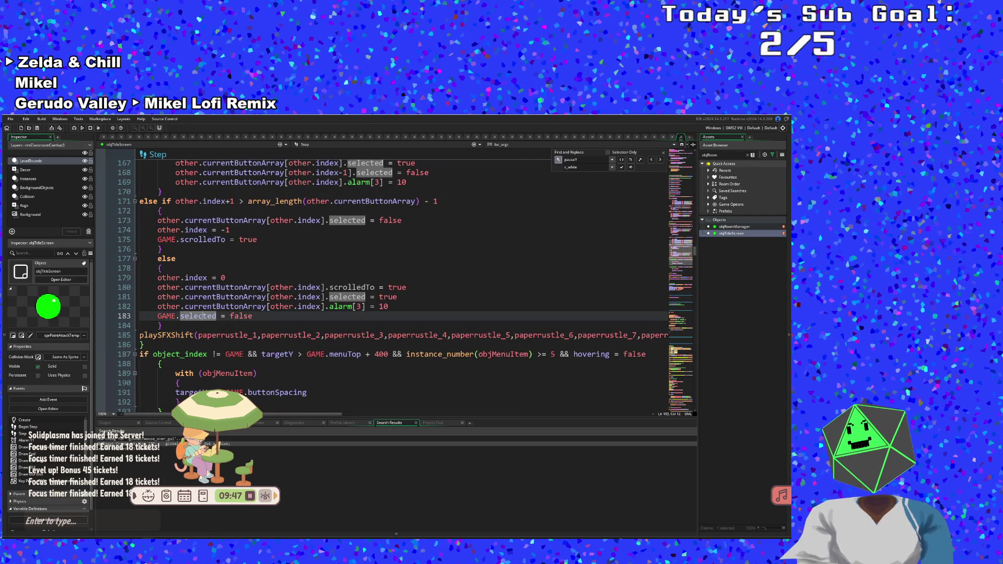
click(220, 343)
click(217, 335)
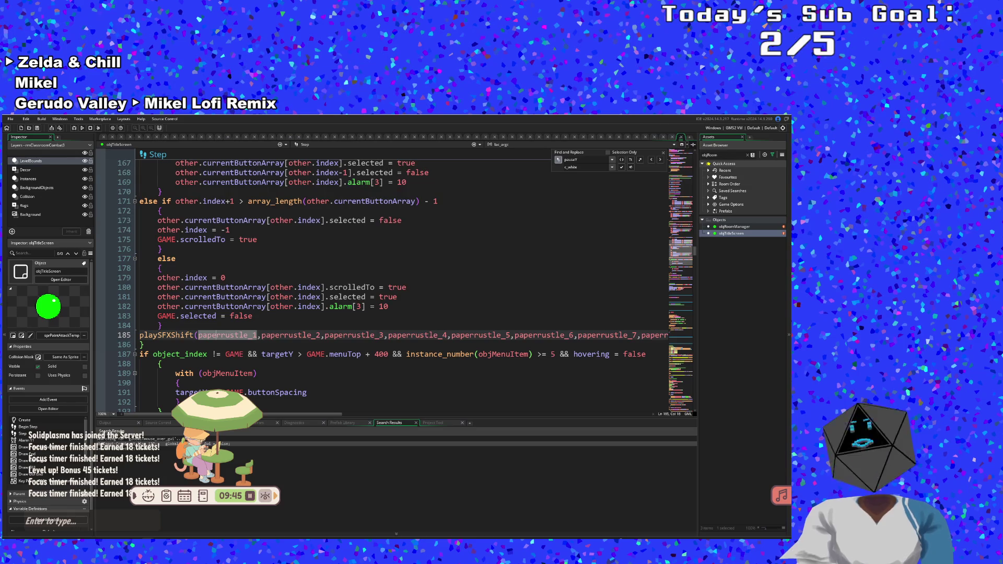
- Replace line 185's paperrustle arguments with Paint_Sound_1 and open its sound asset
mouse_move(199, 335)
mouse_down()
mouse_move(448, 335)
mouse_move(269, 316)
mouse_move(690, 338)
mouse_move(653, 340)
mouse_up()
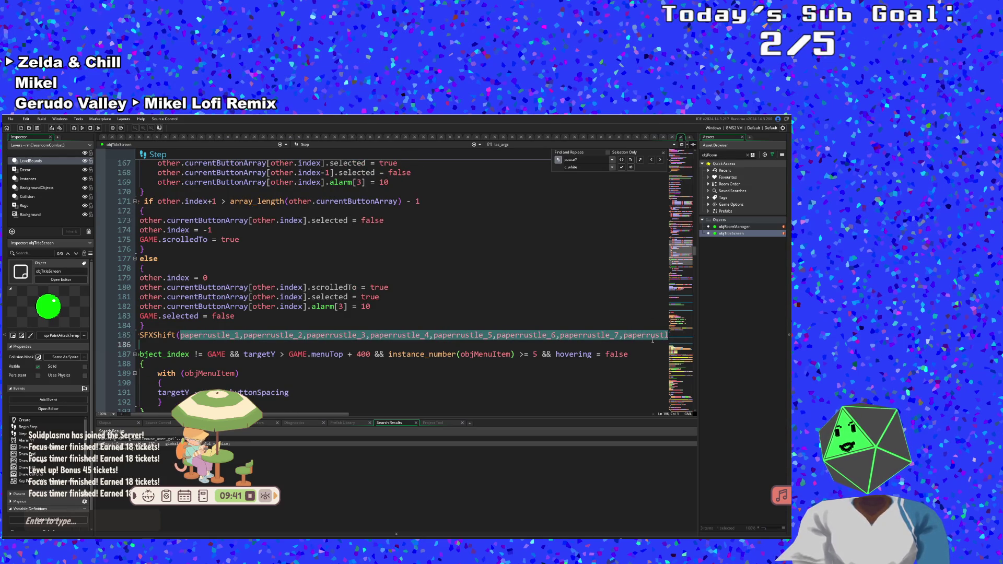
key(BackSpace)
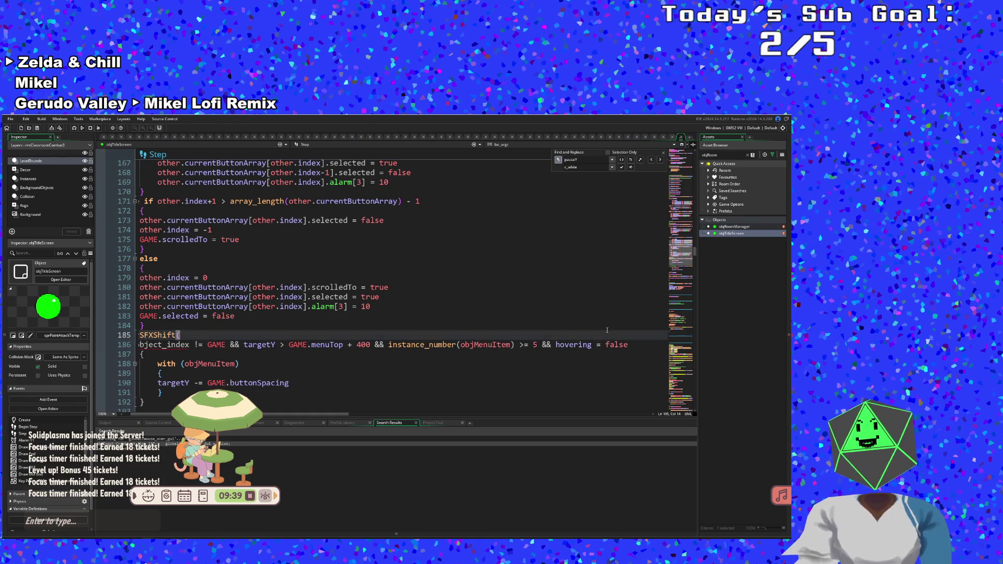
text(pain)
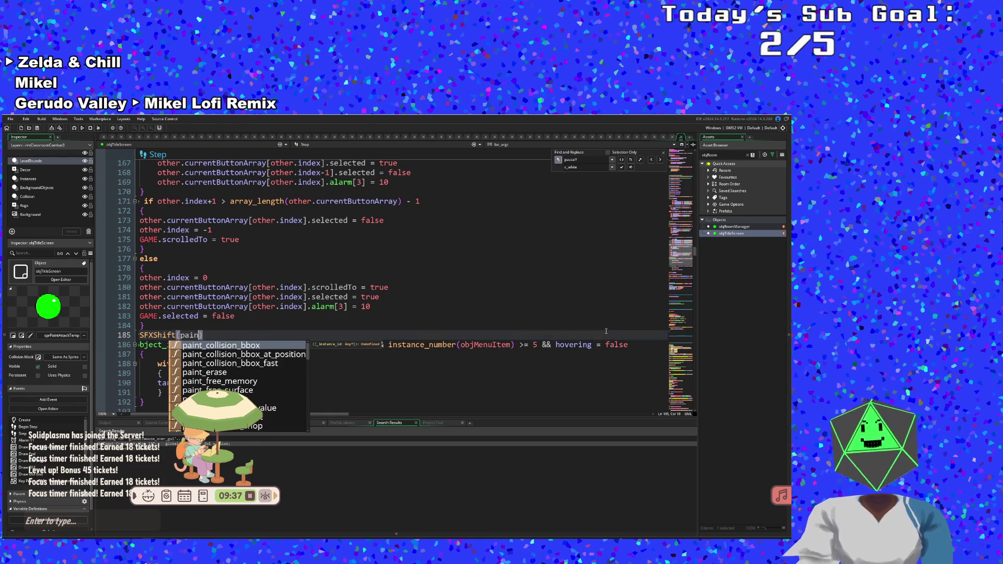
key(BackSpace)
key(BackSpace)
key(BackSpace)
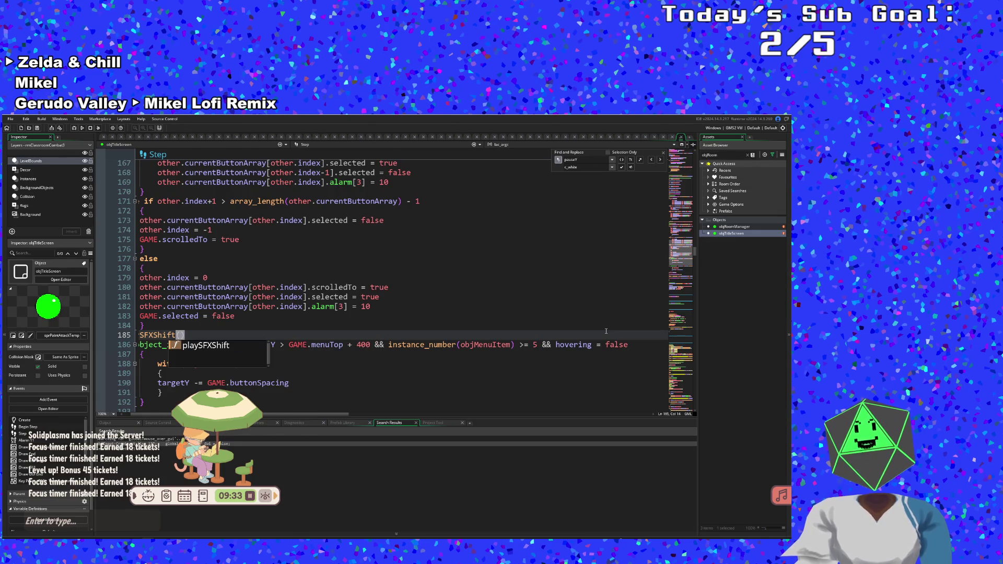
text(pains)
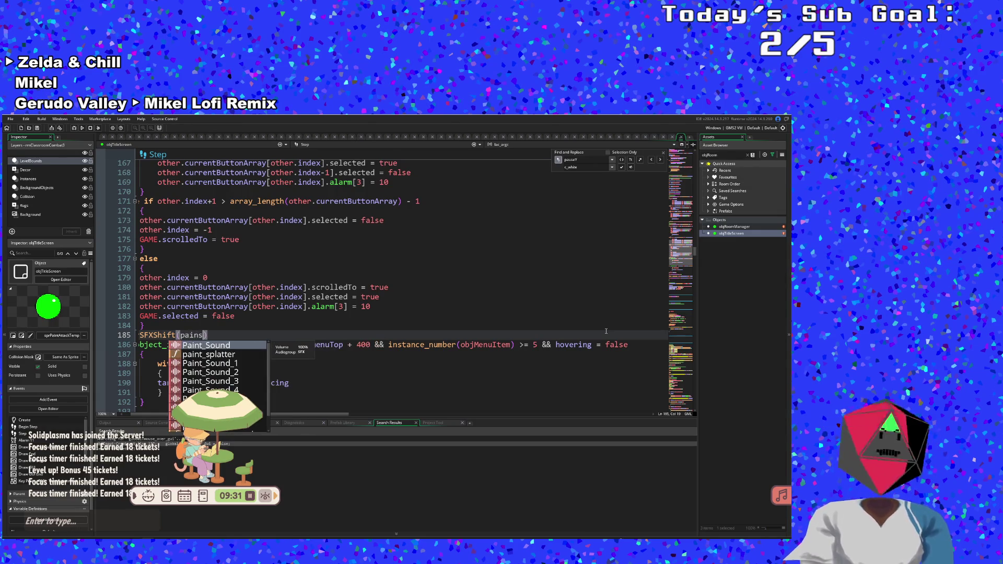
key(Down)
key(Down)
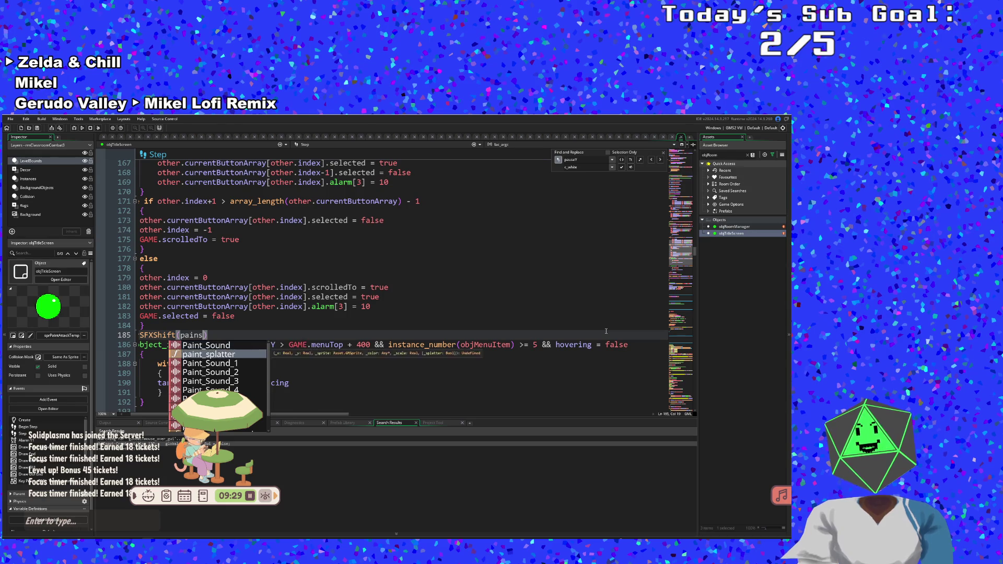
key(Return)
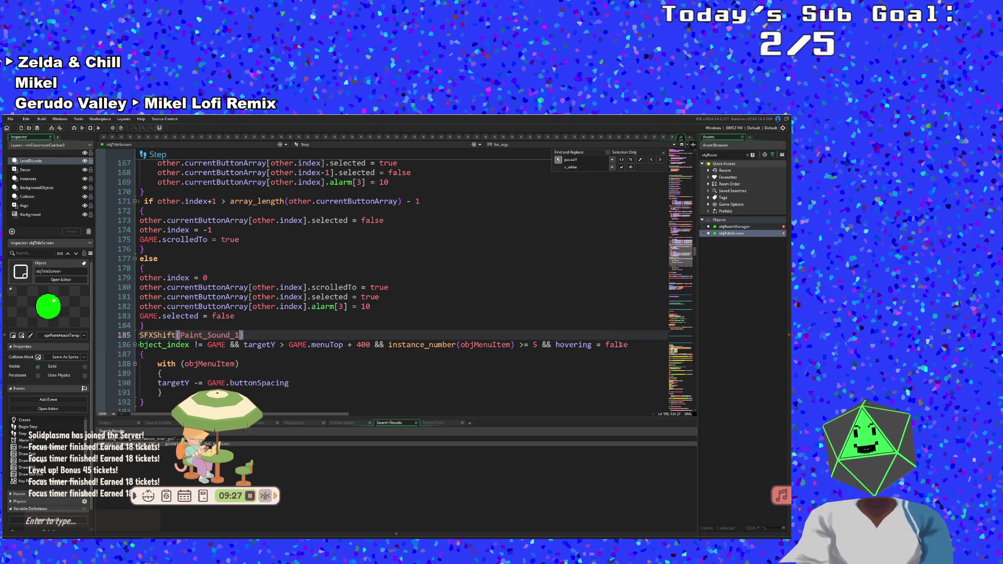
click(225, 335)
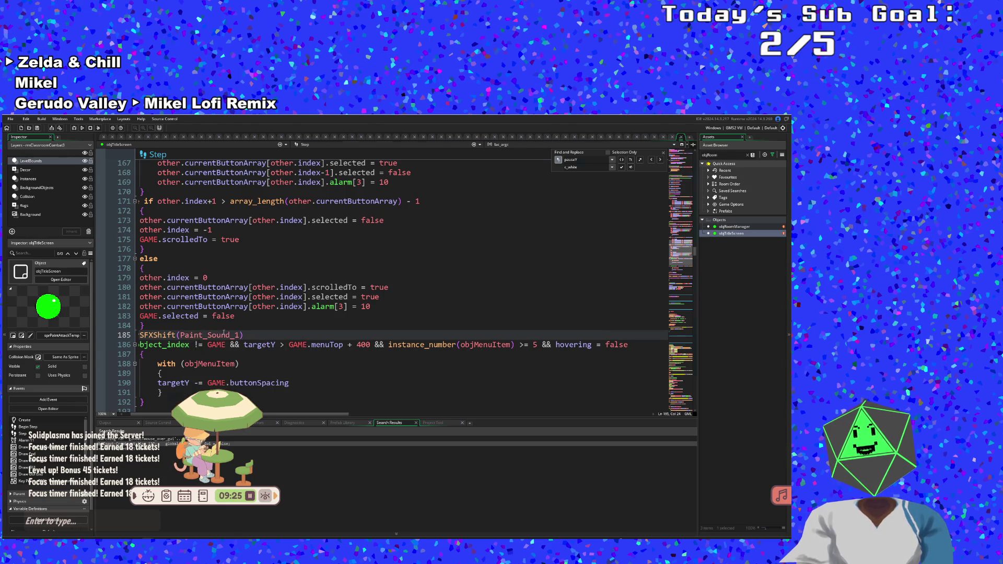
middle_click(225, 335)
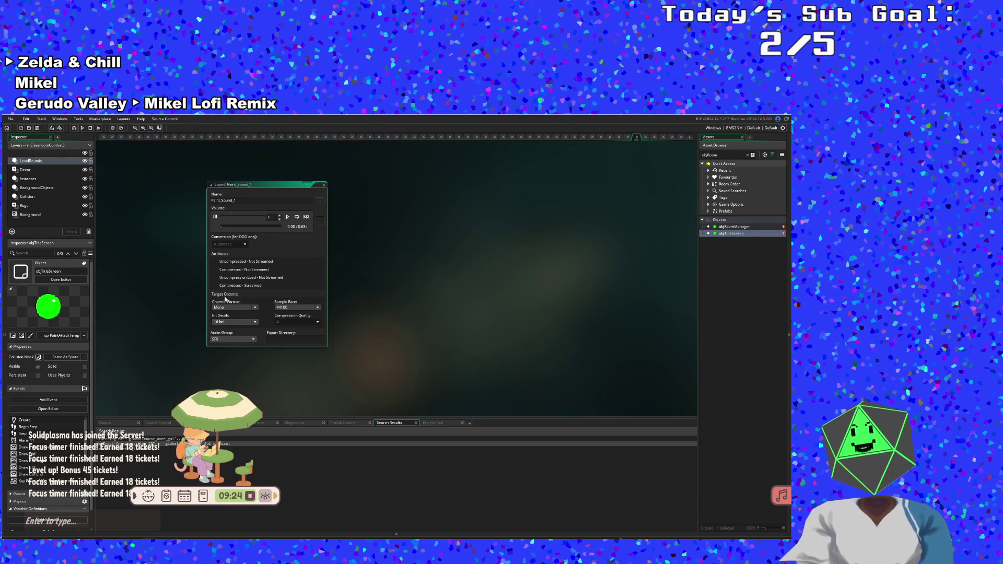
- Play Paint_Sound_1, close its sound editor, and go back to the objTitleScreen code tab
click(287, 216)
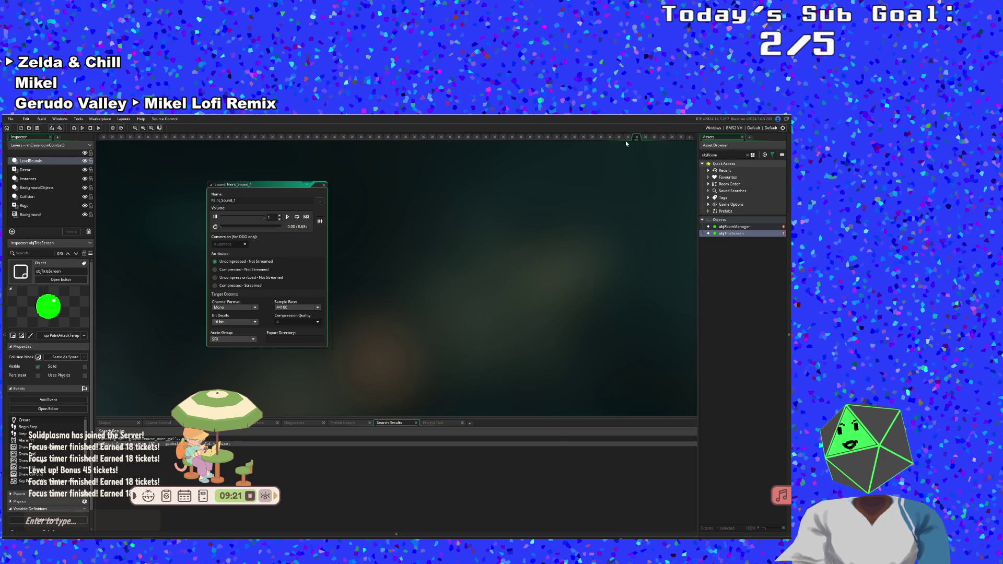
click(323, 185)
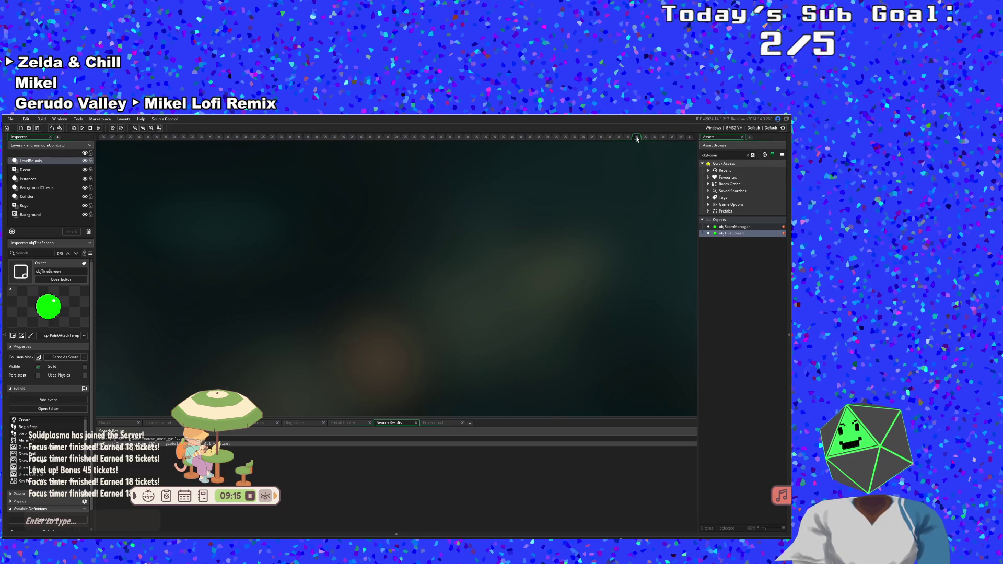
click(636, 138)
- Add Paint_Sound_2 and Paint_Sound_3 as extra arguments to the line 185 sound call
key(Right)
key(Right)
key(Right)
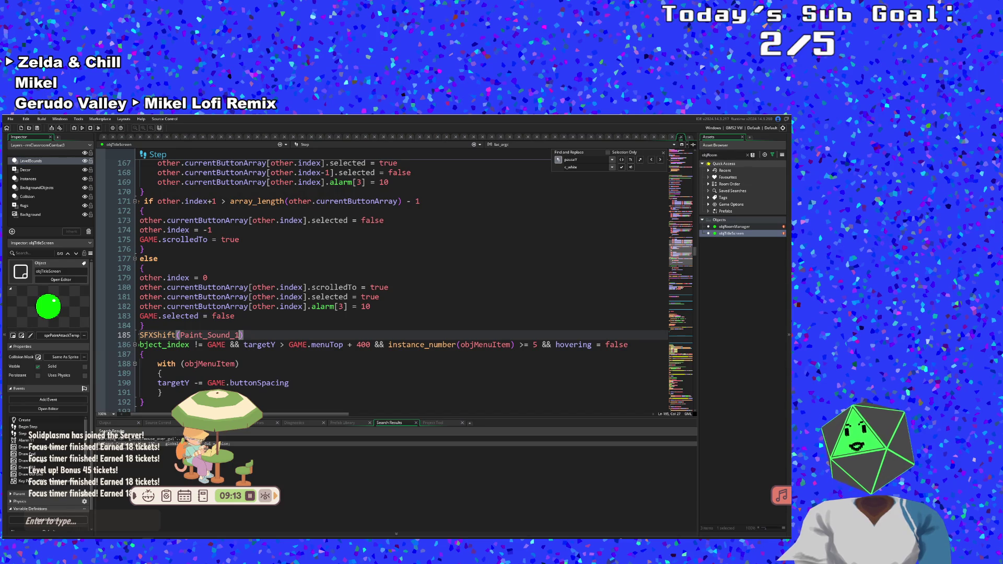
text(,PAINT)
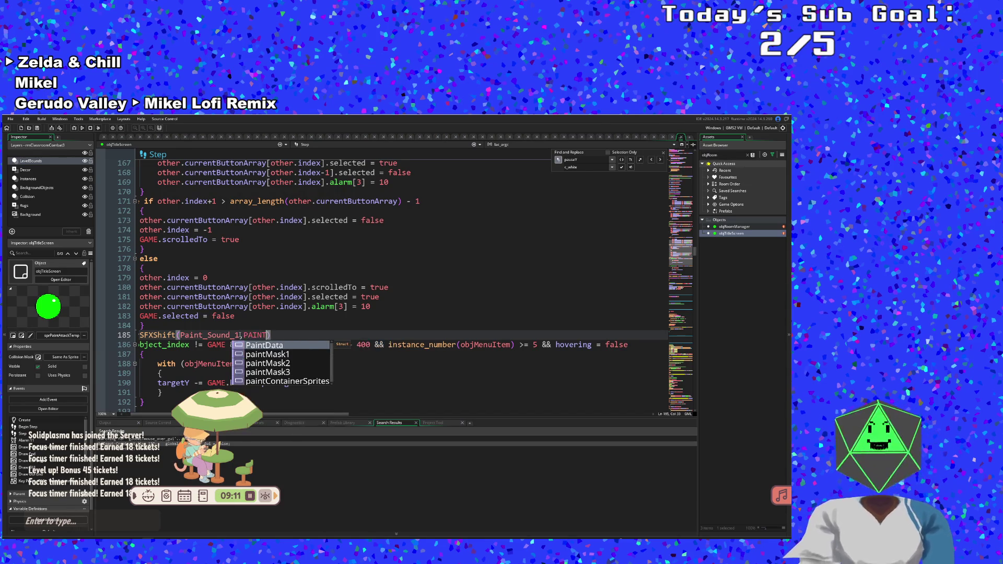
key(BackSpace)
key(BackSpace)
key(BackSpace)
text(Paint)
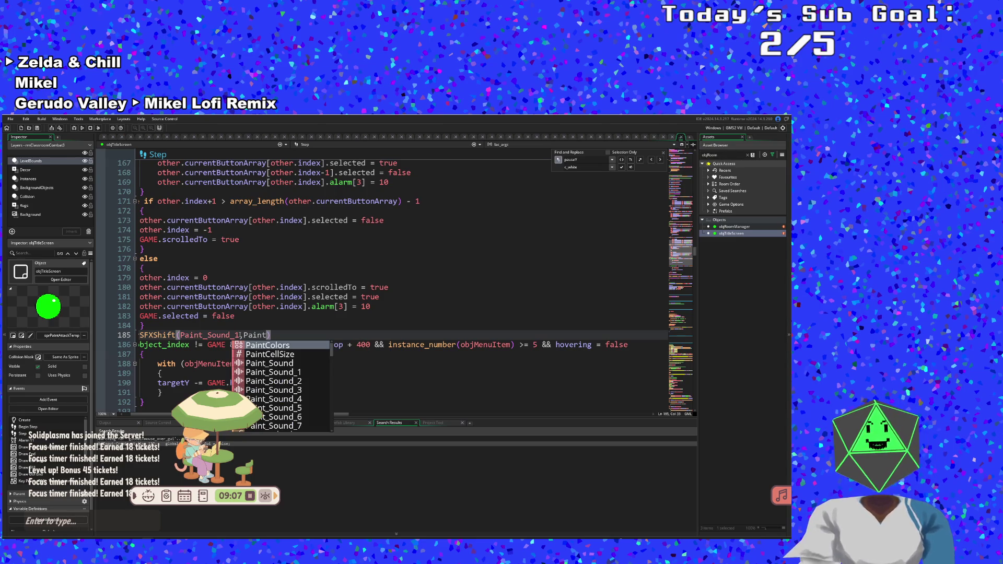
text(_sou)
key(Down)
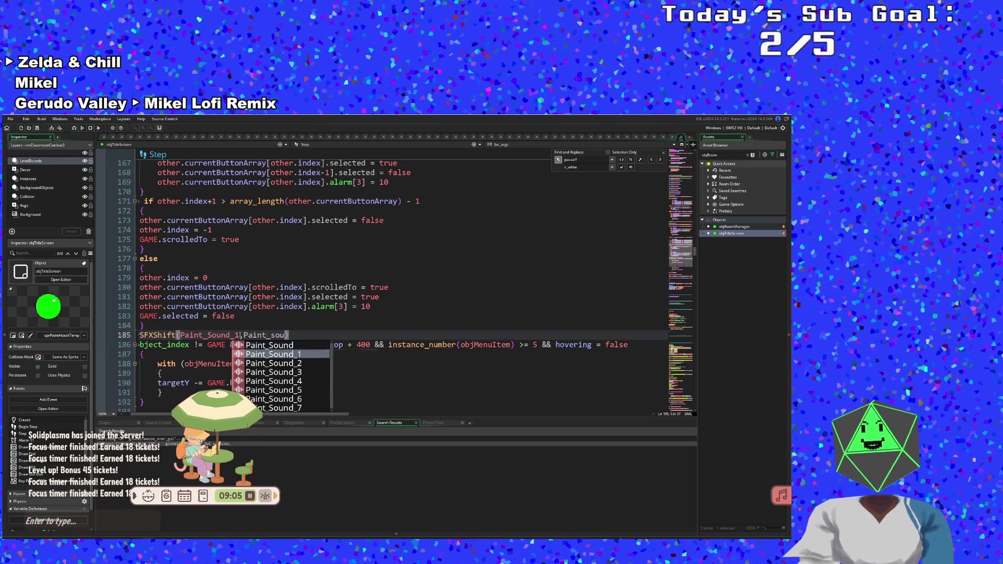
key(Down)
key(Return)
text(,Paint)
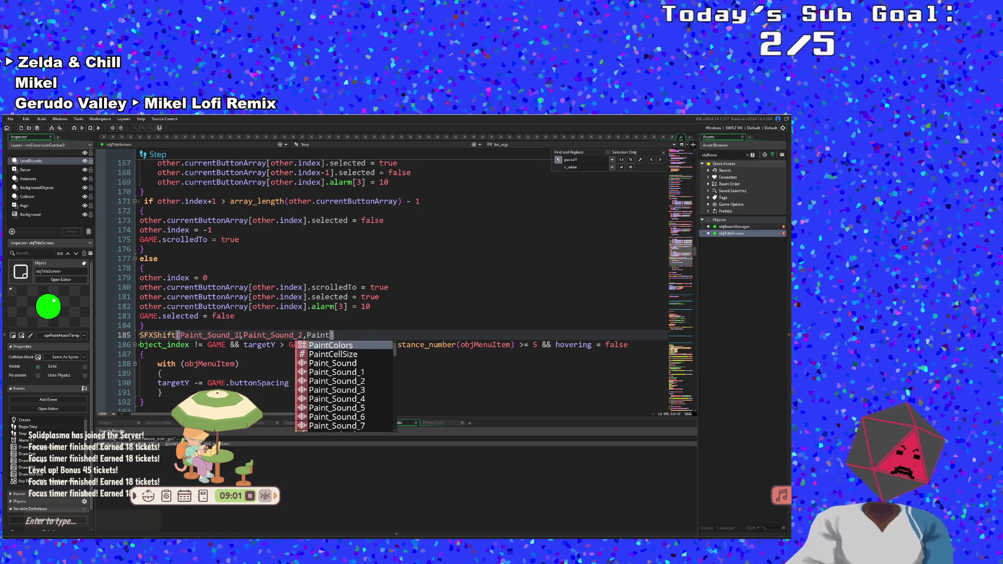
text(_s)
key(Down)
key(Down)
key(Down)
key(Return)
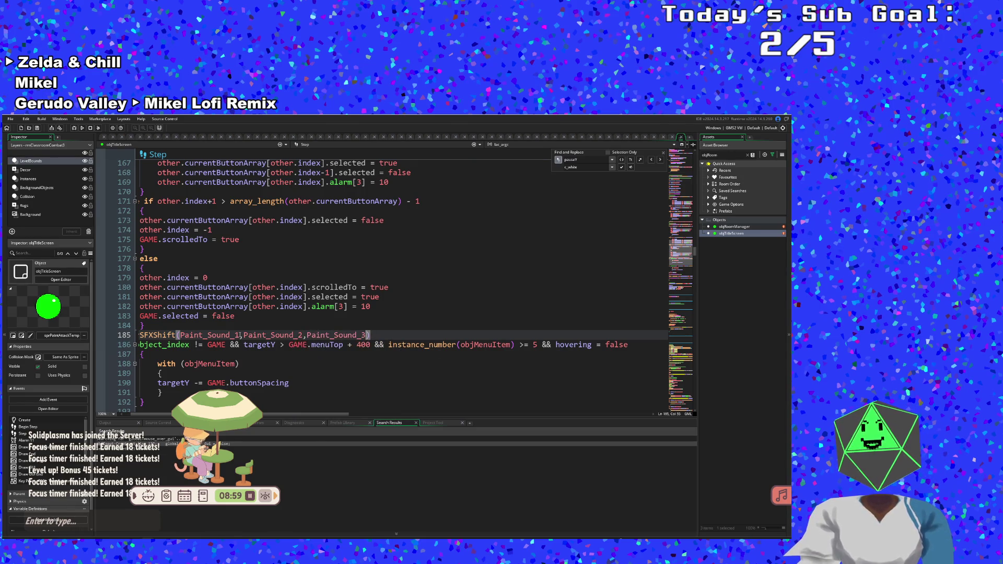
- Check the brace pair around lines 187-188 after the edit
click(161, 373)
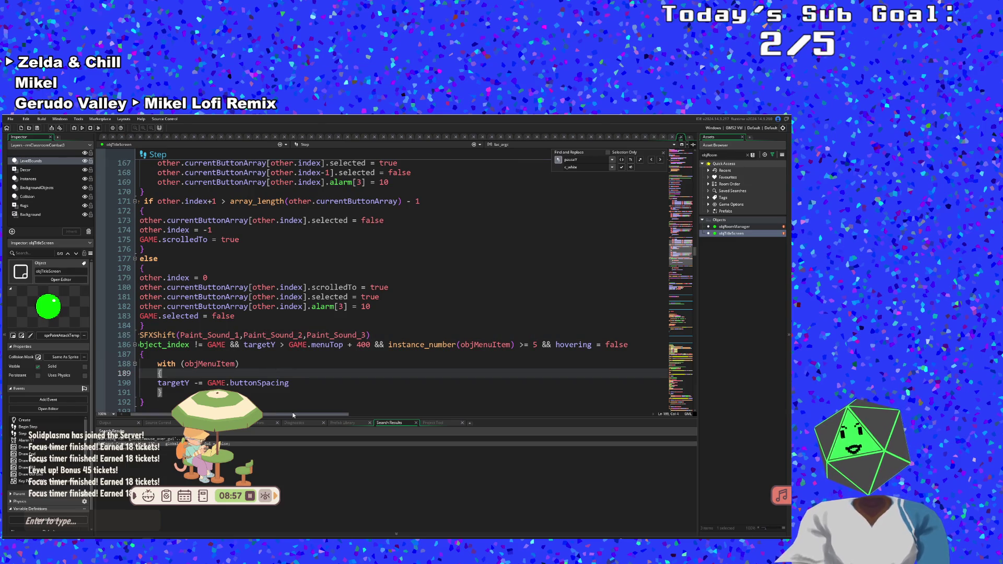
drag(293, 415, 286, 415)
click(317, 367)
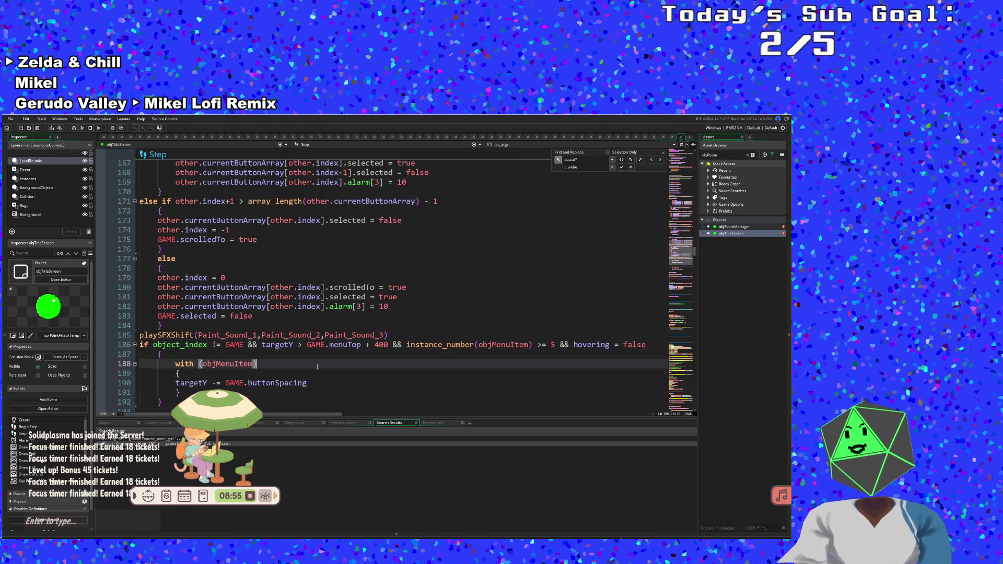
click(270, 358)
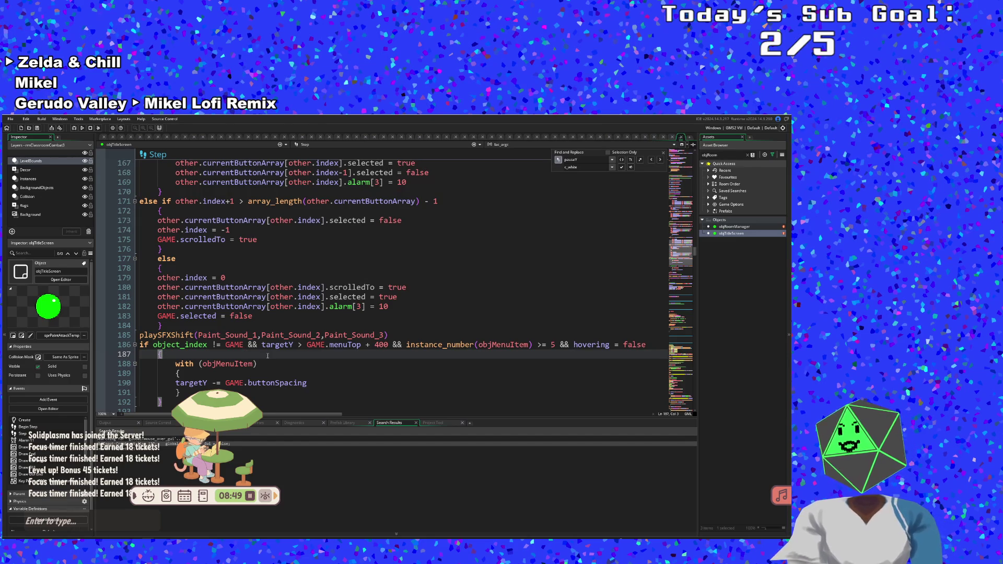
- Highlight the uses of objMenuItem, GAME and currentButtonArray, then start a new code search
scroll(267, 355, down, 2)
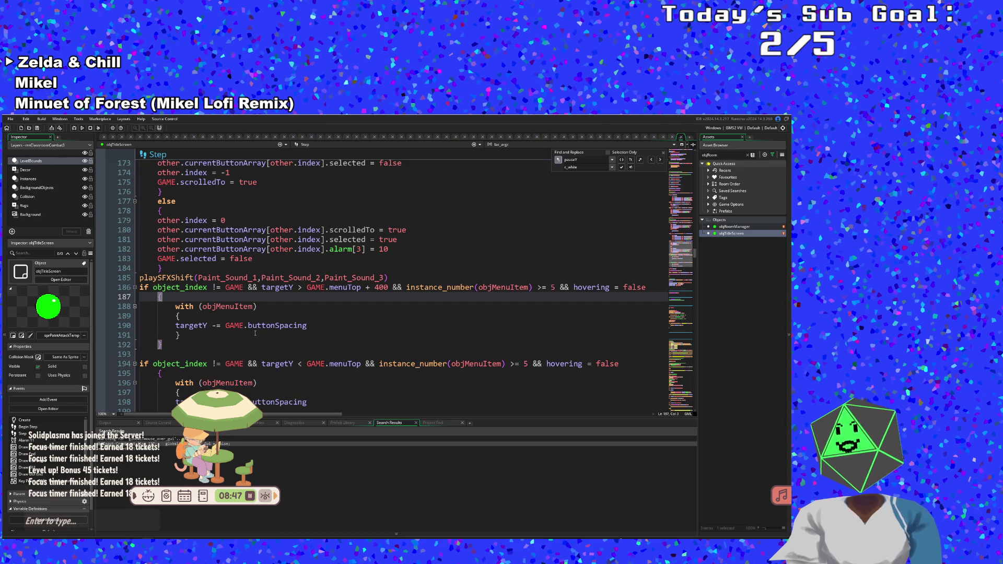
click(249, 308)
click(242, 294)
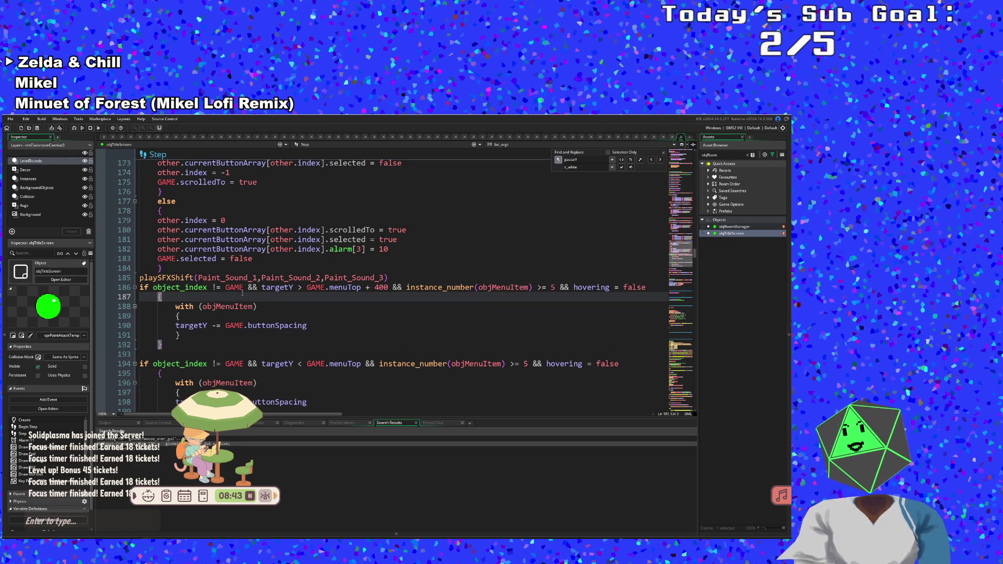
click(243, 287)
scroll(244, 287, up, 4)
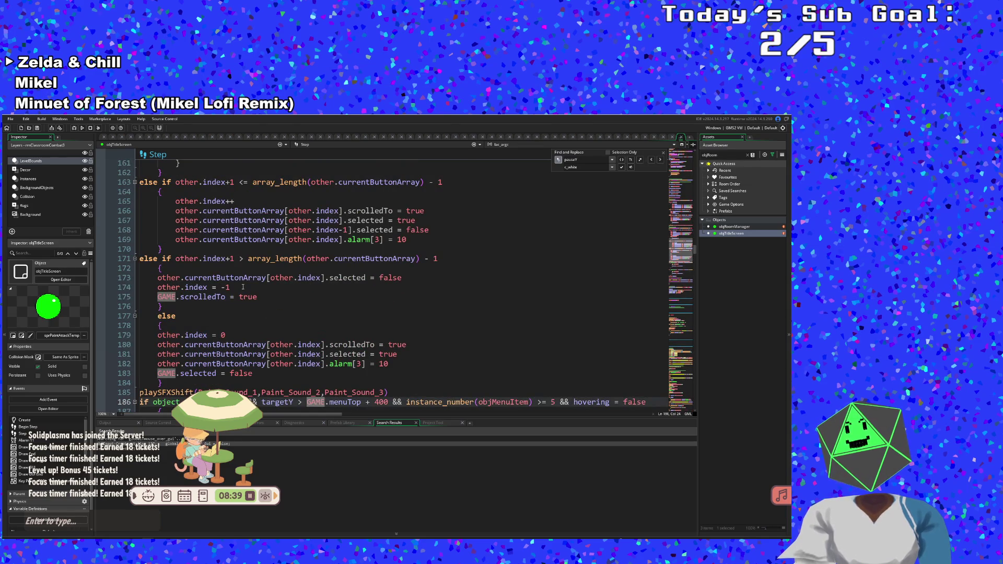
scroll(243, 287, down, 2)
click(243, 287)
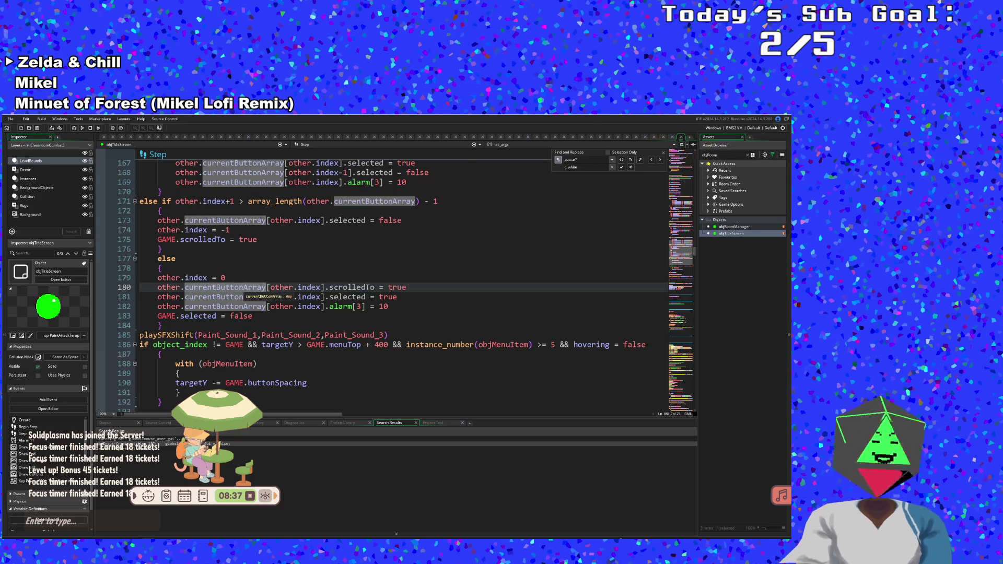
key(ctrl+f)
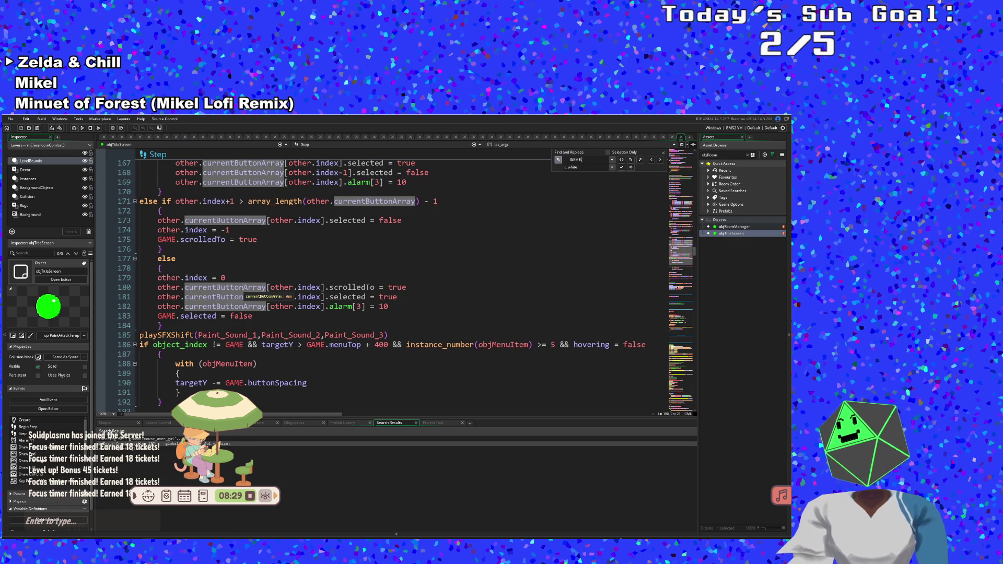
- Clear the old c_white replacement text and step through the GAME matches
click(590, 167)
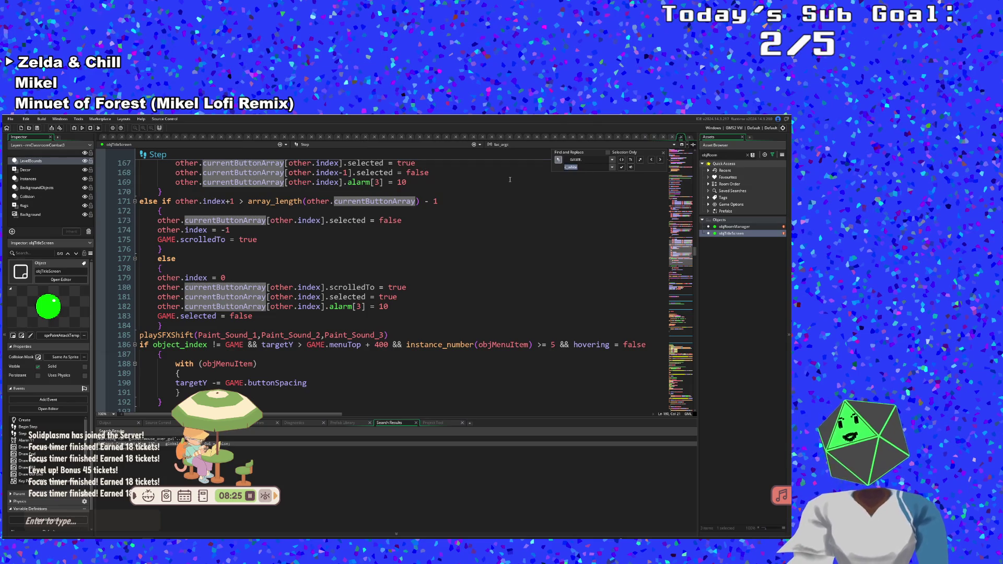
key(BackSpace)
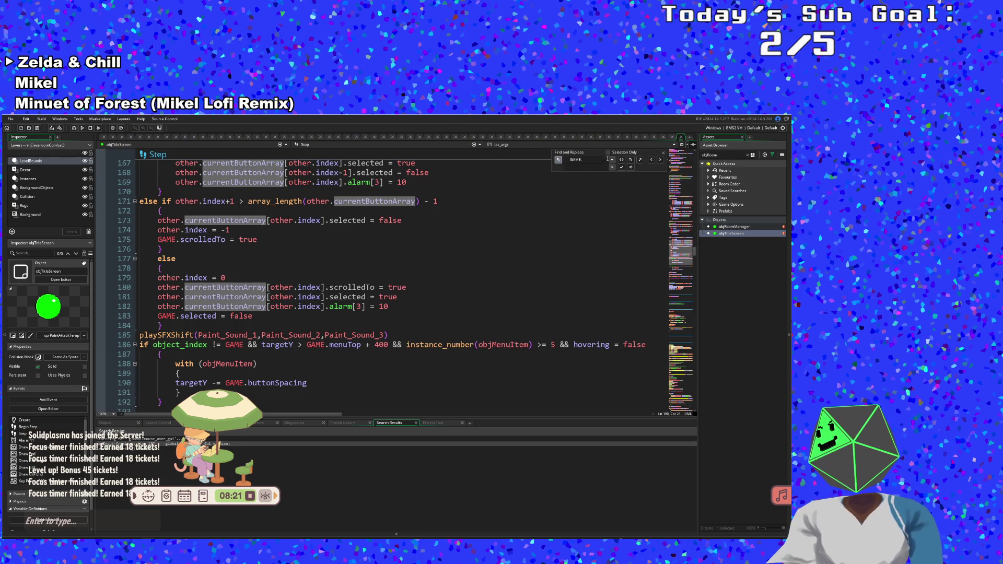
click(563, 161)
click(580, 158)
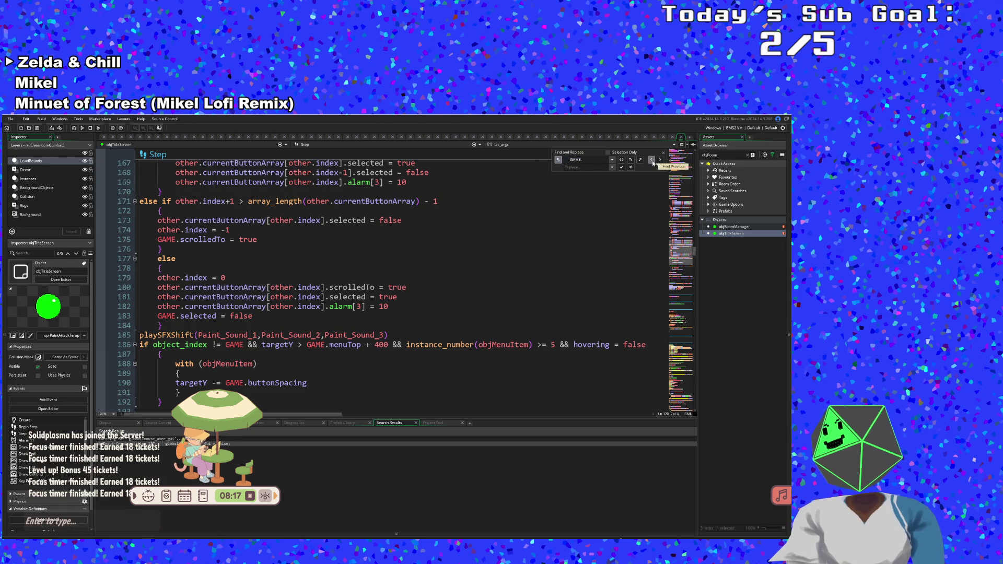
key(Return)
key(Return)
key(Return)
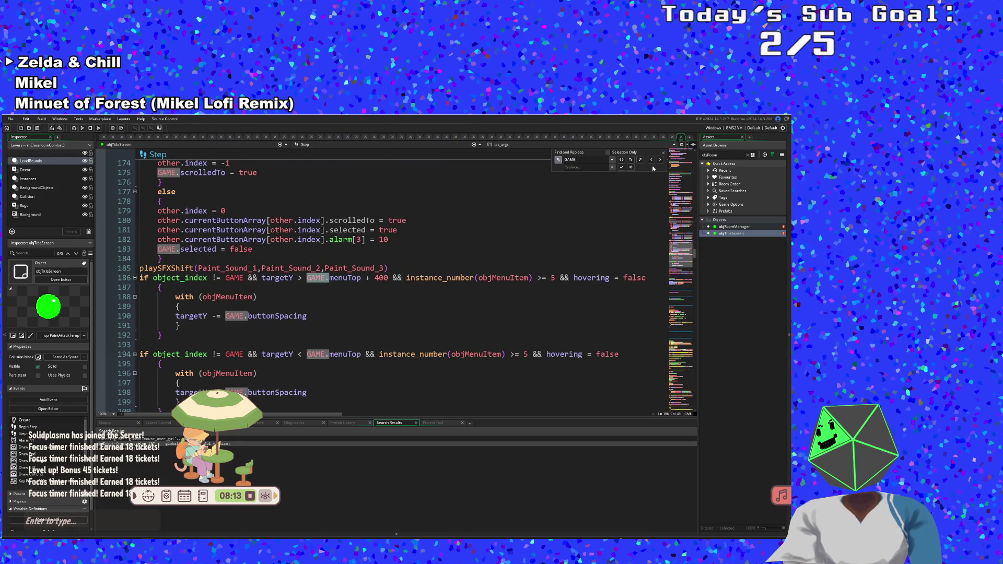
key(Return)
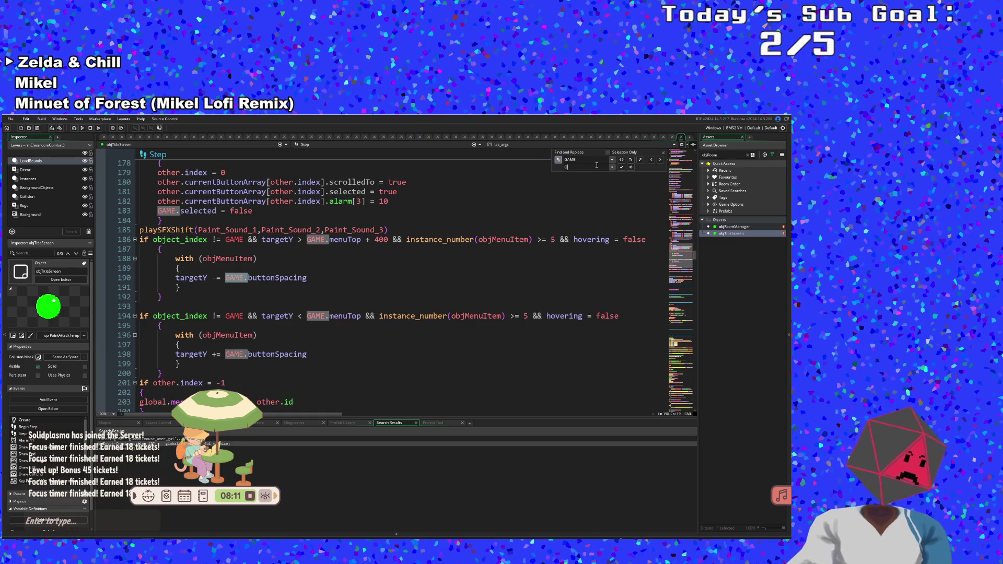
text(bj)
text(M)
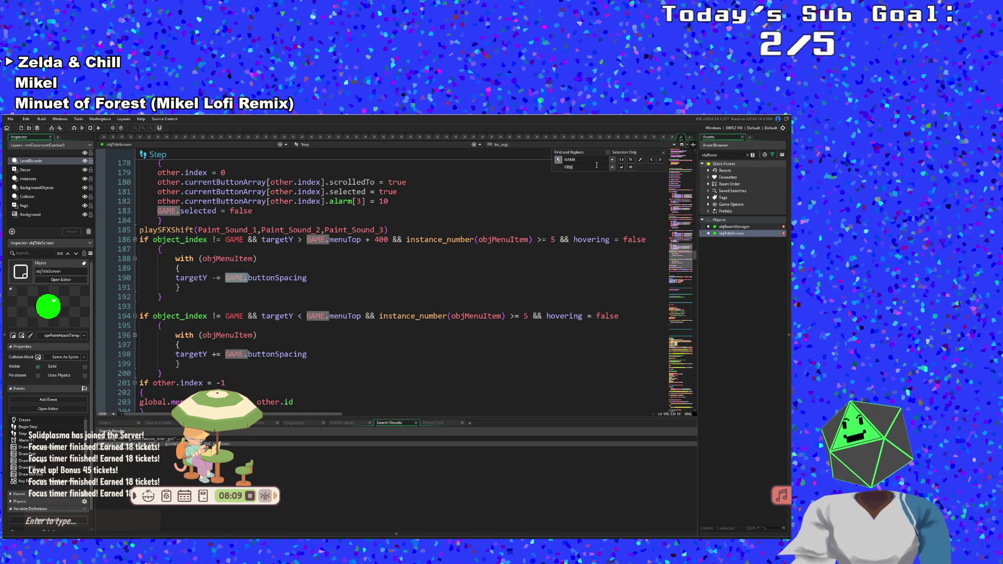
text(o)
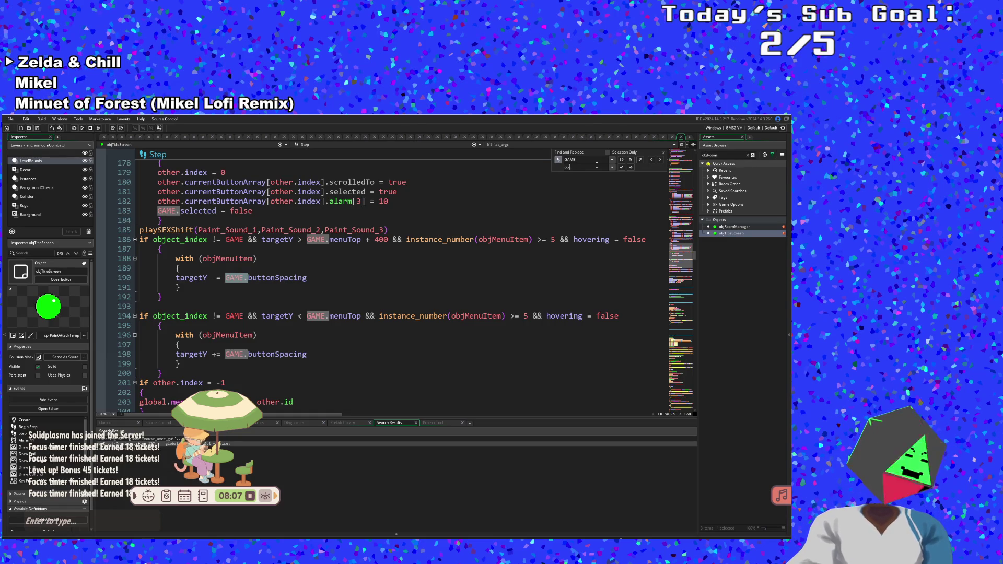
text(TitleScre)
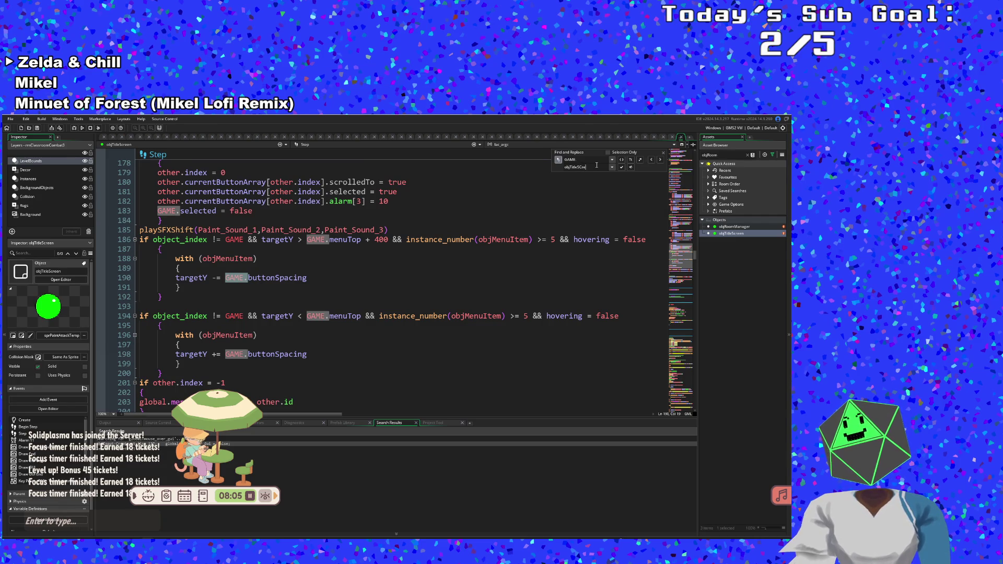
text(n)
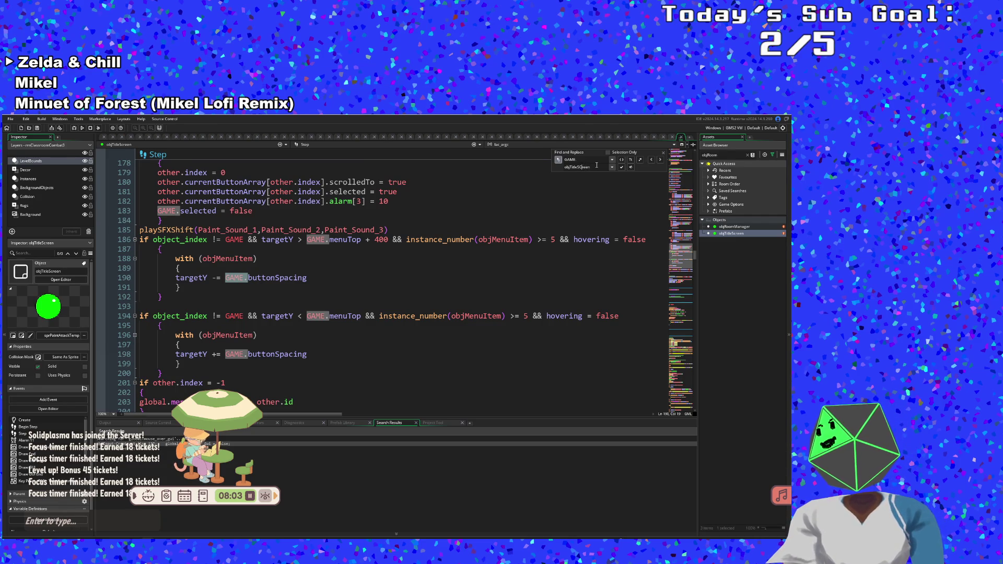
- Cycle back through the GAME matches and replace every GAME. with objTitleScreen
click(649, 162)
click(649, 163)
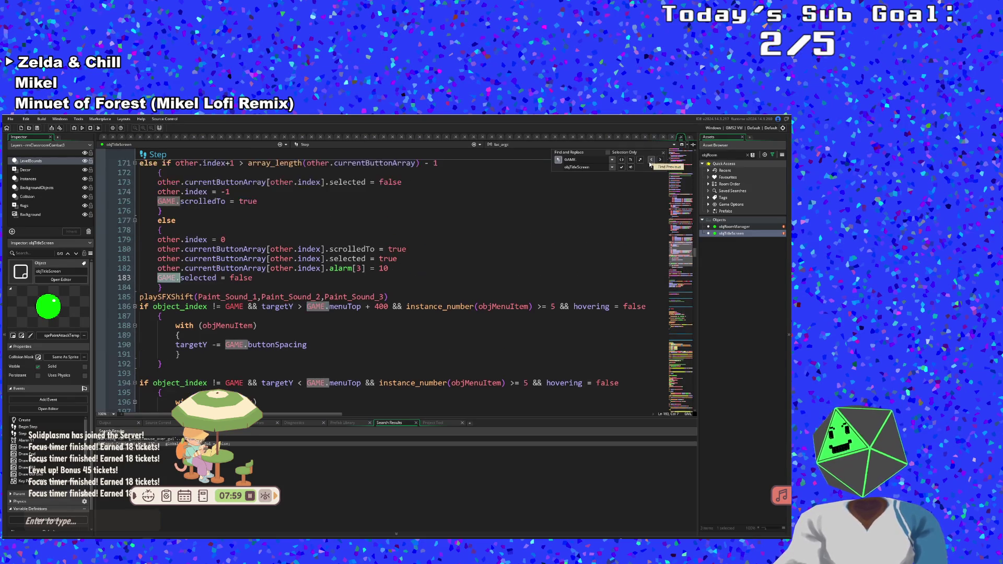
click(650, 162)
click(650, 163)
click(650, 163)
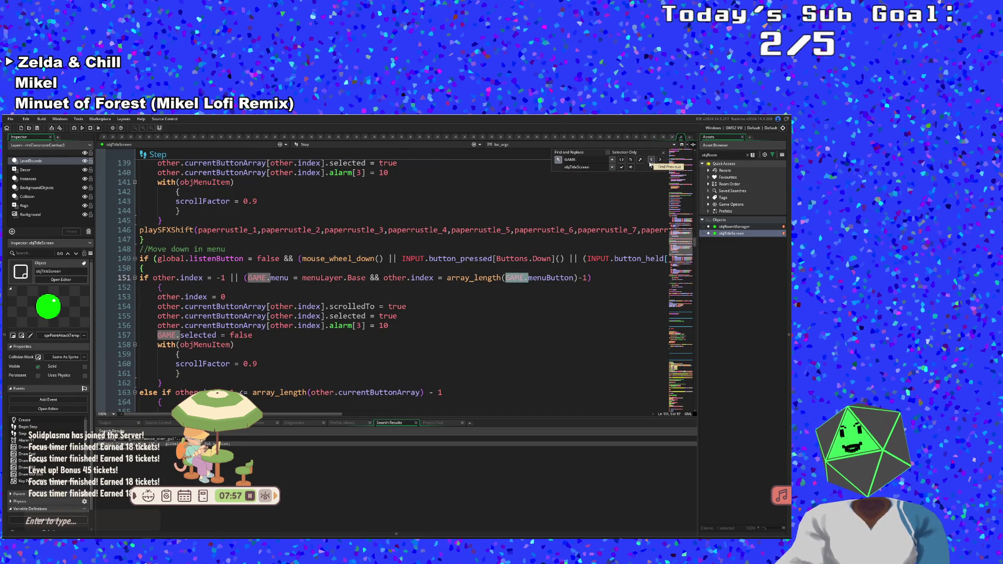
click(650, 163)
click(650, 163)
click(650, 163)
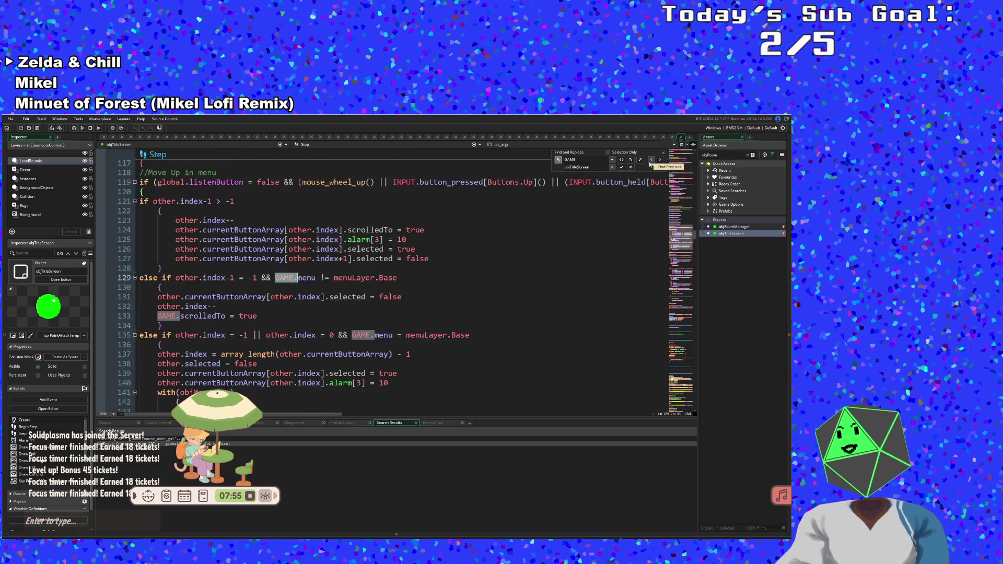
click(650, 163)
click(650, 163)
click(650, 163)
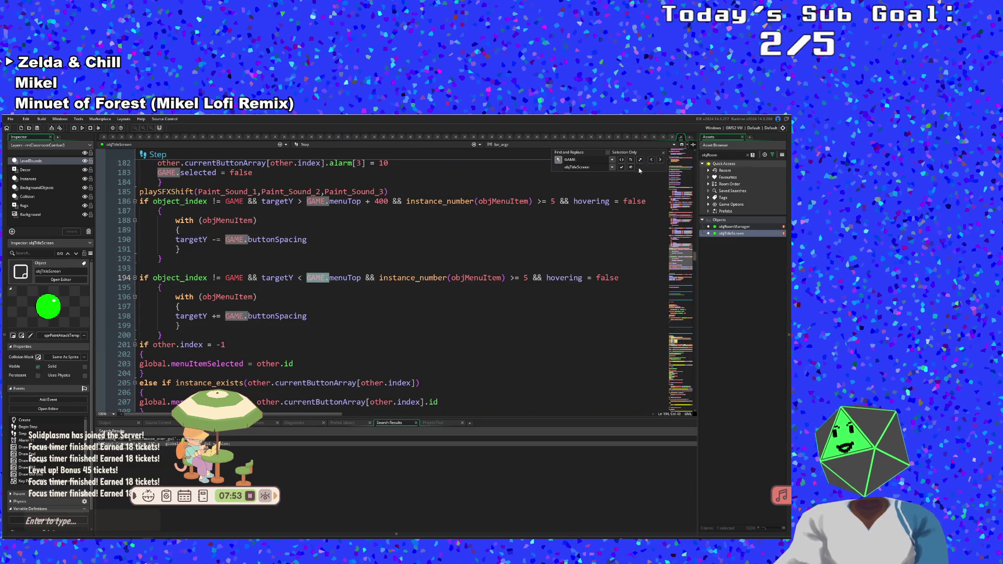
click(629, 167)
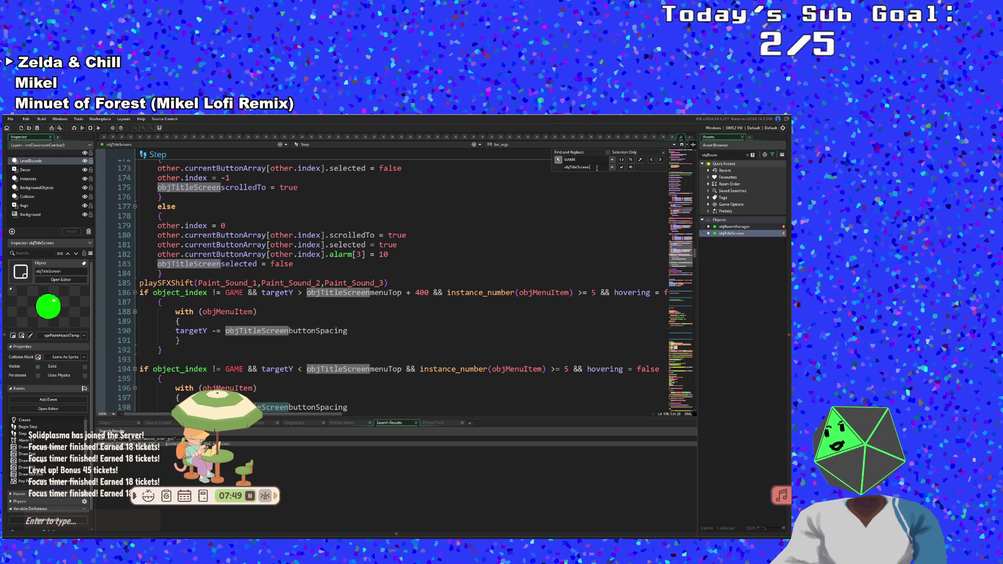
- Undo the faulty replacements that swallowed the dots and re-enter GAME as the search term
drag(596, 168, 564, 167)
right_click(569, 168)
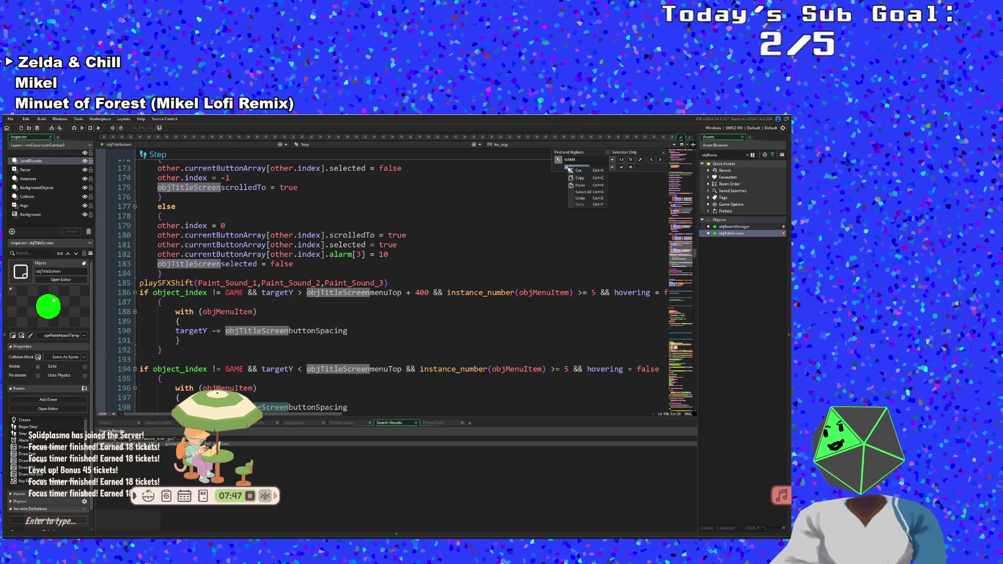
click(575, 160)
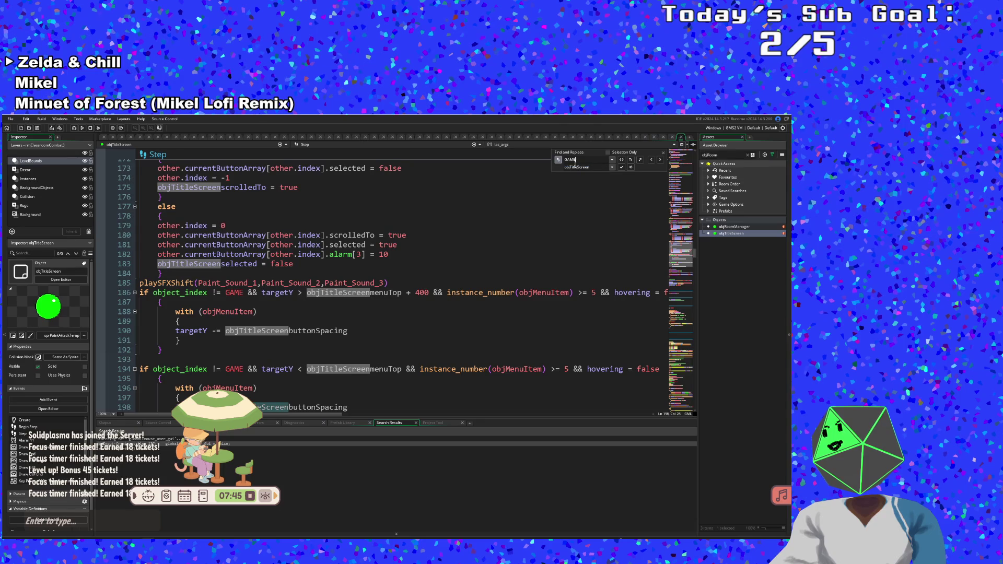
key(BackSpace)
key(BackSpace)
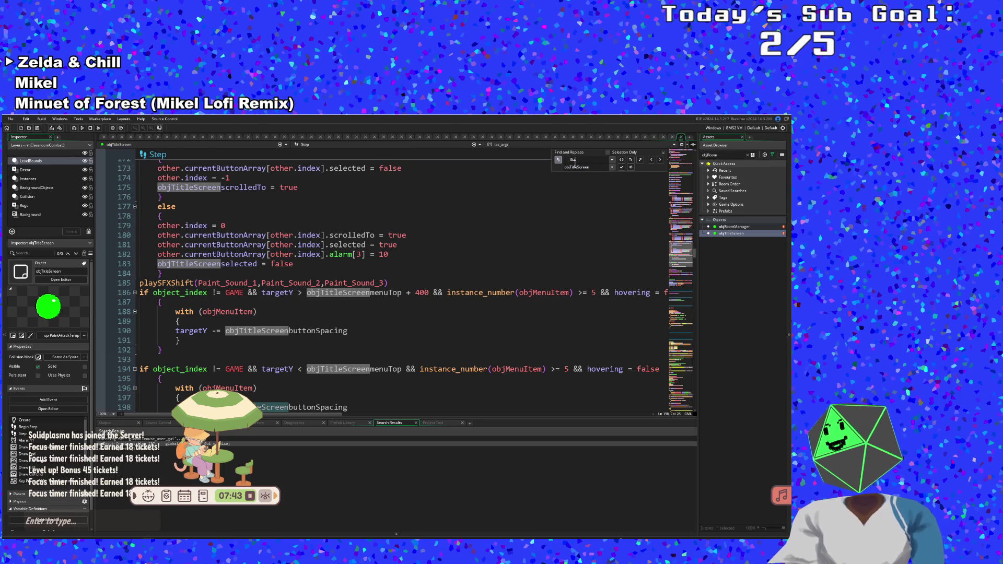
key(BackSpace)
key(BackSpace)
key(ctrl+z)
key(ctrl+z)
key(ctrl+z)
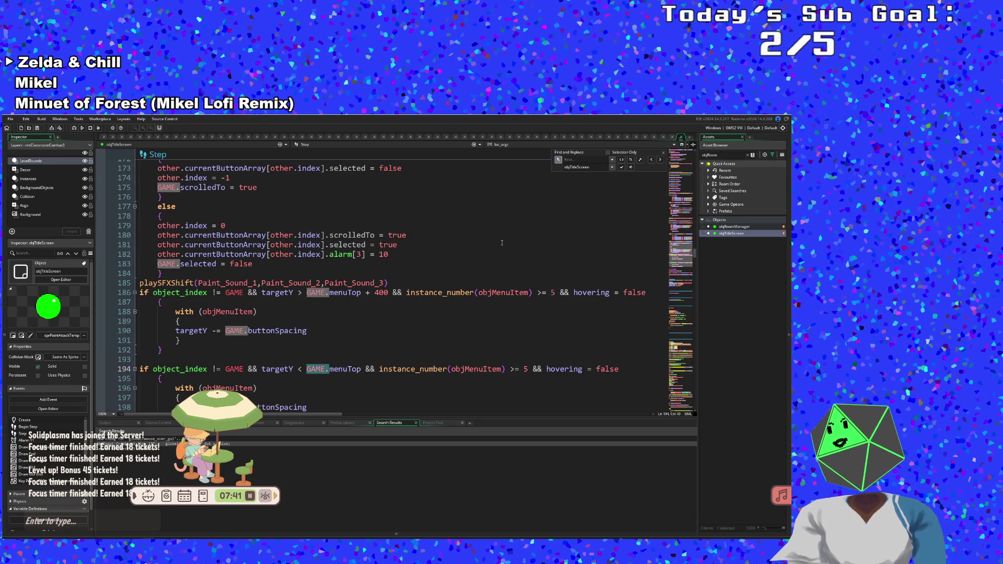
click(584, 161)
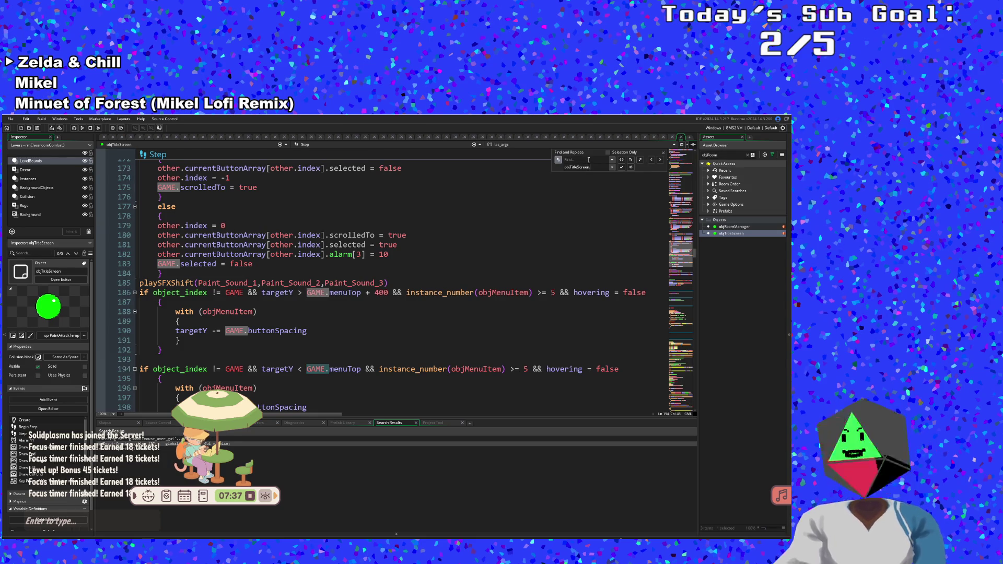
click(588, 160)
text(GAME)
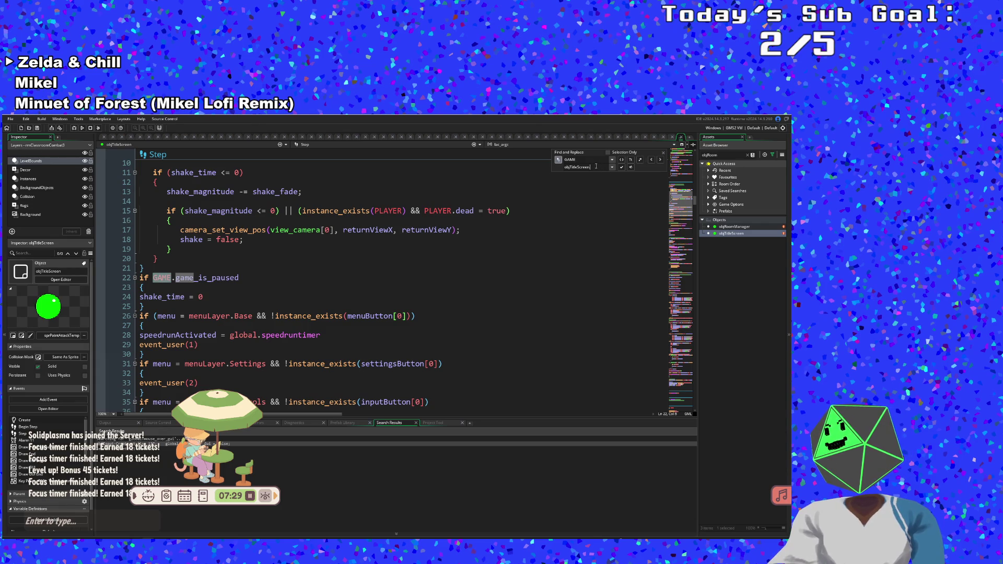
- Check the objTitleScreen replacements, undo them, and append Paint_Sound_3 to the line 185 call
click(631, 168)
click(578, 258)
scroll(578, 258, up, 2)
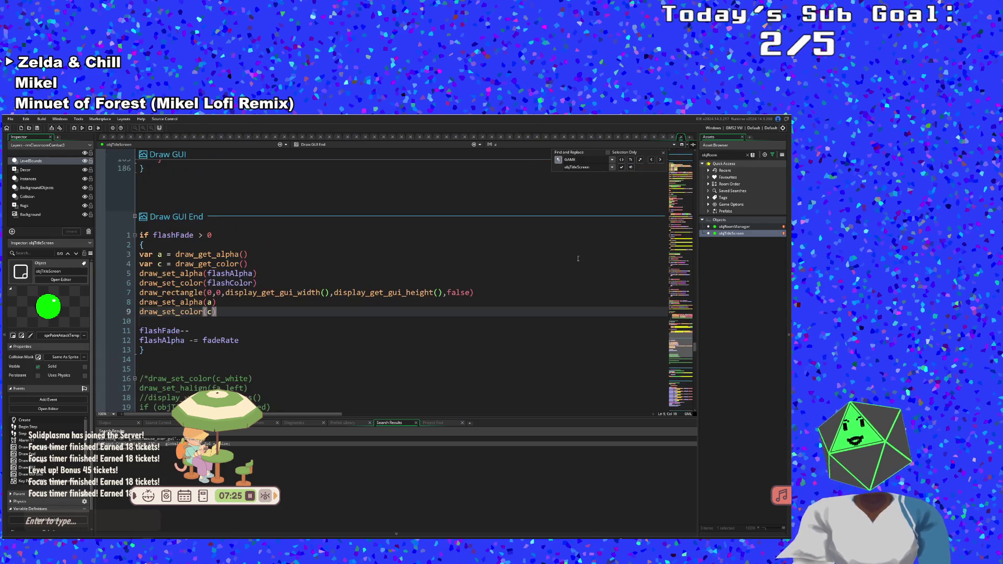
scroll(578, 258, down, 4)
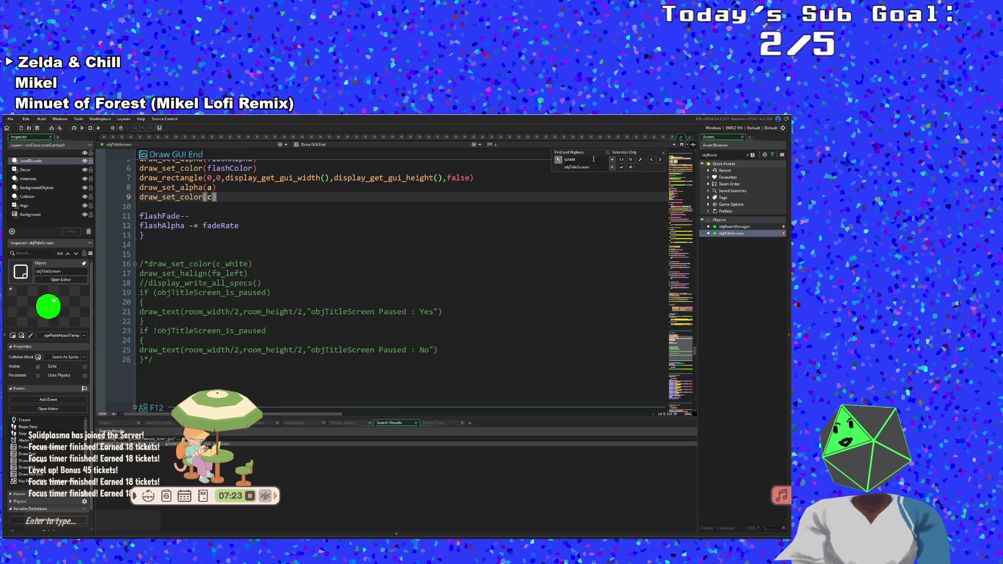
key(ctrl+f)
text(objtit)
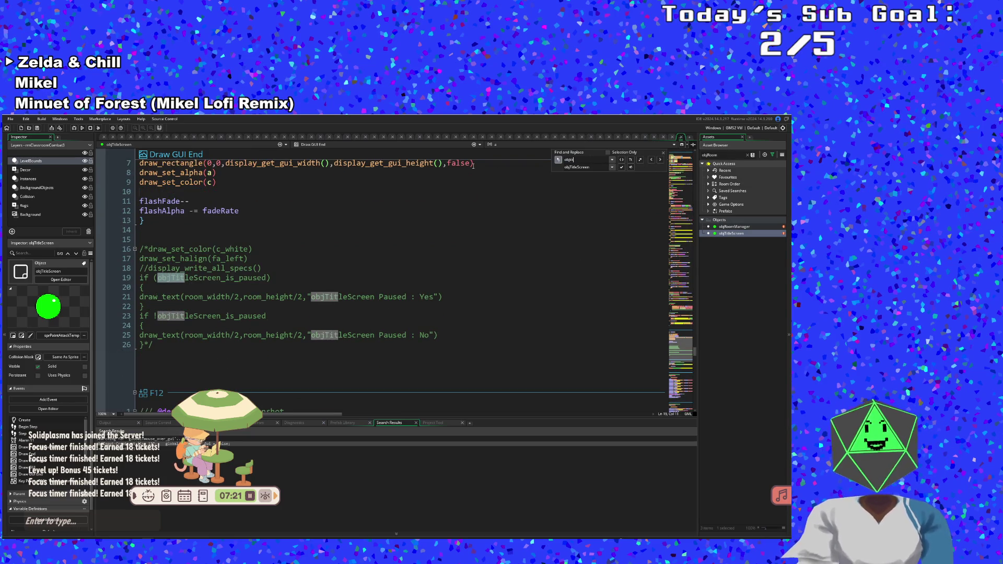
text(leScreen)
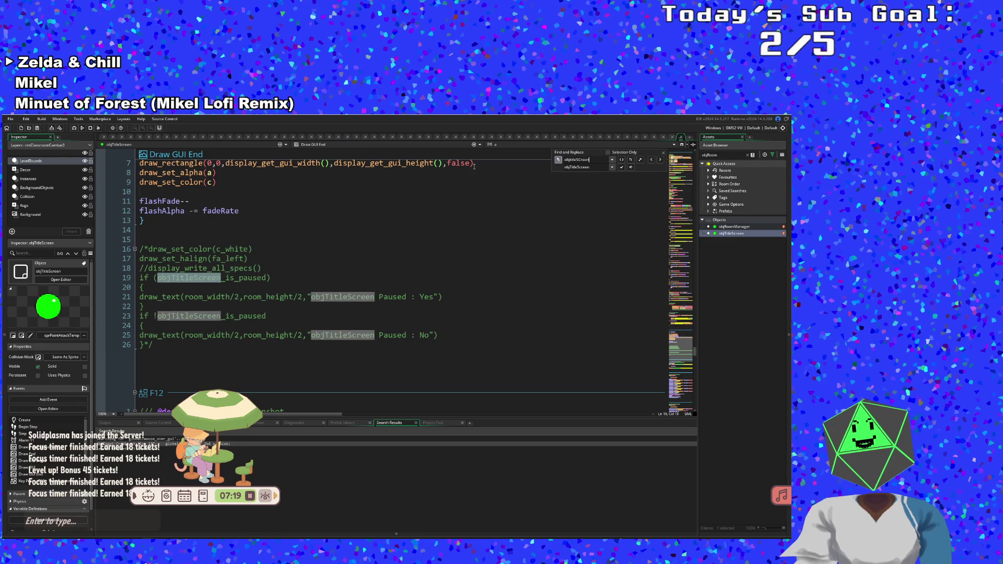
click(651, 160)
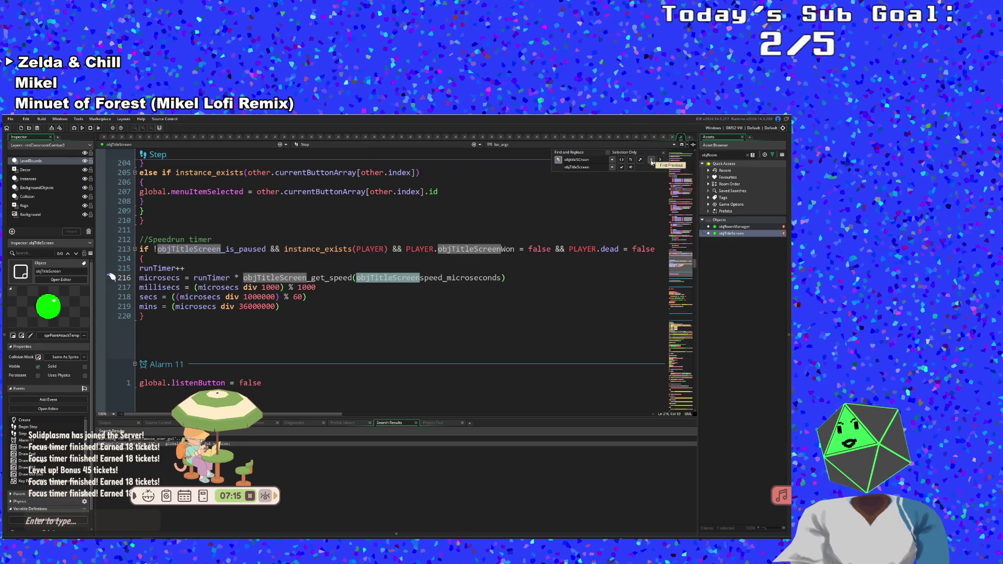
click(594, 167)
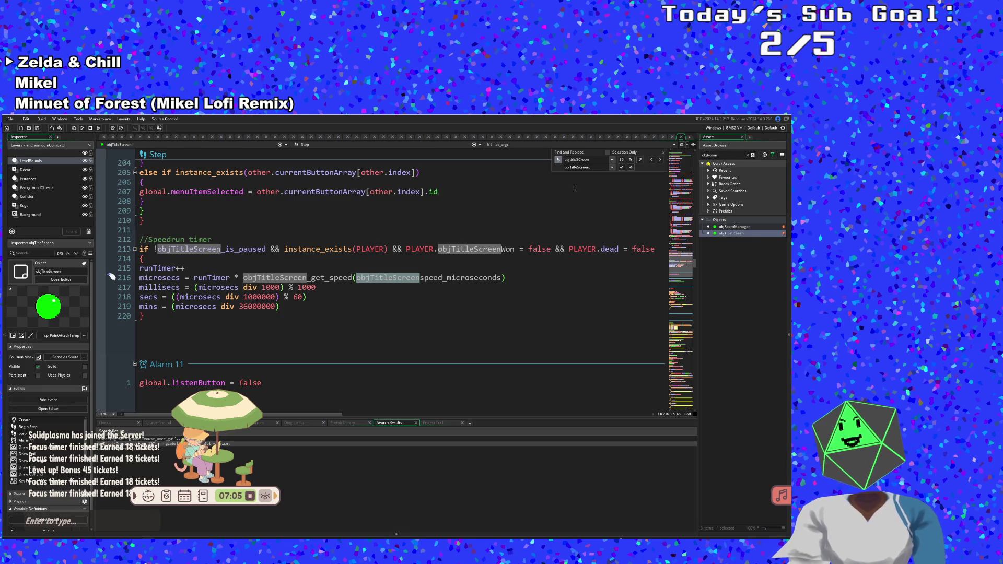
key(ctrl+z)
key(ctrl+z)
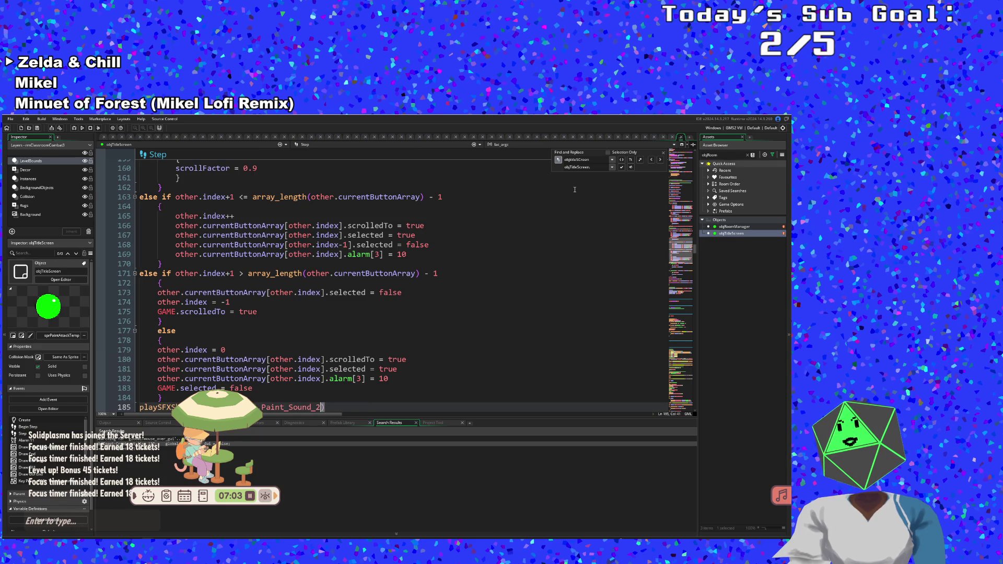
text(,Paint_Sound_3)
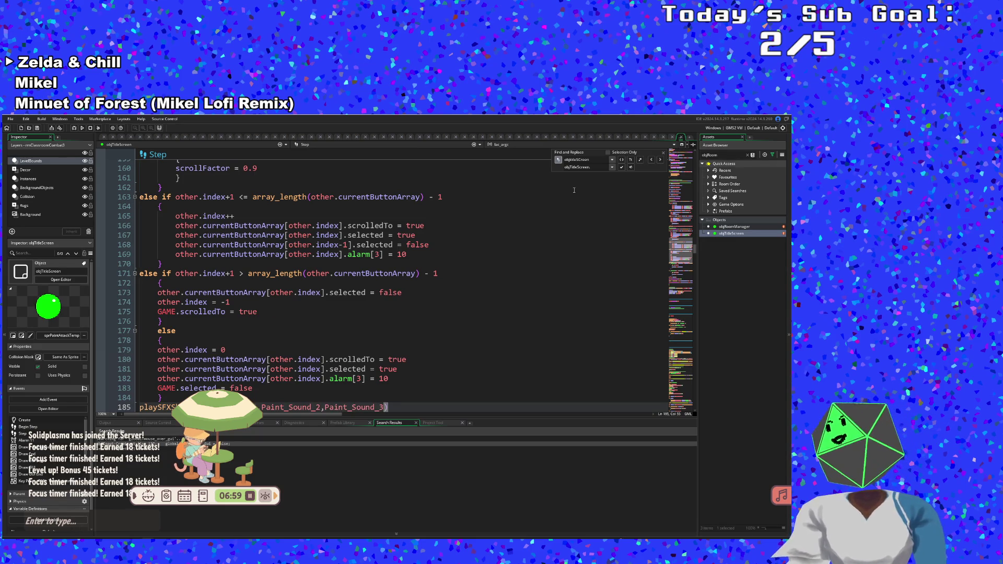
- Replace every GAME in the Step code with objTitleScreen
key(ctrl+f)
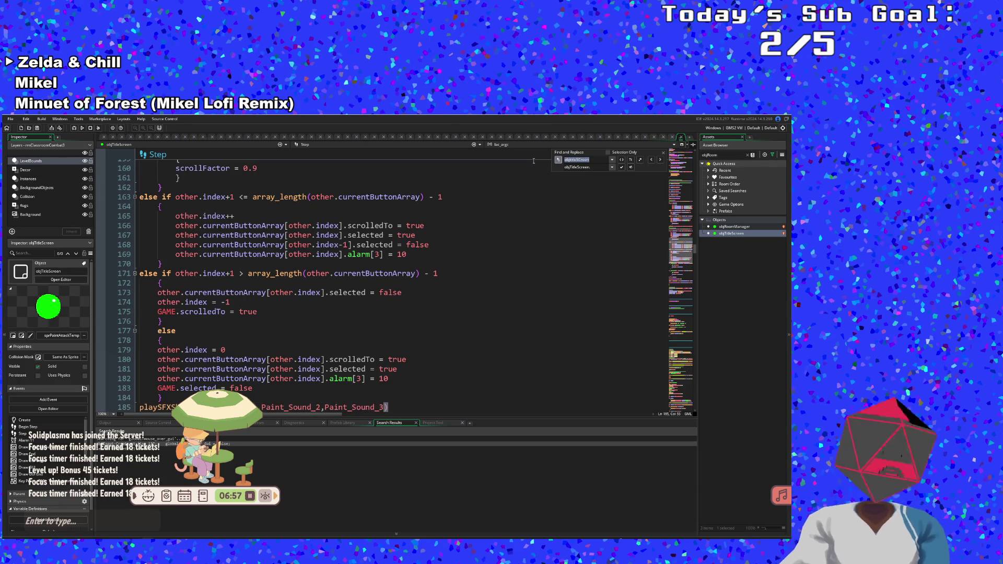
text(GAME)
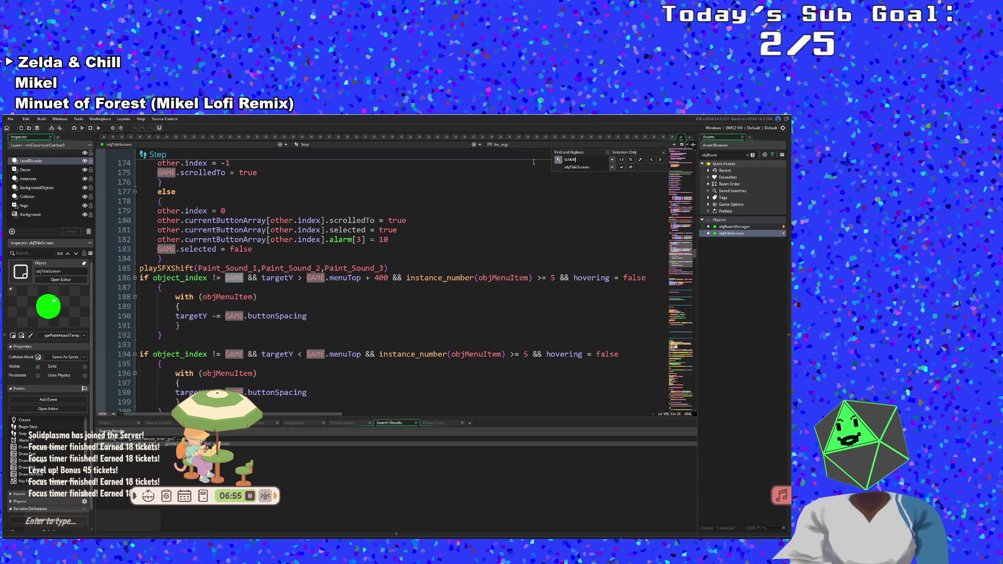
click(631, 160)
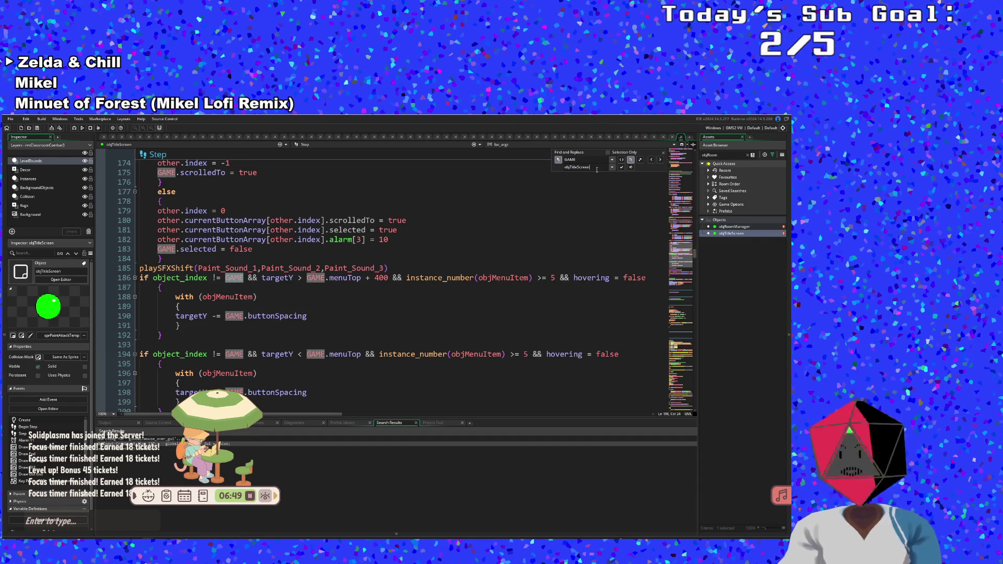
click(630, 168)
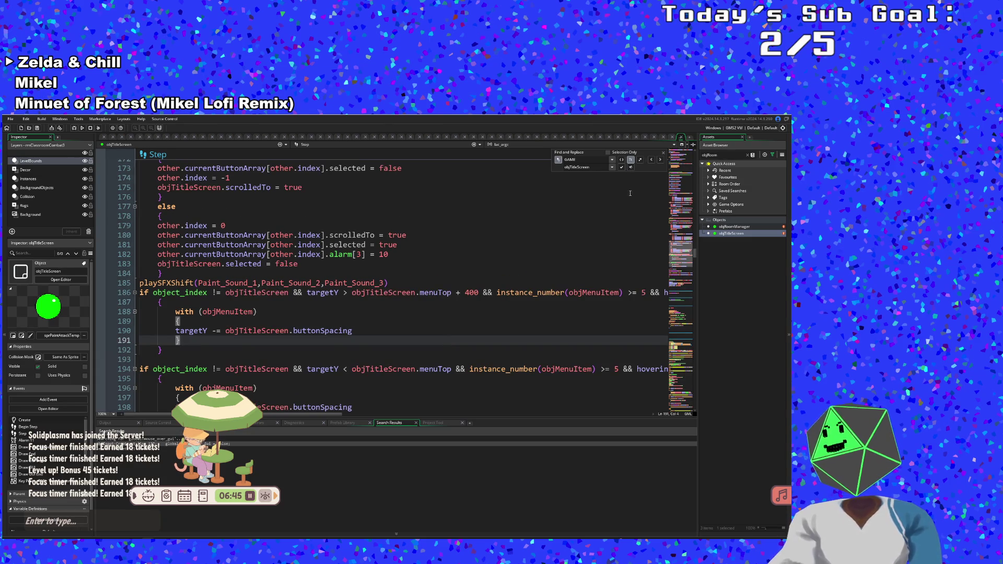
scroll(559, 322, down, 4)
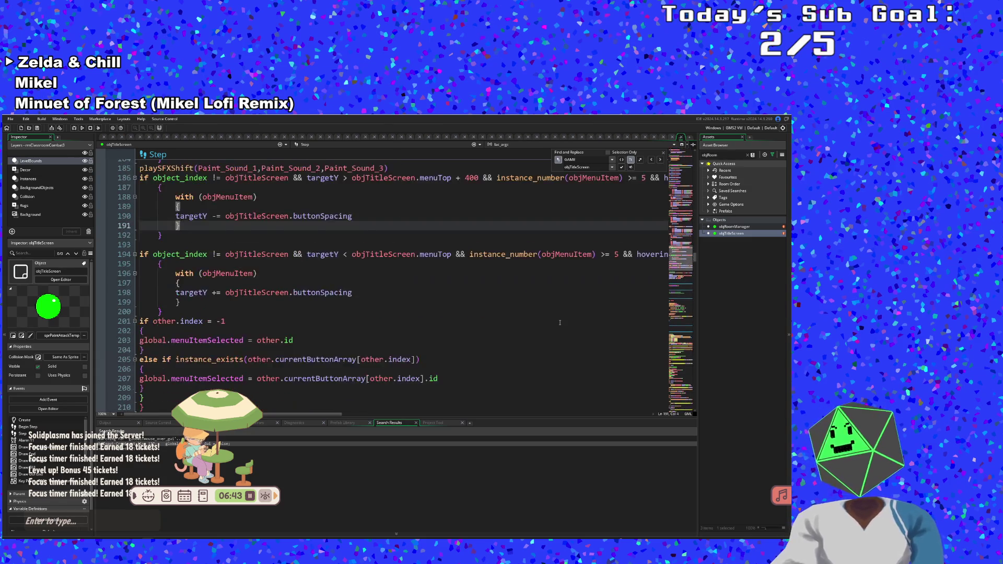
scroll(559, 322, down, 14)
scroll(560, 319, up, 4)
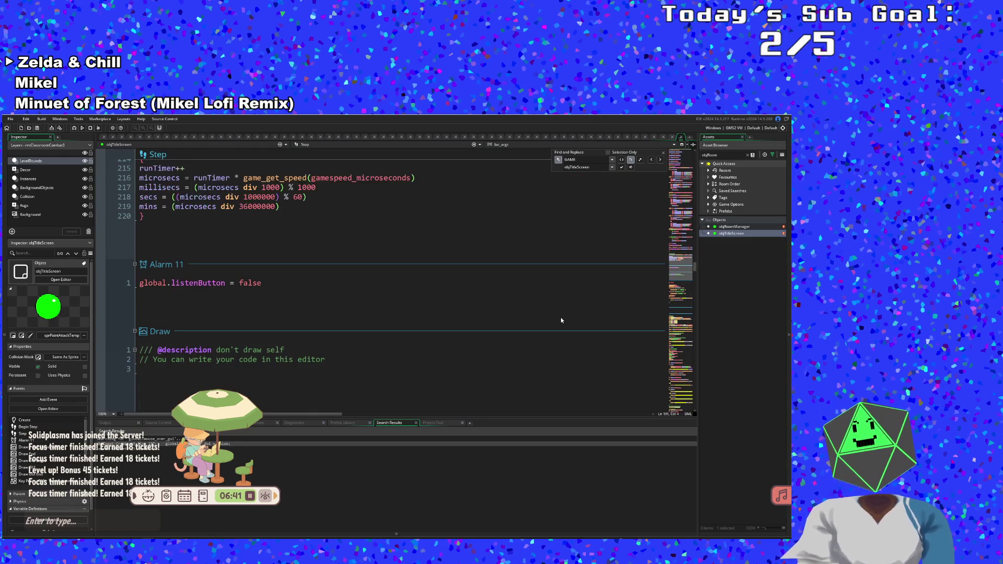
- Search for game and delete the Speedrun timer block near line 213
scroll(561, 321, down, 8)
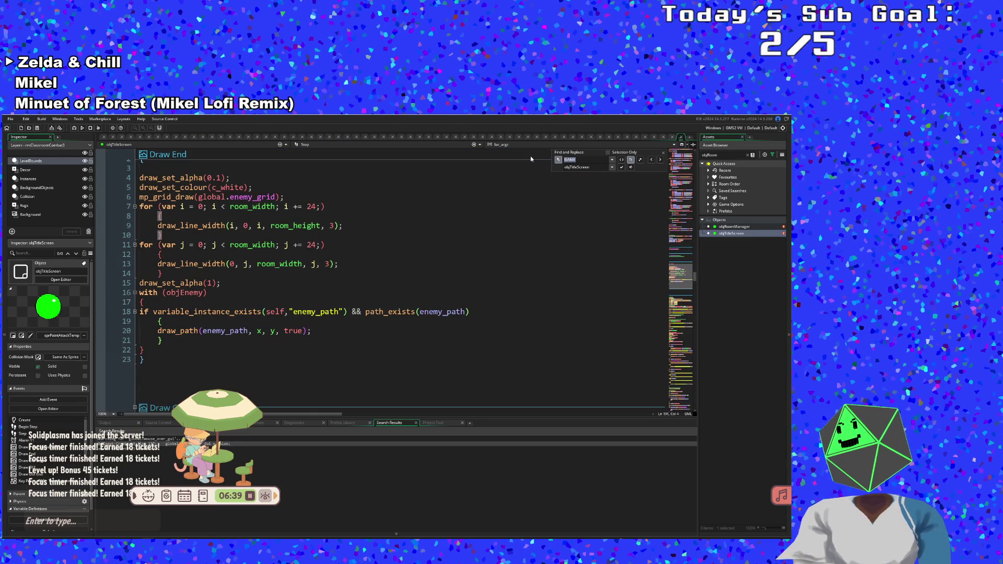
text(game)
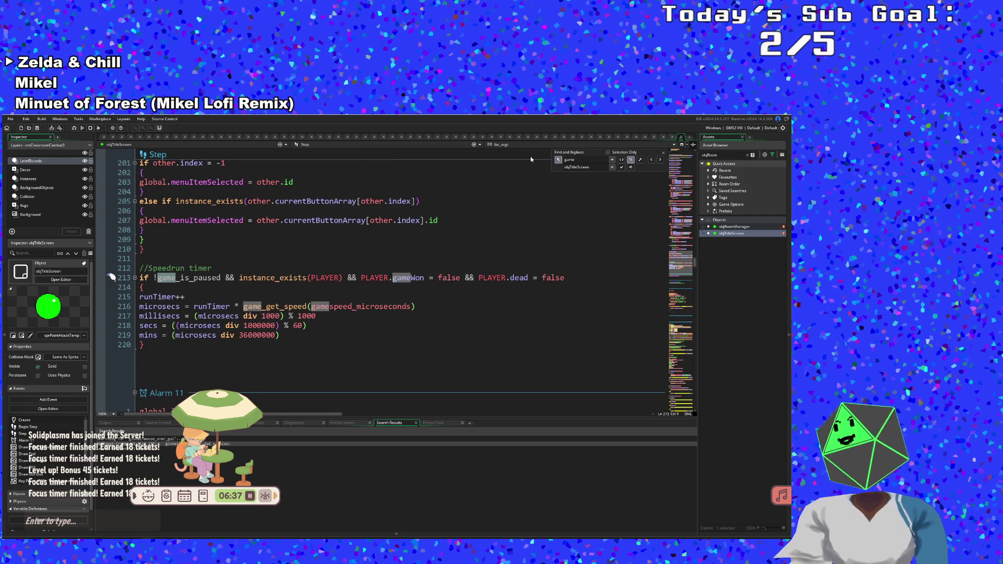
click(650, 160)
click(660, 160)
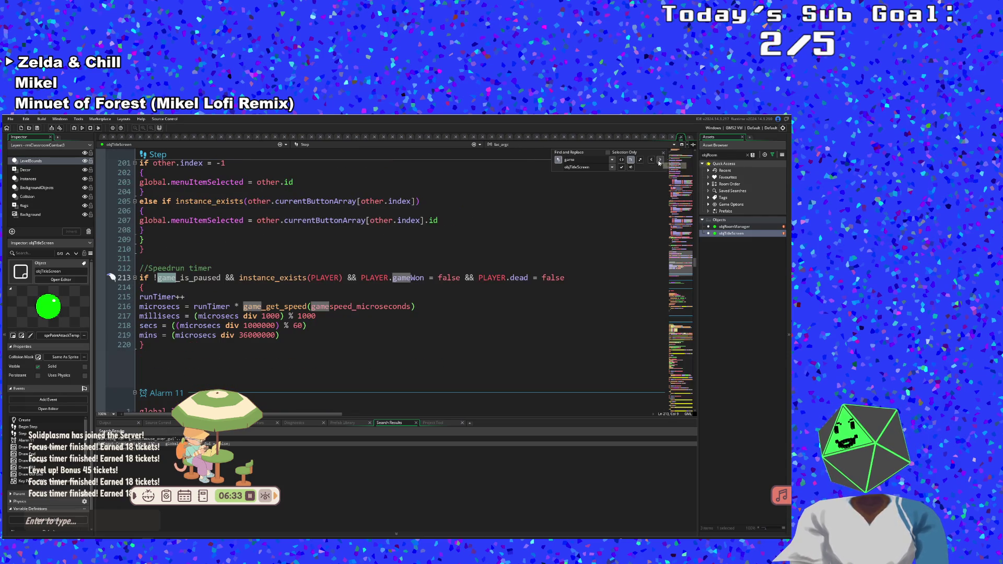
click(388, 306)
drag(183, 378, 136, 270)
key(BackSpace)
key(BackSpace)
key(BackSpace)
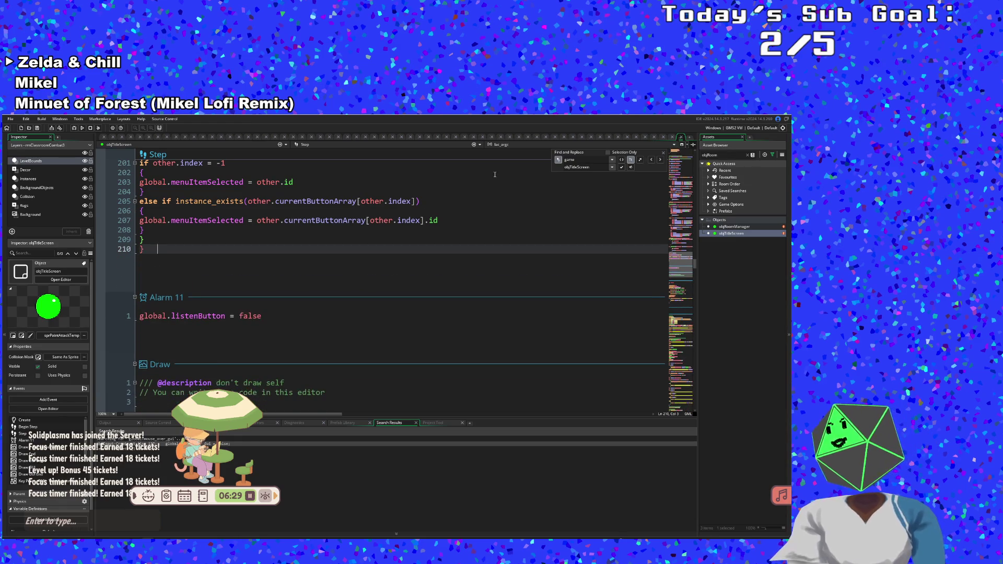
- Remove the game_is_paused check on line 22 along with its shake_time reset and braces
click(570, 159)
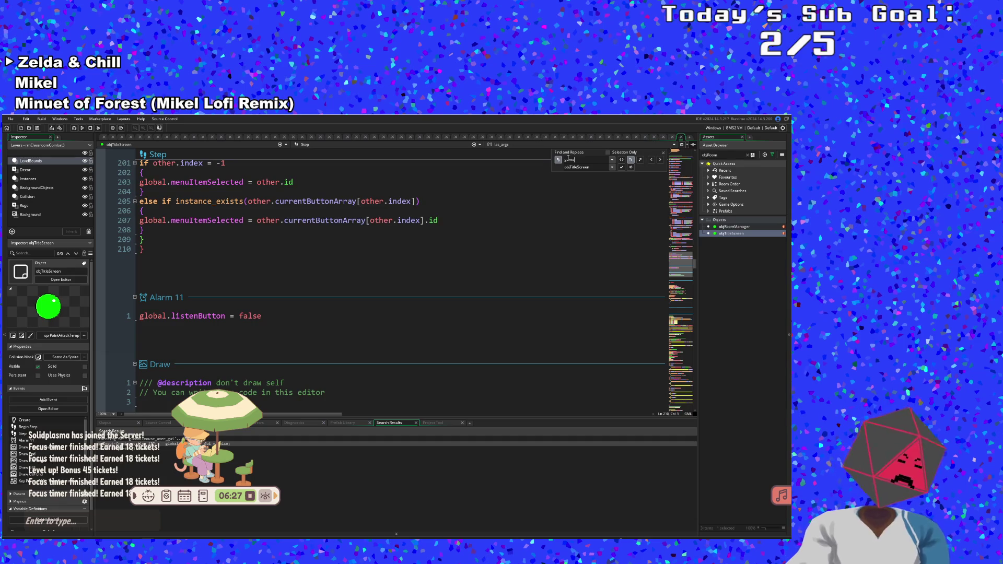
text(_is)
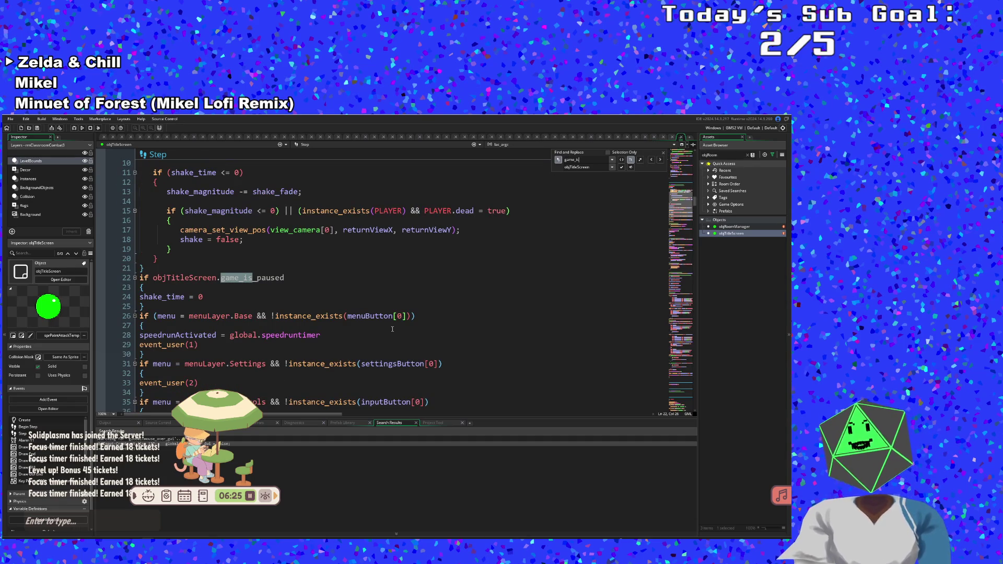
click(218, 279)
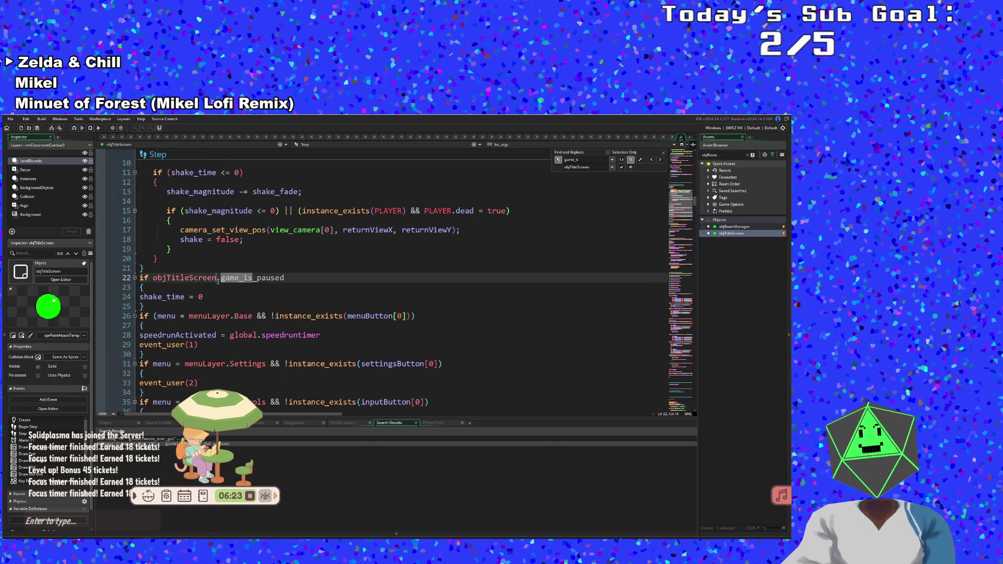
drag(218, 279, 289, 275)
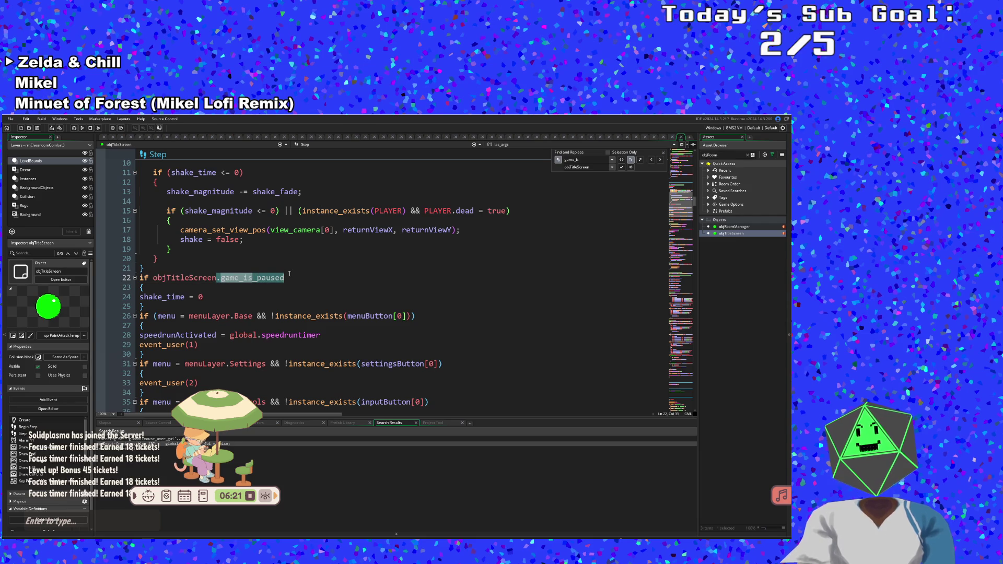
key(BackSpace)
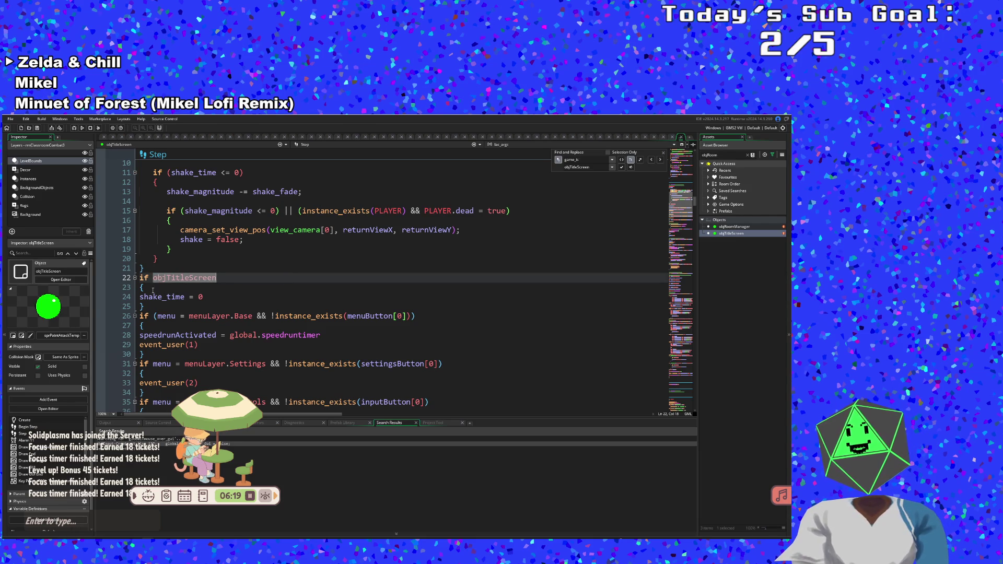
drag(152, 290, 138, 278)
key(BackSpace)
drag(206, 288, 142, 288)
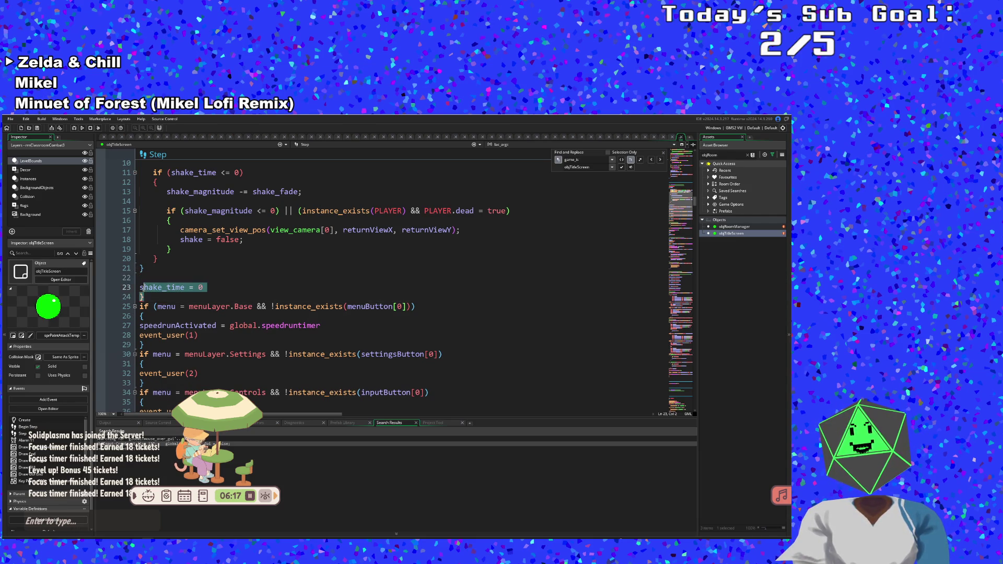
key(BackSpace)
key(BackSpace)
key(BackSpace)
- Remove the screen-shake code at the top of the Step event
scroll(149, 327, up, 2)
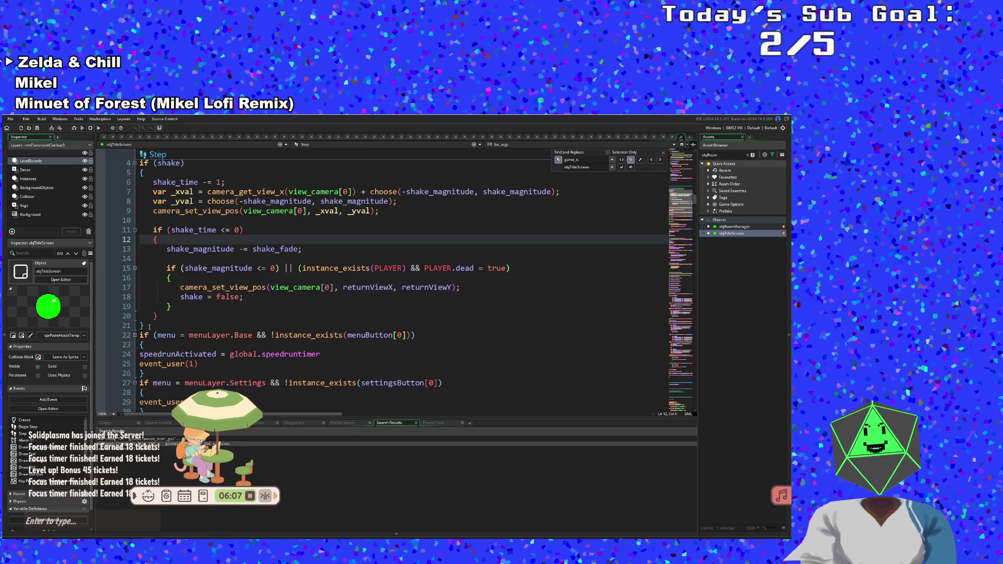
drag(149, 327, 139, 163)
scroll(183, 243, up, 3)
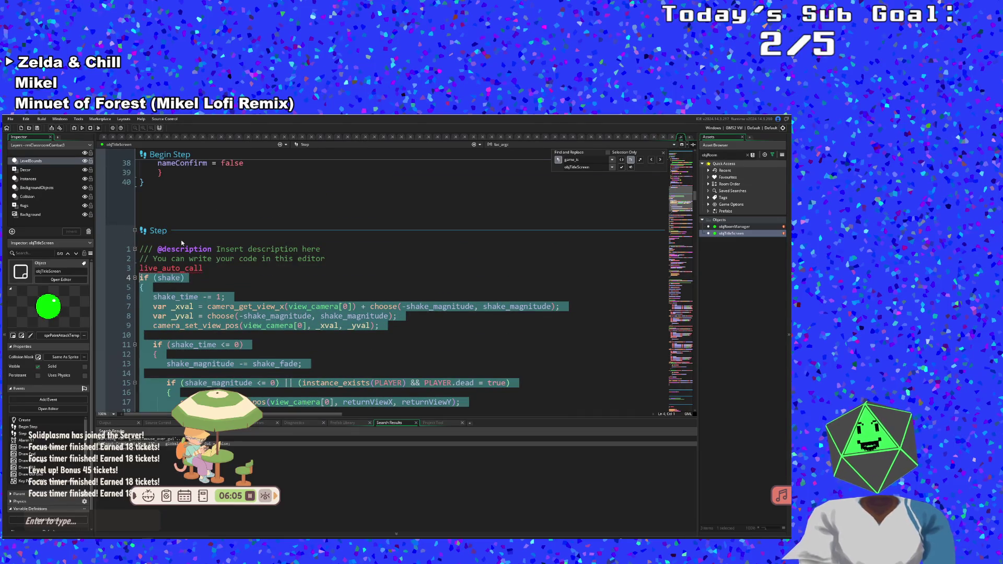
key(ctrl+v)
- Review the cleaned-up Step code and the Draw End draw_line_width calls
click(205, 268)
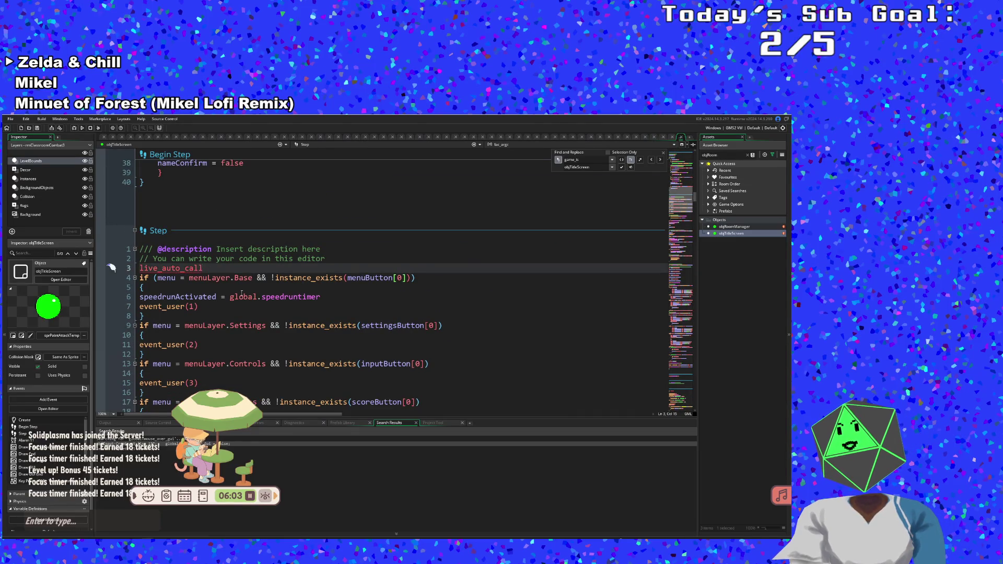
scroll(242, 293, down, 2)
click(241, 293)
scroll(241, 293, down, 15)
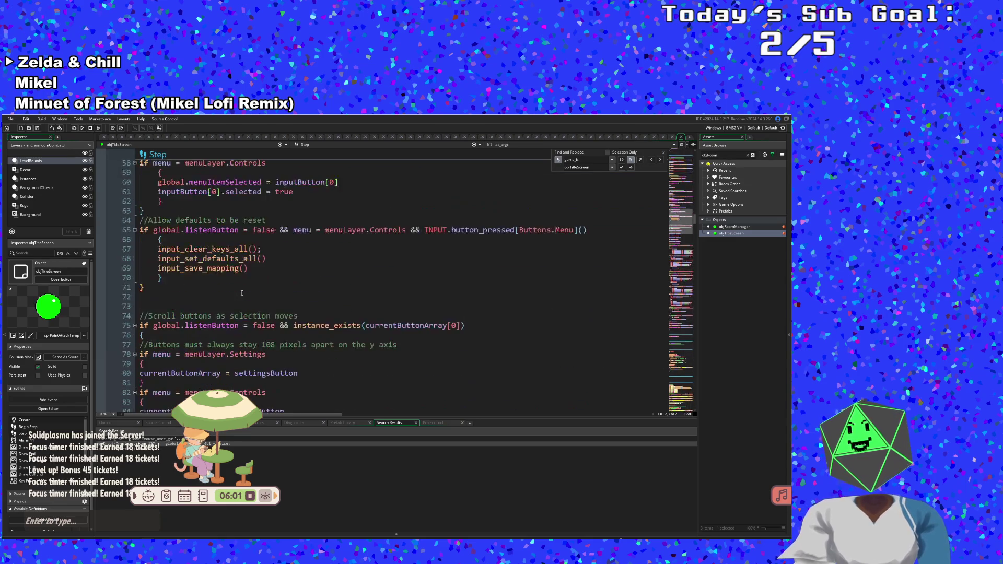
scroll(241, 293, down, 20)
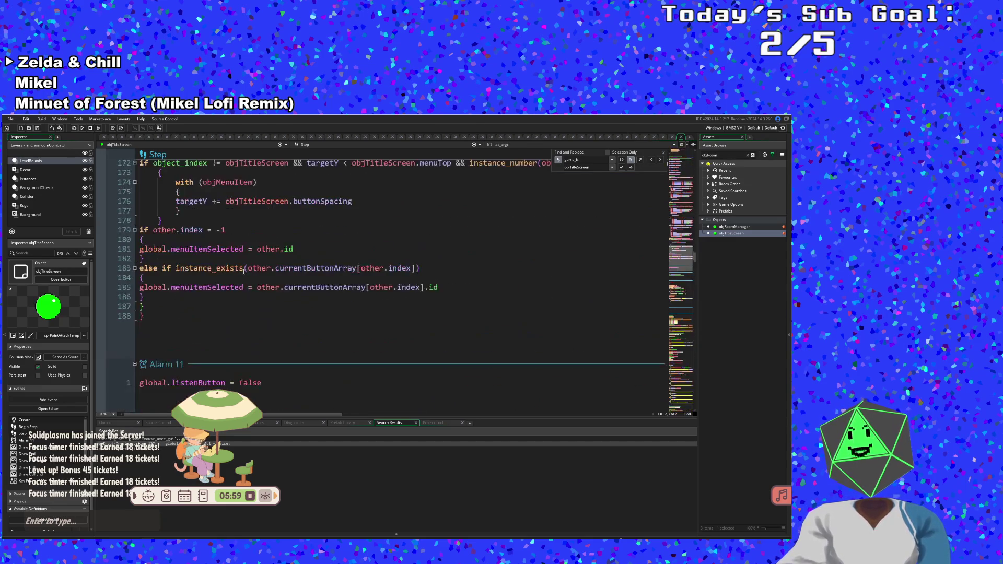
scroll(243, 270, down, 15)
click(230, 268)
scroll(231, 268, up, 2)
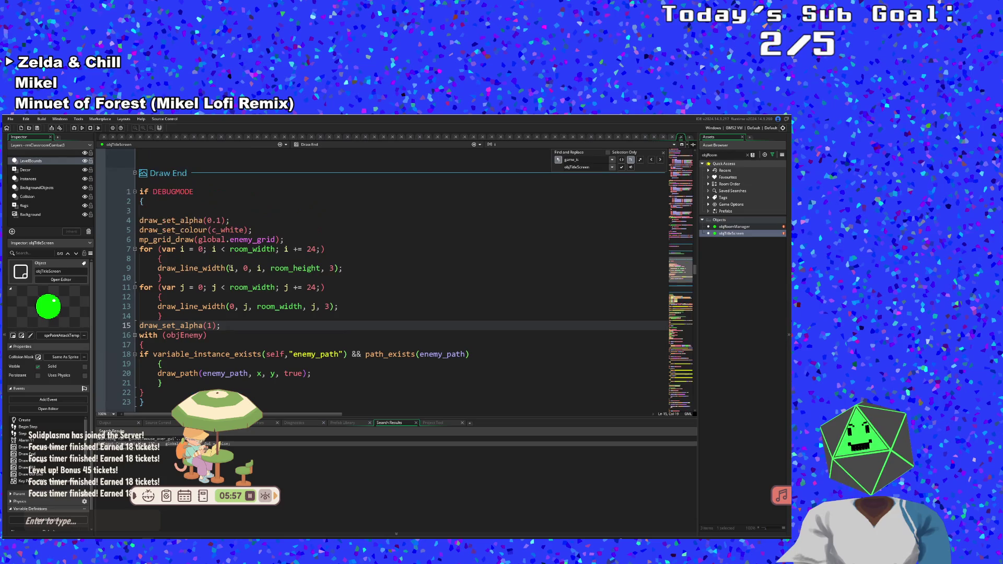
click(231, 268)
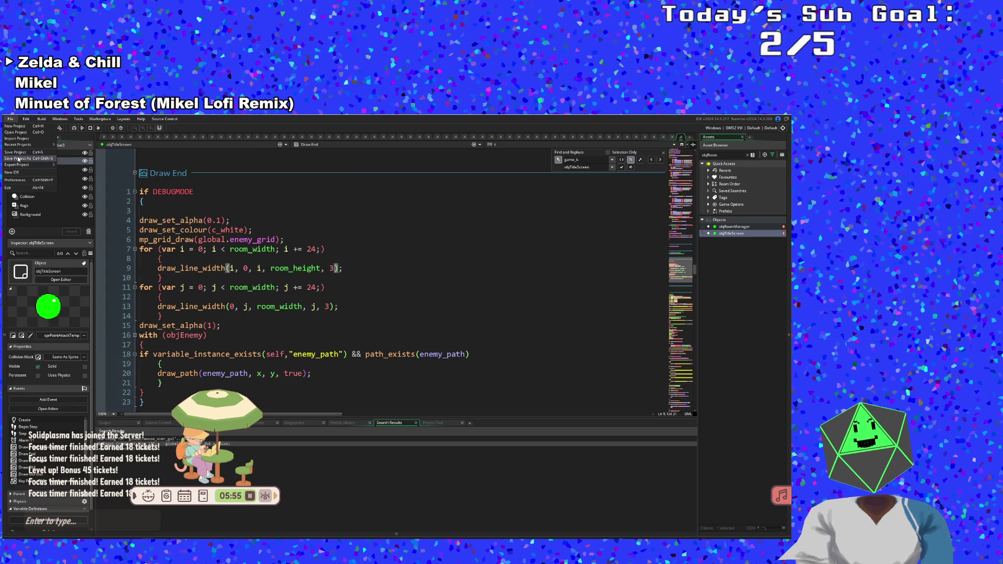
- Run the game, inspect the compile errors in the title screen code, and rebuild with F5
click(82, 127)
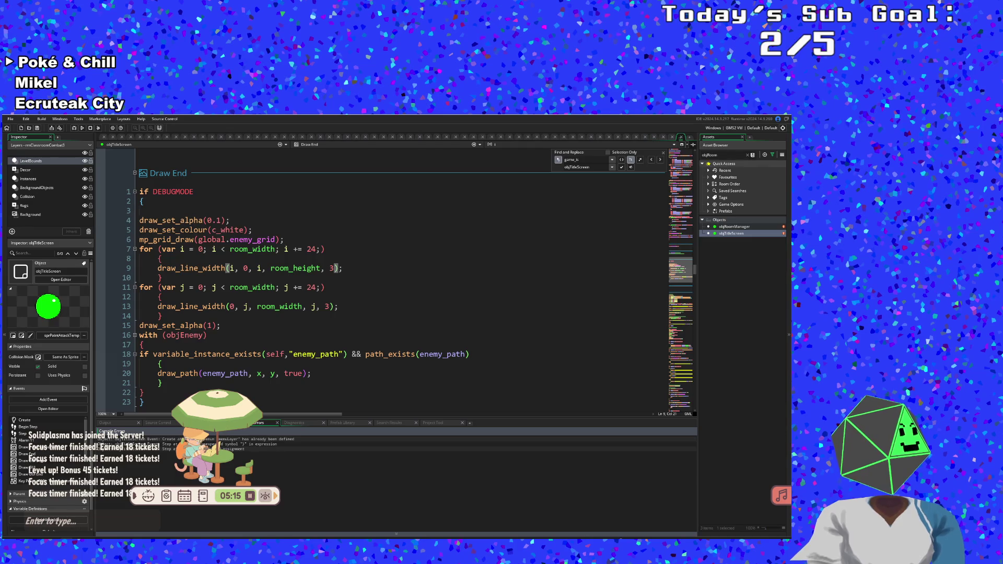
click(301, 307)
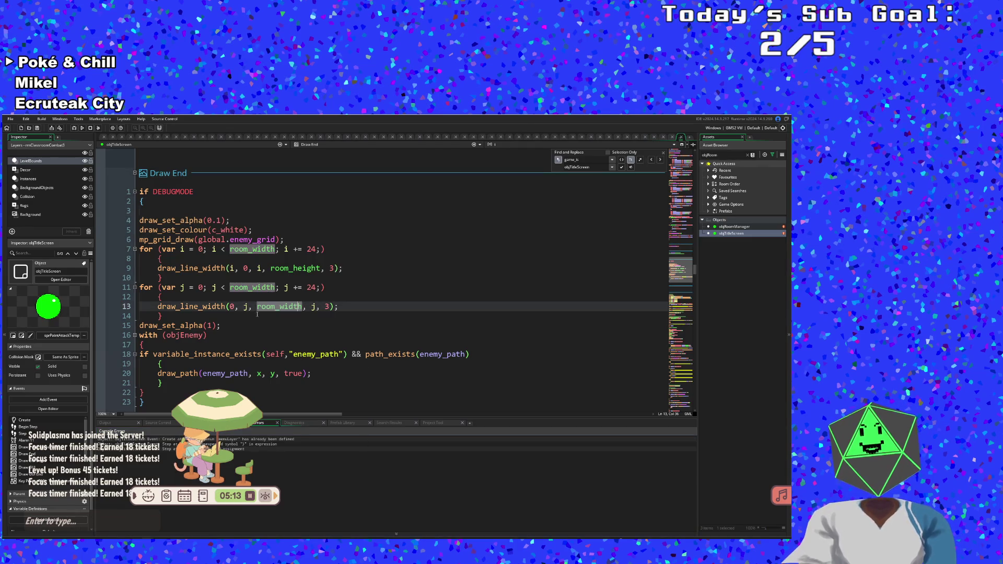
key(F5)
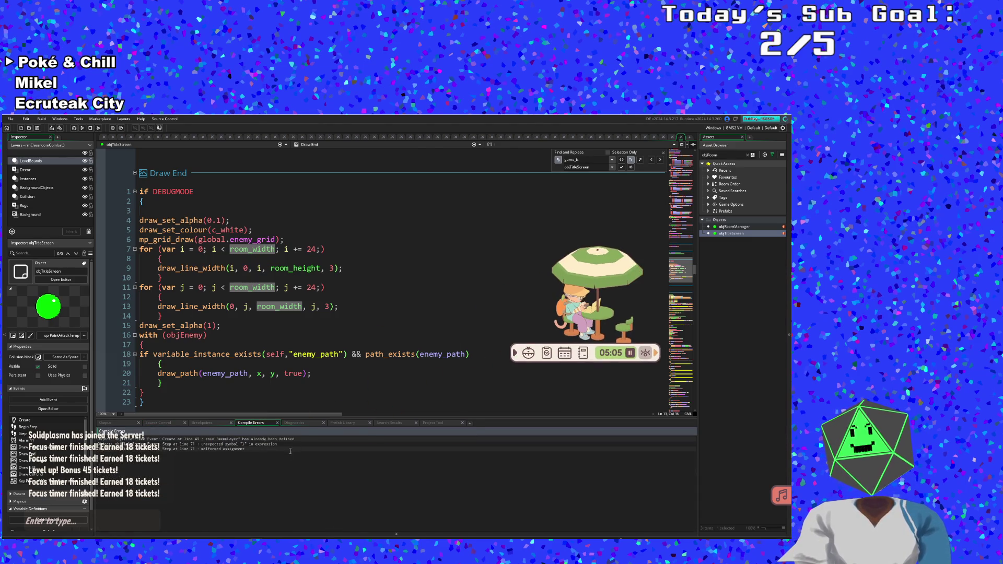
- Jump to the first Create compile error, try deleting the menuLayer enum line, then undo it
double_click(272, 439)
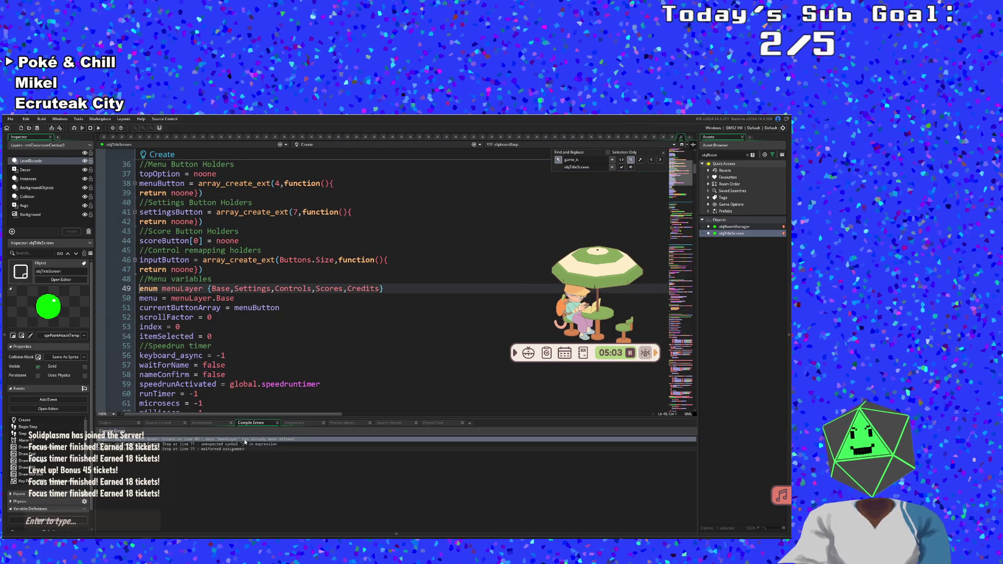
click(246, 307)
double_click(183, 288)
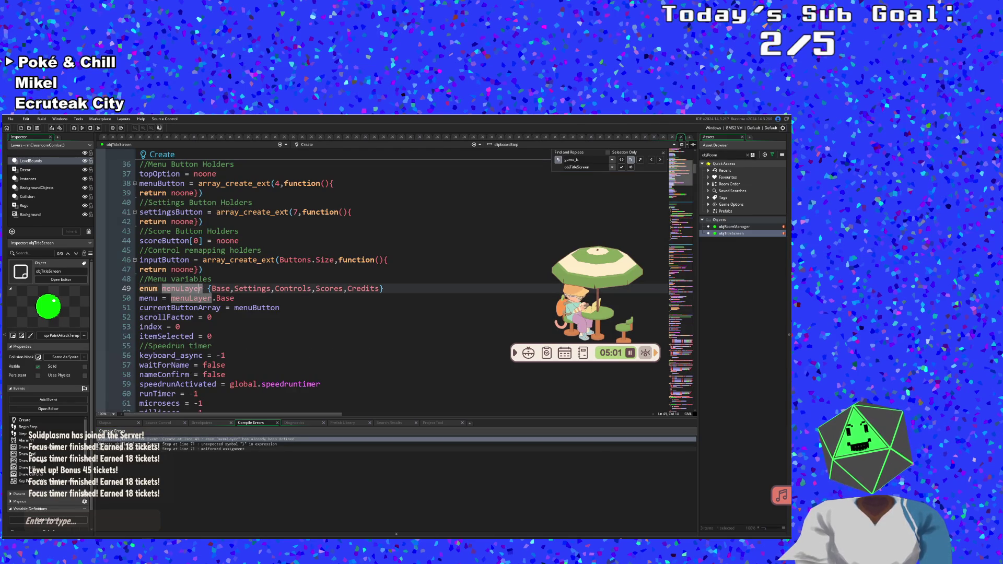
click(209, 288)
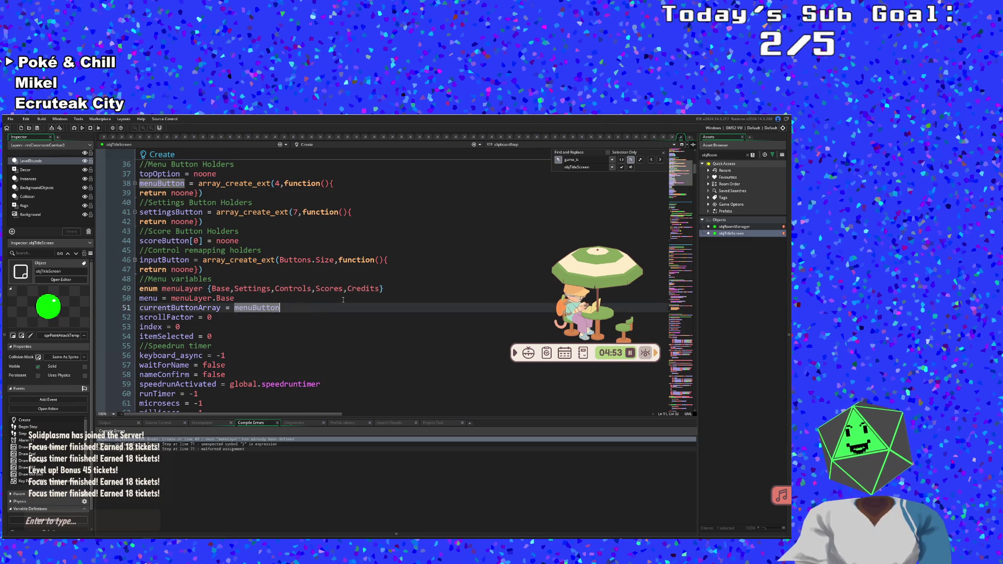
mouse_move(99, 288)
mouse_down()
mouse_move(99, 259)
mouse_move(96, 288)
mouse_up()
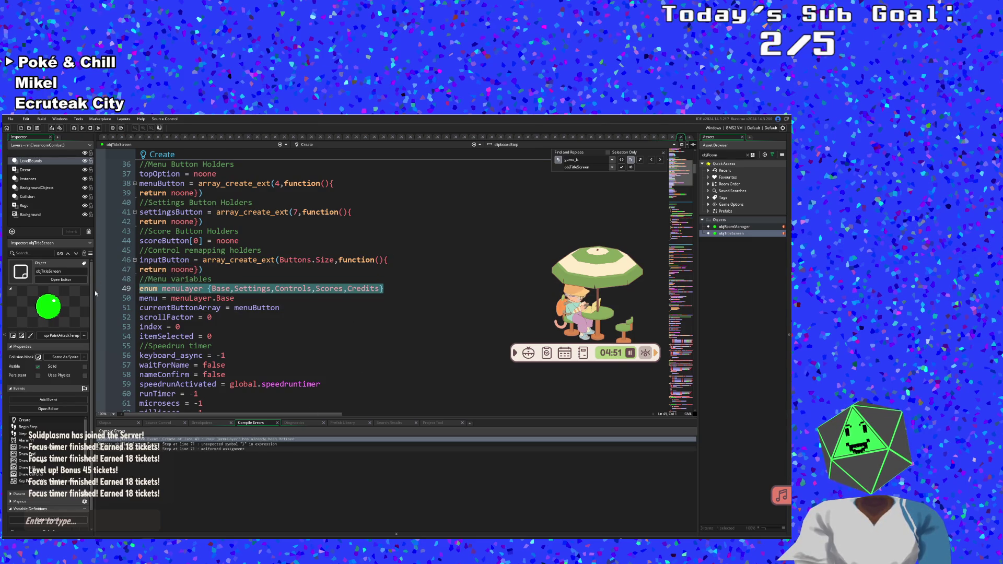
key(BackSpace)
key(BackSpace)
click(228, 307)
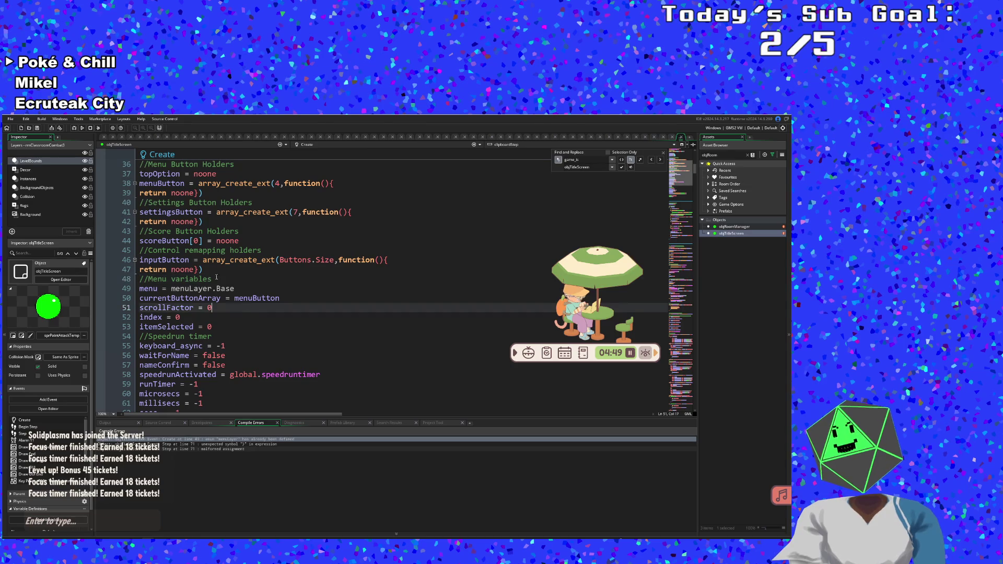
click(216, 280)
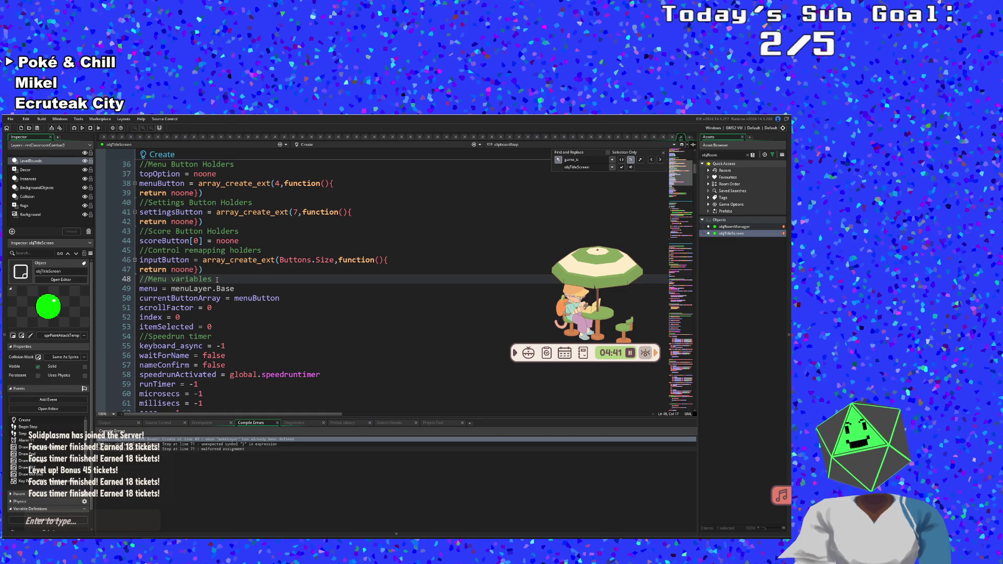
key(ctrl+z)
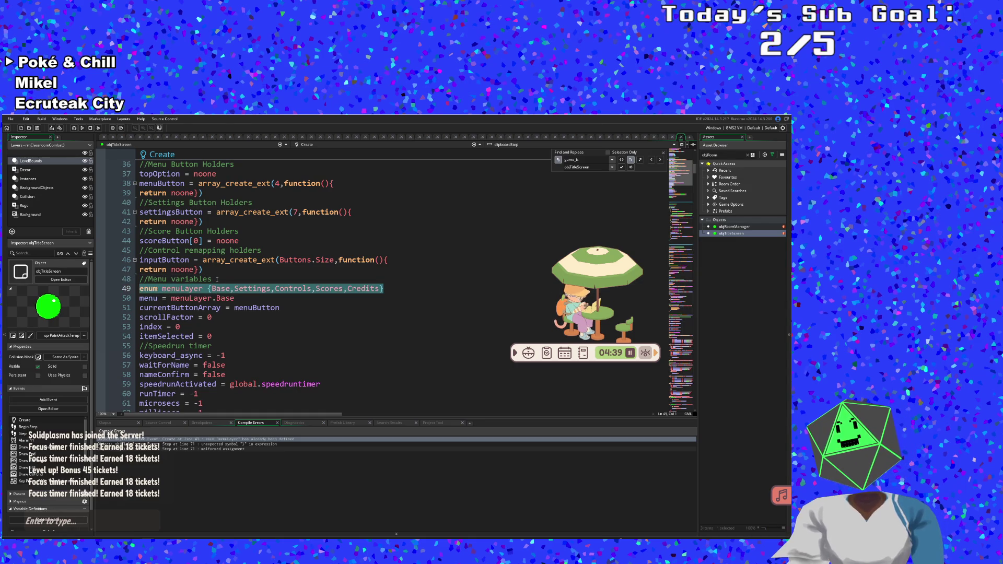
- Select the 'Layer' part of the enum name menuLayer on line 49
click(212, 289)
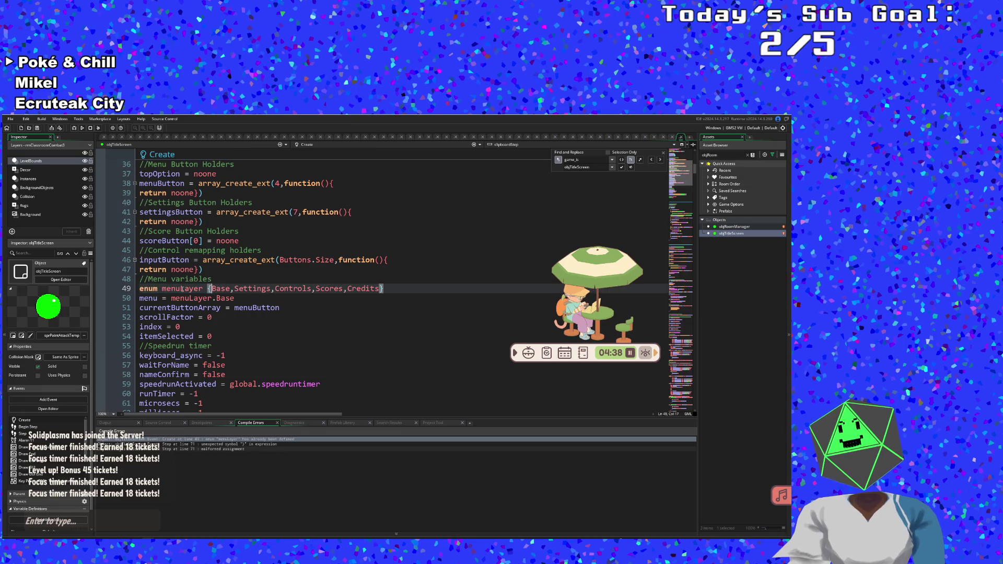
click(141, 288)
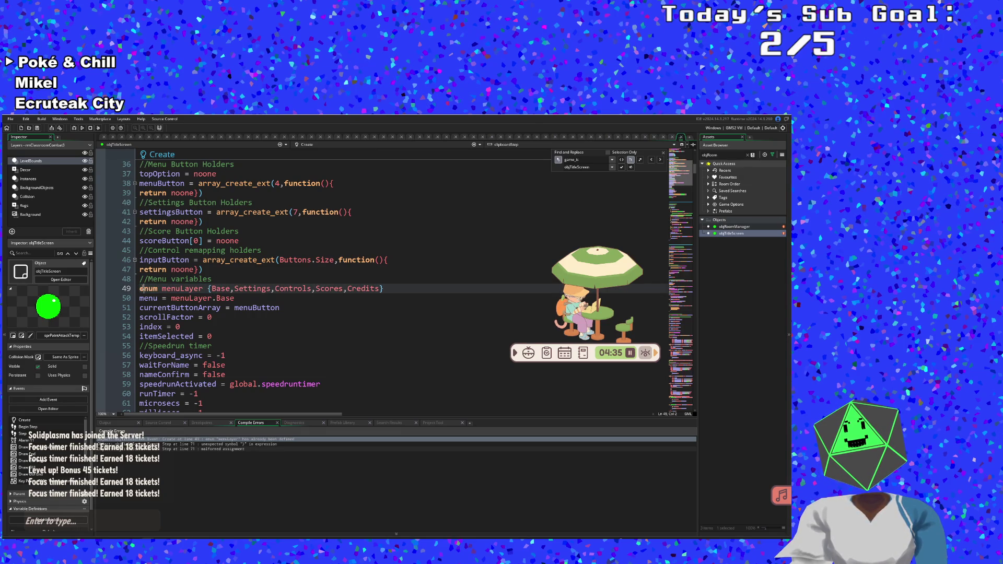
click(334, 279)
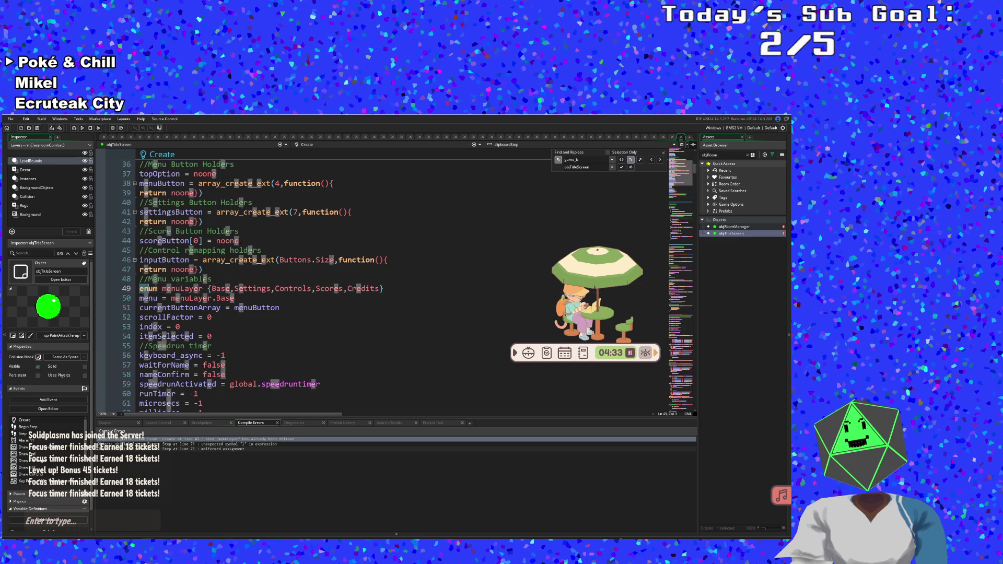
triple_click(335, 288)
click(365, 289)
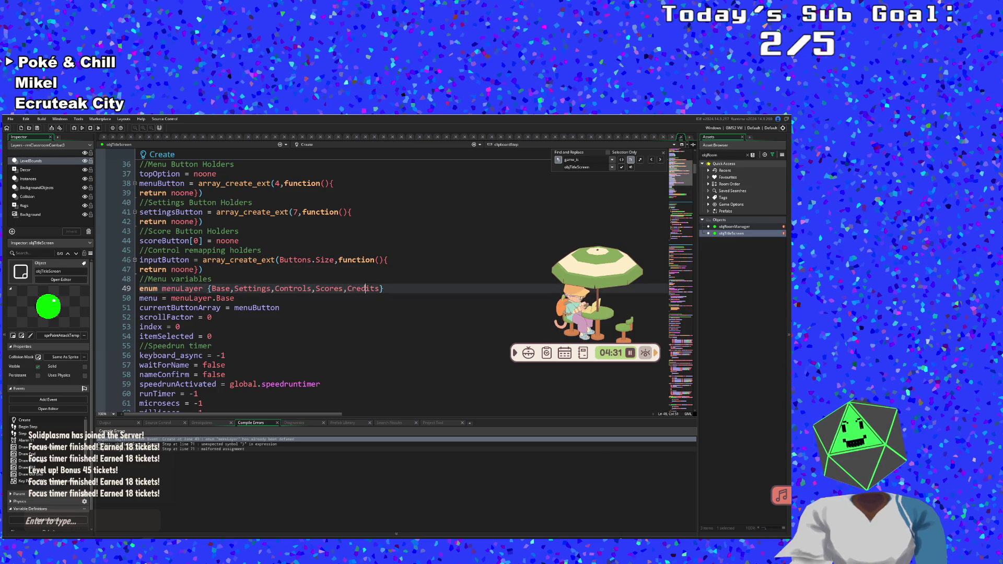
click(280, 308)
click(280, 299)
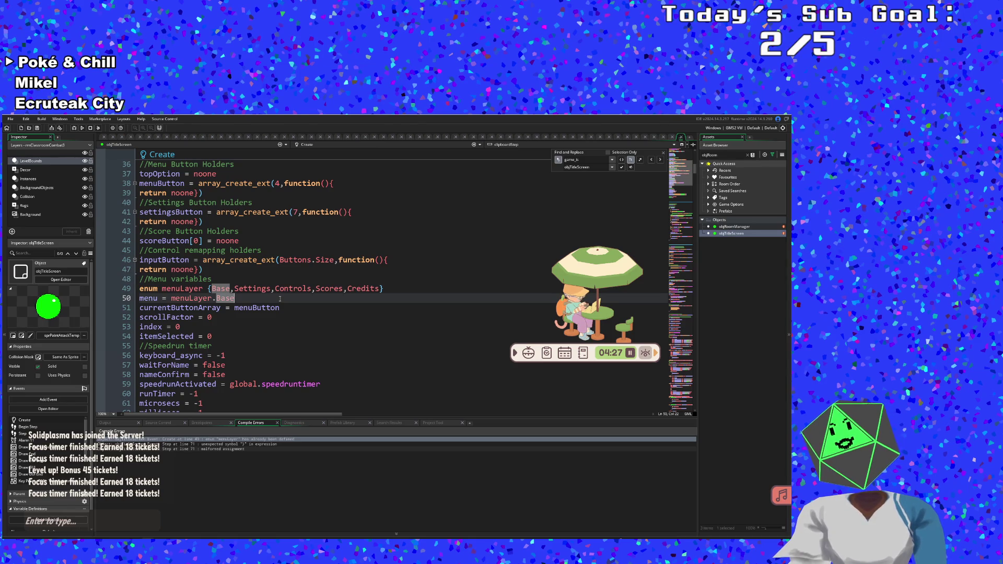
click(202, 288)
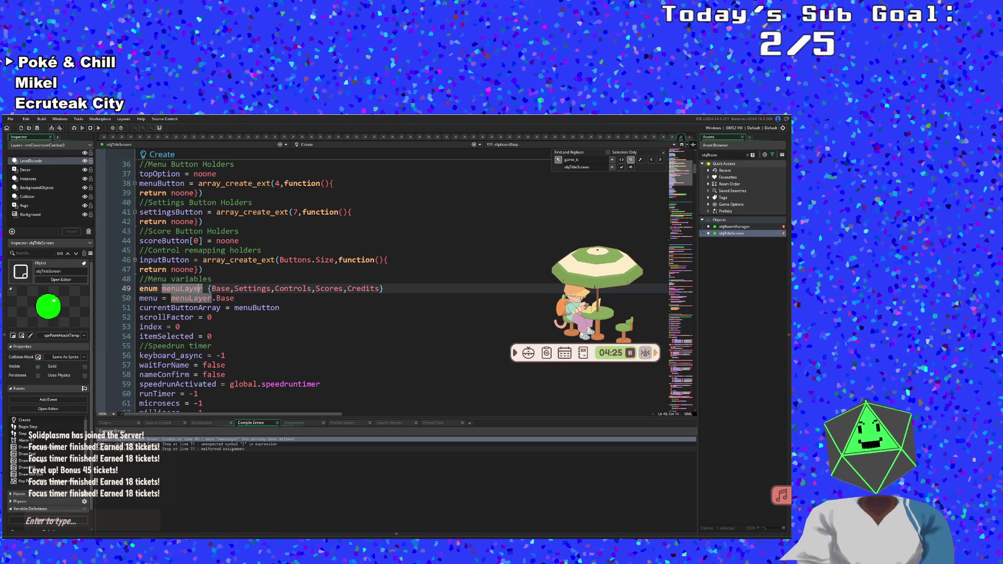
click(172, 288)
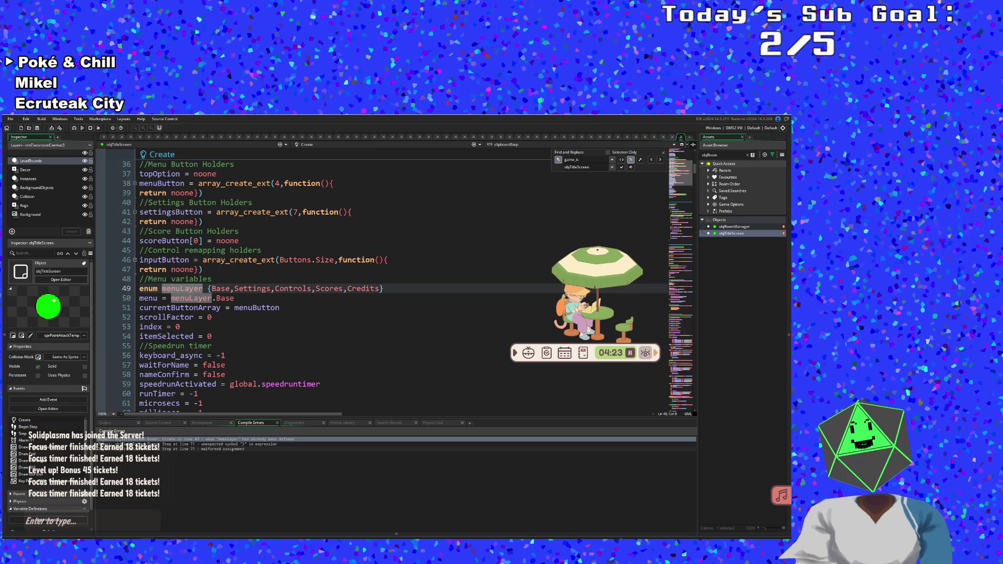
mouse_move(163, 288)
drag(180, 288, 203, 288)
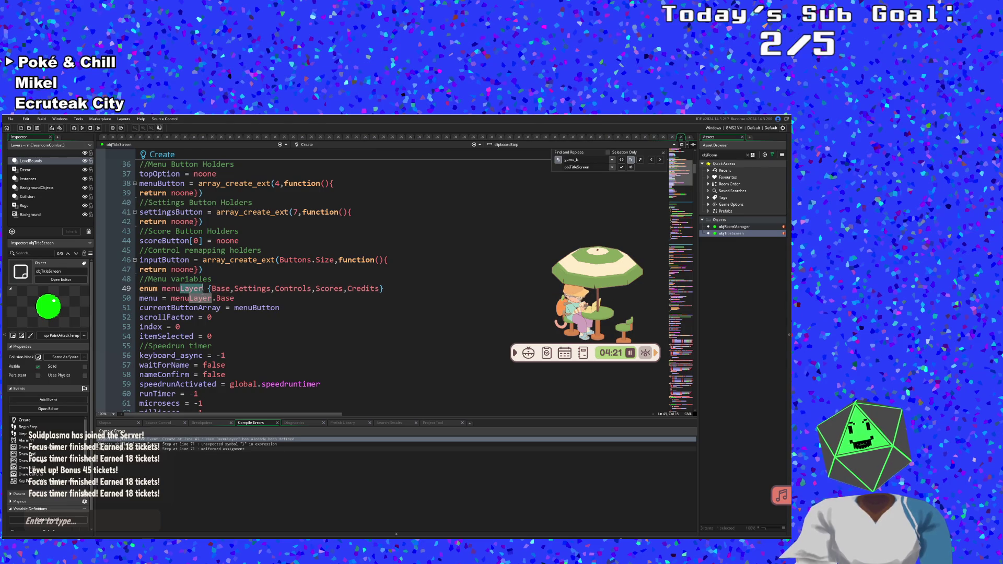
- Remove 'Layer' from the enum name on line 49 and from menuLayer.Base on line 50
key(BackSpace)
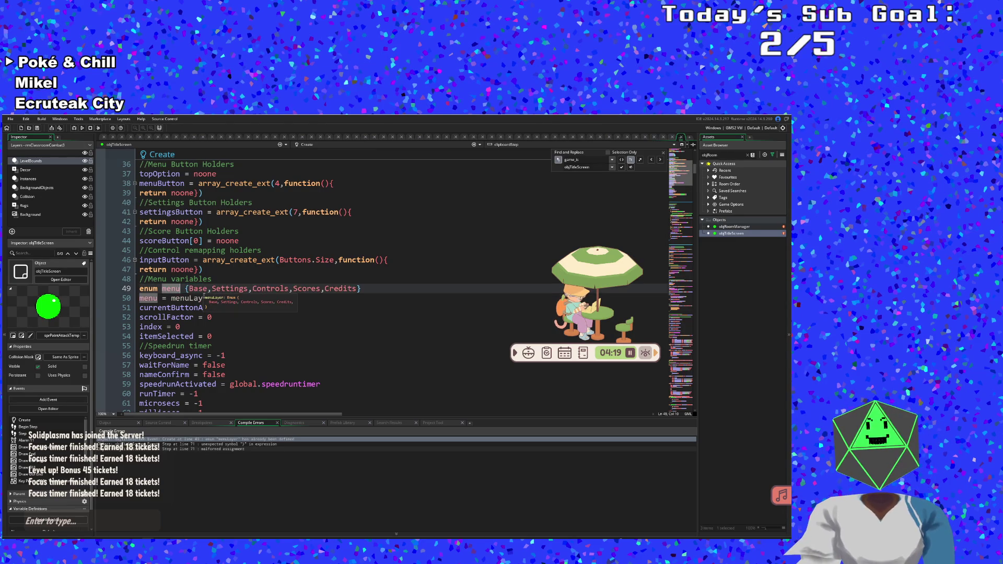
click(181, 298)
click(226, 297)
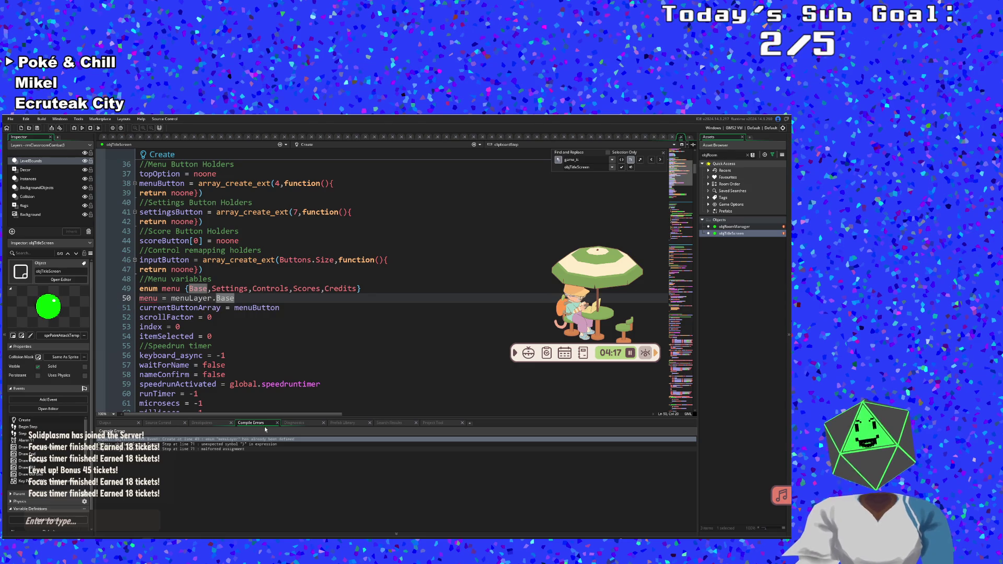
key(Left)
key(Left)
key(BackSpace)
key(BackSpace)
key(BackSpace)
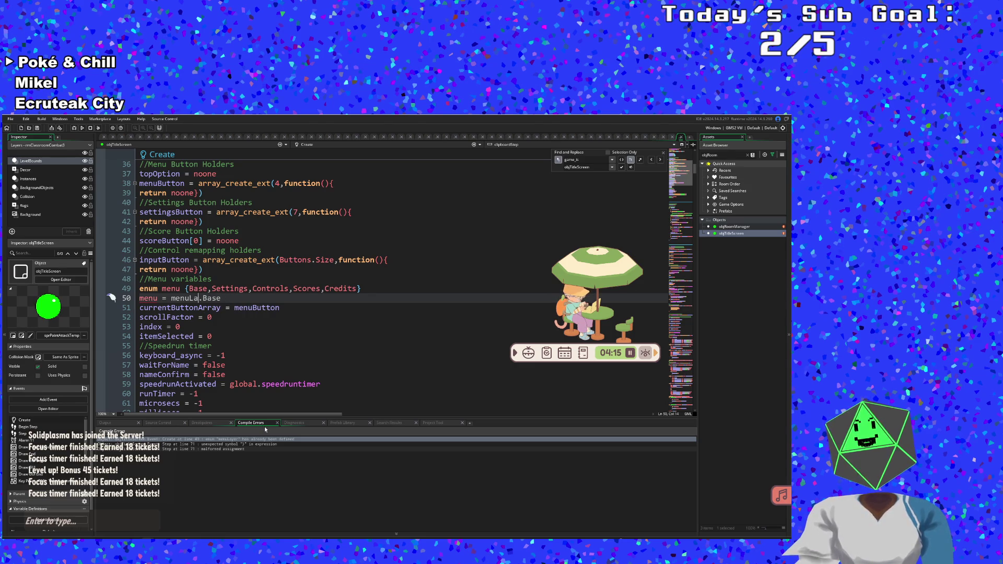
- Name the enum MainMenu on line 49 and make line 50 read menu = MainMenu.Base
key(Up)
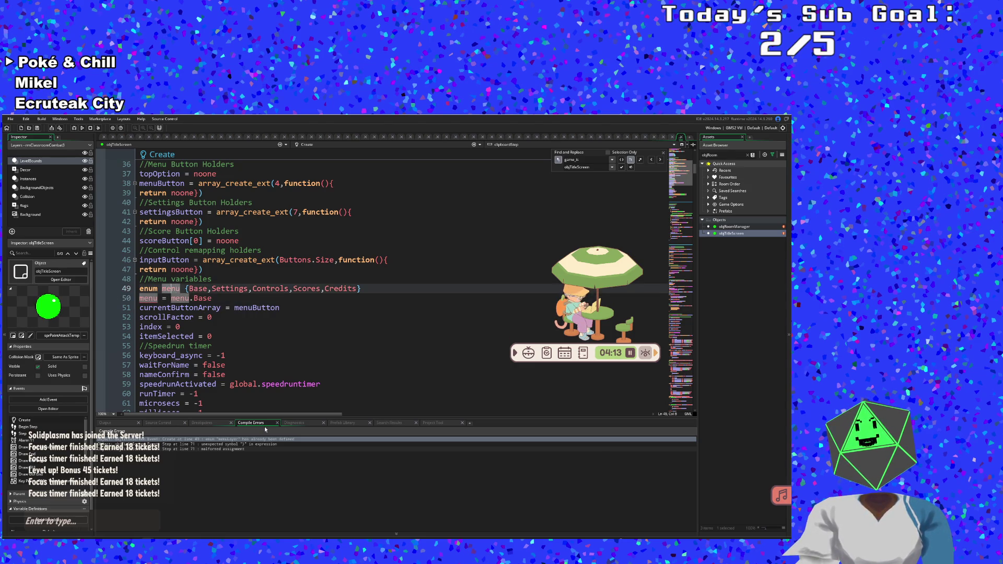
text(m)
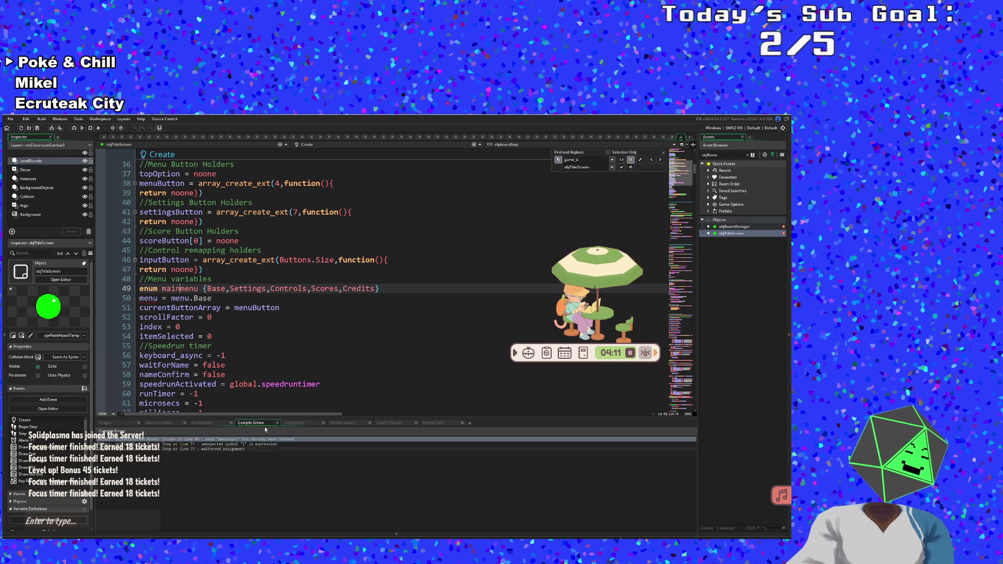
key(BackSpace)
text(Main)
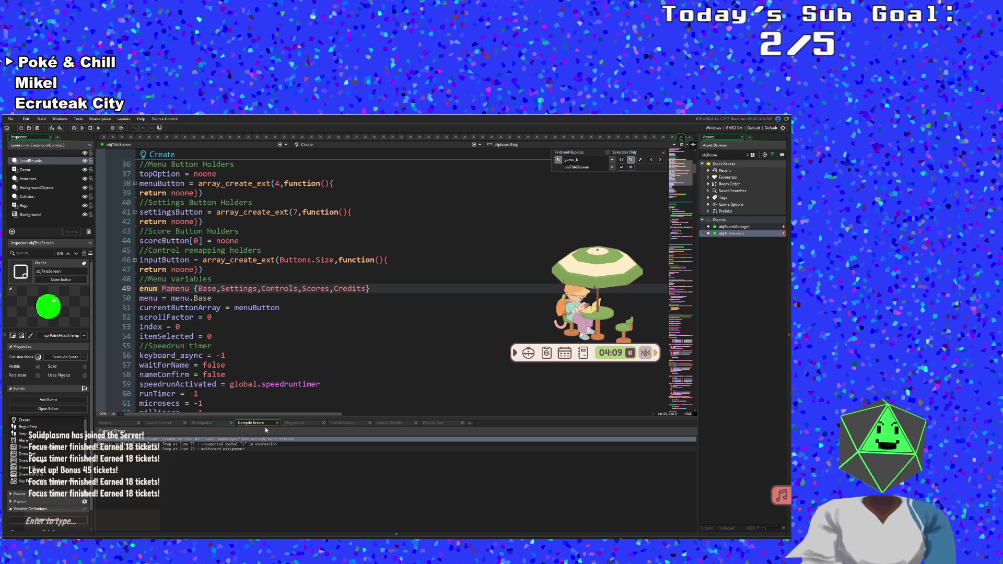
key(BackSpace)
text(M)
key(Down)
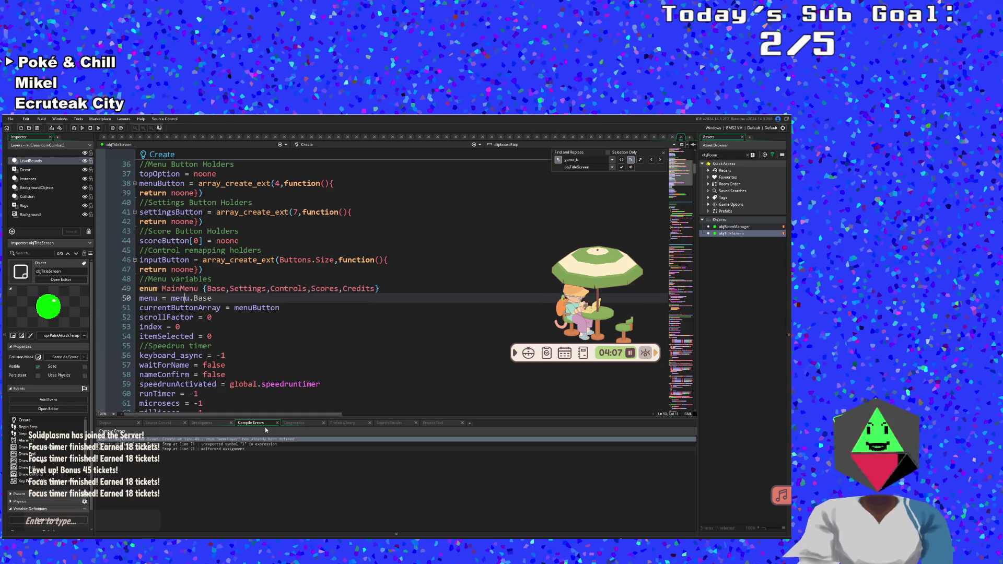
key(BackSpace)
key(BackSpace)
key(BackSpace)
text(Main)
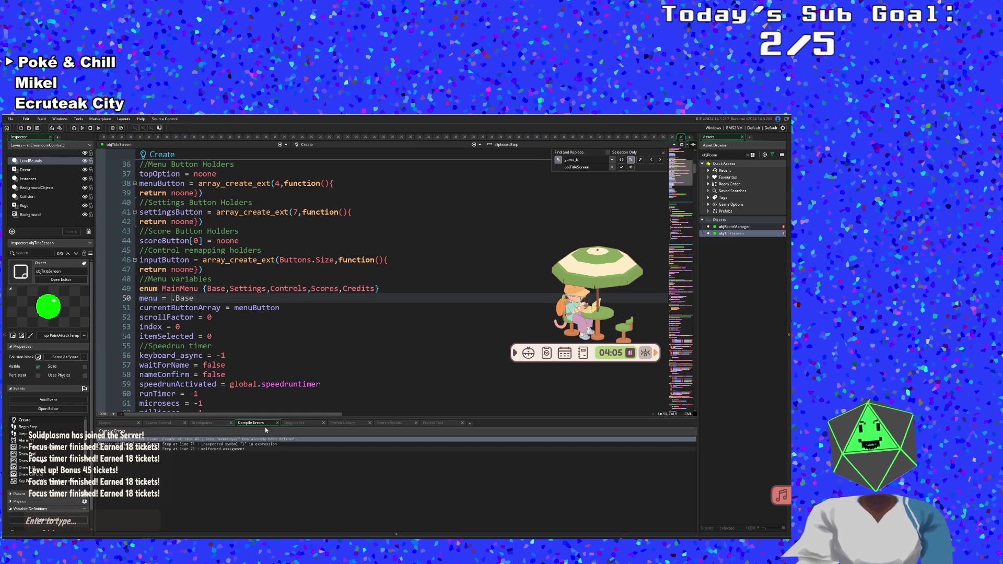
text(Menu)
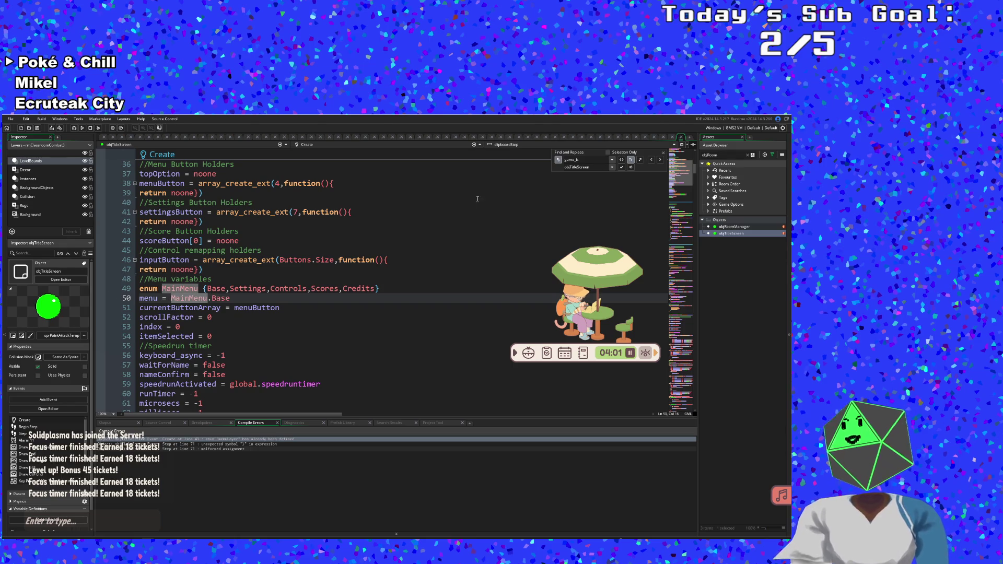
double_click(579, 159)
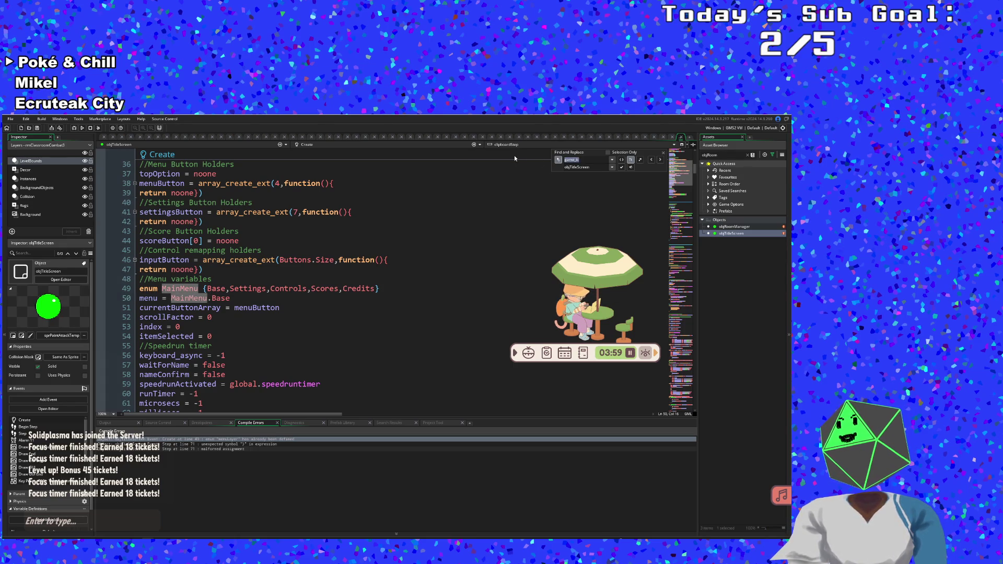
- Set Find and Replace to search for menuLayer and replace it with mainMenu
text(MenuLayer)
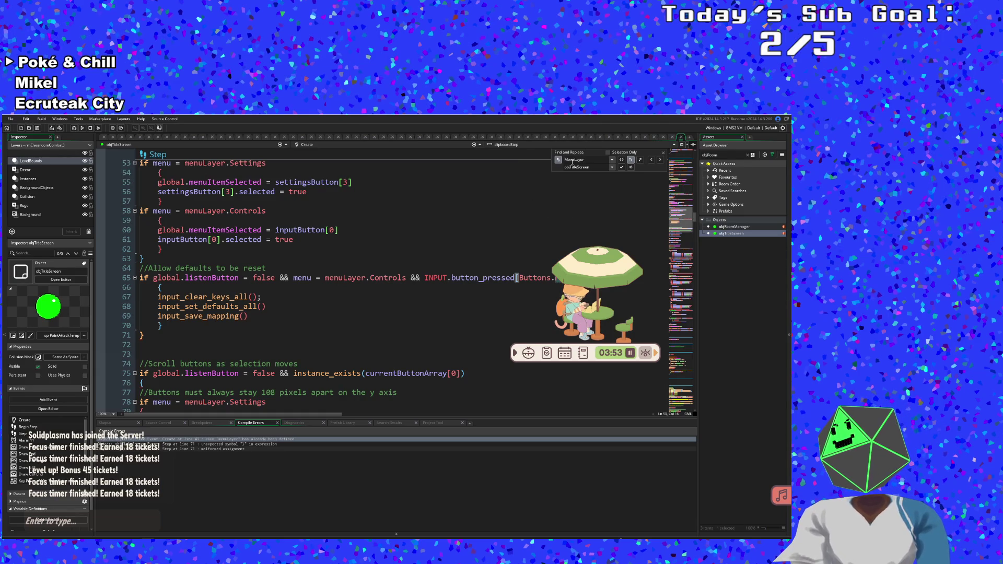
key(BackSpace)
text(m)
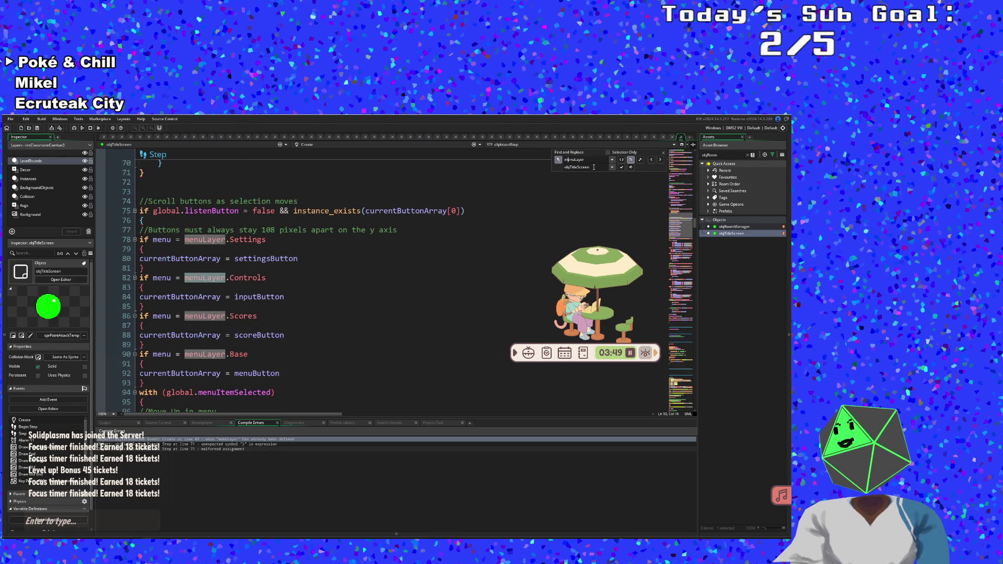
double_click(593, 167)
text(Menu)
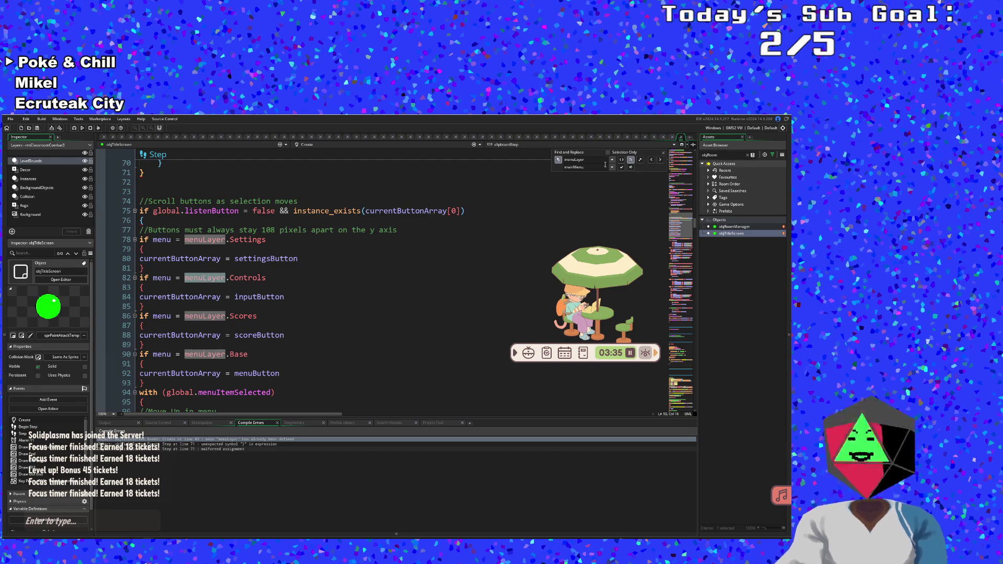
- Replace all menuLayer occurrences with mainMenu and review the Create event code
click(630, 167)
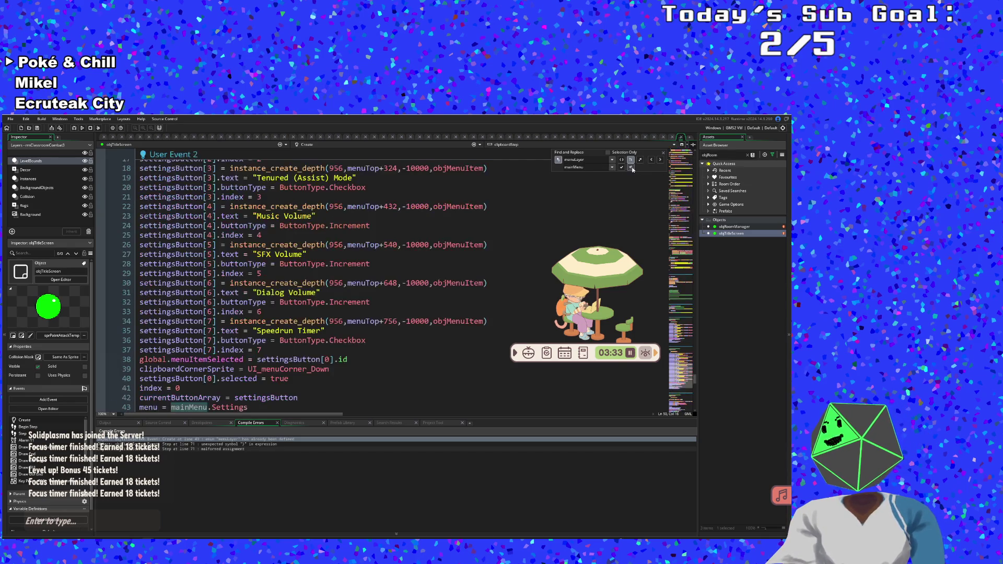
click(508, 299)
scroll(509, 299, down, 6)
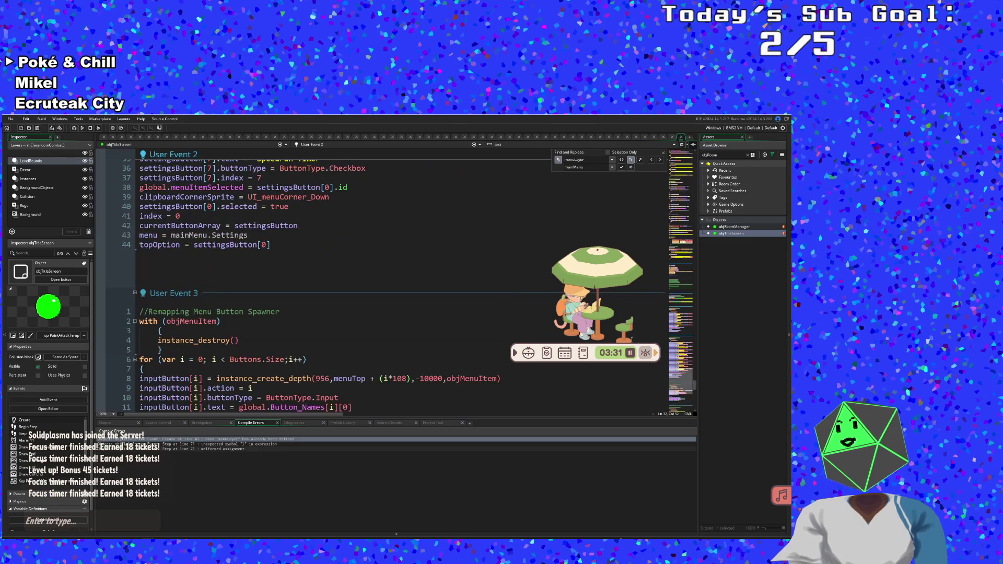
scroll(694, 384, up, 20)
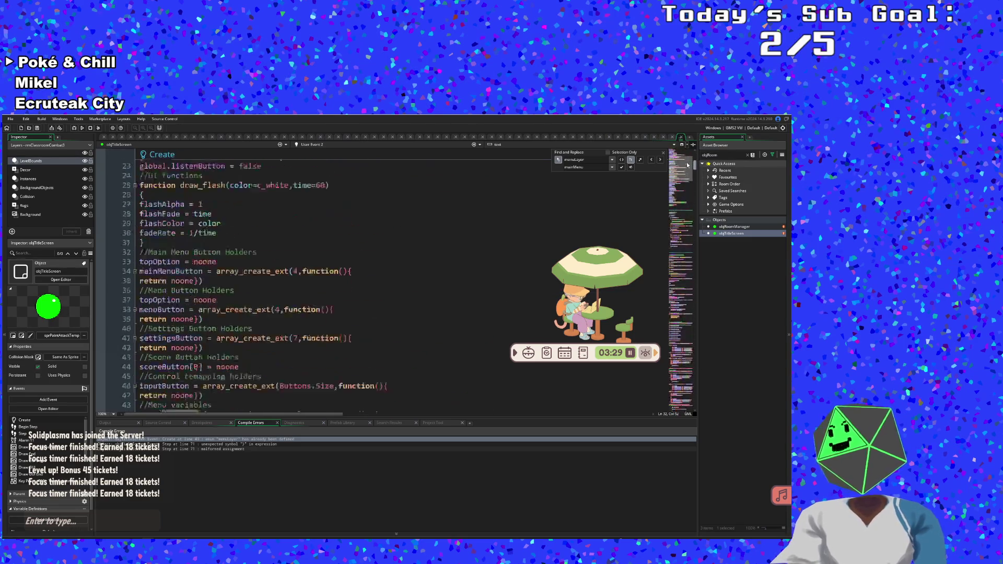
click(278, 258)
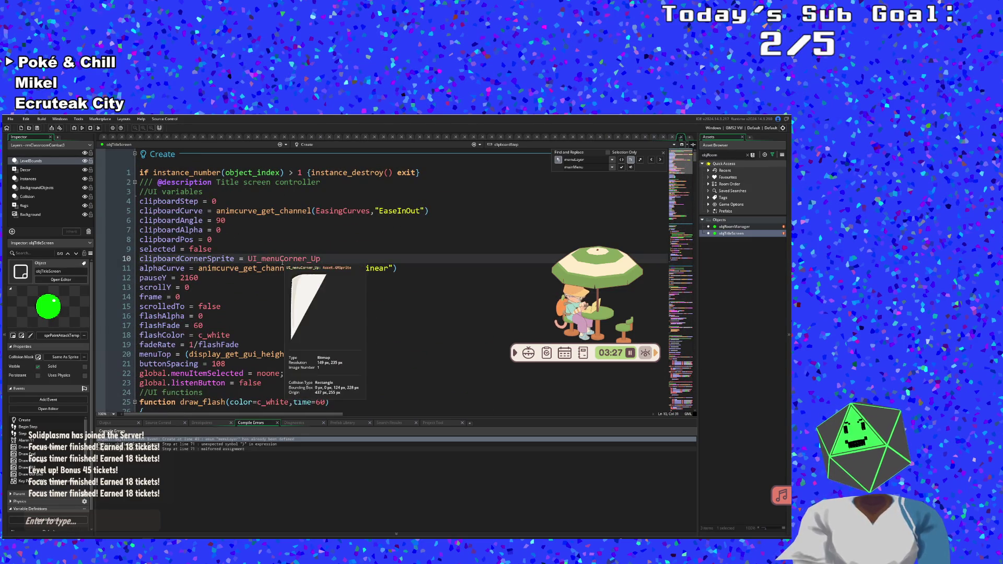
scroll(282, 261, down, 4)
scroll(282, 262, up, 2)
scroll(282, 262, up, 2)
scroll(282, 263, down, 20)
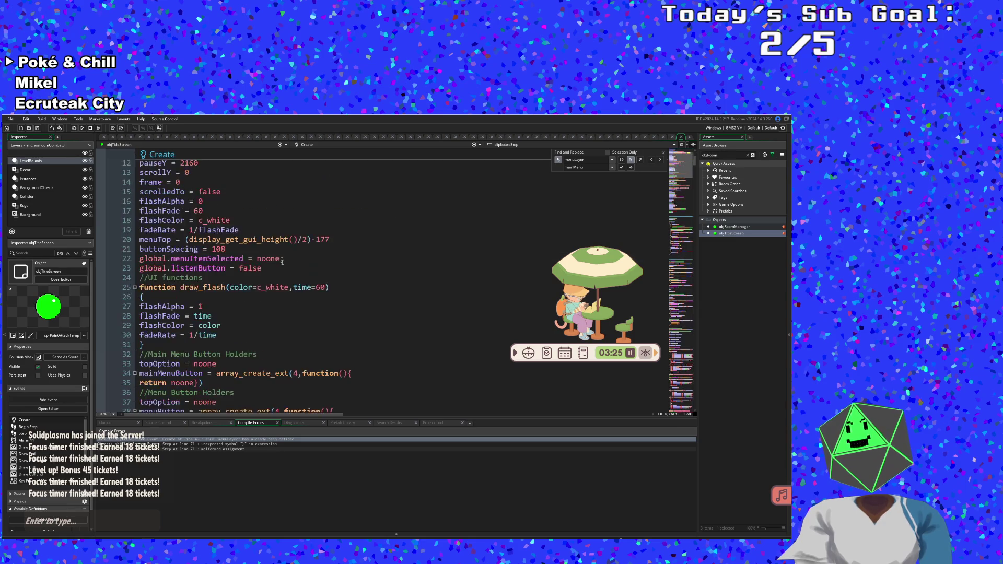
scroll(282, 263, up, 6)
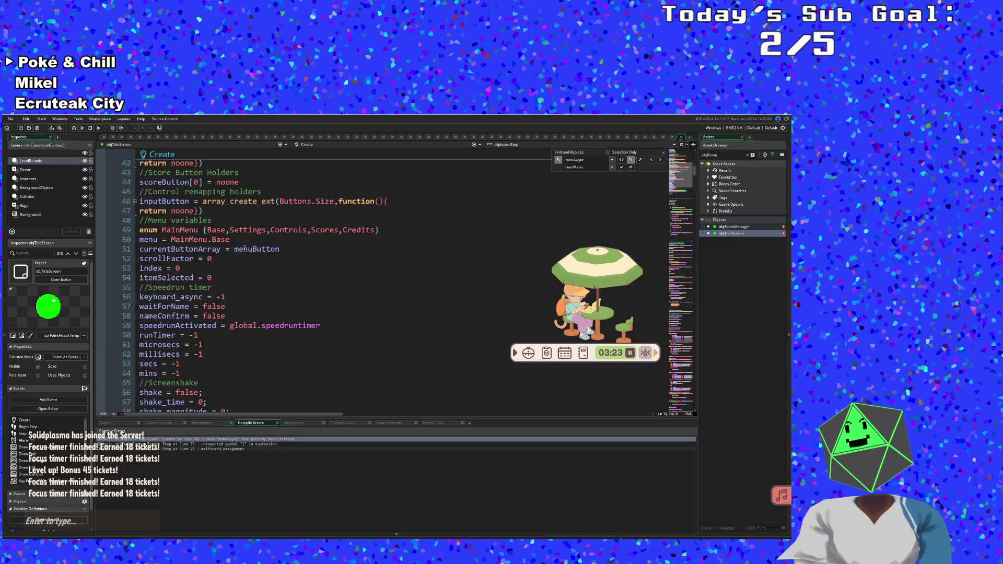
- Change MainMenu to lowercase mainMenu on lines 49 and 50
click(166, 230)
key(BackSpace)
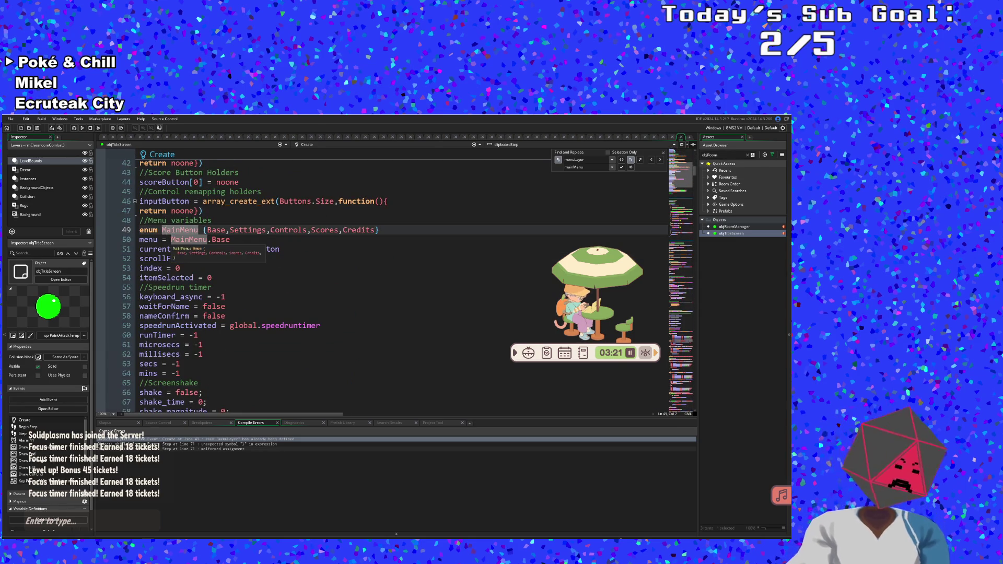
text(m)
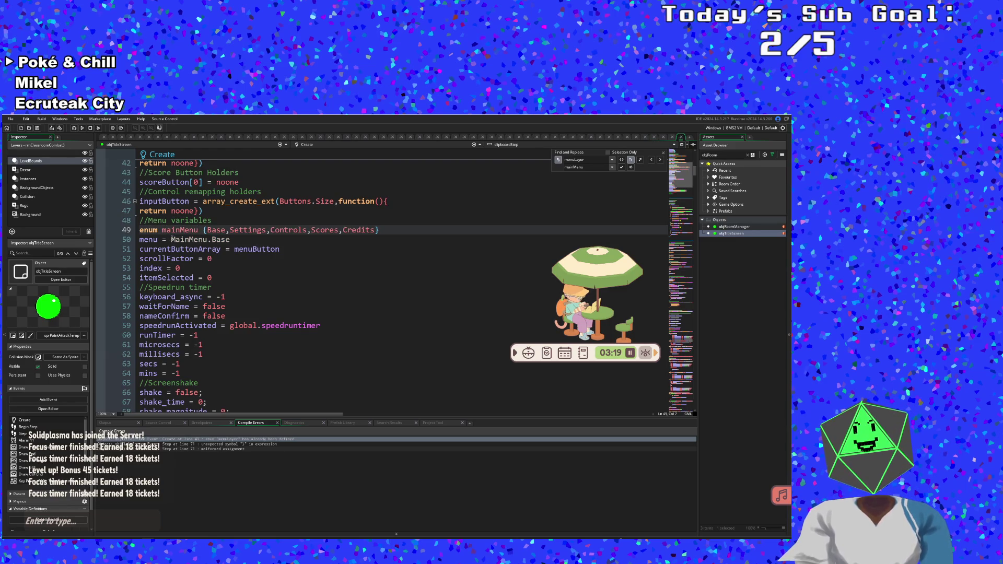
click(173, 239)
key(BackSpace)
text(m)
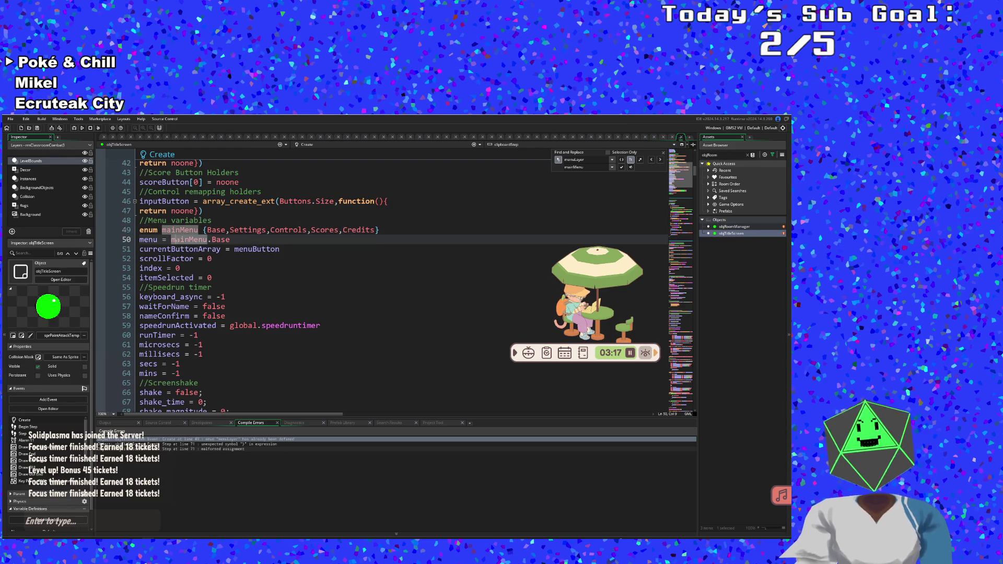
click(219, 278)
click(10, 119)
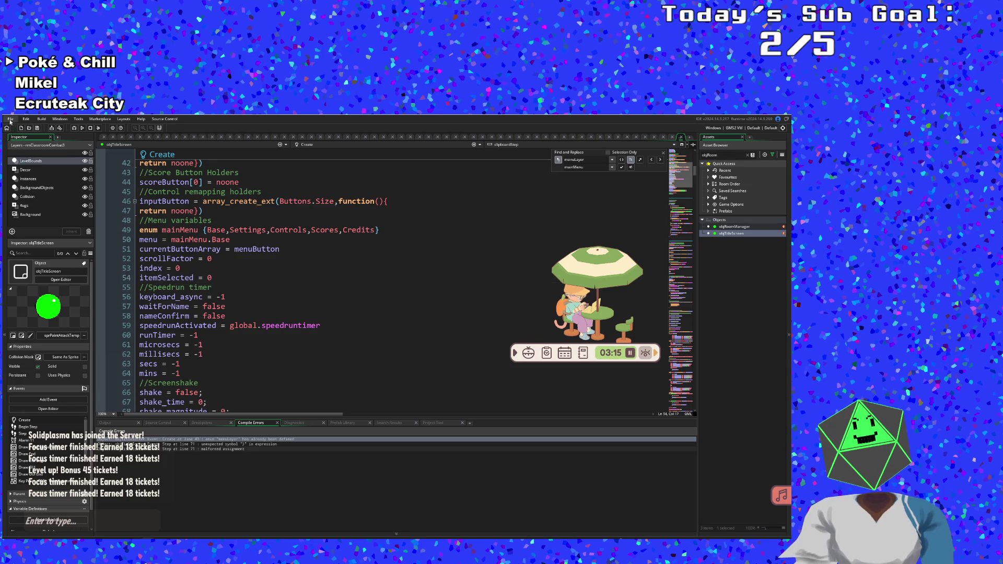
- Start a debug build and delete the stray closing brace after the reset-defaults block
click(75, 128)
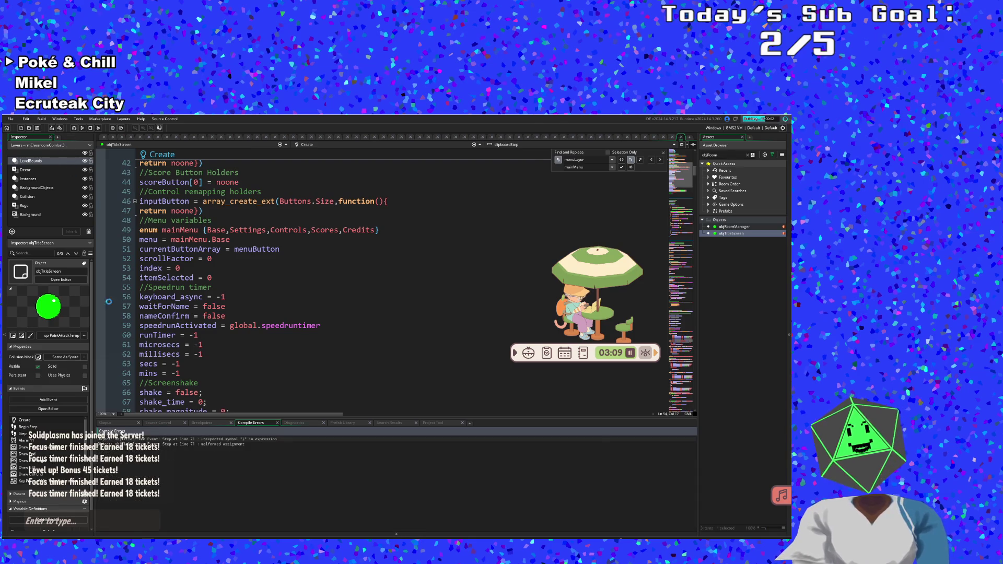
double_click(229, 439)
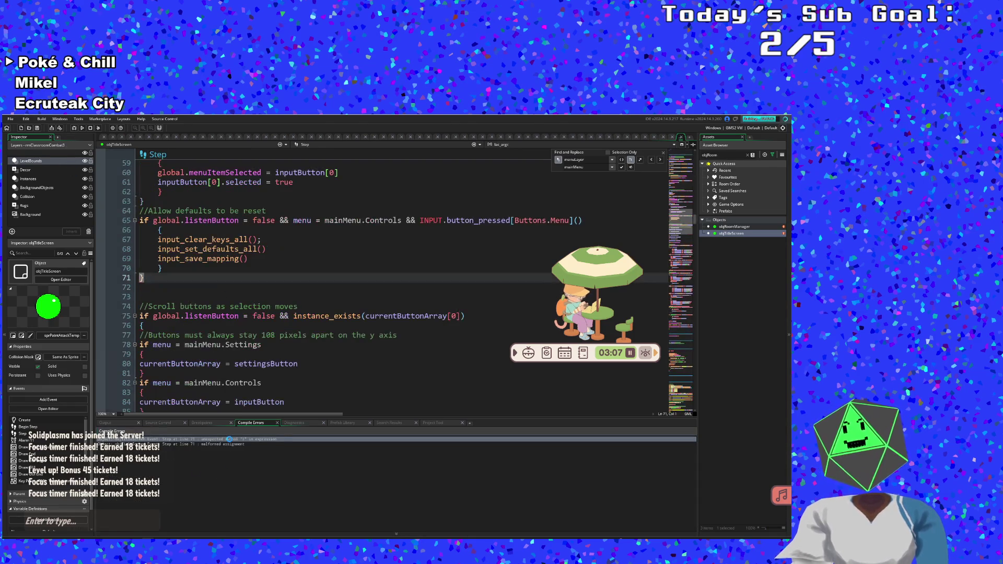
click(249, 324)
scroll(245, 319, up, 2)
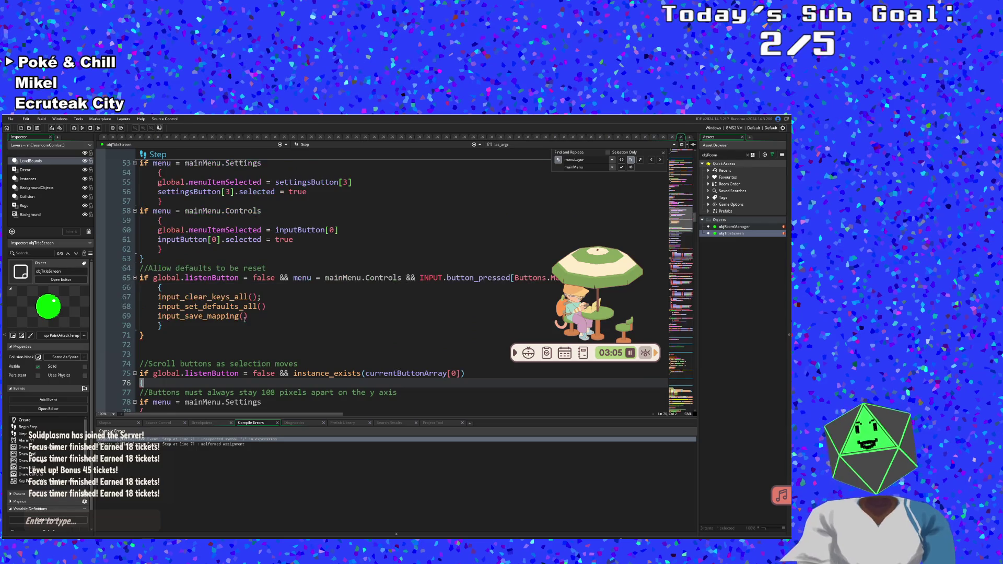
click(144, 325)
click(145, 336)
click(152, 341)
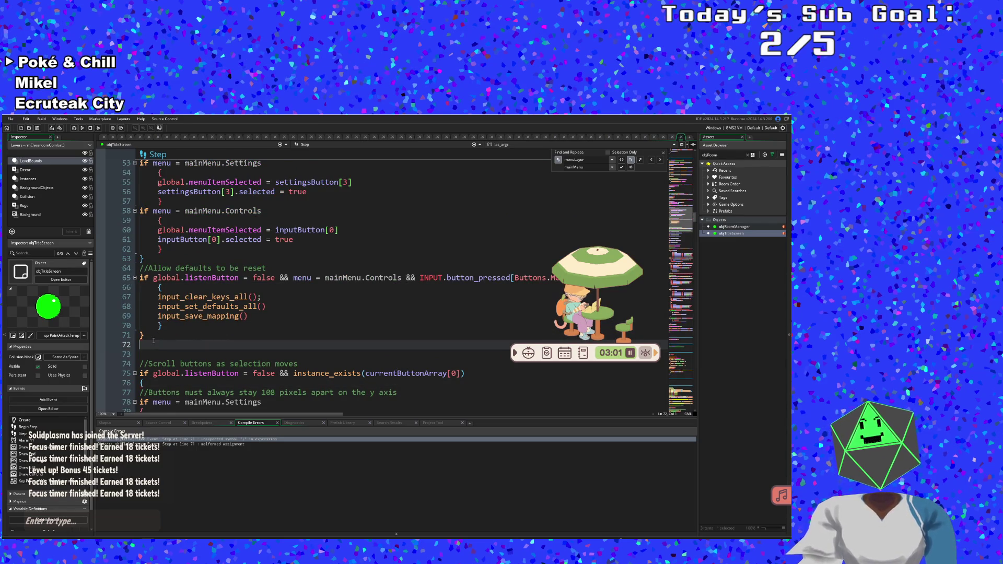
key(BackSpace)
key(BackSpace)
key(BackSpace)
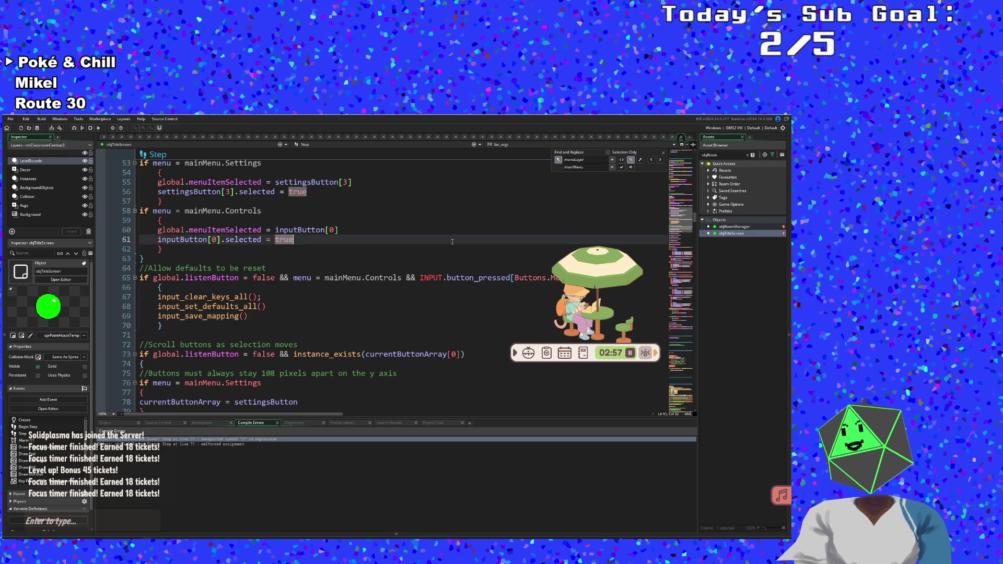
- Review the reset-defaults condition and rerun the game with F5
click(413, 273)
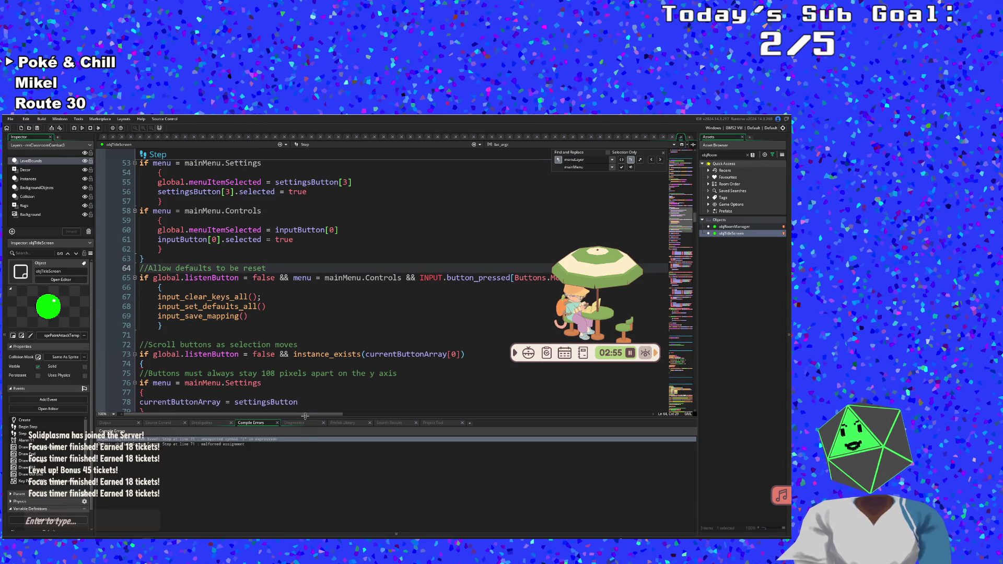
mouse_move(307, 413)
mouse_down()
mouse_move(359, 413)
mouse_move(282, 415)
mouse_up()
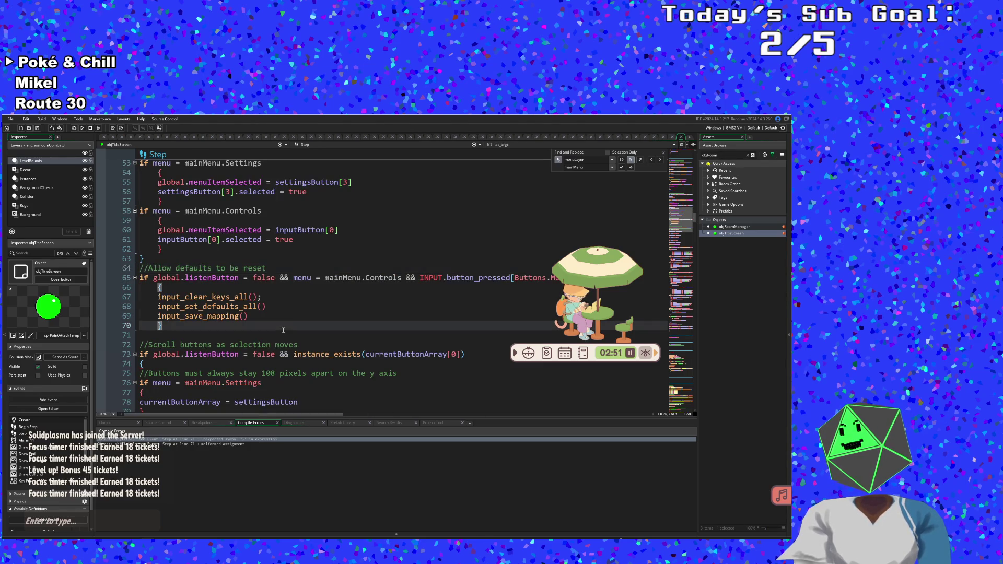
click(167, 325)
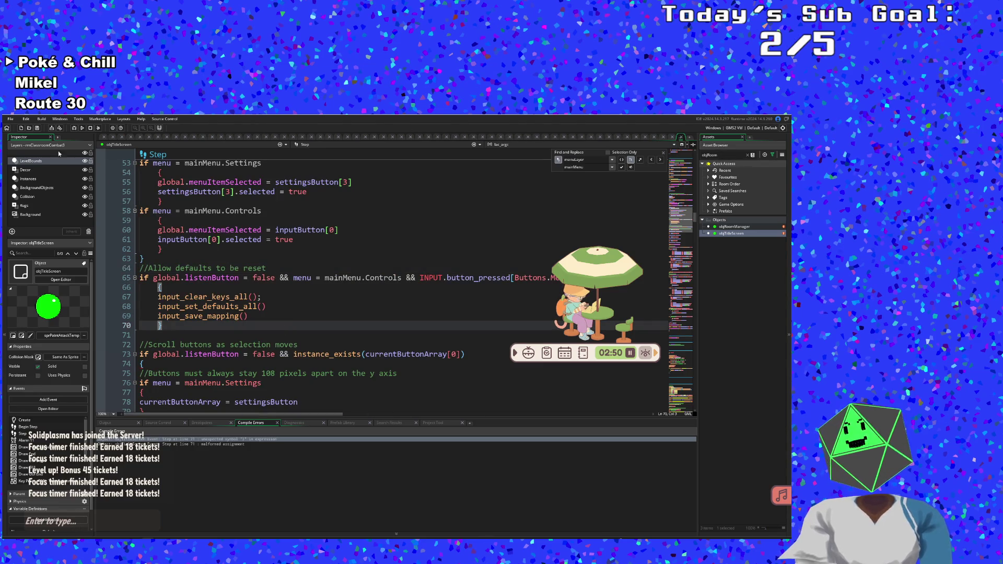
click(10, 119)
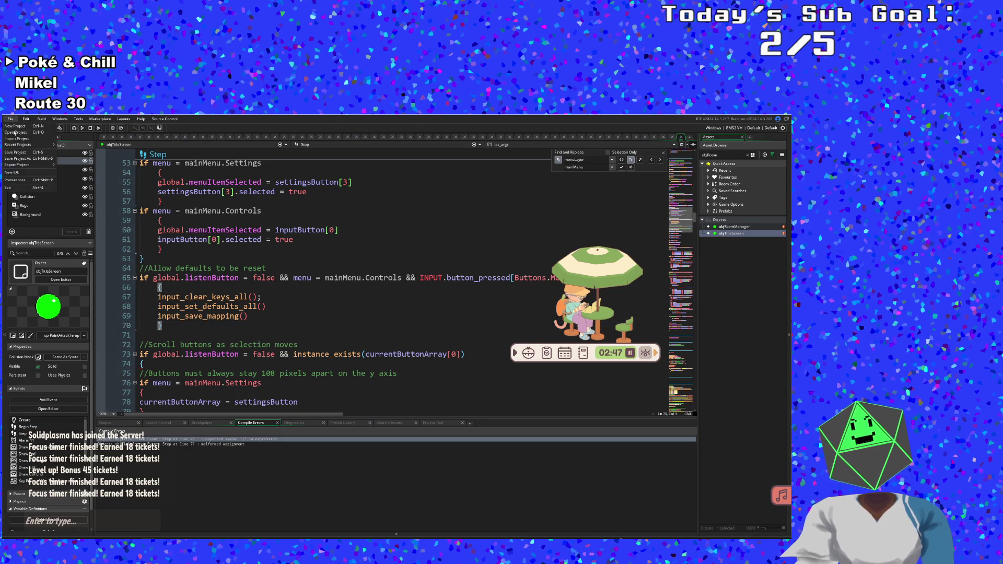
key(Escape)
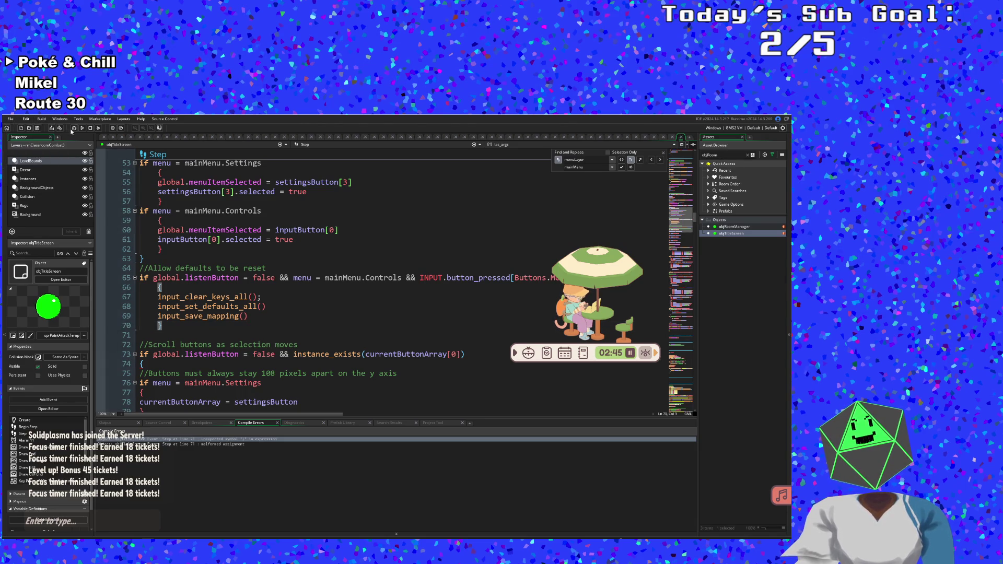
key(F5)
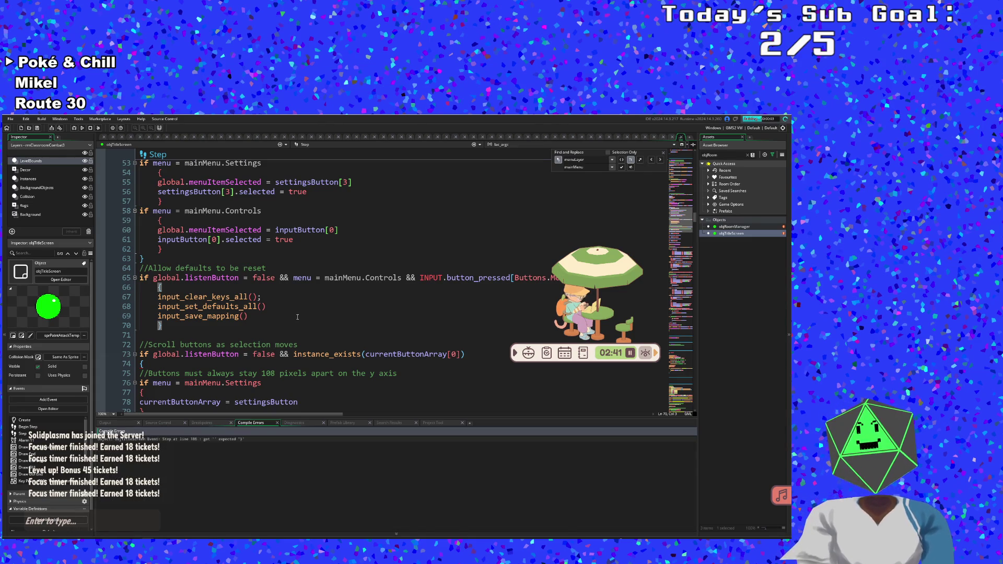
- Inspect the scroll-buttons block's braces down to the end of the Step event
scroll(225, 408, down, 2)
scroll(224, 408, down, 2)
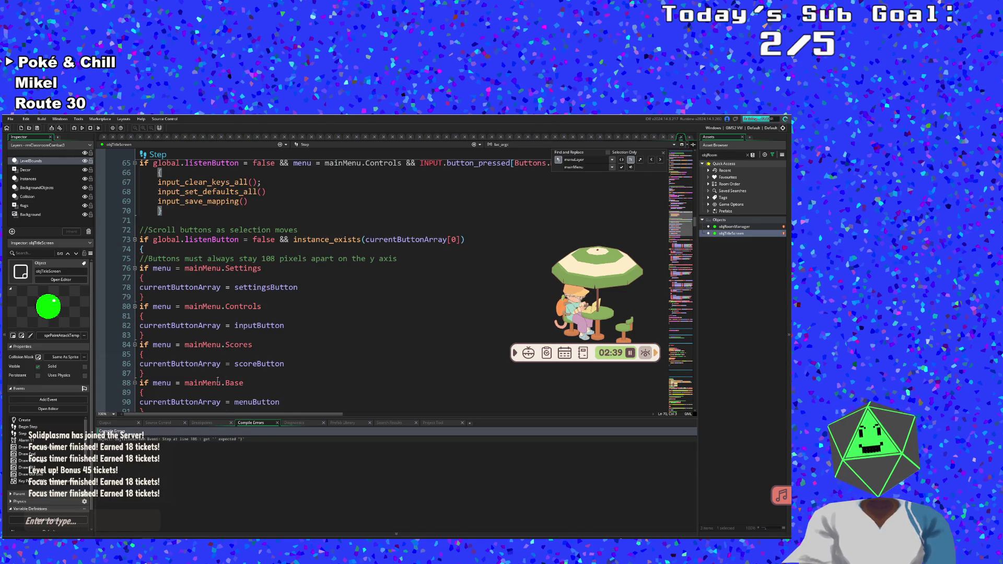
click(150, 258)
click(141, 250)
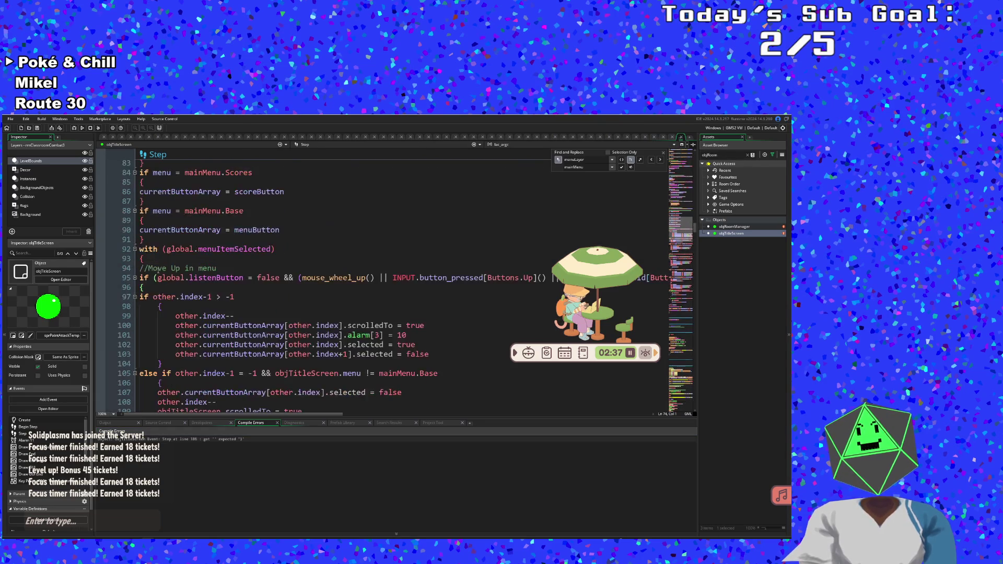
scroll(157, 269, down, 6)
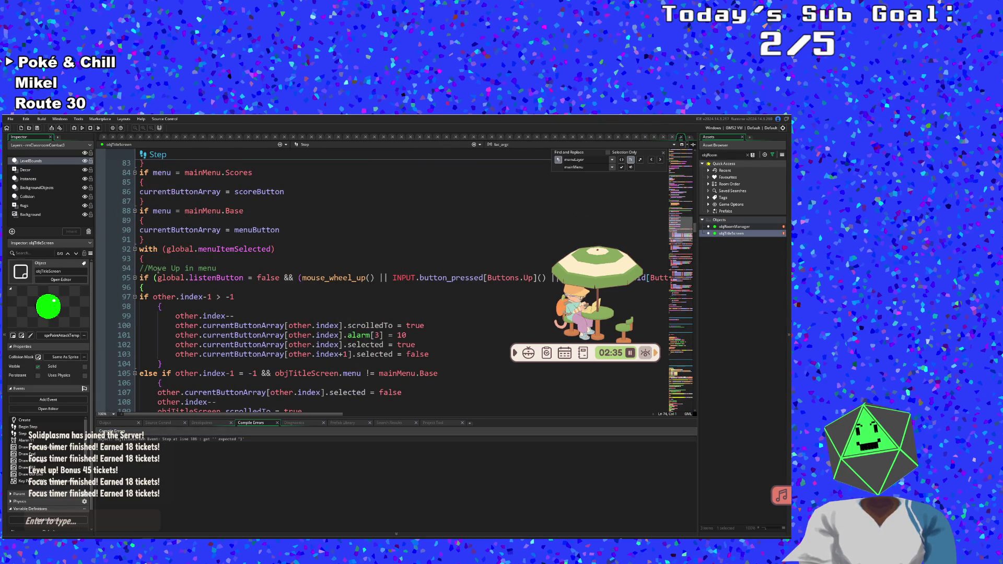
scroll(156, 269, down, 20)
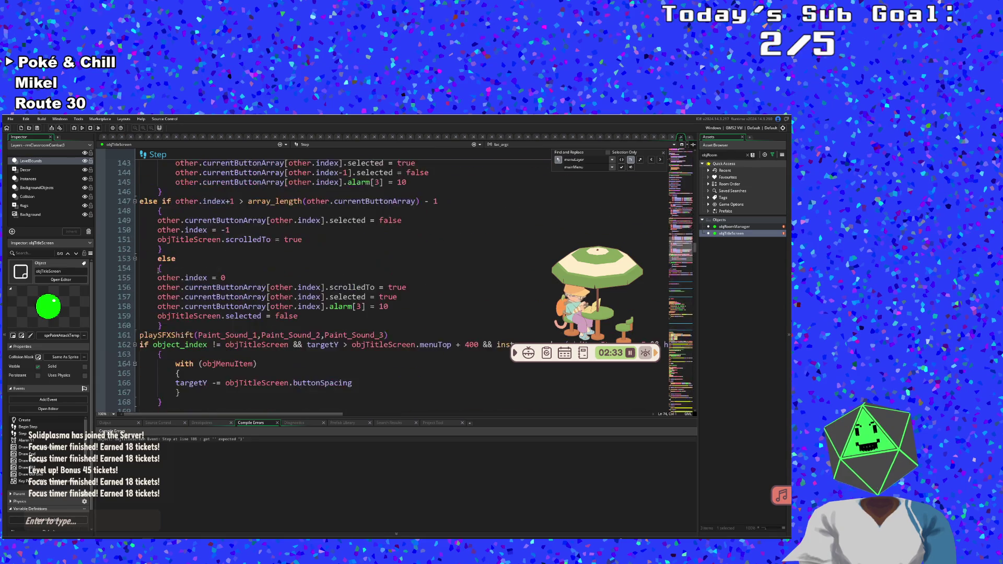
scroll(158, 269, down, 10)
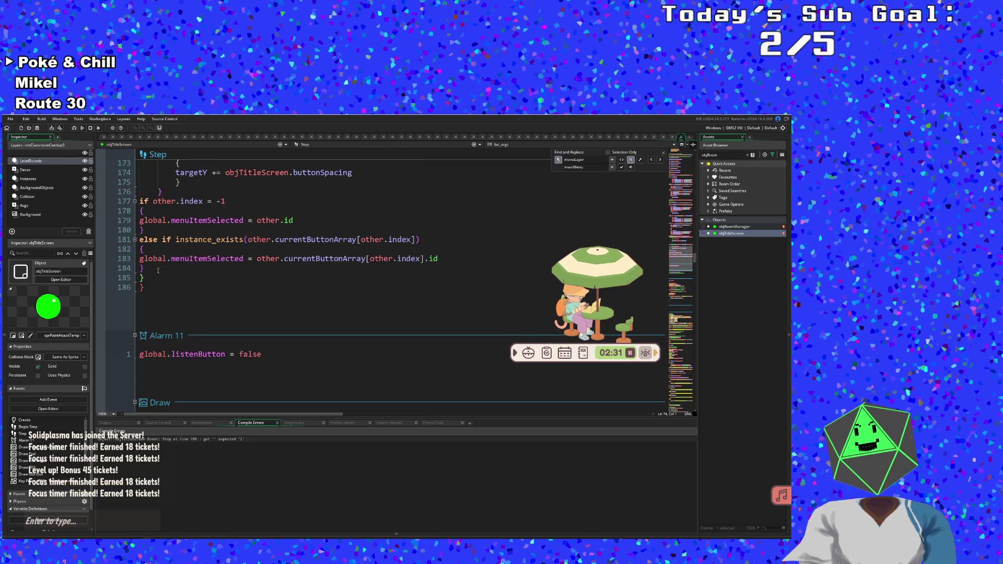
scroll(157, 270, up, 8)
scroll(158, 271, down, 2)
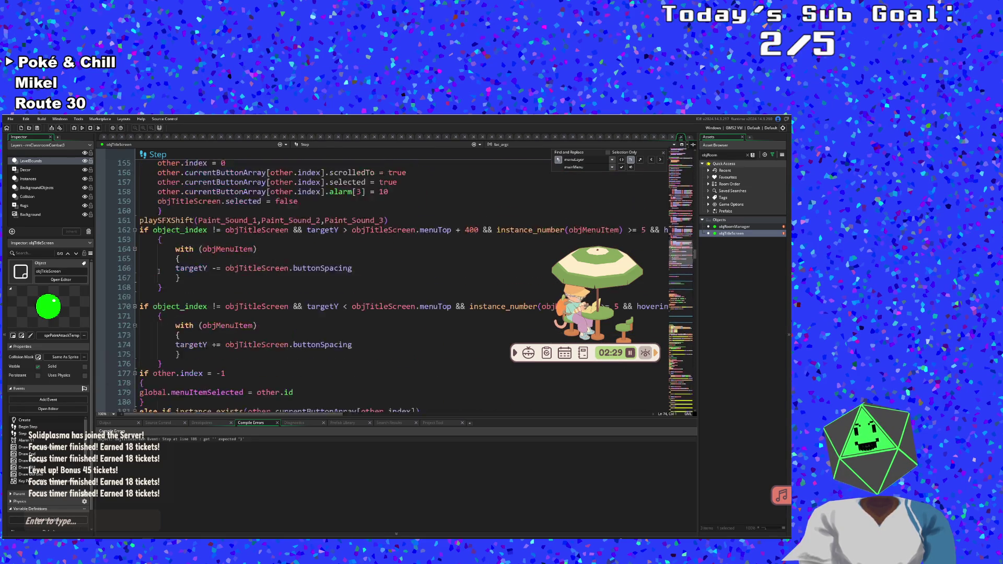
scroll(158, 271, up, 20)
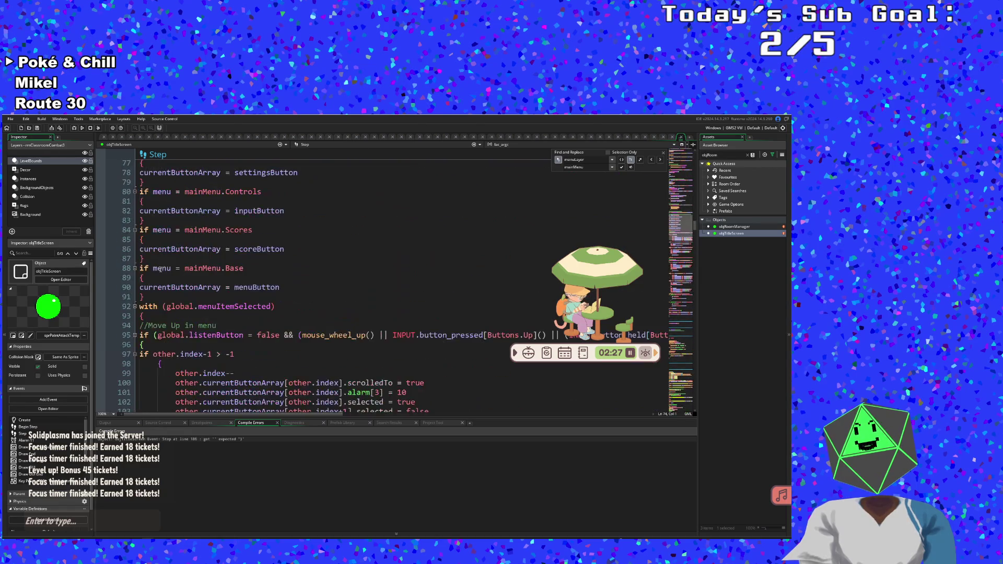
scroll(160, 270, up, 6)
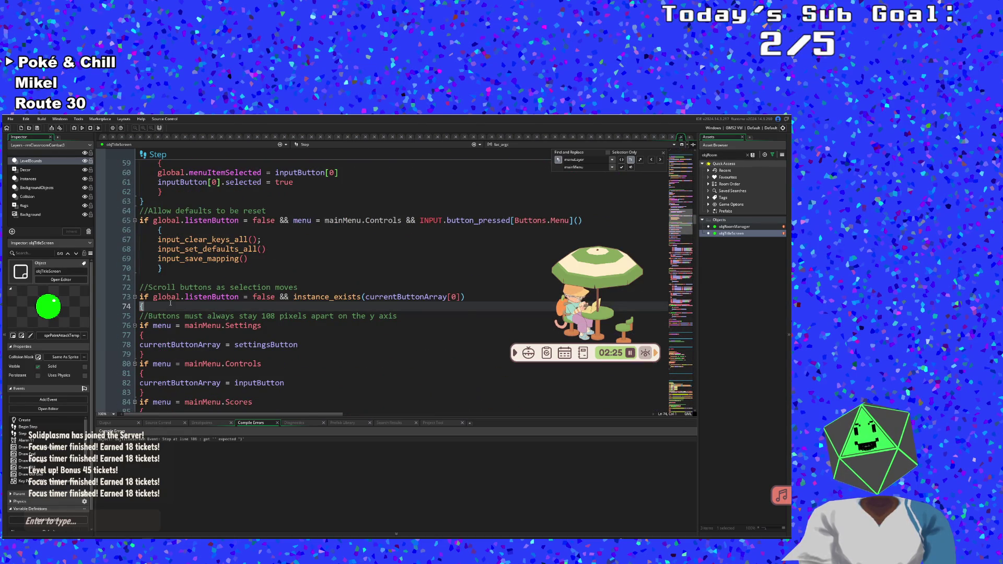
scroll(182, 289, down, 20)
scroll(181, 289, down, 8)
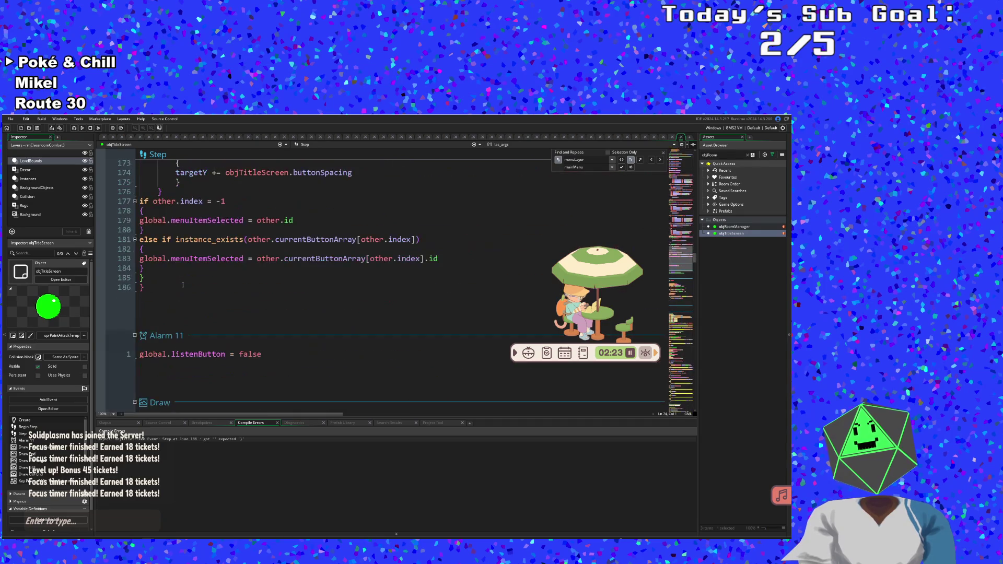
- Add a closing brace at the end of the Step event and rebuild the game
click(181, 285)
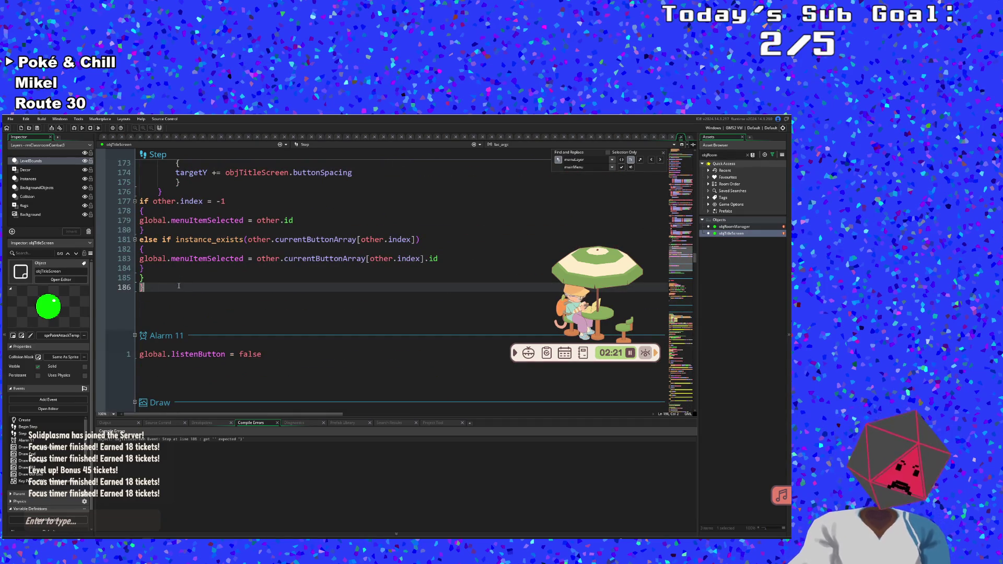
key(Return)
text(})
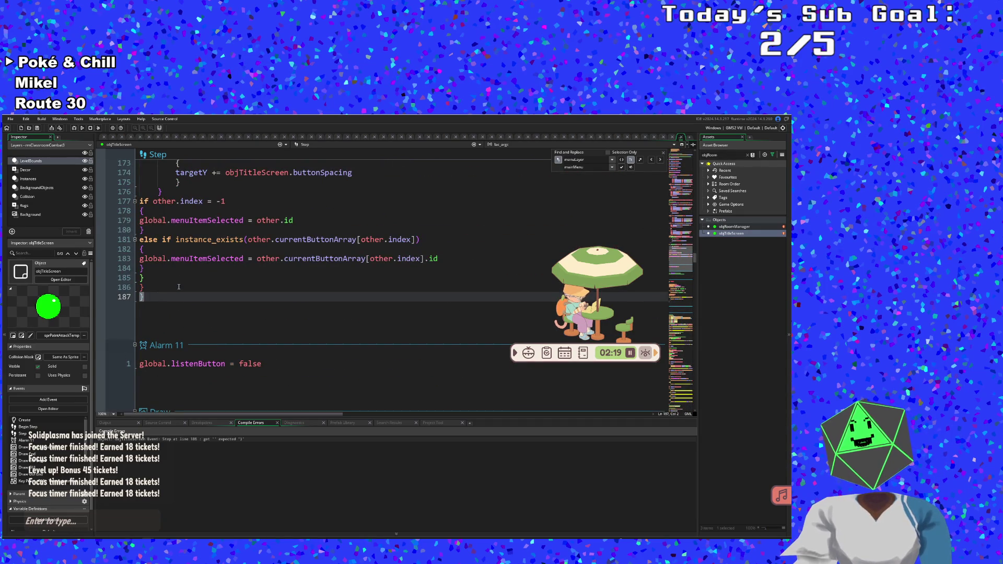
click(9, 119)
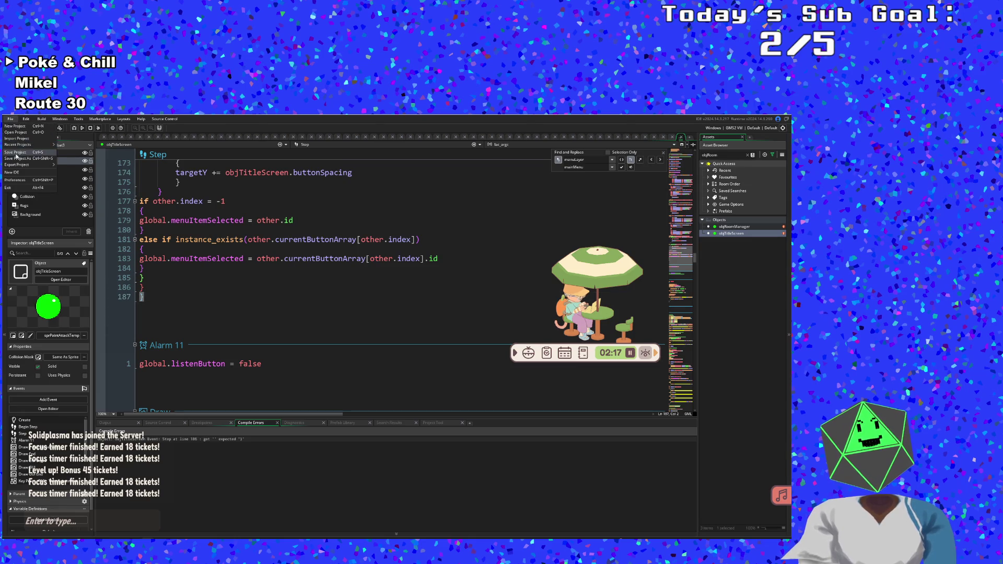
click(16, 156)
- Run the game with F5, arrow through the pause menu items, resume, then quit the game
key(F5)
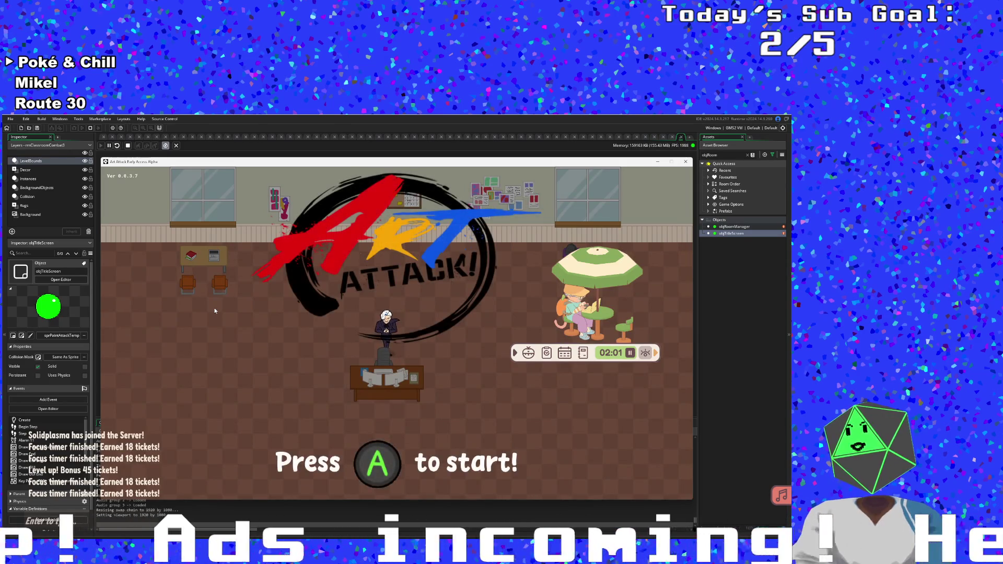
key(Return)
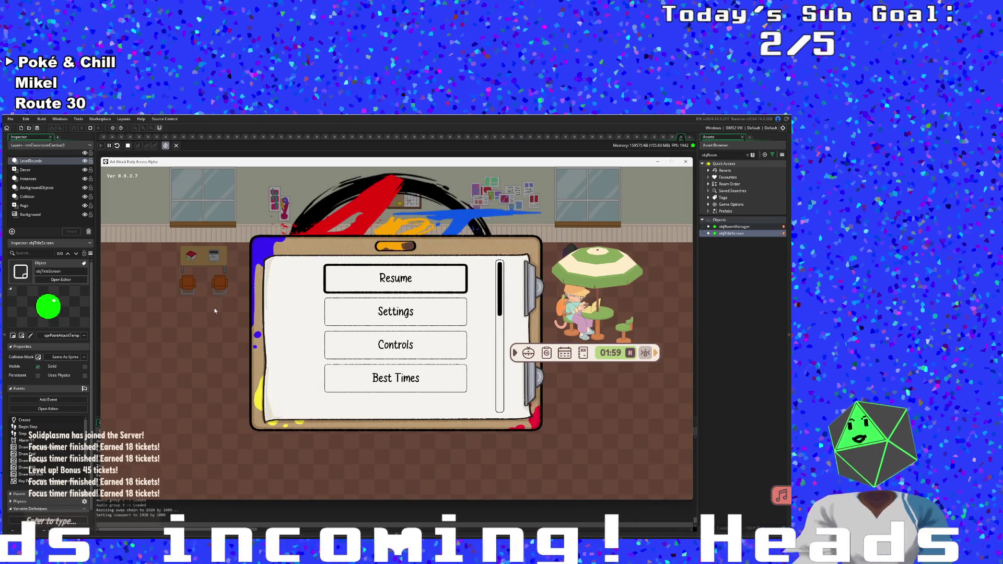
key(Down)
key(Down)
key(Down)
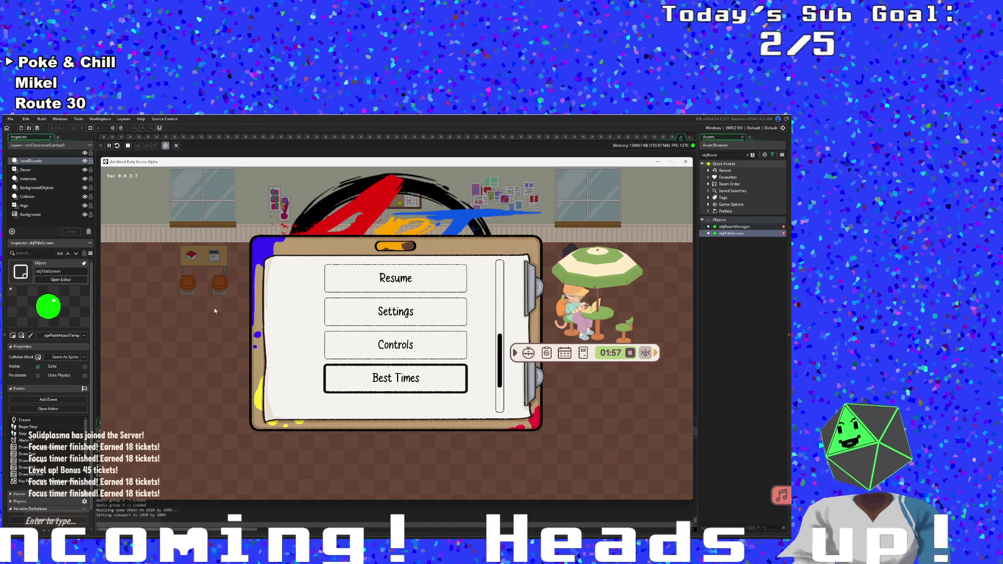
key(Down)
key(Down)
key(Up)
key(Return)
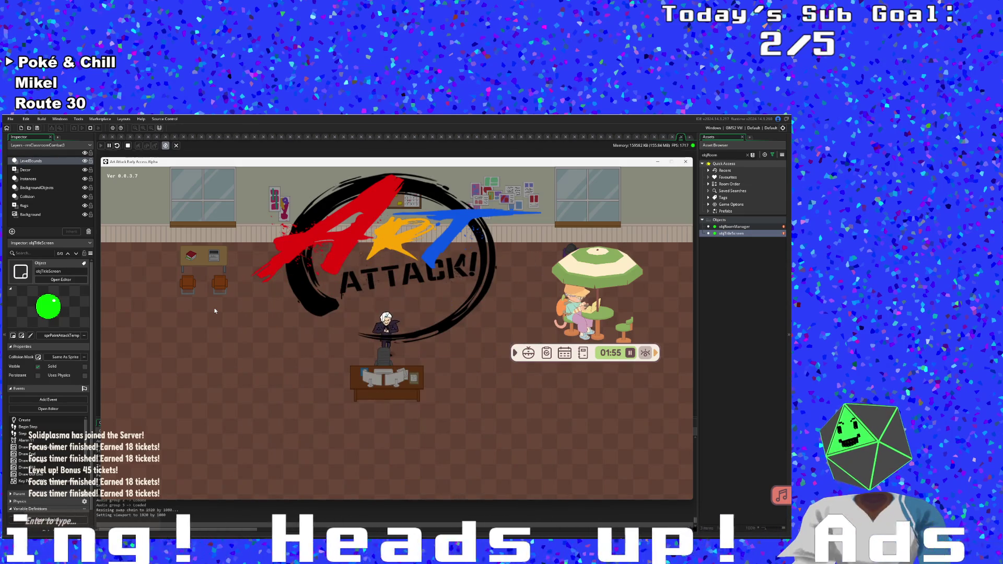
key(Escape)
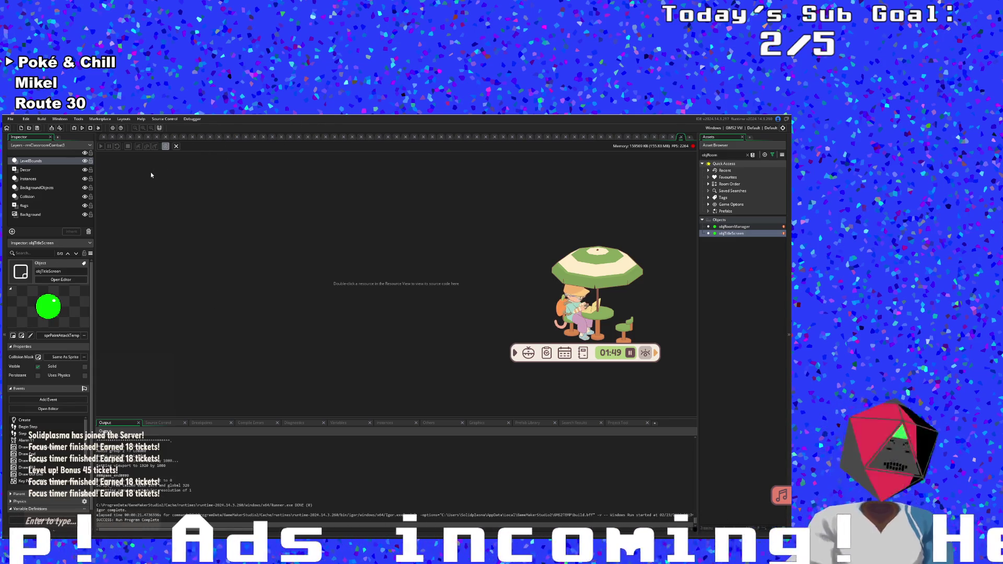
- Open objTitleScreen through the Ctrl+T asset search
key(ctrl+t)
text(oj)
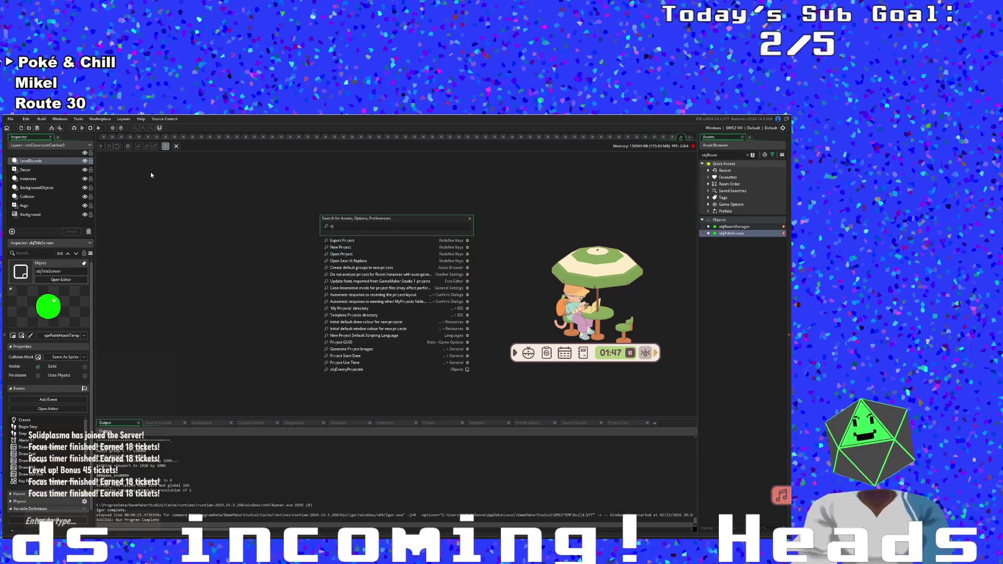
key(BackSpace)
key(BackSpace)
text(bjTitle)
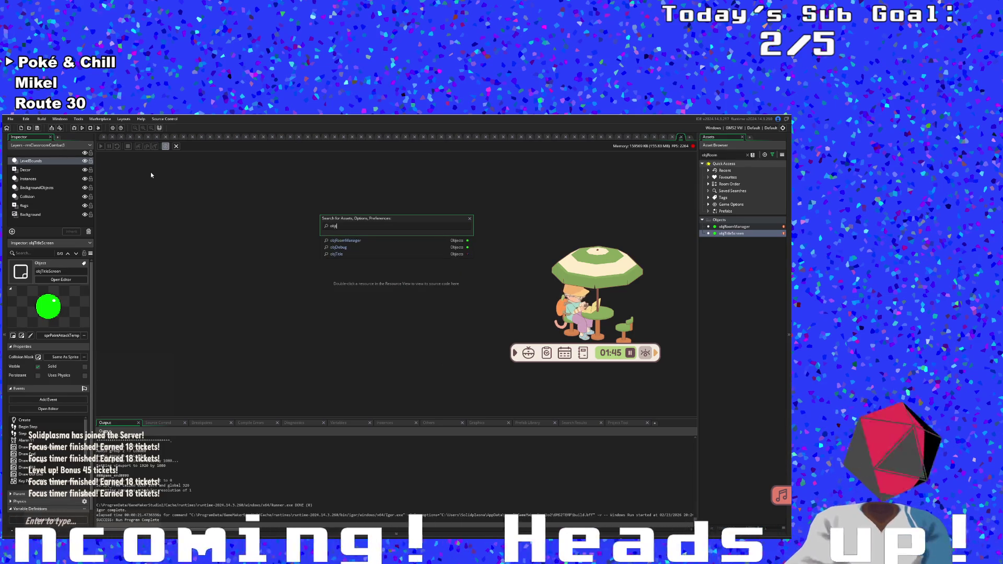
key(Return)
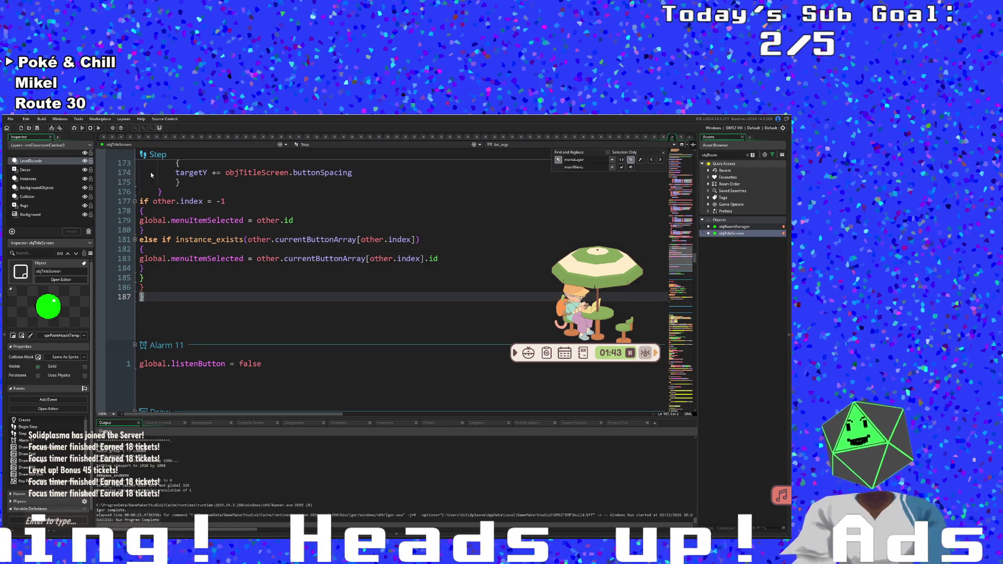
- Review the Draw GUI code's mainMenu condition, objMenuItem block and frame variable
scroll(271, 346, down, 8)
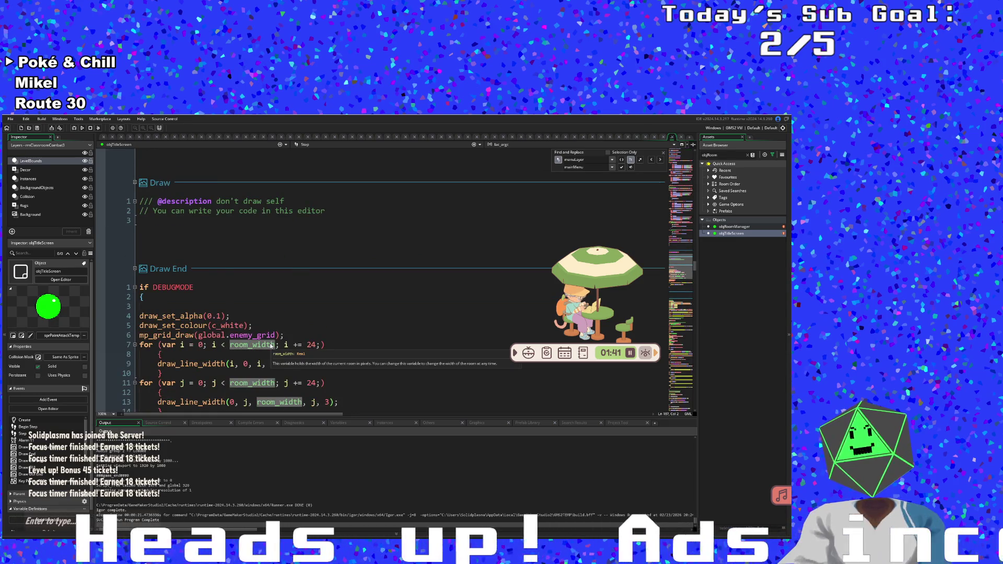
scroll(271, 346, down, 10)
click(270, 340)
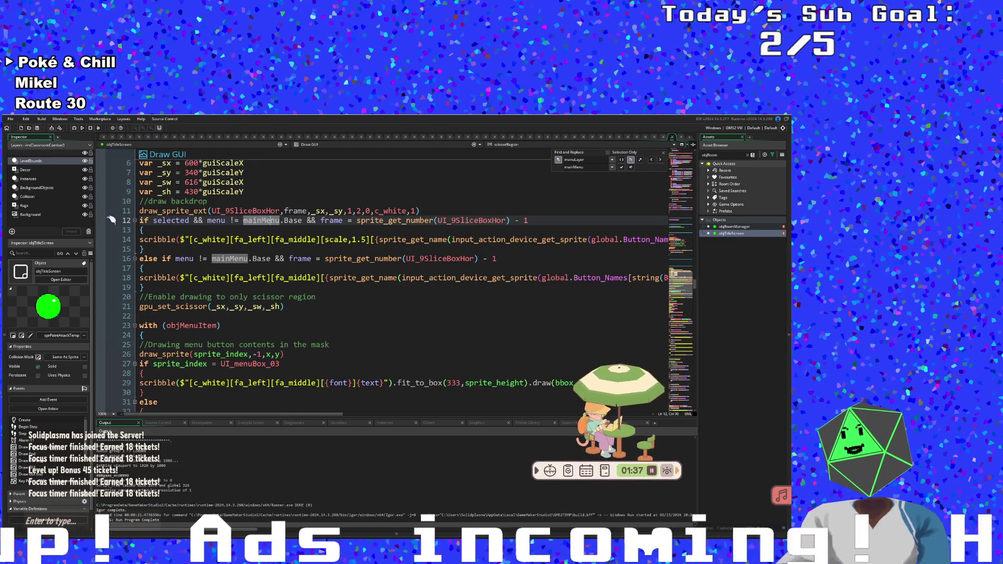
scroll(509, 379, up, 2)
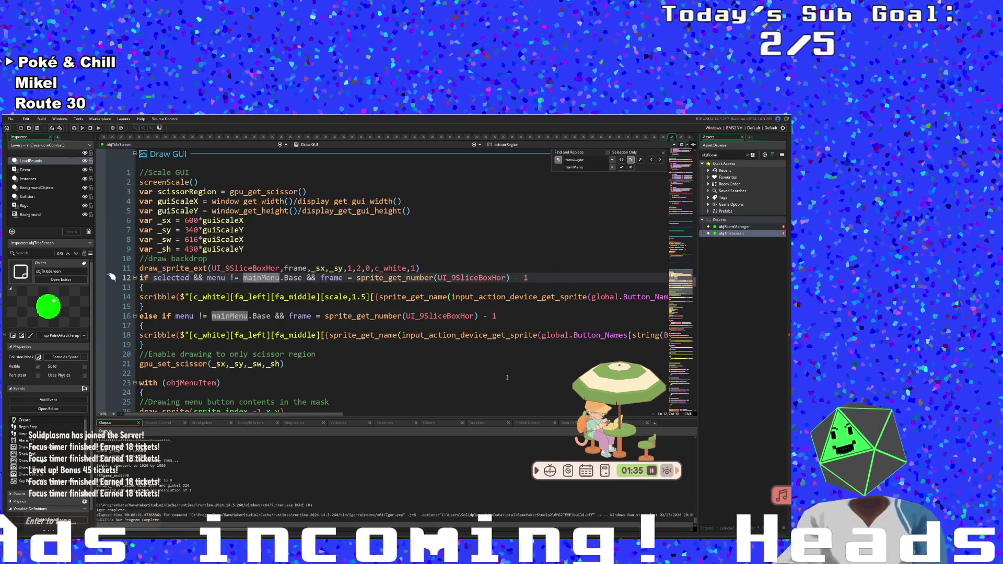
scroll(506, 377, down, 2)
click(378, 330)
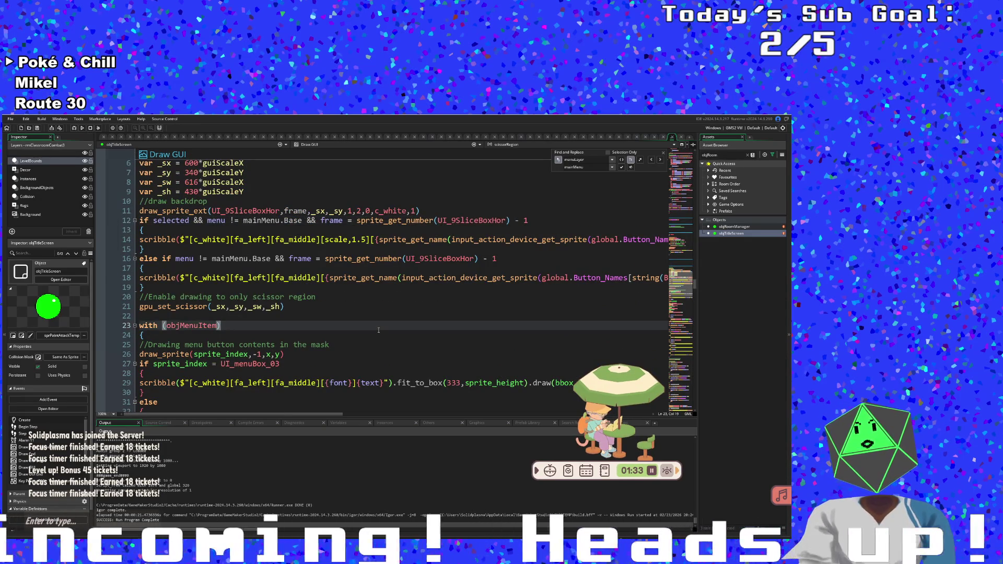
scroll(378, 330, up, 2)
click(293, 277)
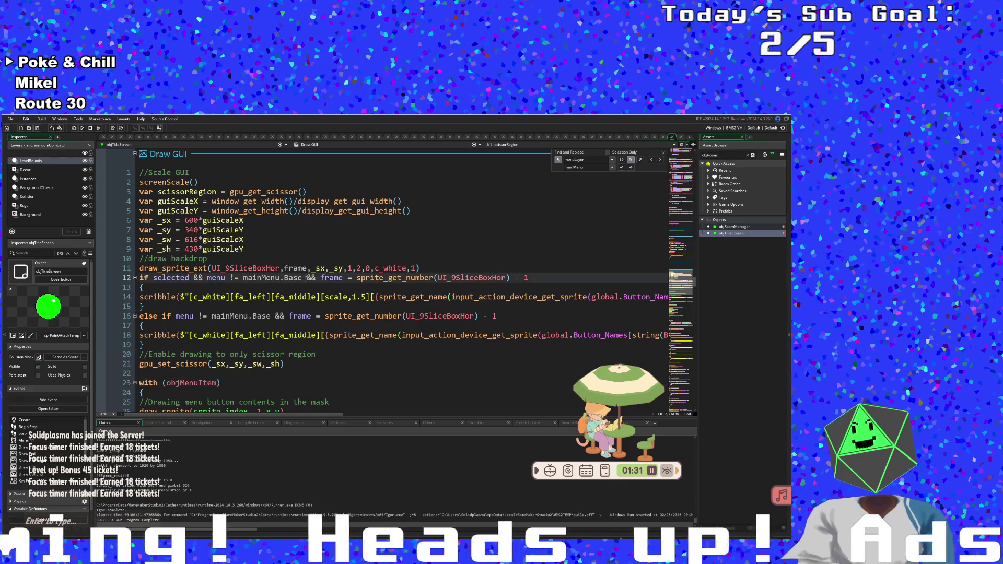
click(292, 268)
scroll(283, 327, down, 8)
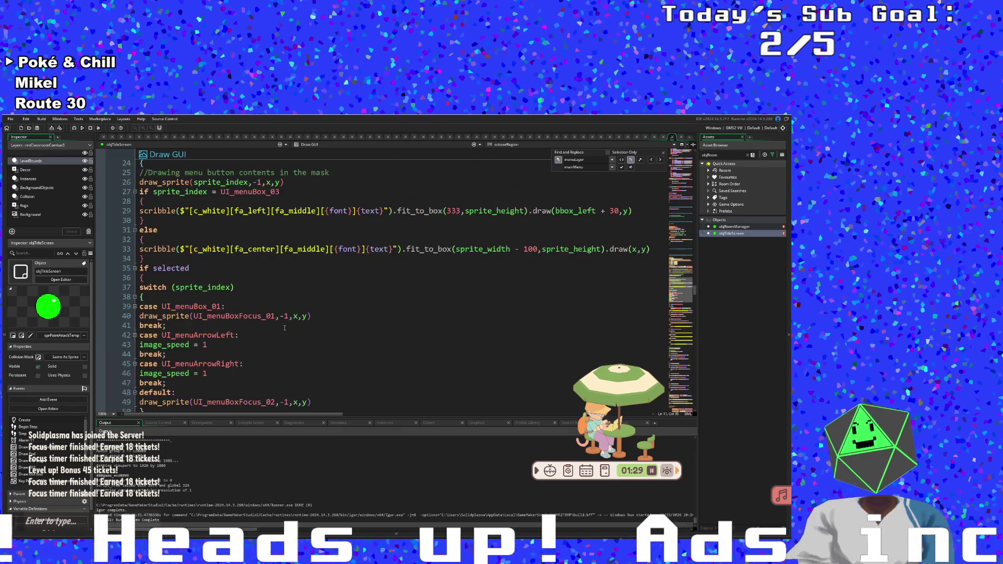
- Inspect the centered menu text drawing and the switch on sprite_index
click(264, 278)
key(Up)
key(Up)
key(Up)
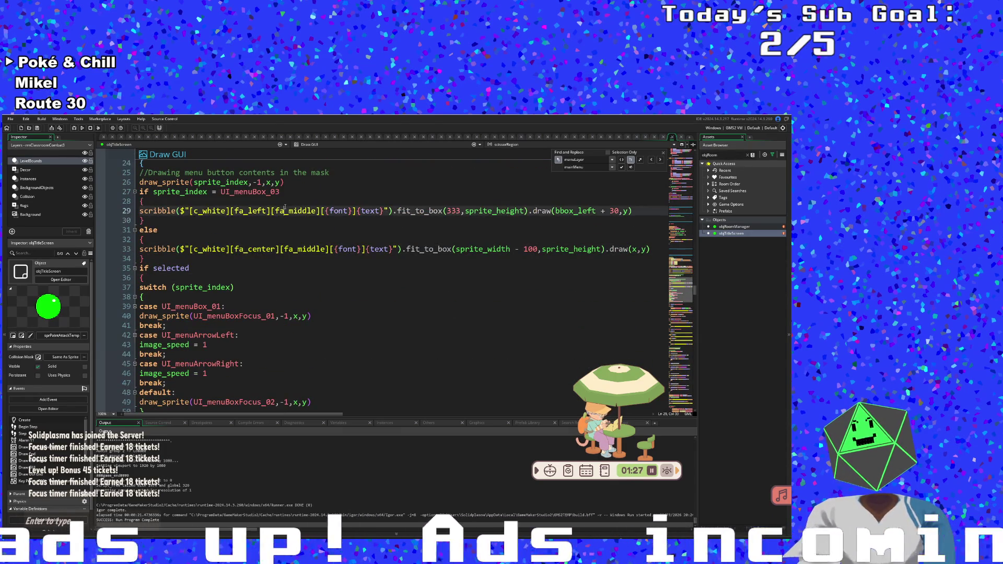
key(End)
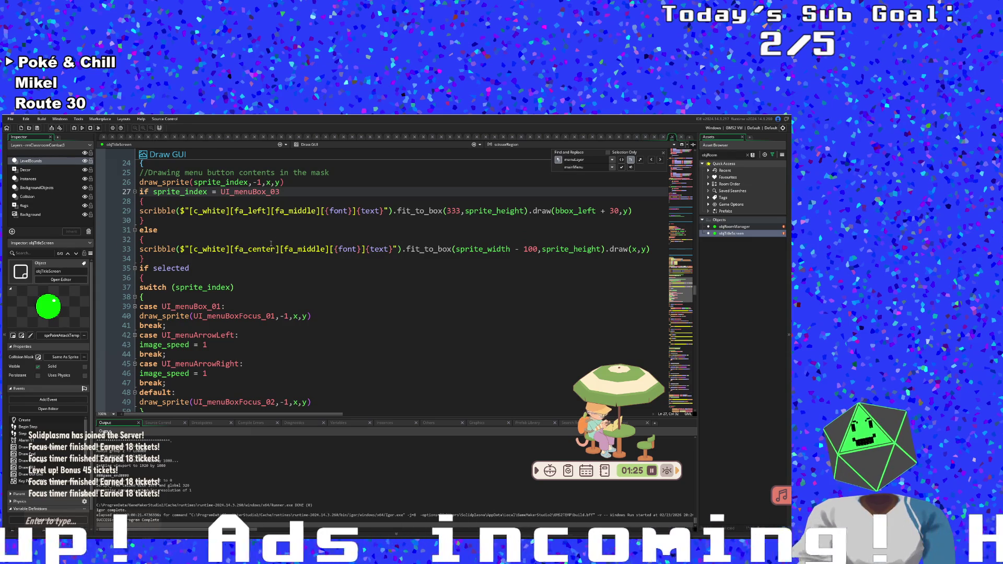
click(270, 249)
click(265, 260)
click(229, 287)
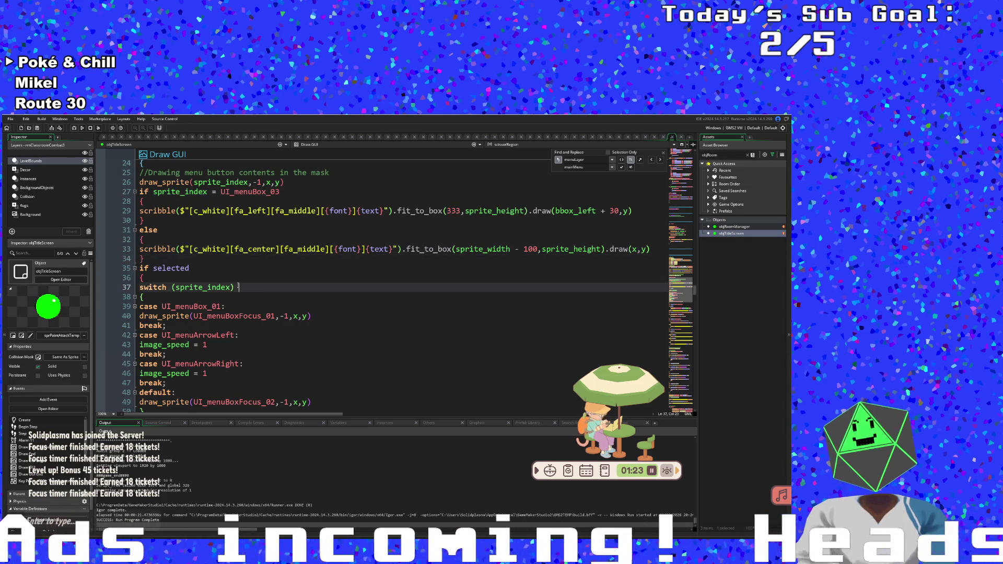
scroll(229, 292, down, 2)
scroll(229, 292, down, 2)
- Check the focus sprite cases and draw_sprite call on lines 40–41, then search for objMenuItem
click(214, 230)
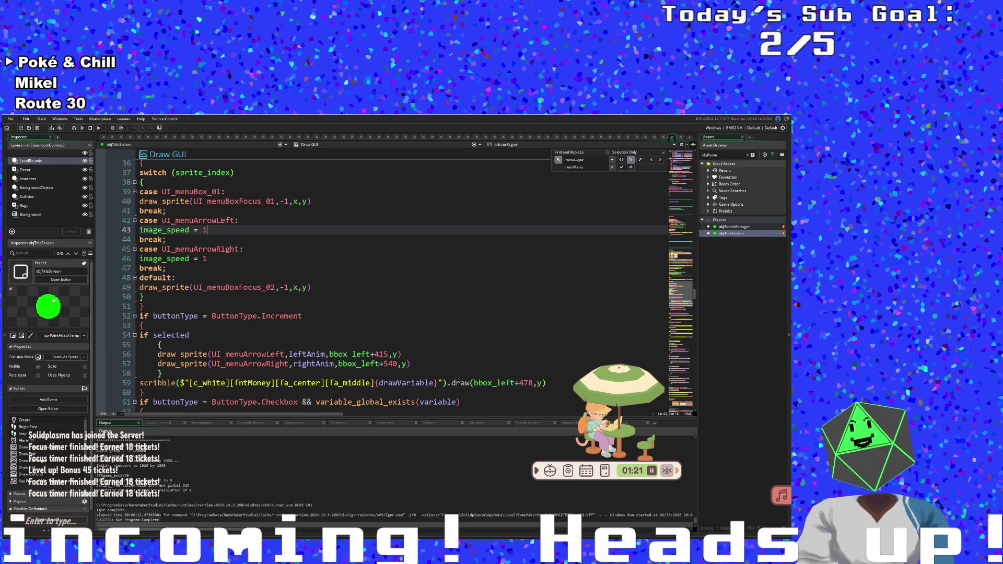
click(197, 212)
click(169, 211)
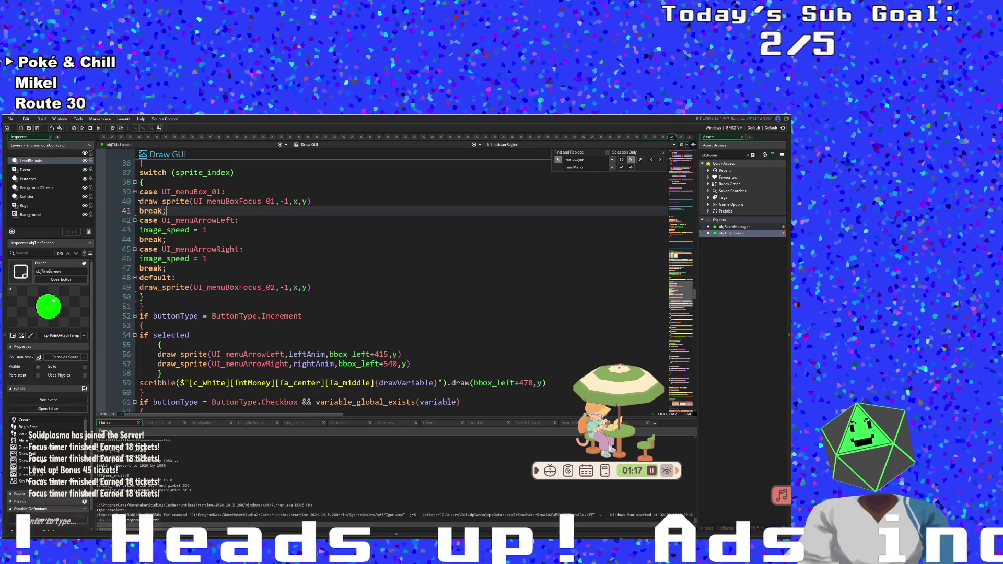
click(252, 201)
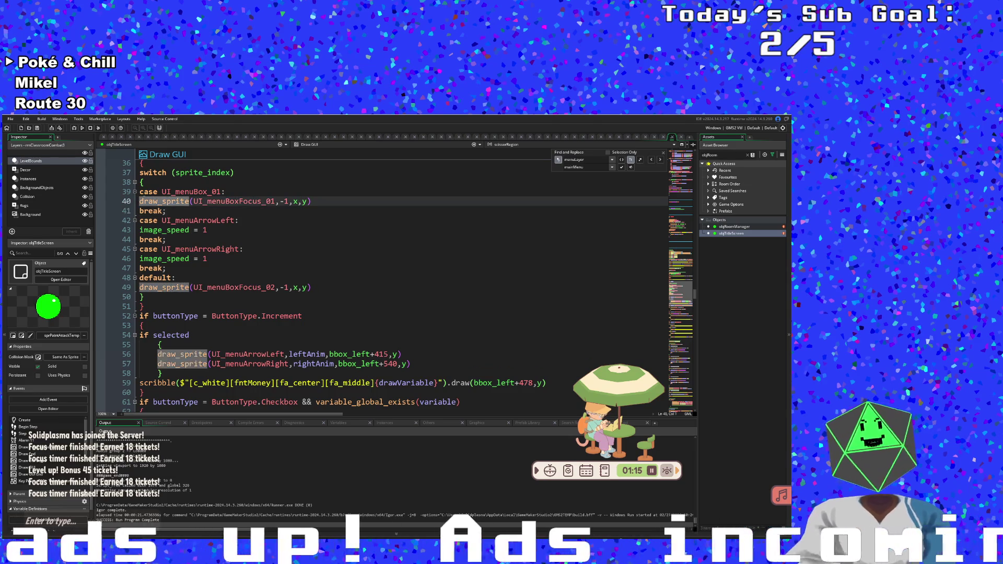
double_click(164, 202)
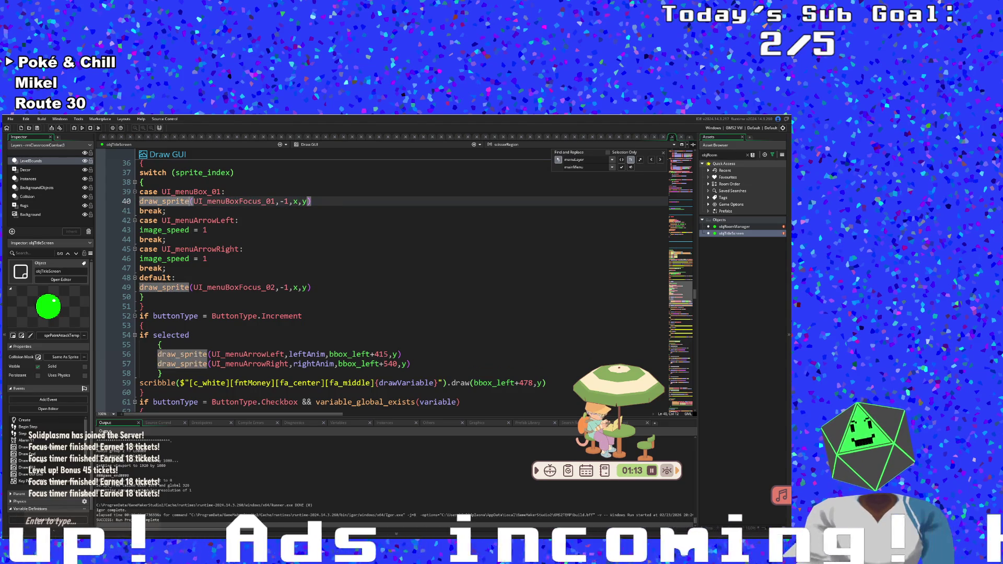
click(139, 202)
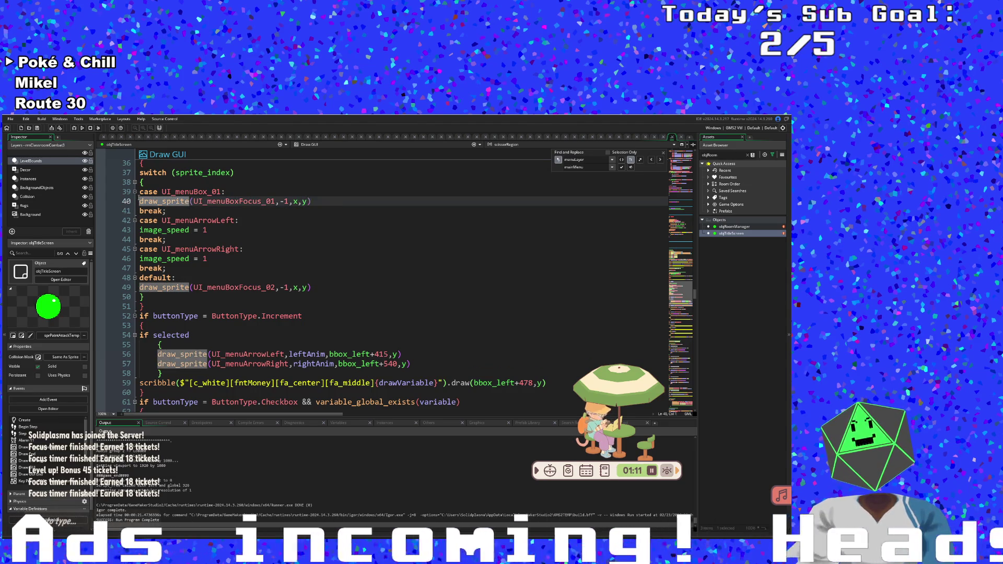
click(214, 212)
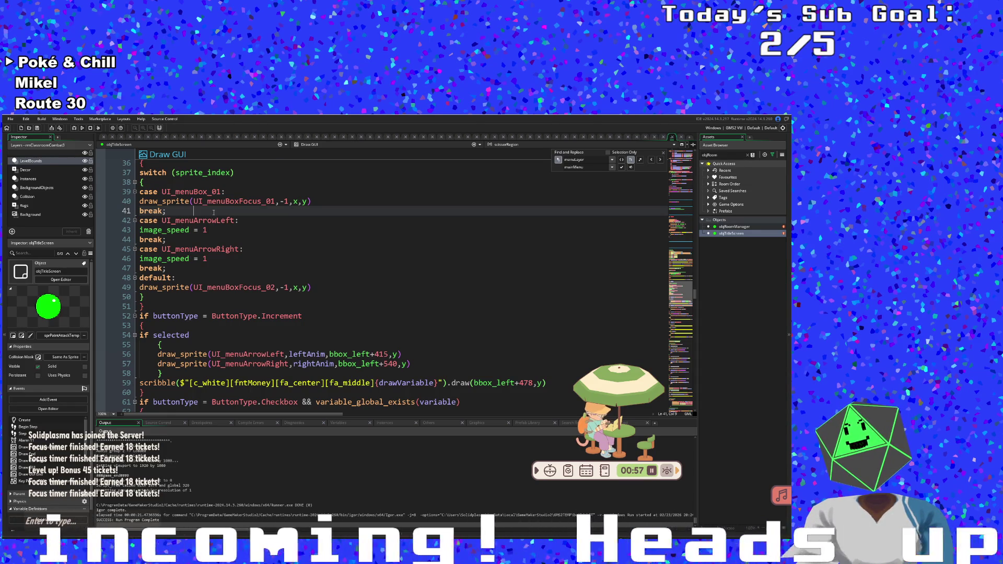
click(288, 256)
key(ctrl+t)
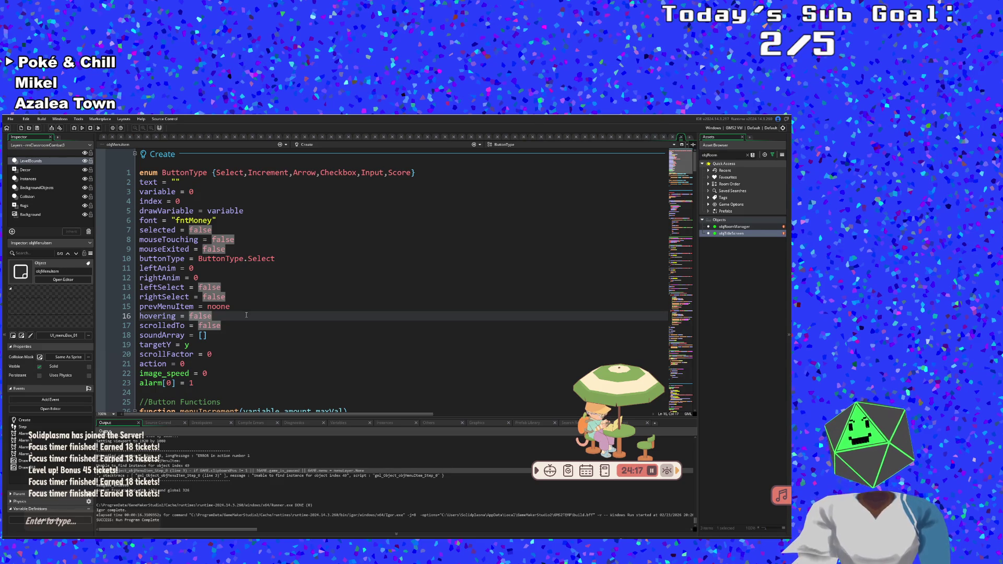
- Below action = 0, add an if (room = rmTitle) condition with an opening brace
key(Return)
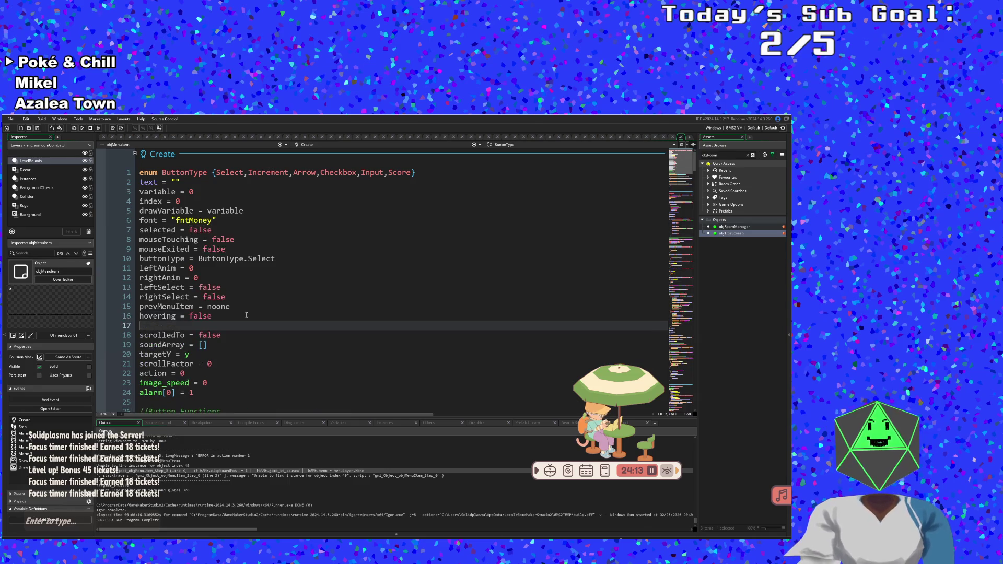
key(alt+Down)
key(alt+Down)
key(alt+Down)
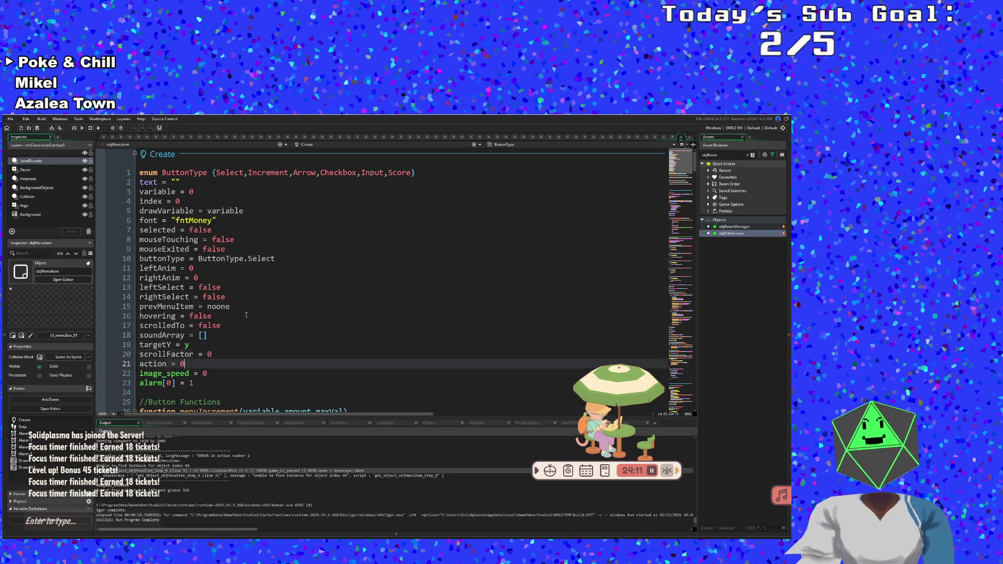
text(if )
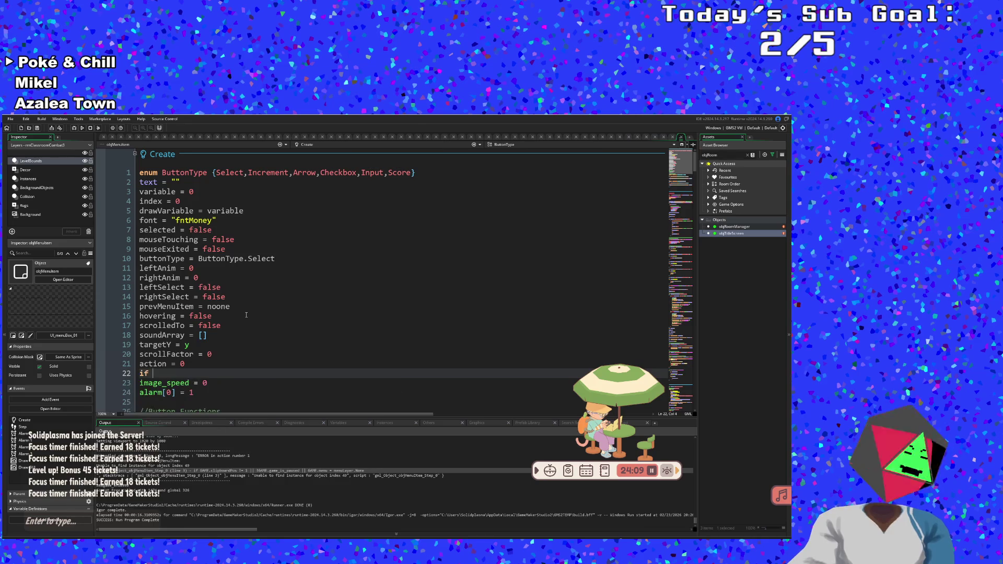
text(room)
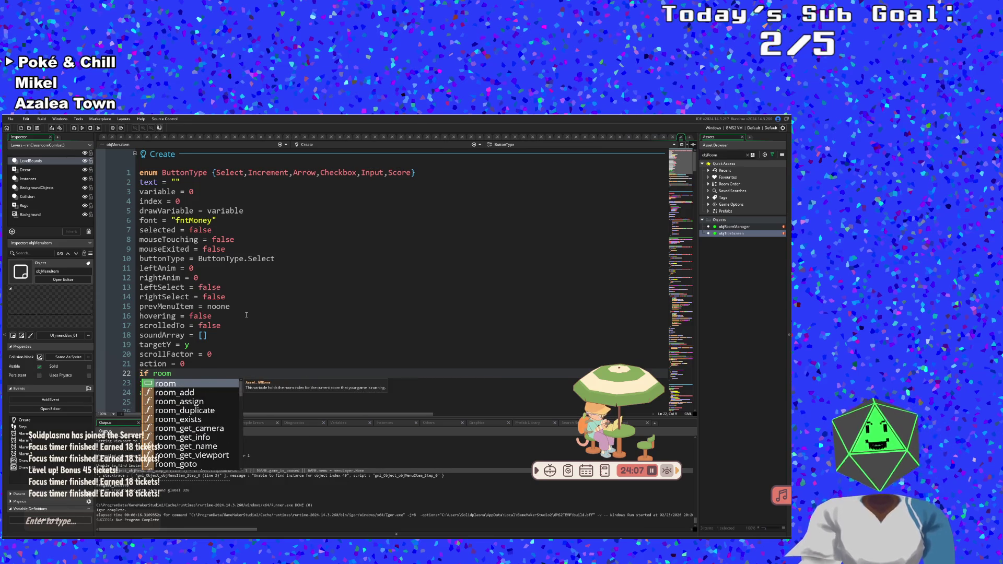
key(BackSpace)
key(BackSpace)
key(BackSpace)
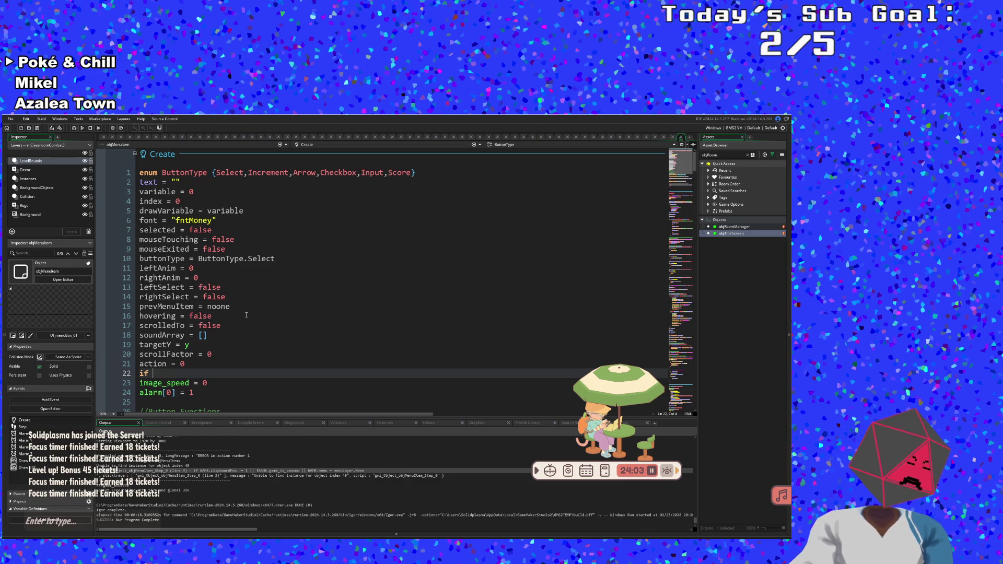
text(room = rm)
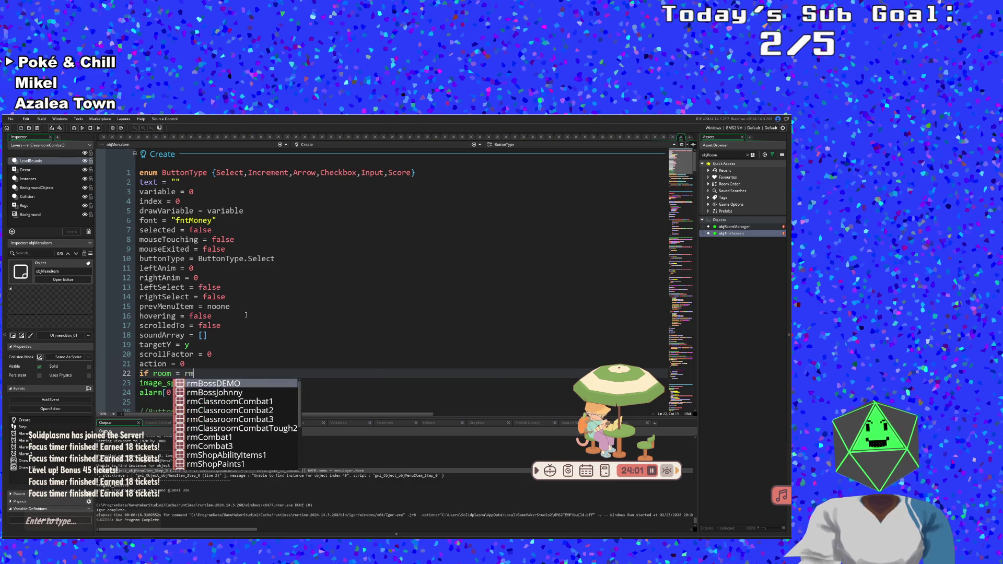
text(Title)
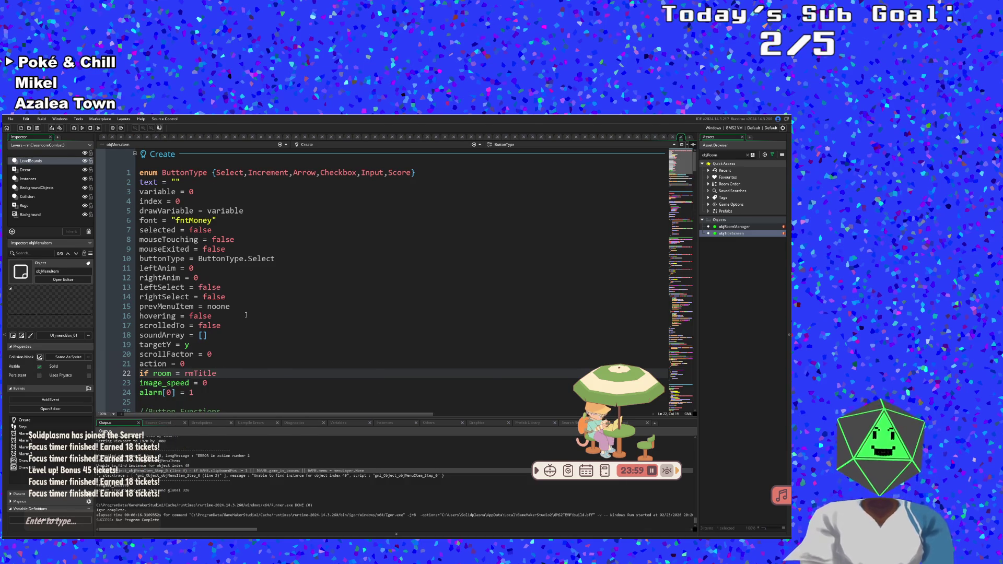
text( =)
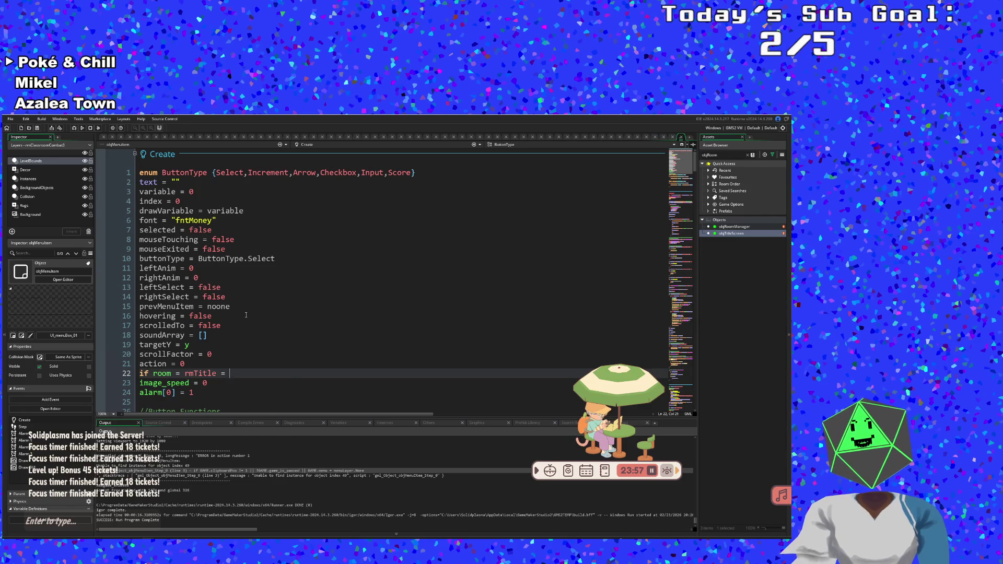
text(rmTi)
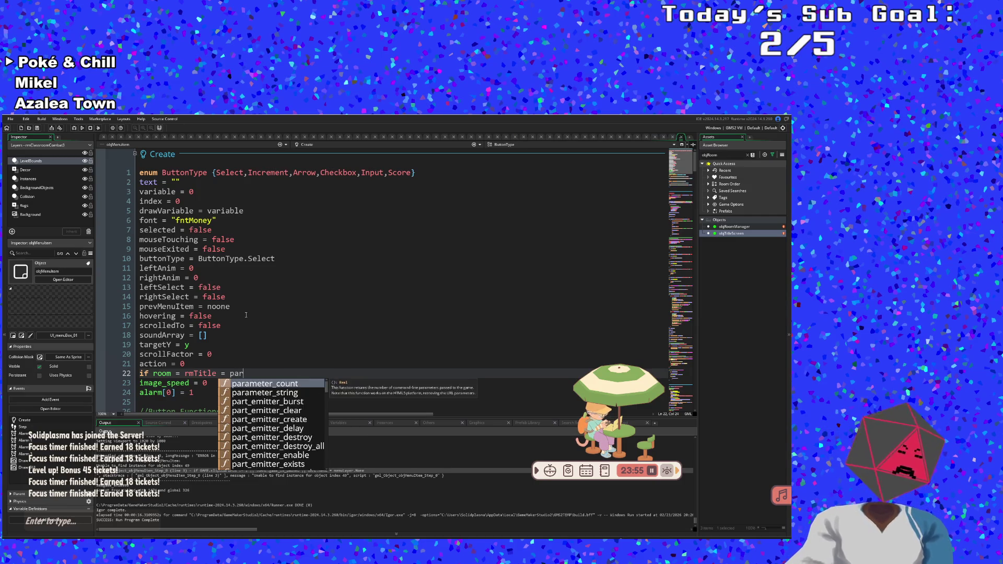
key(BackSpace)
key(BackSpace)
key(BackSpace)
key(BackSpace)
key(BackSpace)
key(BackSpace)
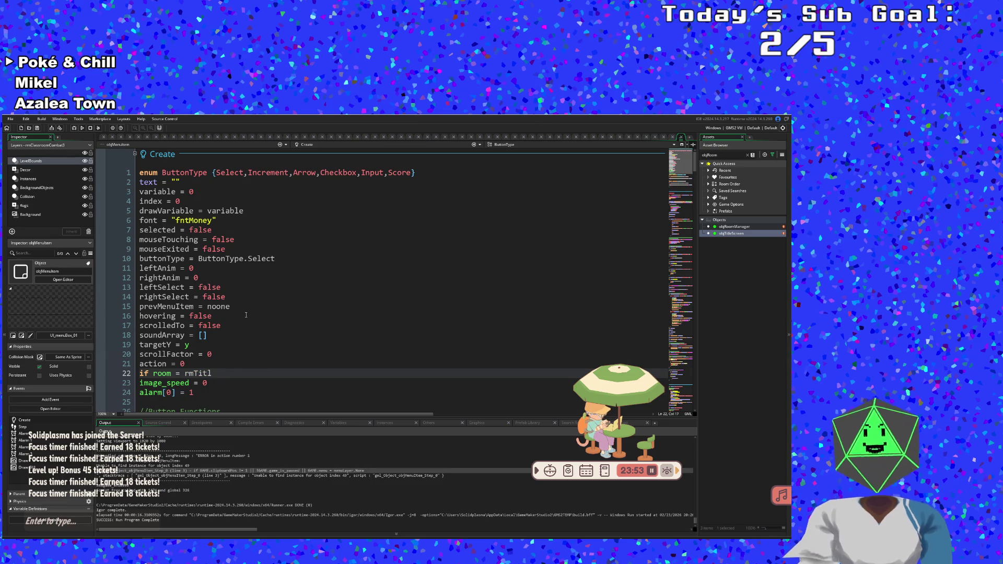
text(e))
key(Home)
key(Right)
key(Right)
key(Right)
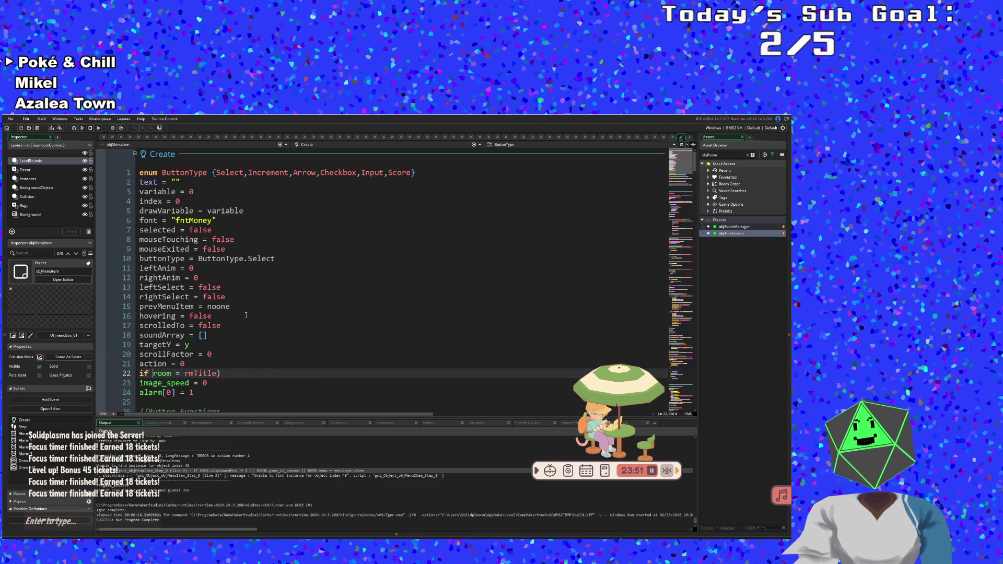
text(()
key(Right)
key(Right)
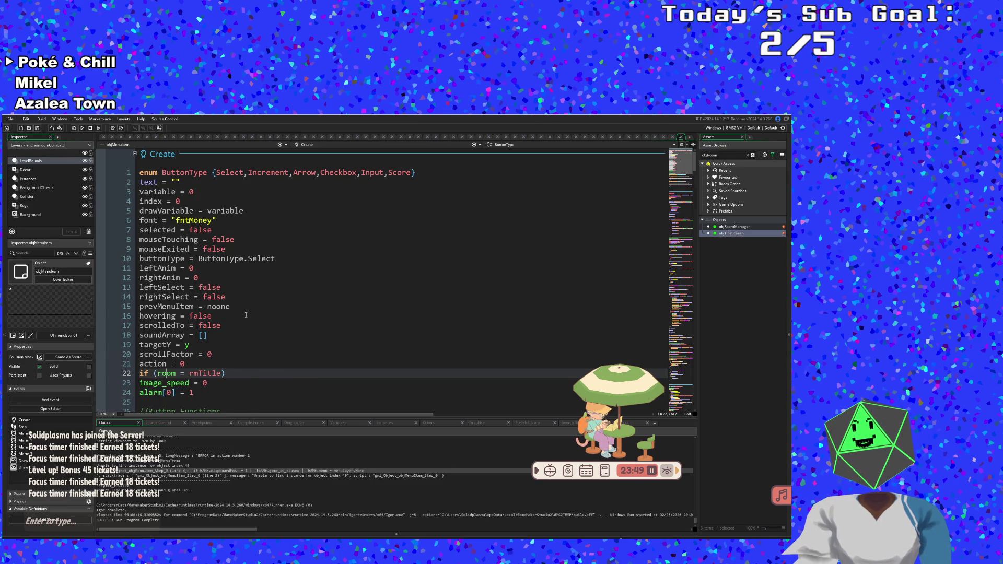
key(End)
key(Return)
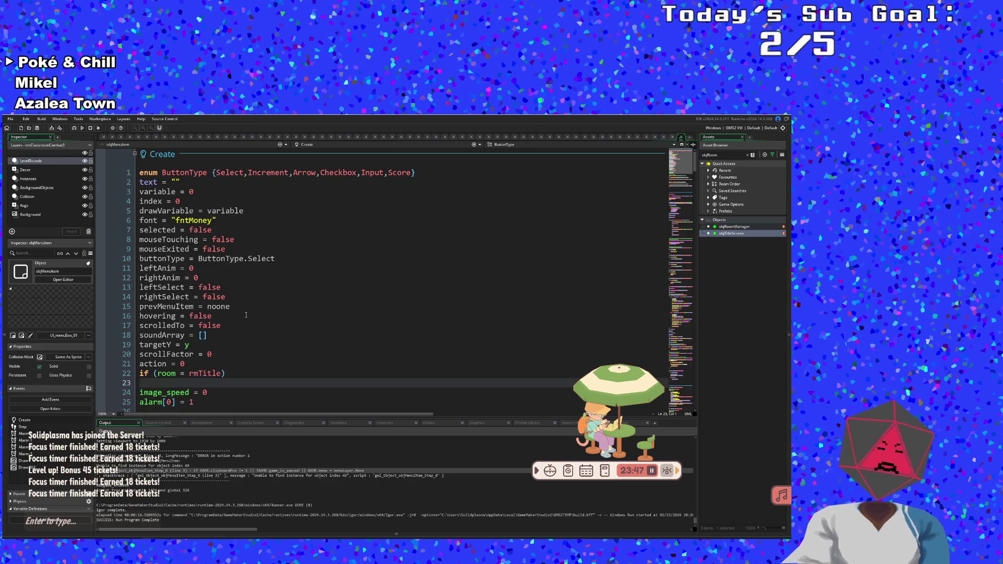
text({)
key(Return)
- Set controlObject = GAME in the if block and add an else block that also assigns GAME
text(contr)
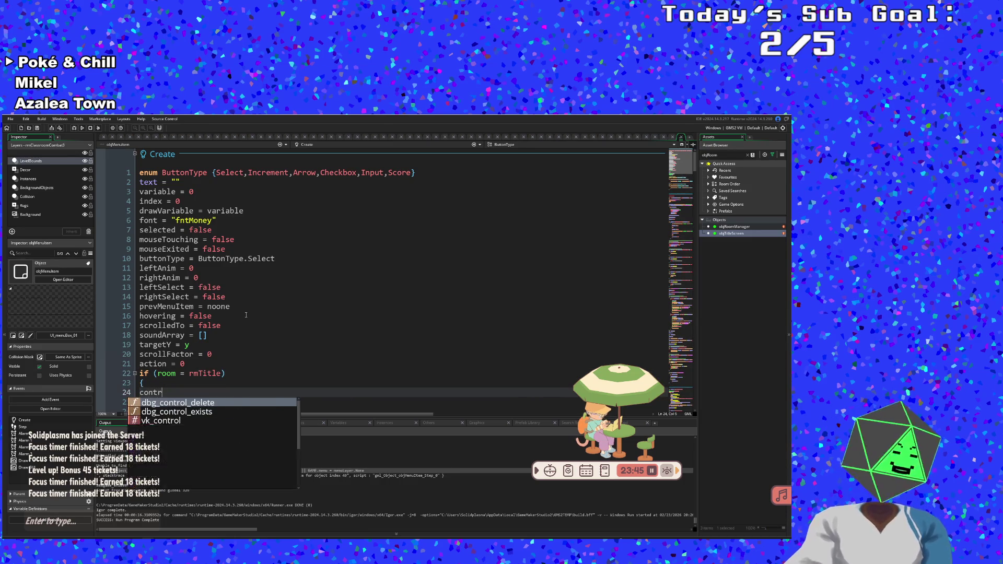
text(ol)
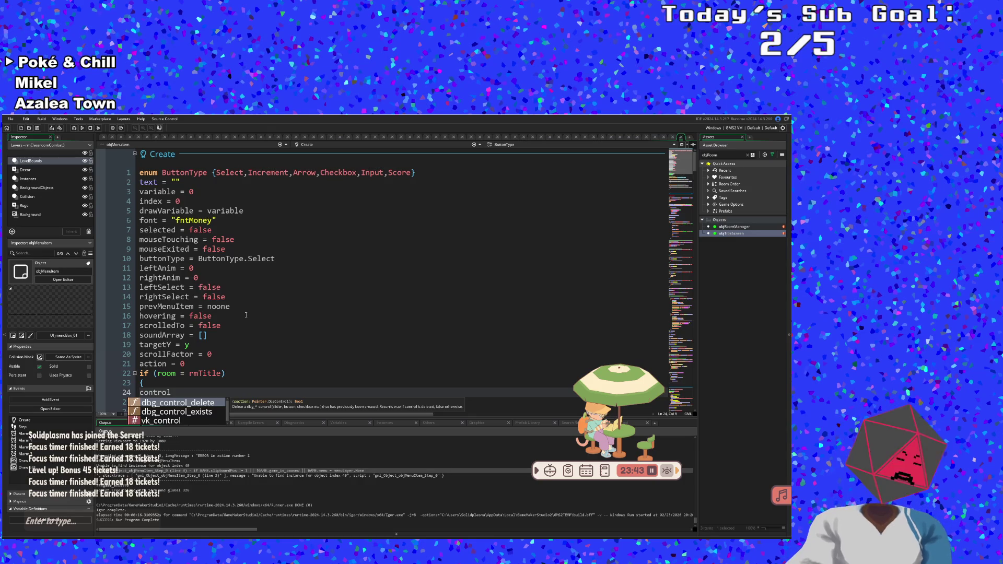
text(Object )
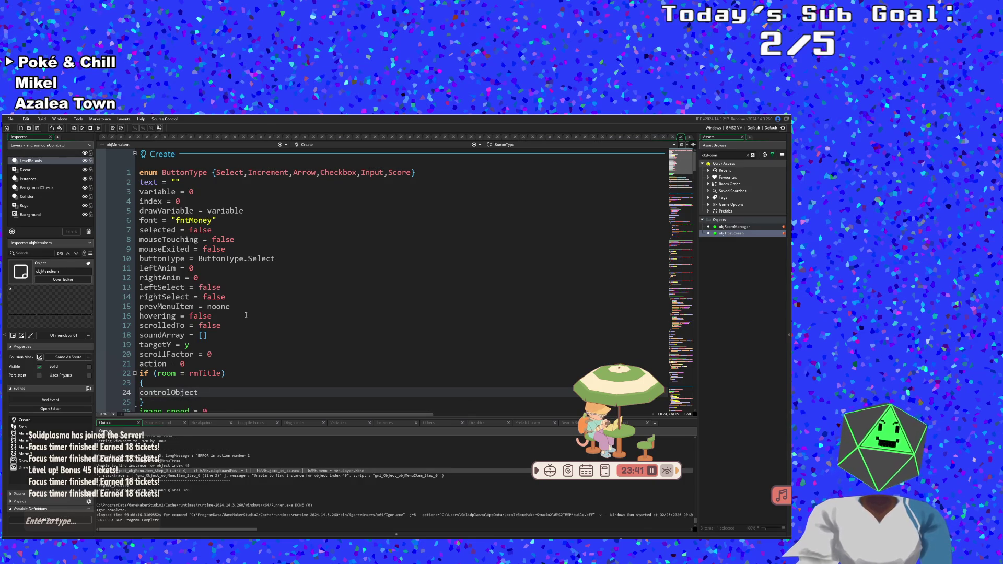
text(= Ga)
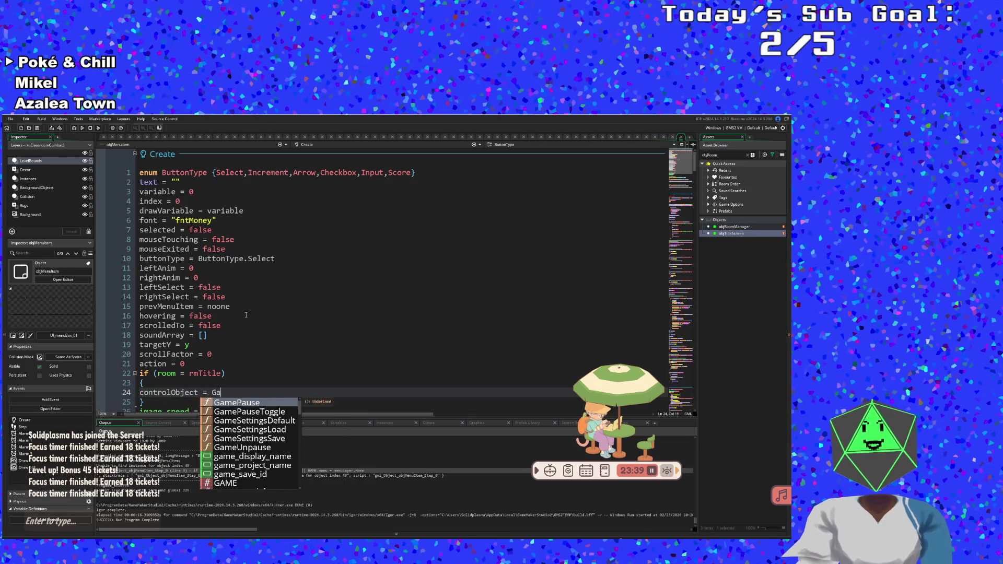
text(ME)
key(Down)
key(Return)
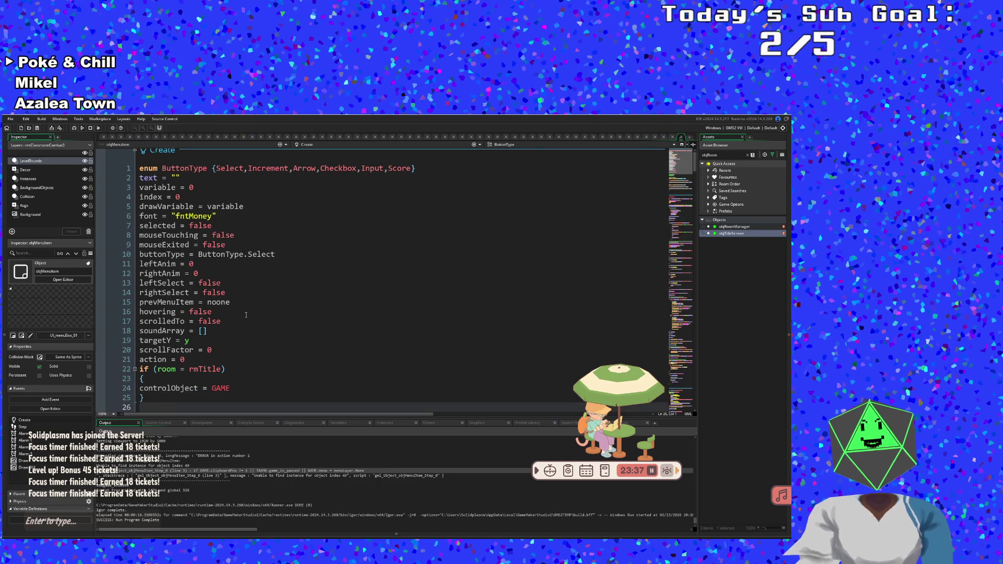
text(else {)
key(Return)
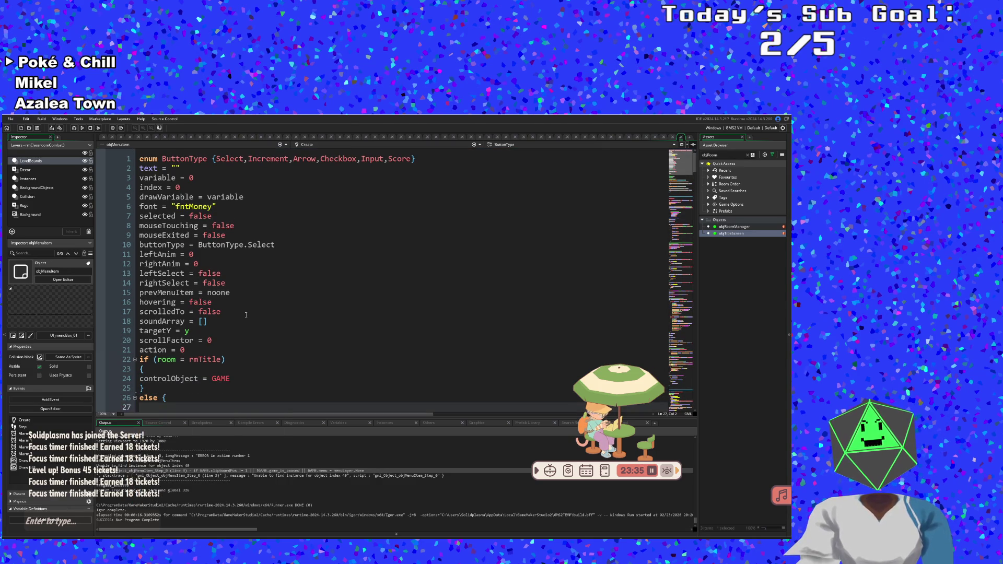
key(Up)
key(Left)
key(BackSpace)
key(Return)
key(Down)
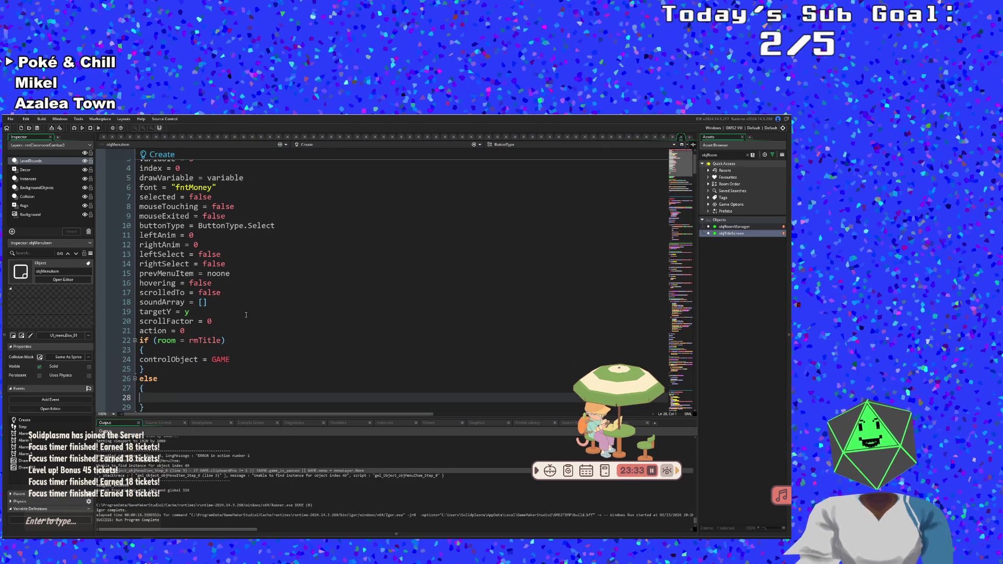
text(contr)
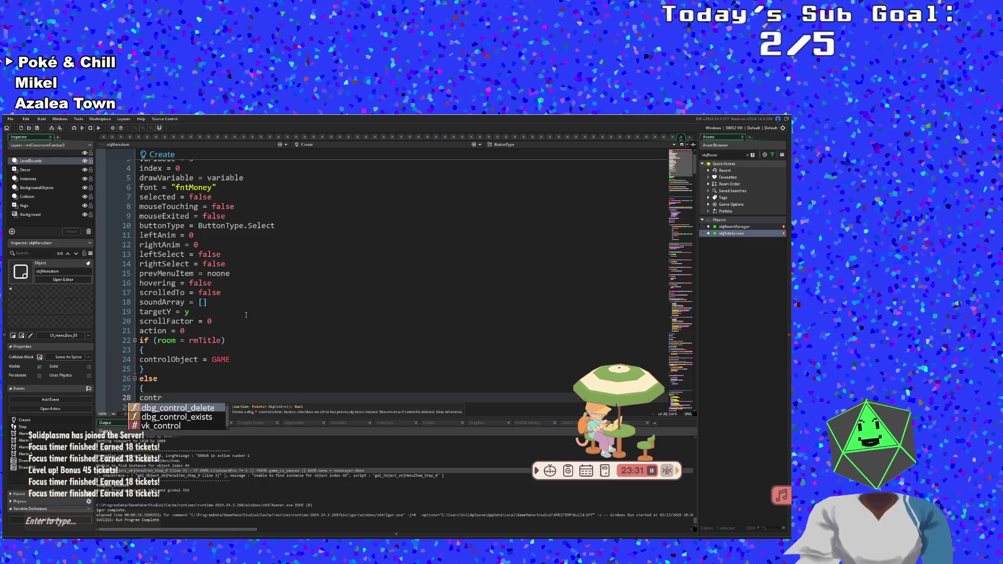
key(BackSpace)
key(BackSpace)
key(BackSpace)
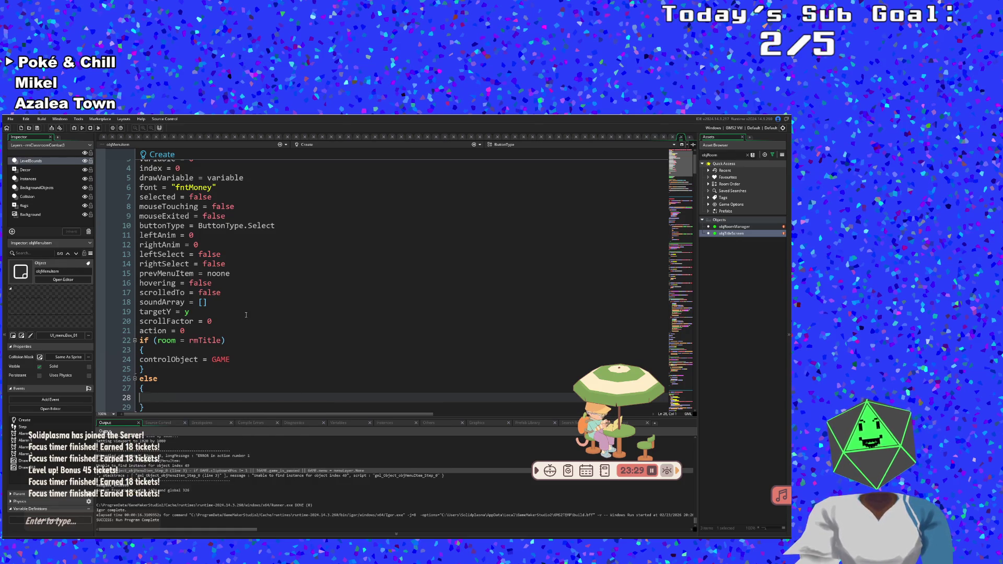
text(contr)
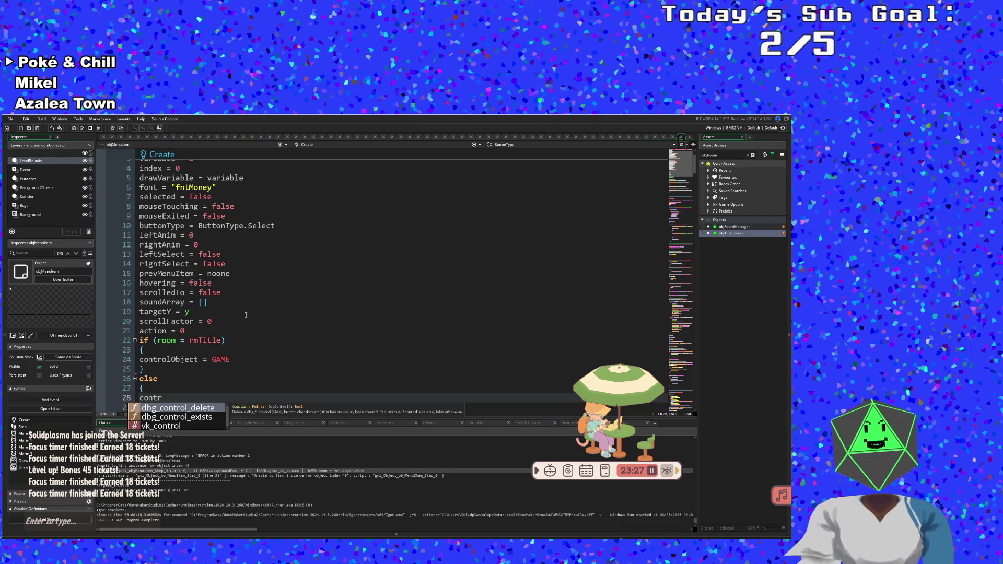
text(olO)
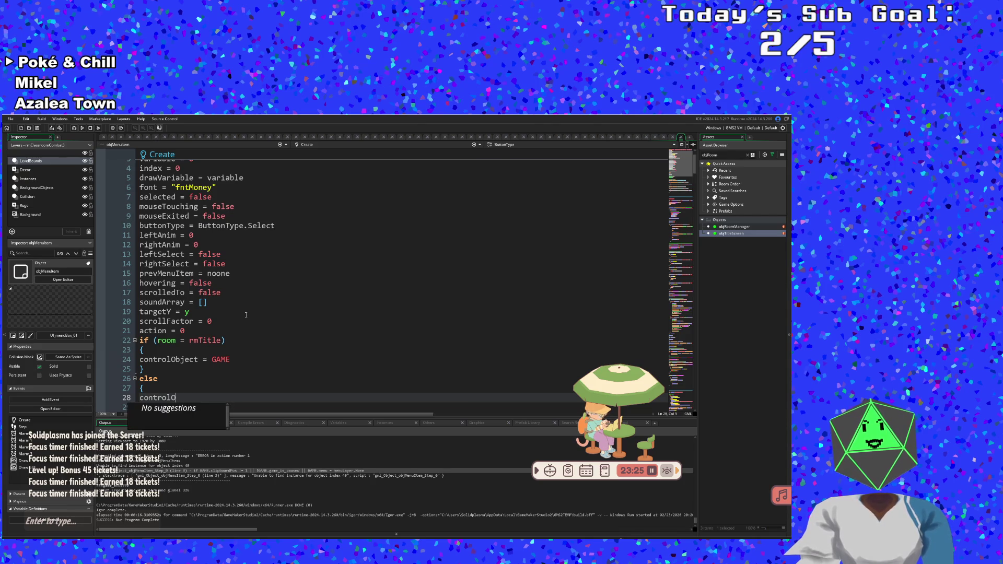
key(BackSpace)
text(Object =)
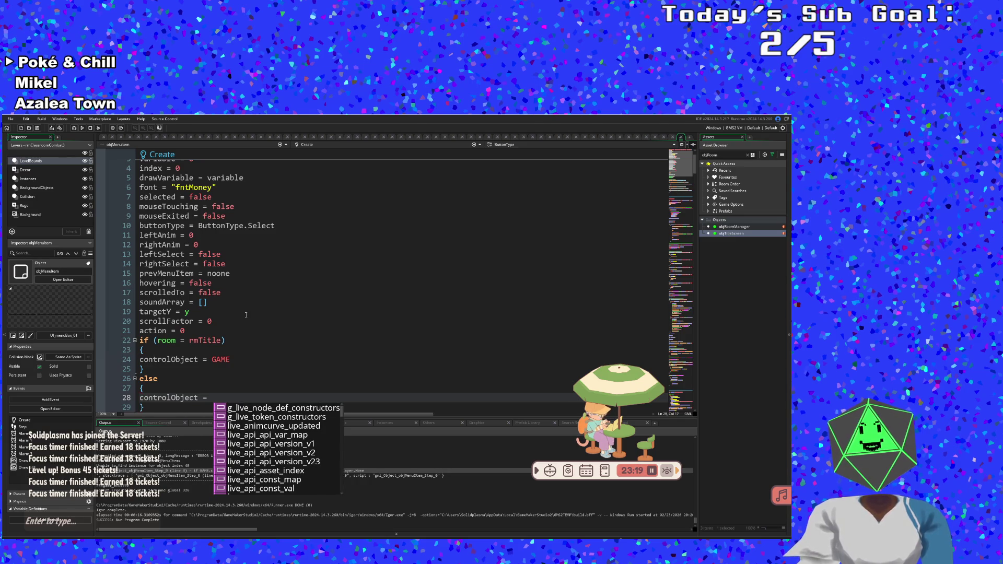
text( GS)
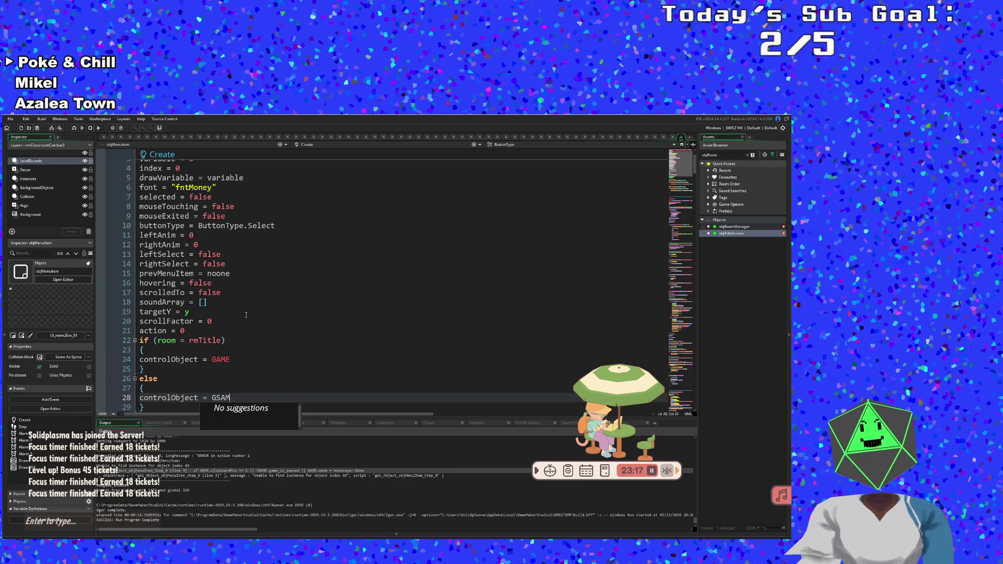
key(BackSpace)
text(AME)
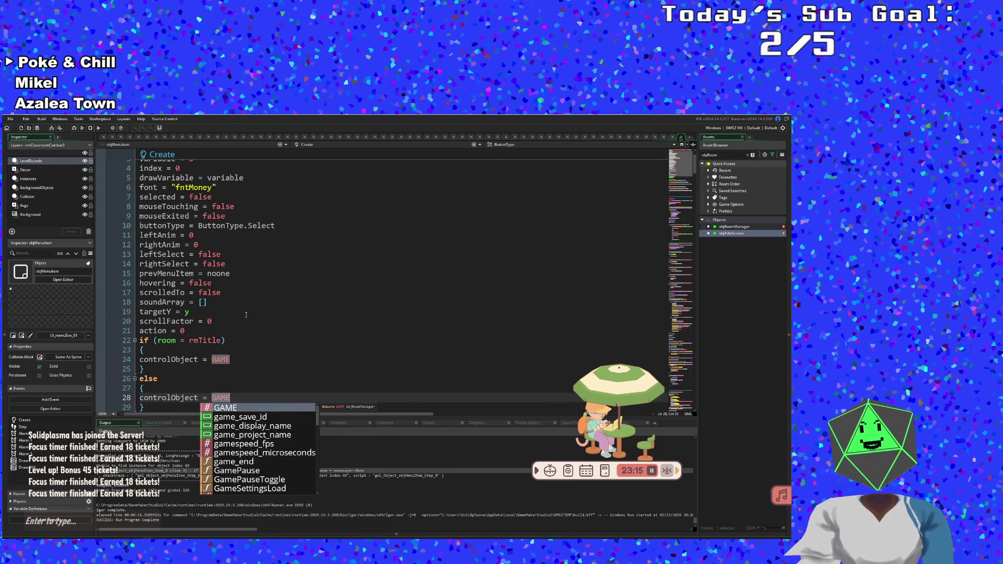
- Change line 24's assignment to controlObject = objTitleScreen using autocomplete
key(Up)
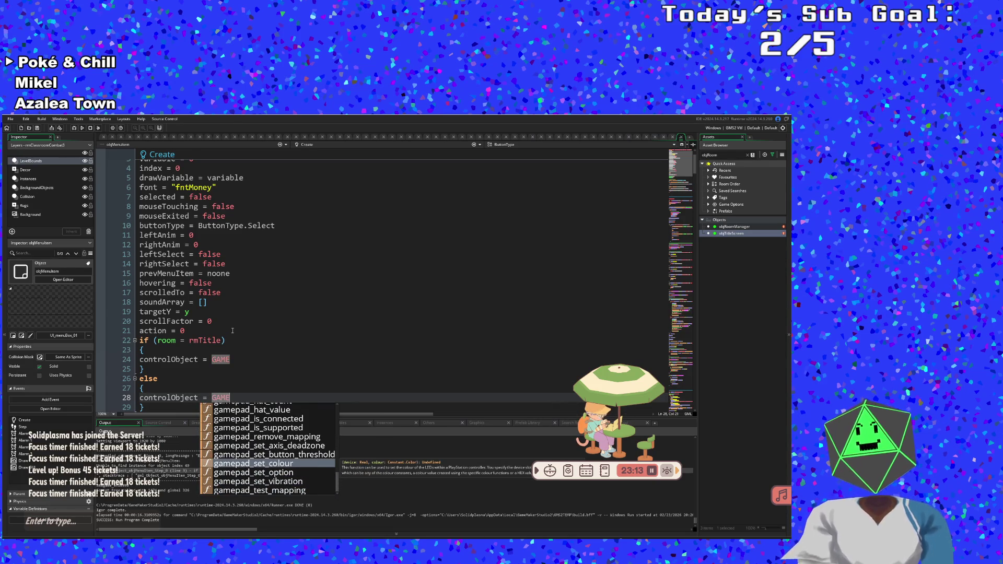
click(233, 357)
key(BackSpace)
key(BackSpace)
key(BackSpace)
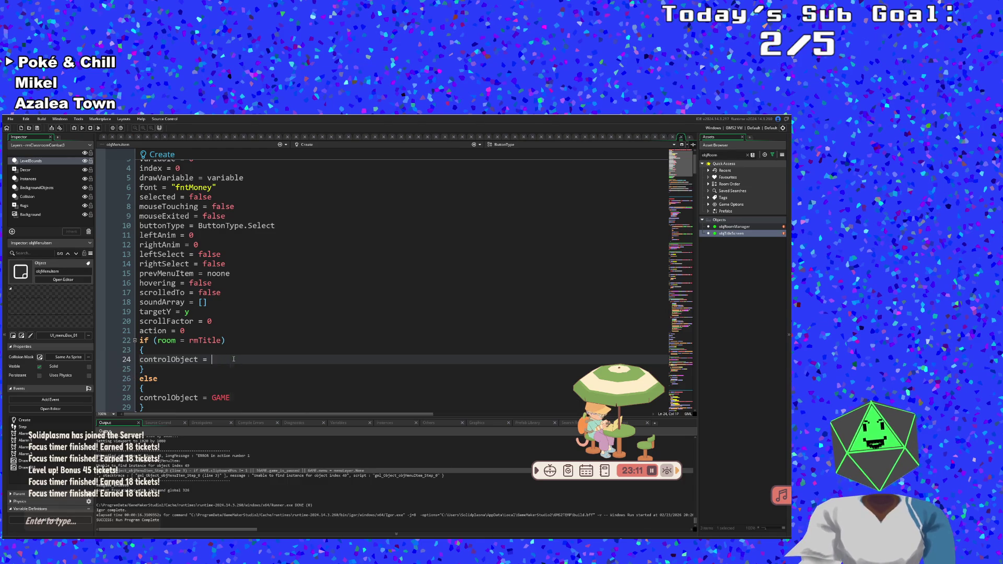
text(objT)
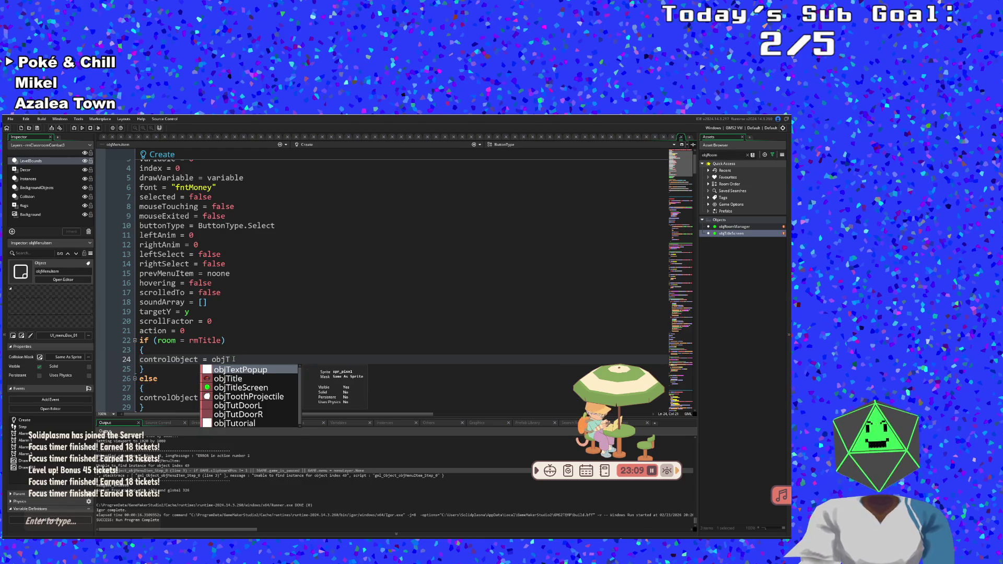
key(Down)
key(Down)
key(Return)
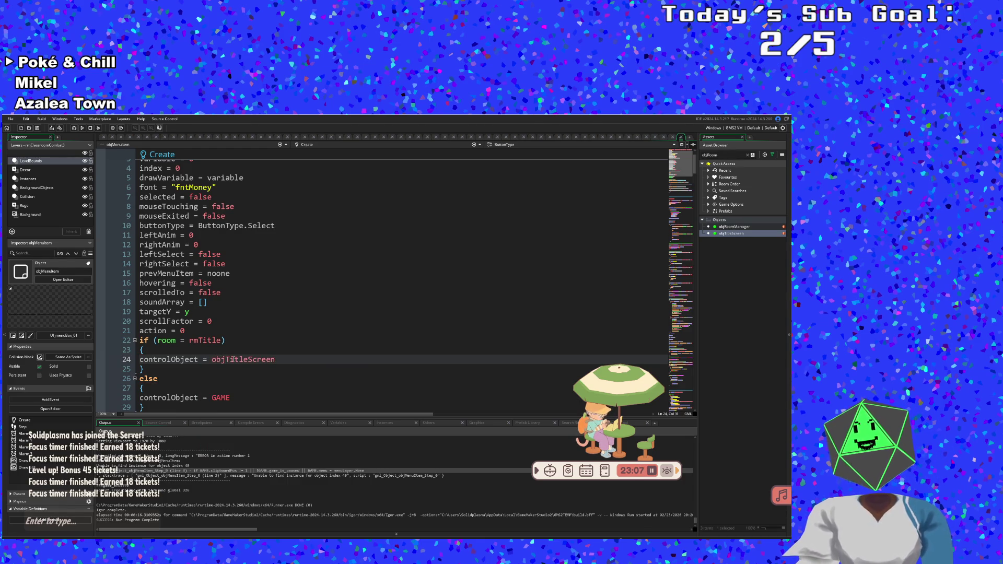
scroll(233, 359, down, 6)
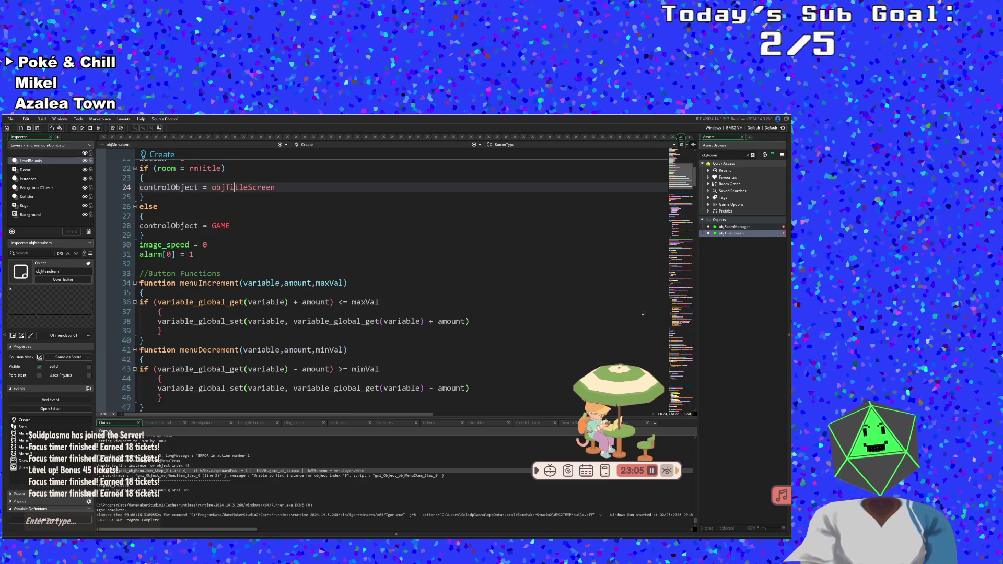
- Check where amount and variable_global_set are used in the menu item's code
click(285, 348)
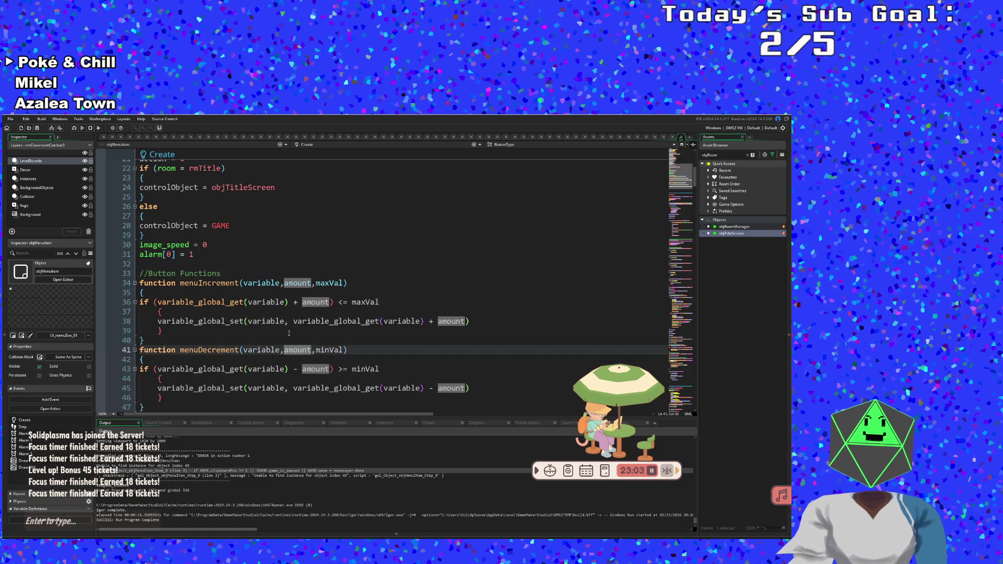
scroll(293, 309, up, 4)
scroll(294, 308, down, 2)
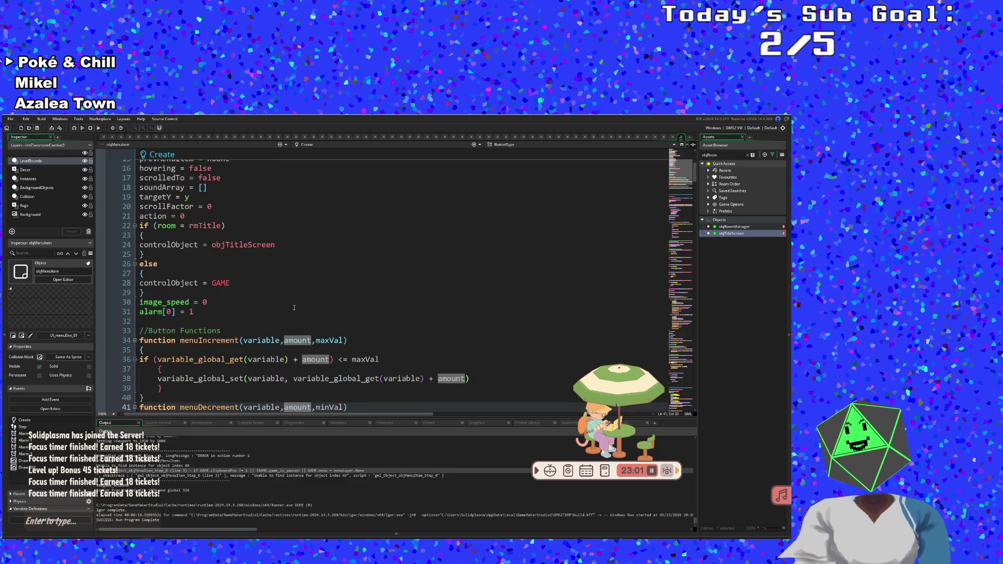
click(294, 308)
scroll(295, 306, down, 2)
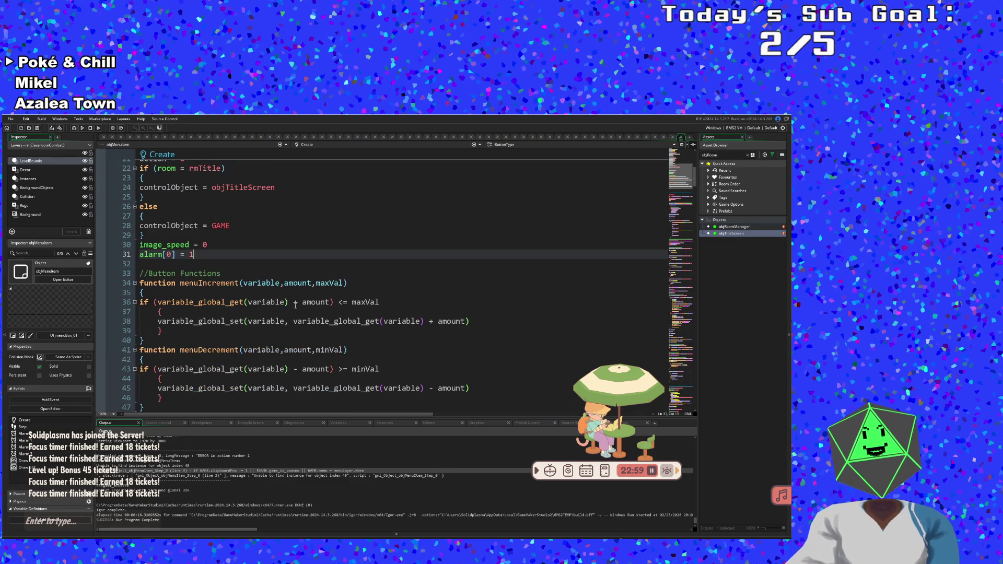
click(204, 321)
scroll(209, 322, up, 4)
scroll(215, 323, down, 2)
scroll(215, 323, down, 4)
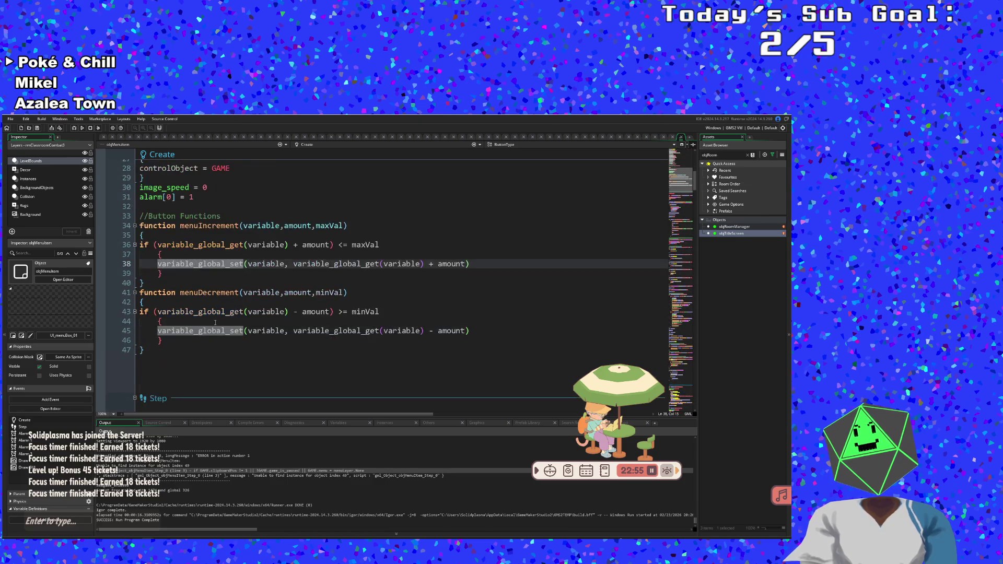
- Review menuDecrement and the Quit handler on line 85, then bring up Find and Replace
click(230, 293)
scroll(230, 294, down, 6)
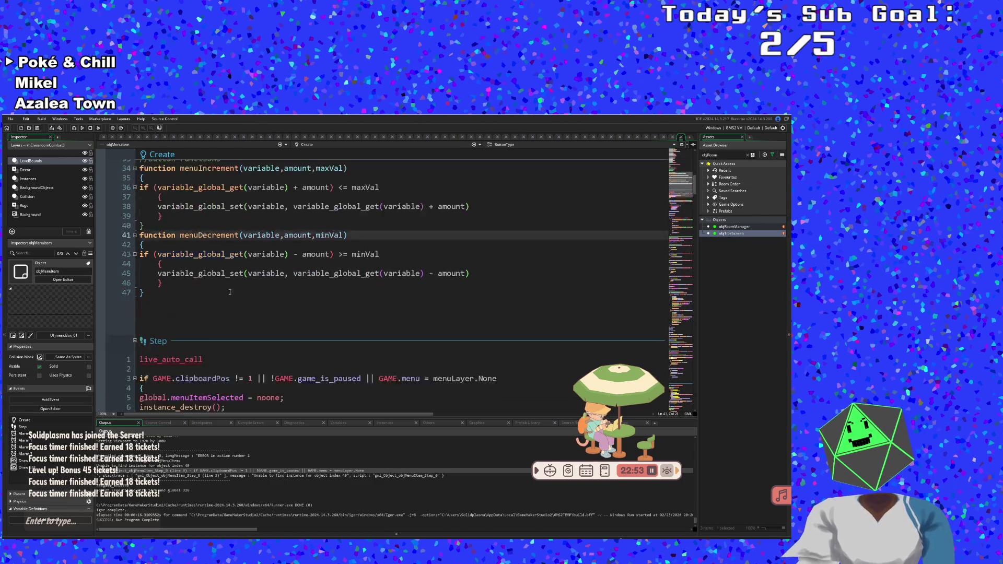
scroll(230, 294, down, 4)
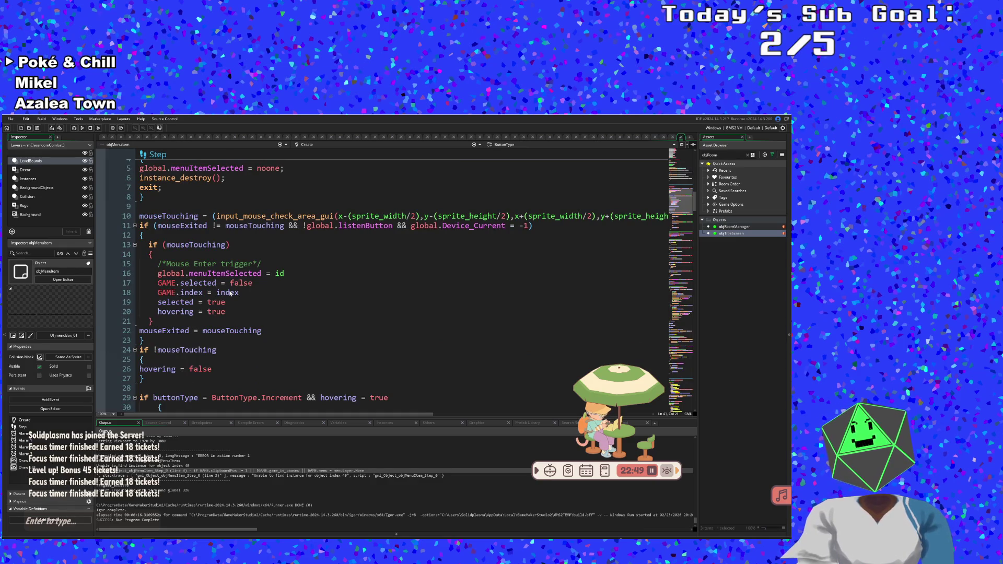
scroll(230, 292, down, 12)
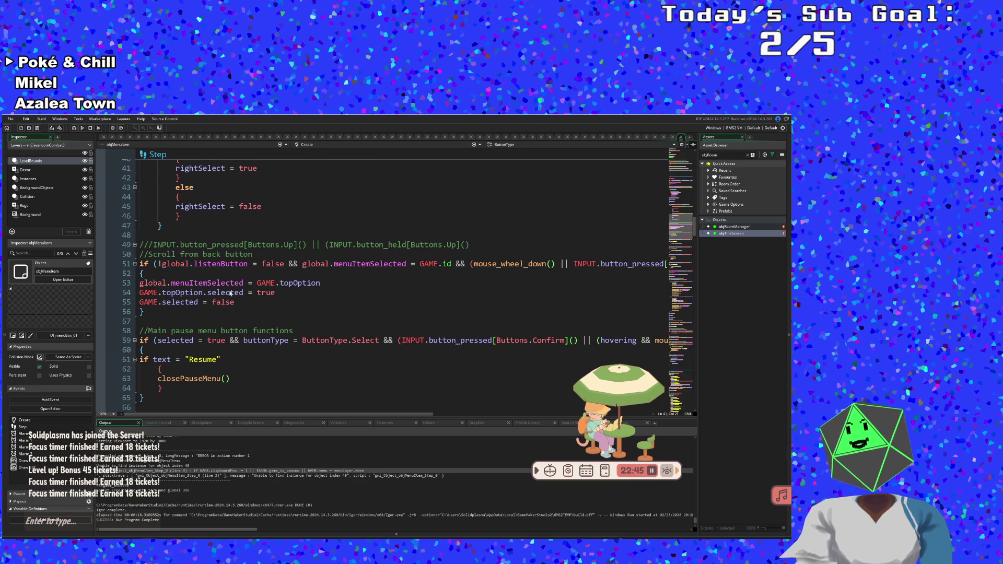
scroll(229, 293, down, 10)
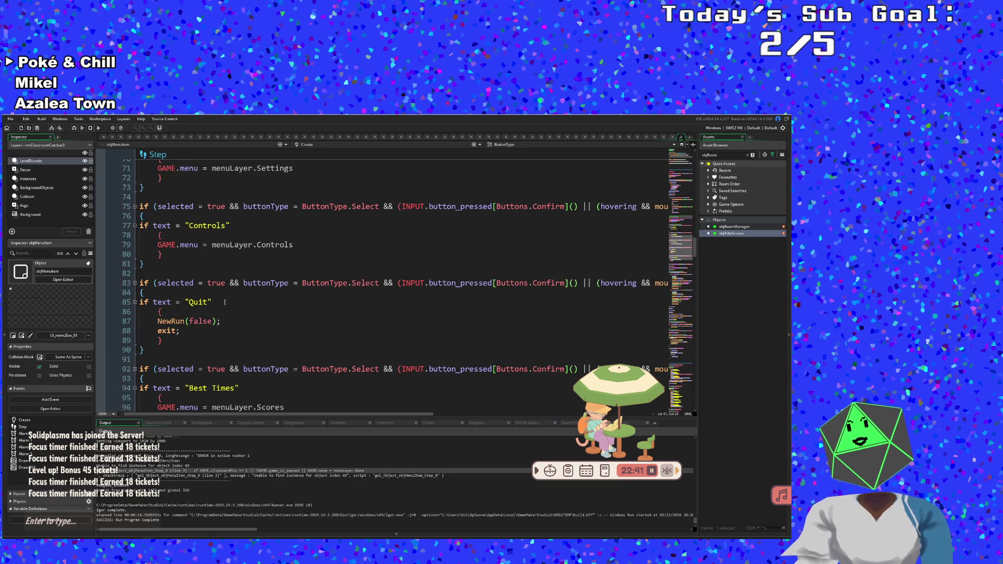
click(225, 302)
scroll(225, 301, down, 2)
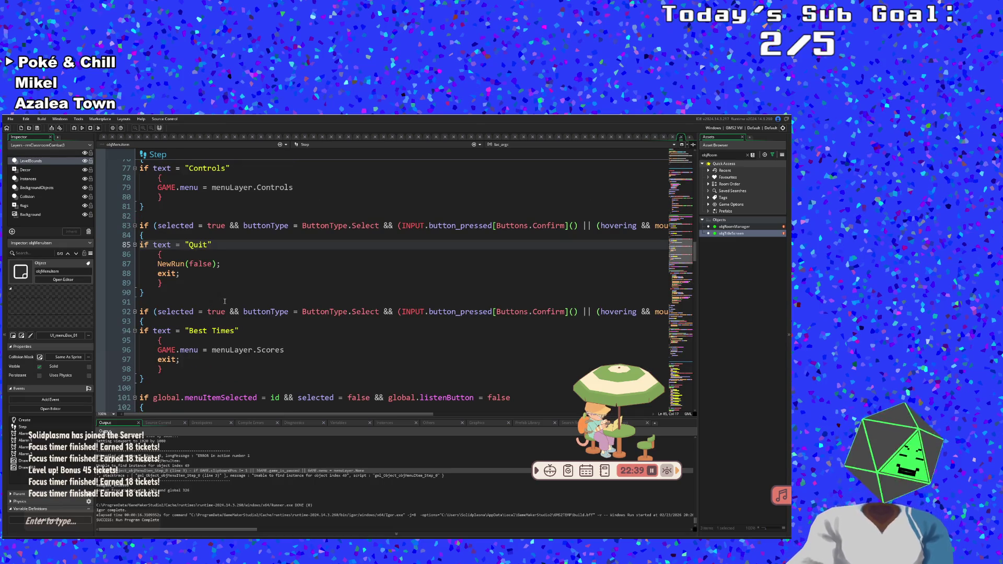
key(ctrl+f)
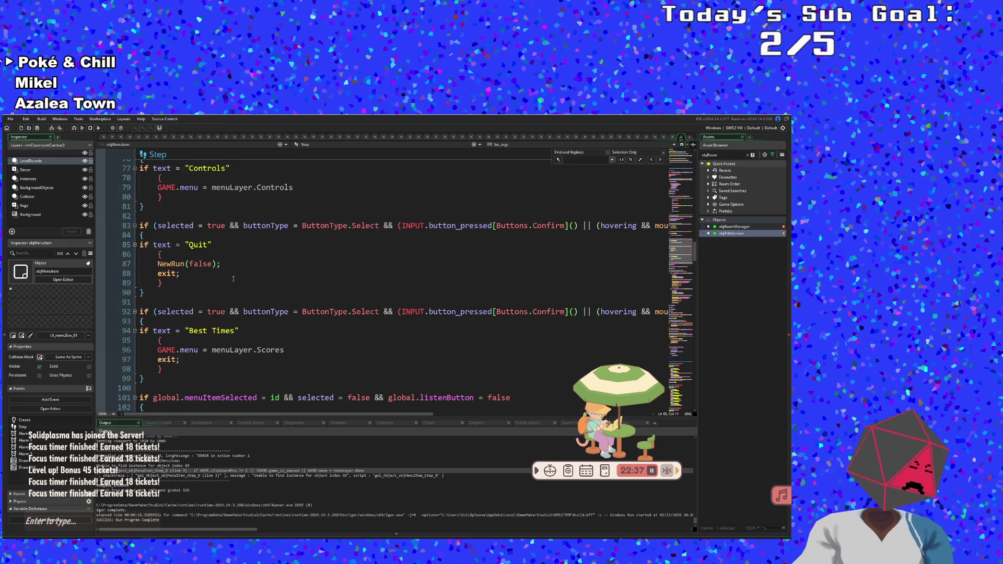
- Replace every case-matched GAME in objMenuItem's code with controlObject
text(g)
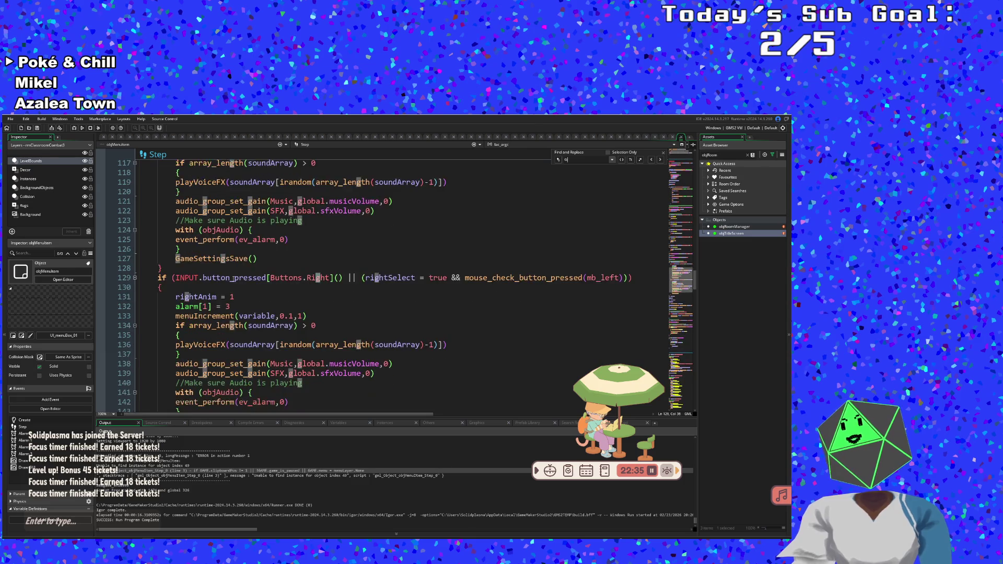
text(AME)
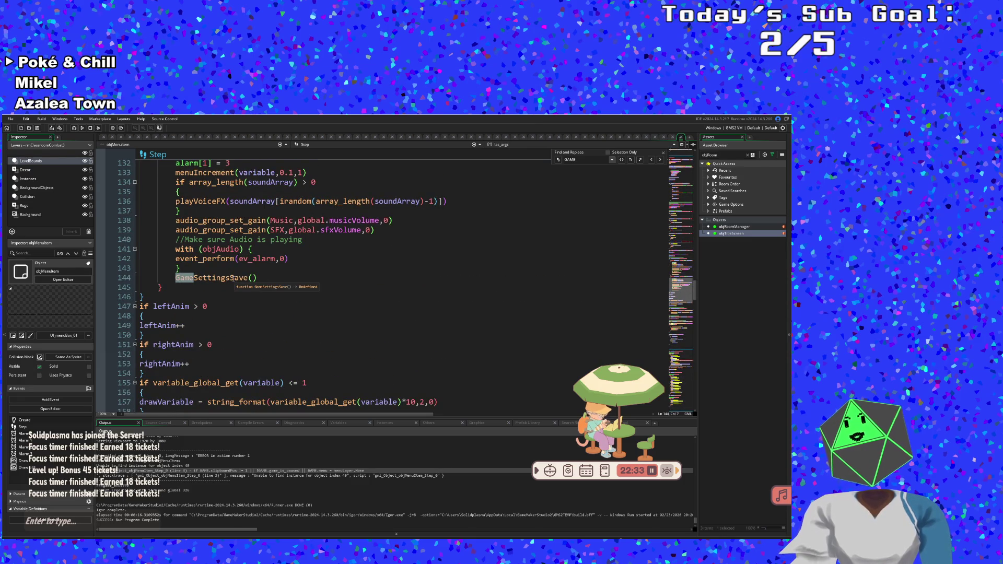
click(631, 160)
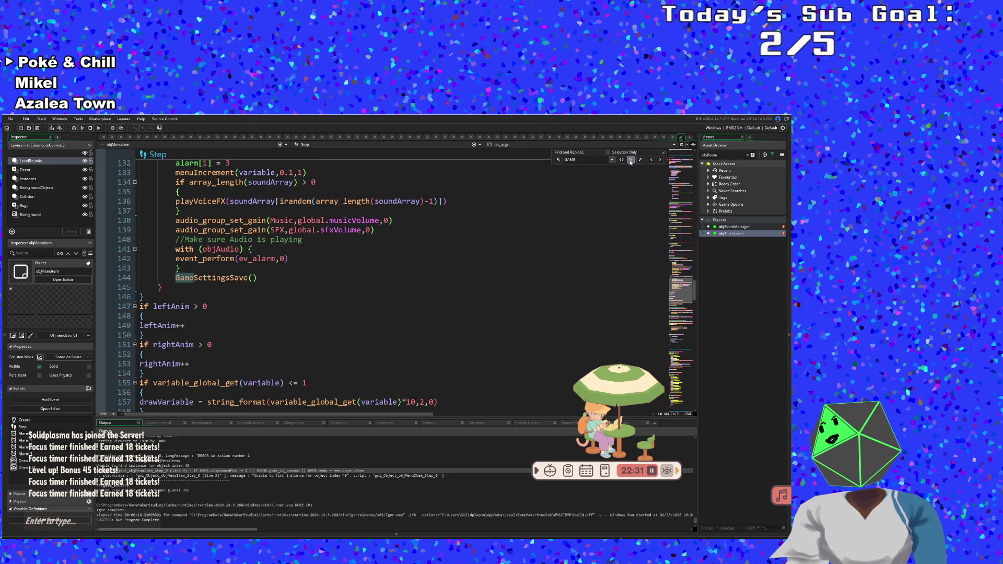
drag(695, 291, 691, 174)
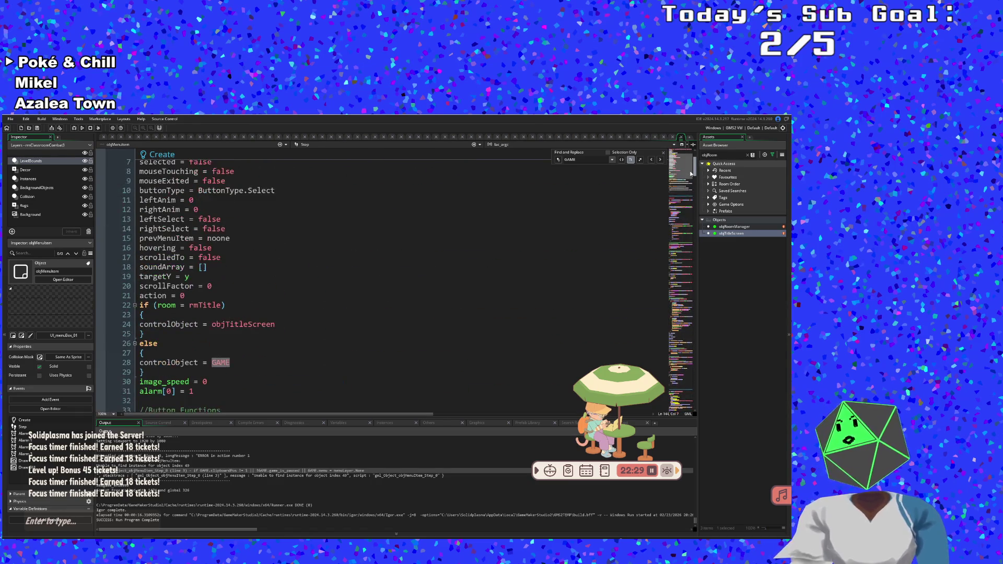
click(672, 184)
click(558, 160)
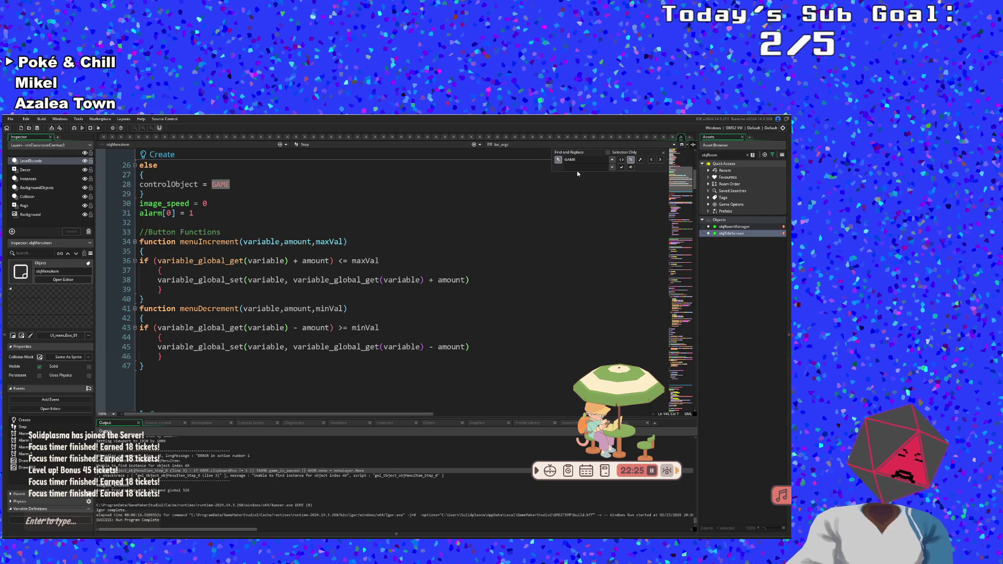
click(577, 171)
text(control)
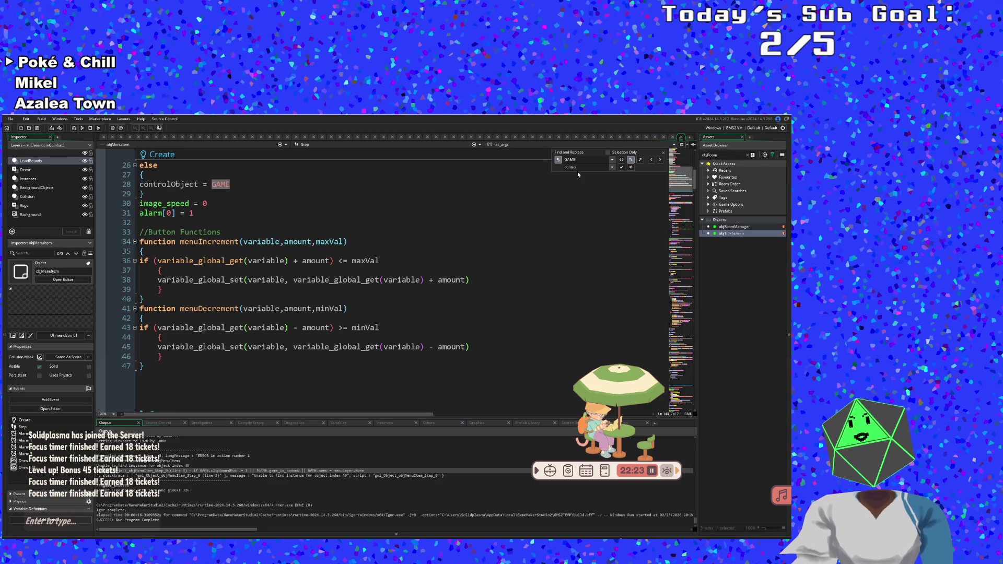
text(Ob)
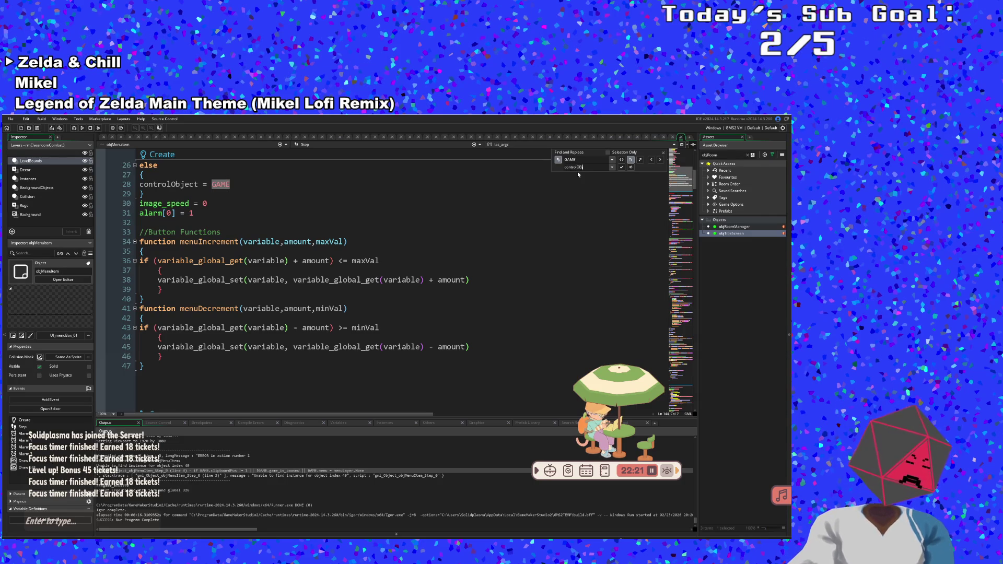
text(ject)
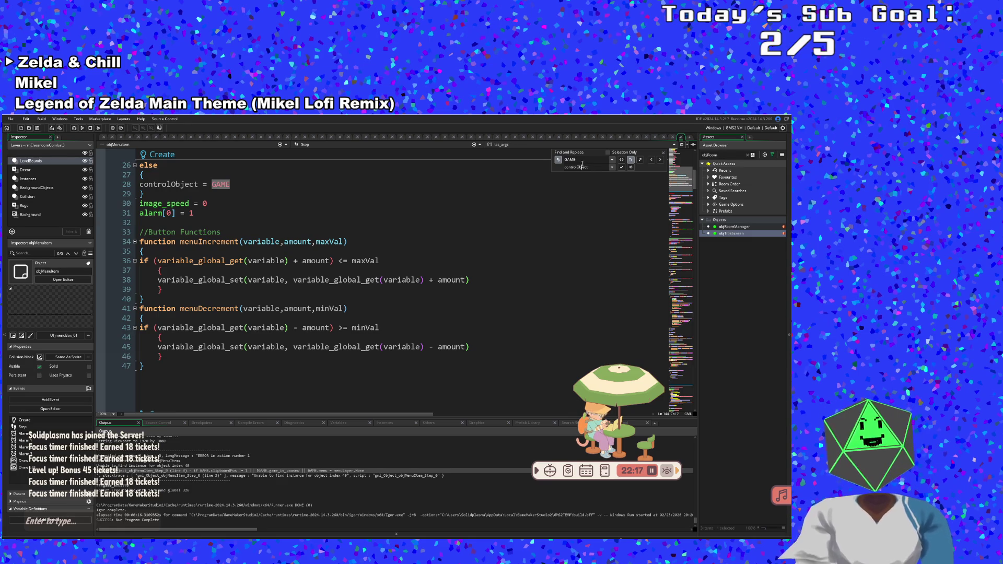
click(634, 169)
click(597, 263)
scroll(597, 265, up, 4)
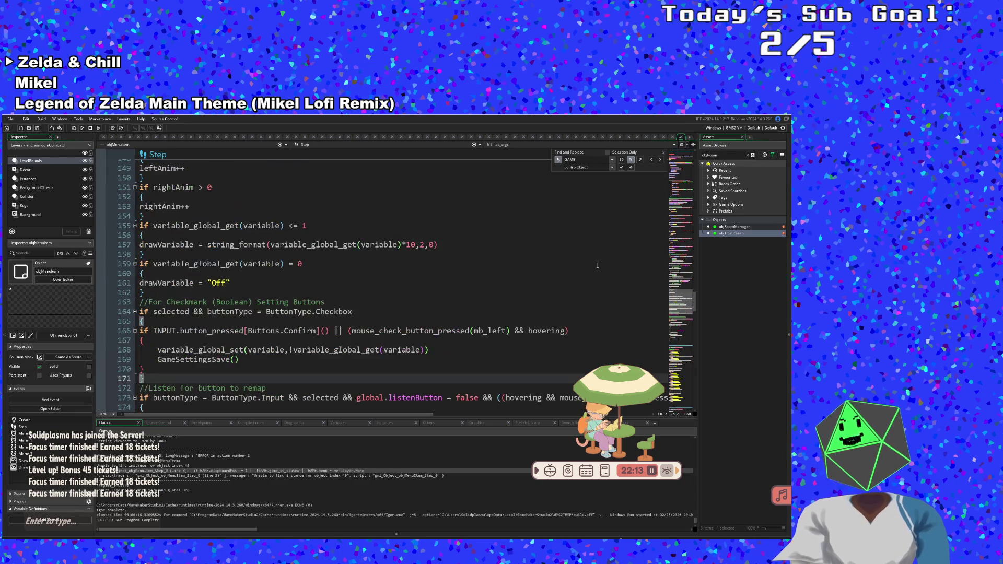
scroll(597, 265, up, 20)
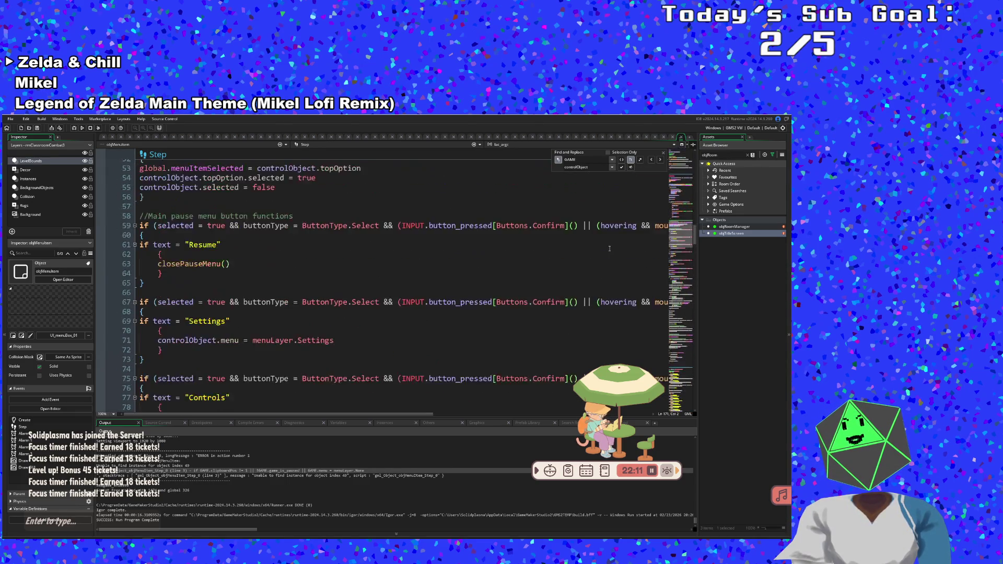
scroll(610, 248, up, 15)
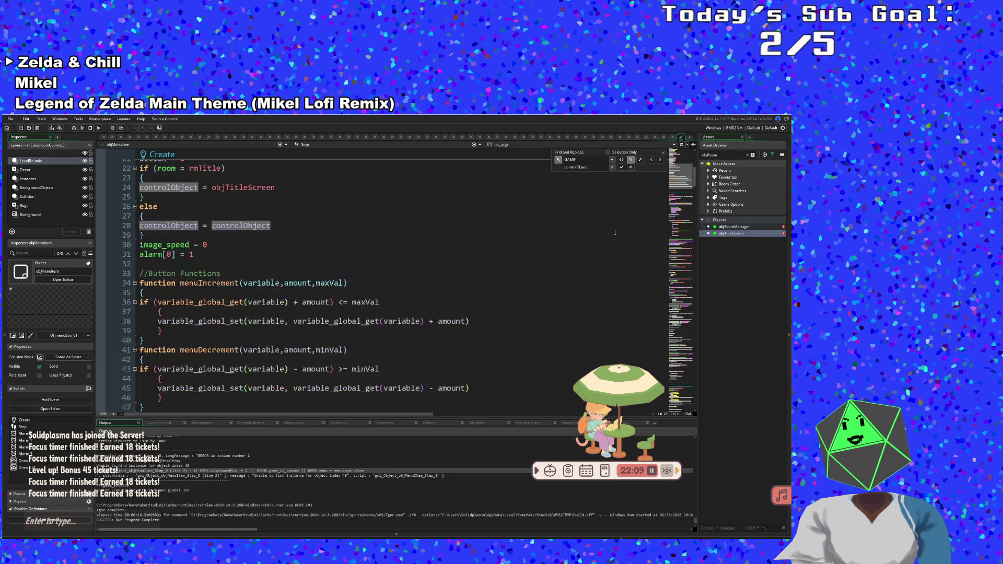
- Change the second controlObject on line 28 back to GAME
scroll(614, 233, up, 7)
scroll(585, 238, down, 4)
click(555, 240)
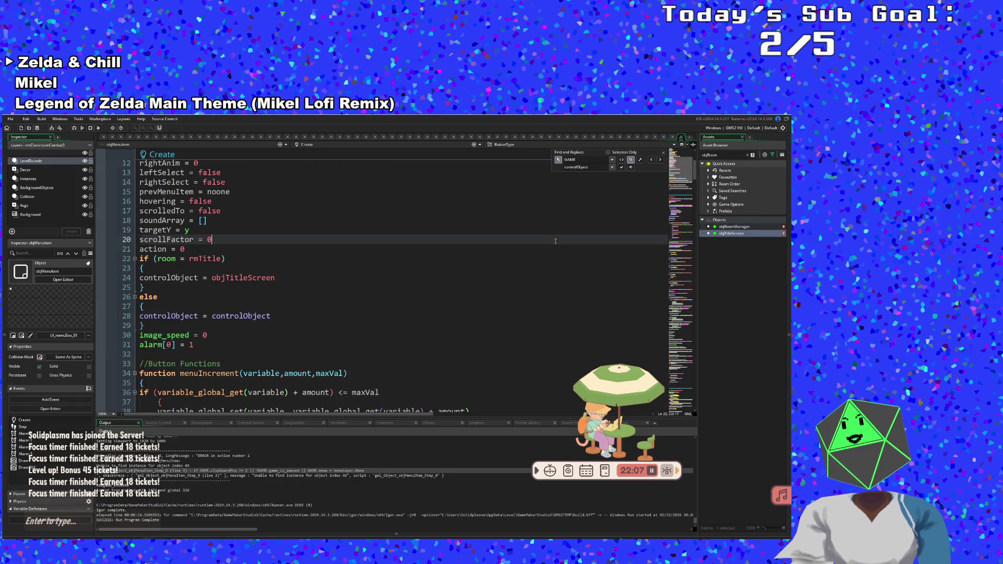
click(450, 311)
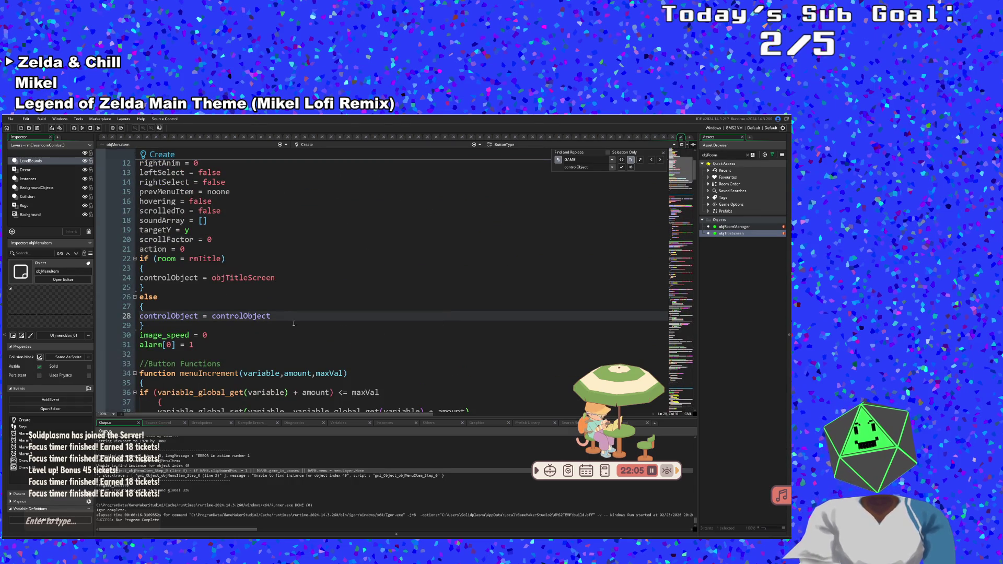
click(270, 315)
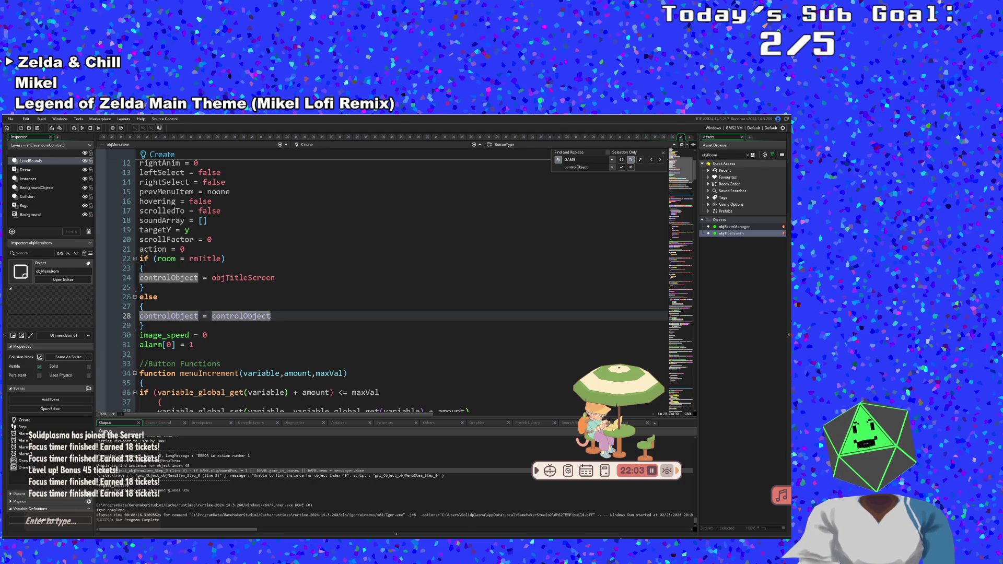
double_click(235, 316)
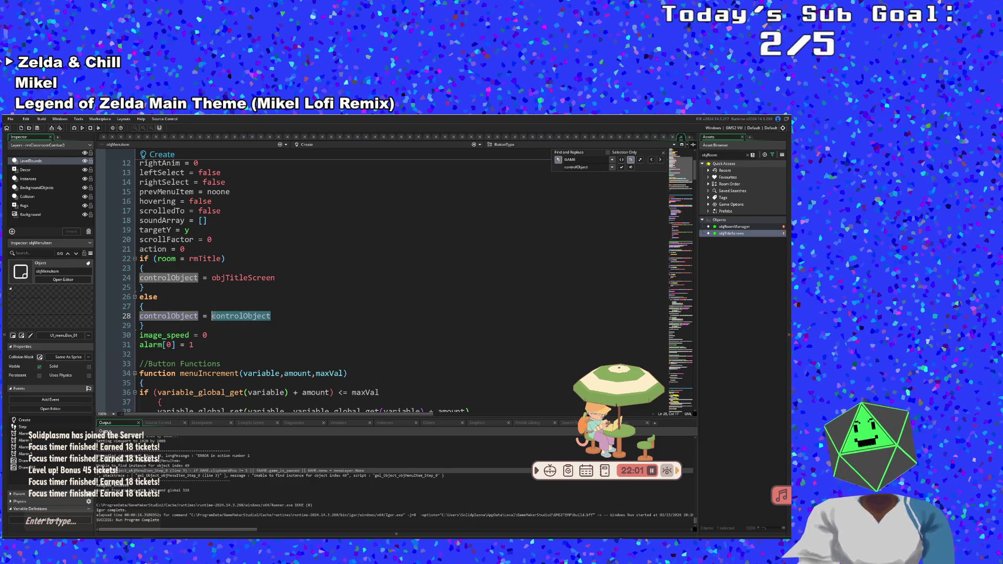
text(gam)
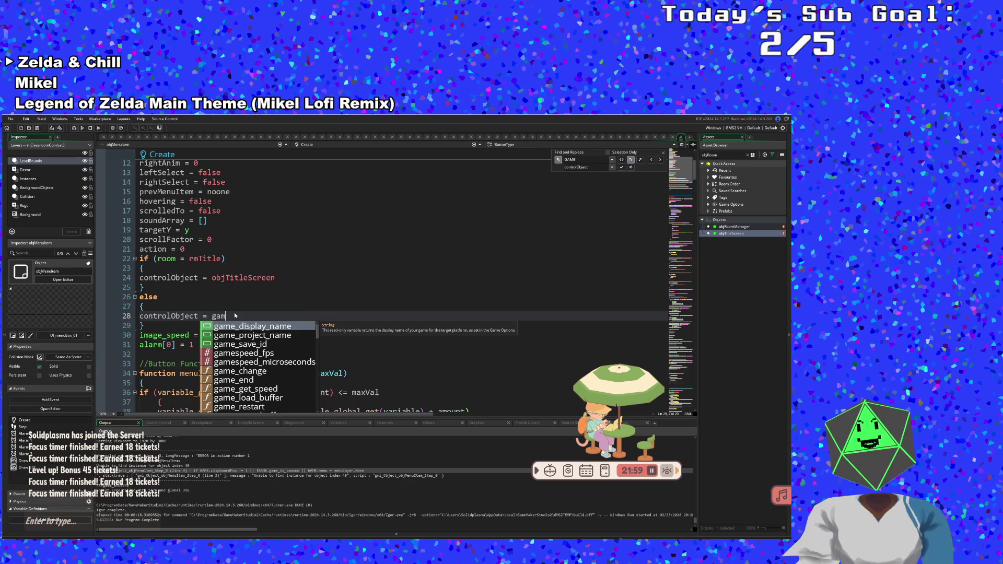
key(BackSpace)
text(GAME)
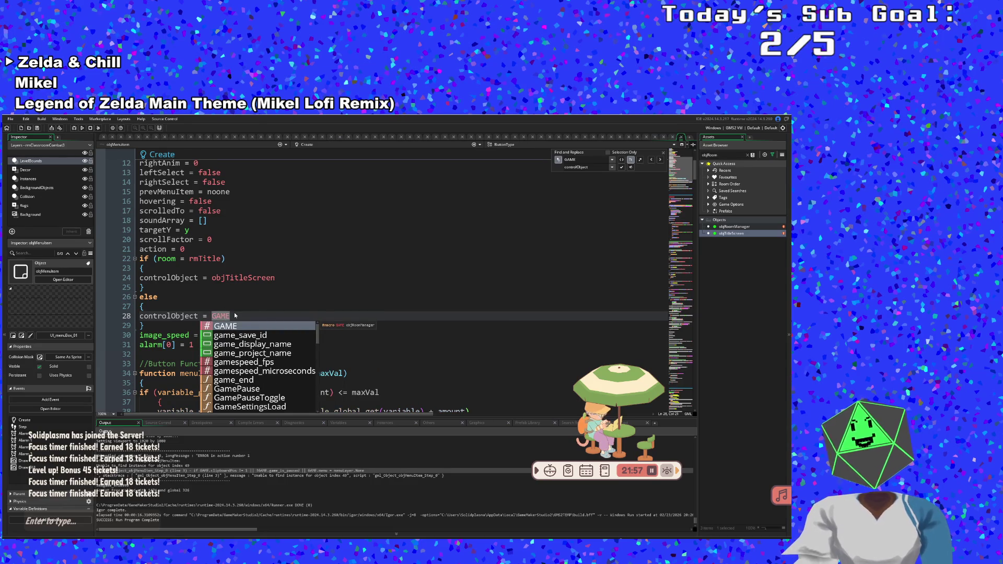
click(243, 291)
- Move to line 19 of the Step code and dismiss the function documentation popup
scroll(243, 291, down, 15)
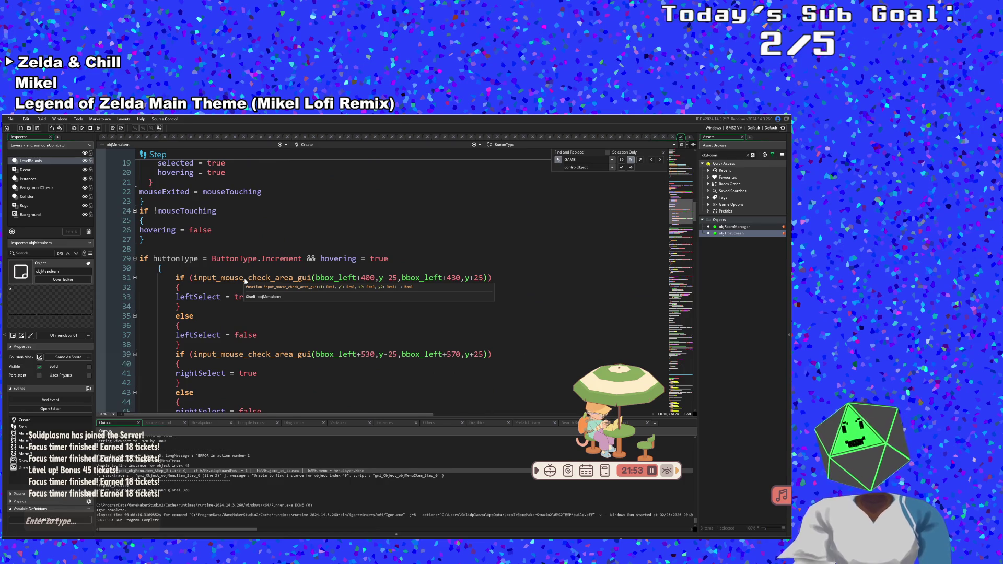
scroll(244, 281, up, 4)
click(245, 278)
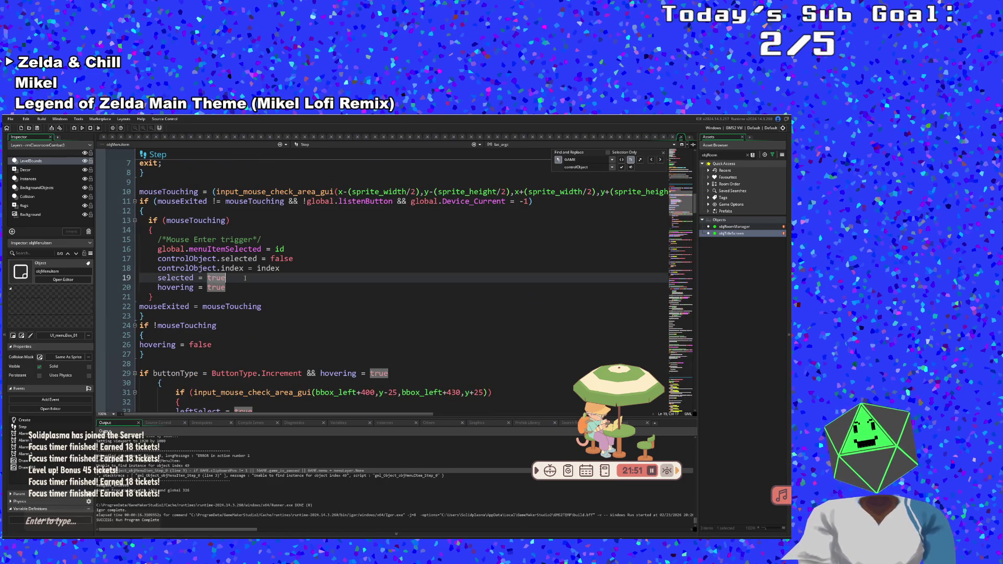
scroll(245, 278, down, 20)
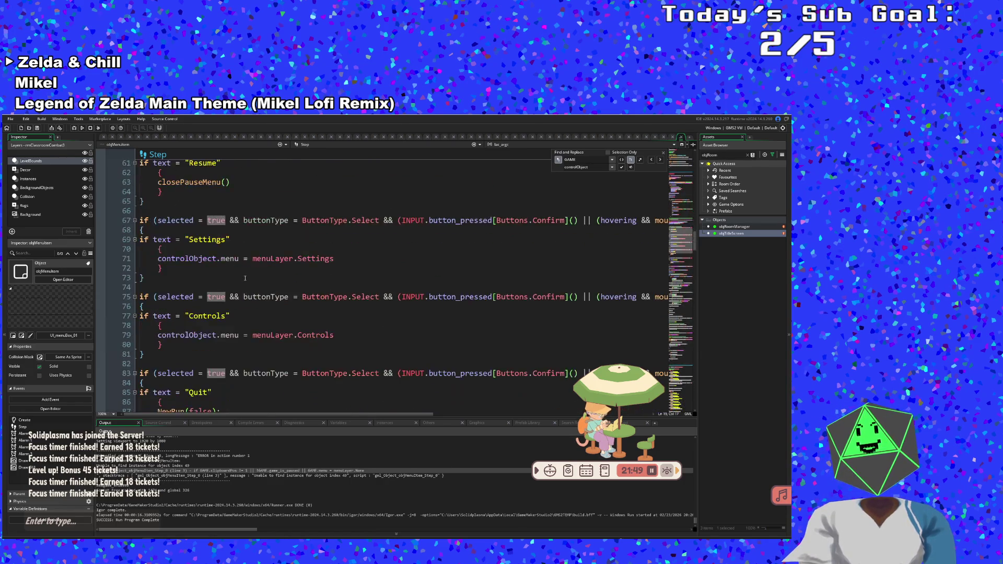
mouse_move(245, 278)
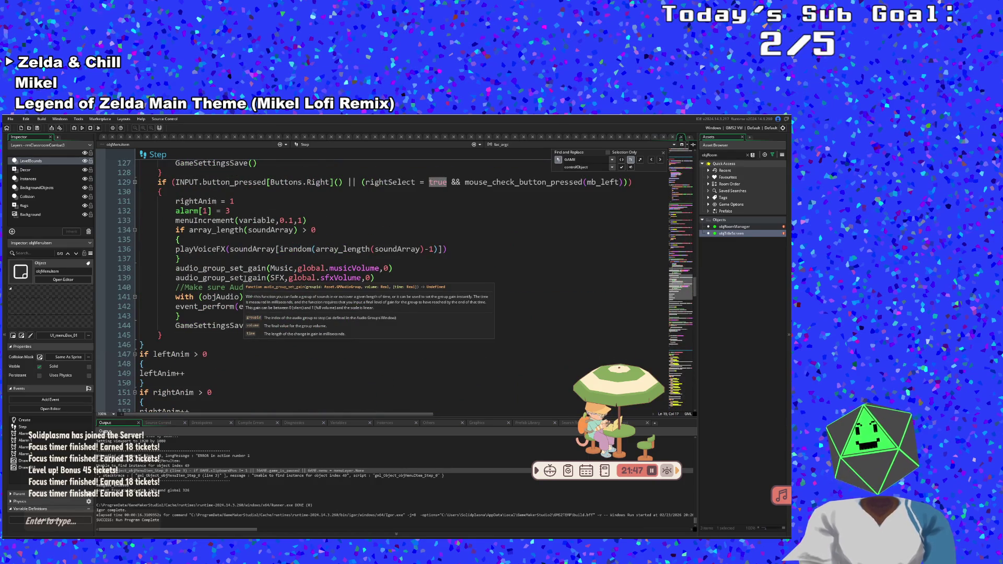
click(311, 258)
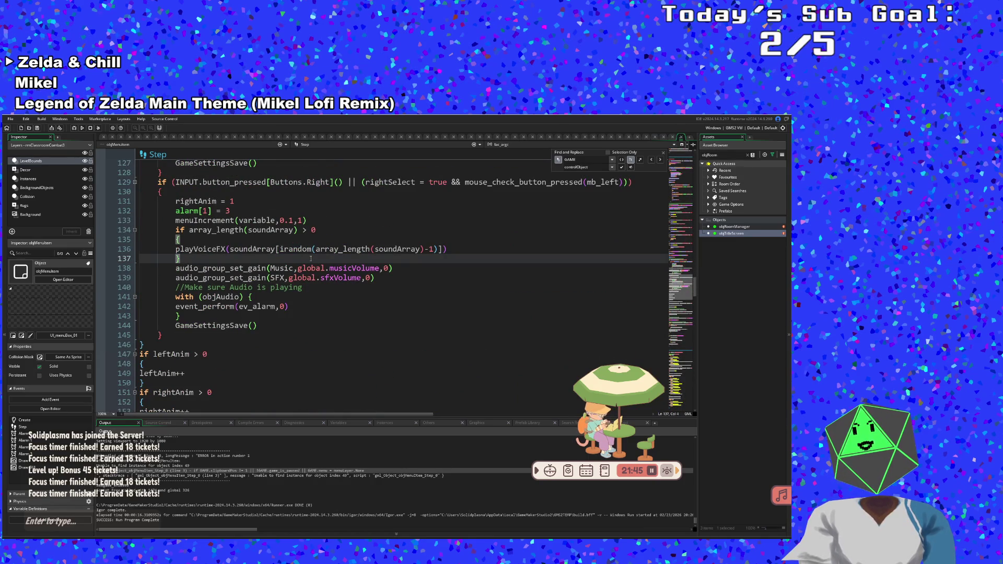
scroll(303, 264, up, 20)
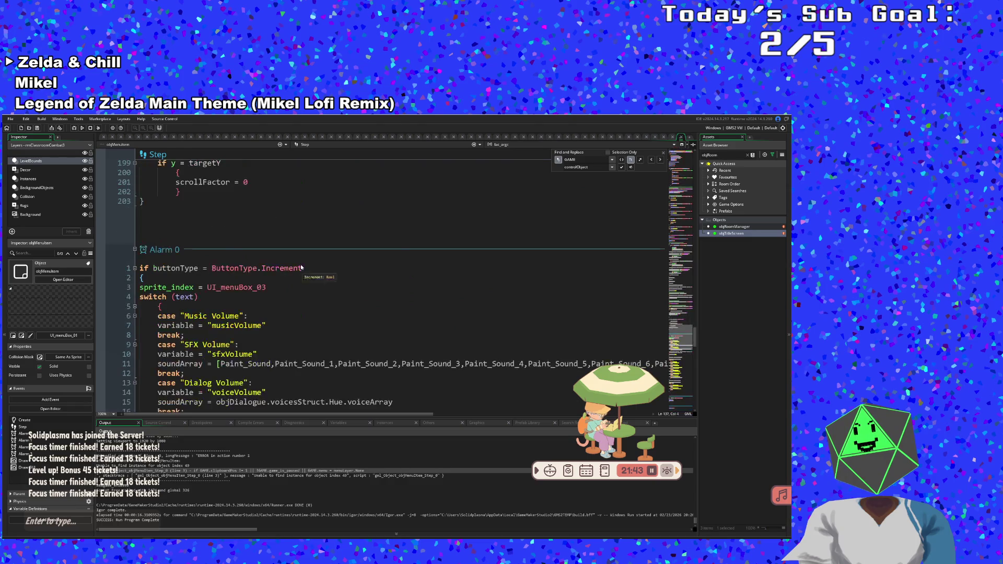
scroll(301, 267, down, 20)
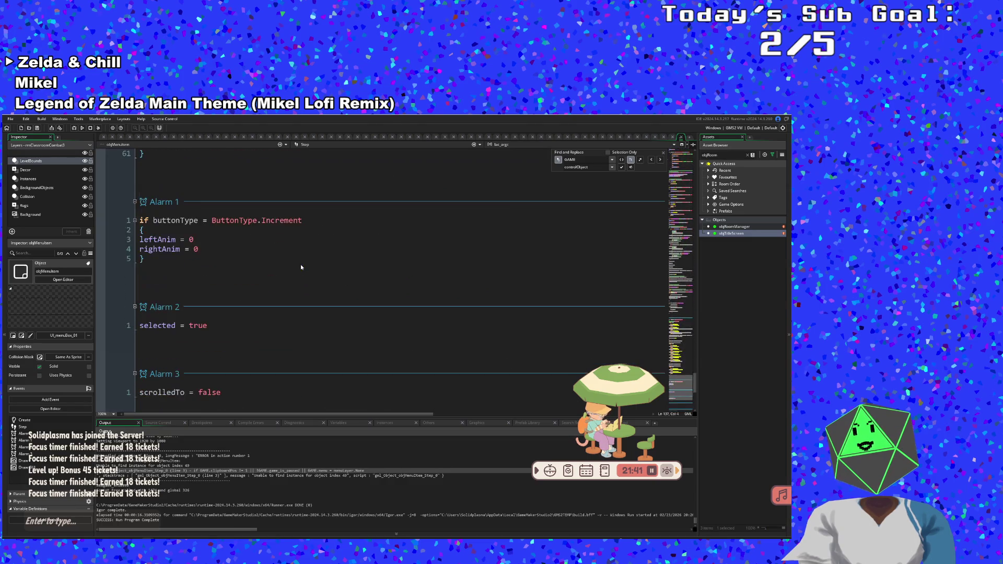
scroll(301, 267, up, 4)
scroll(301, 267, down, 4)
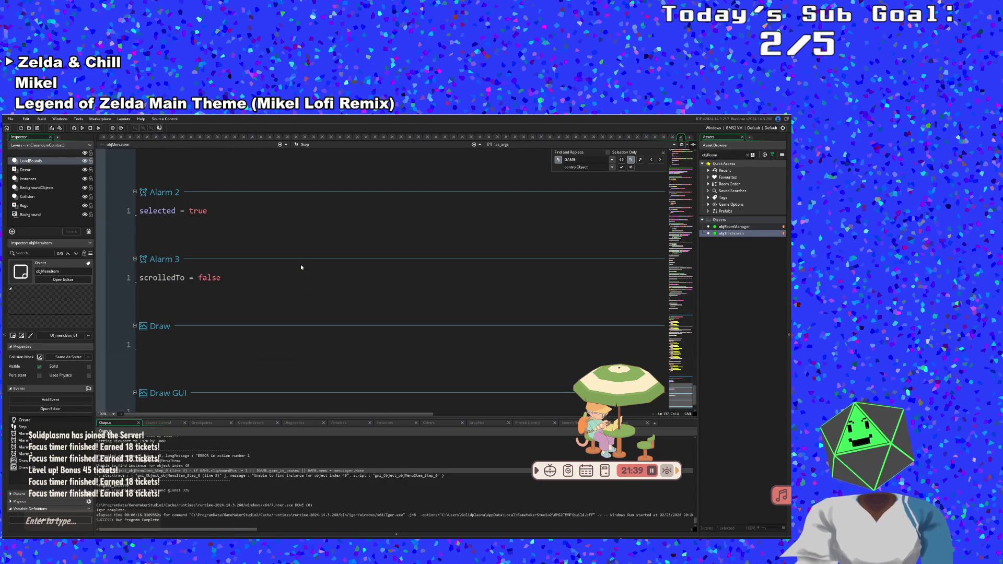
click(284, 276)
scroll(281, 274, up, 5)
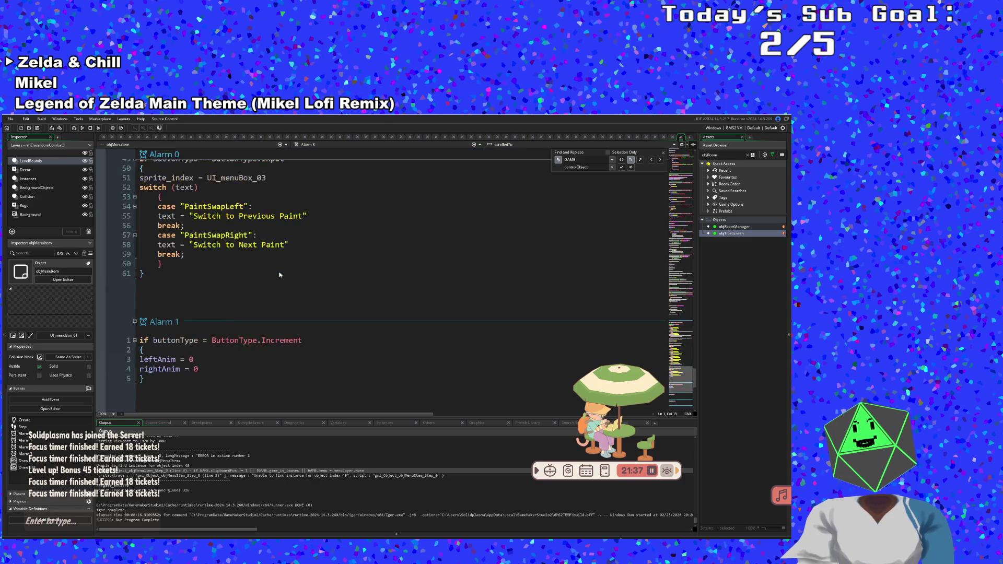
scroll(279, 273, up, 15)
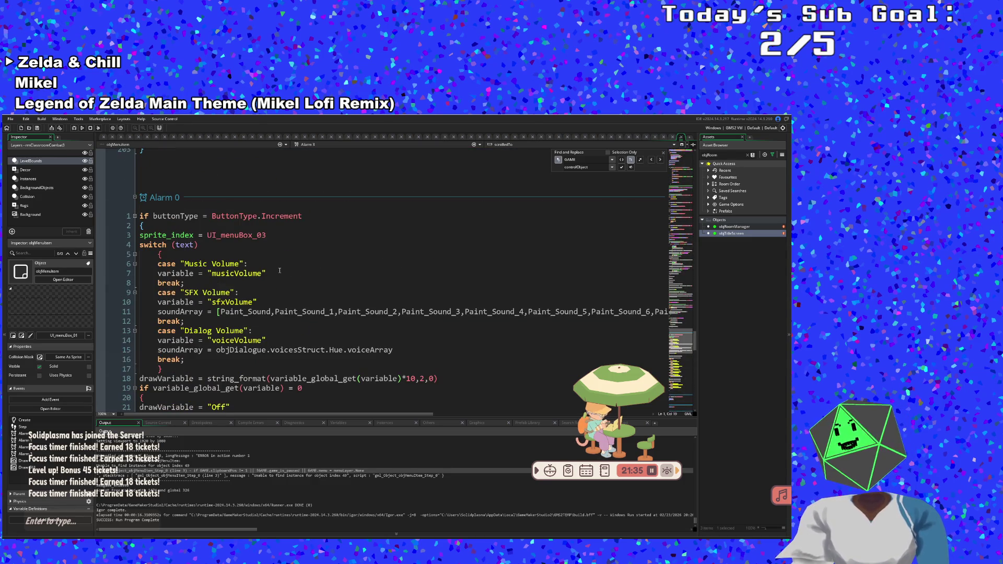
scroll(280, 270, up, 10)
click(281, 273)
key(Down)
key(Down)
key(Down)
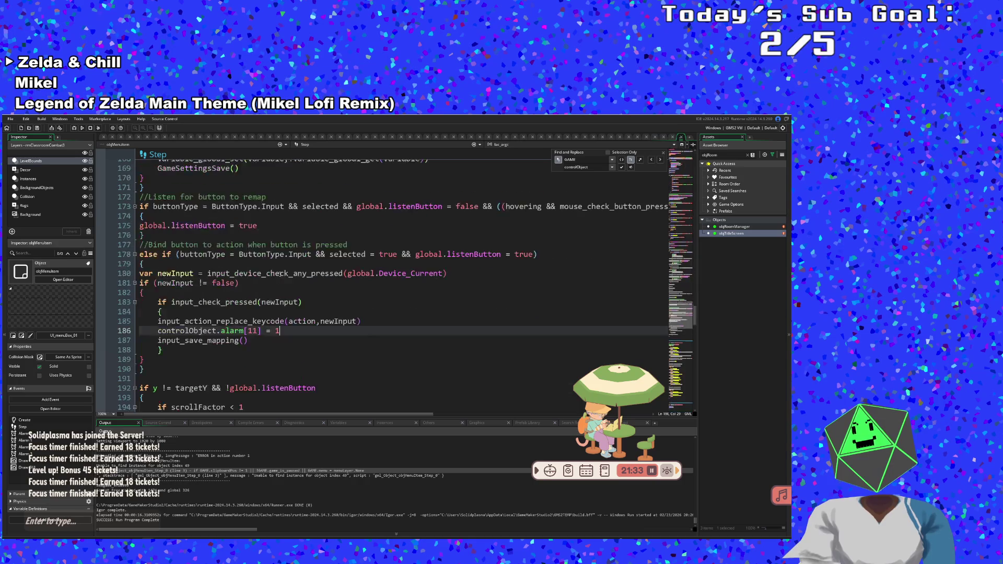
scroll(280, 274, up, 6)
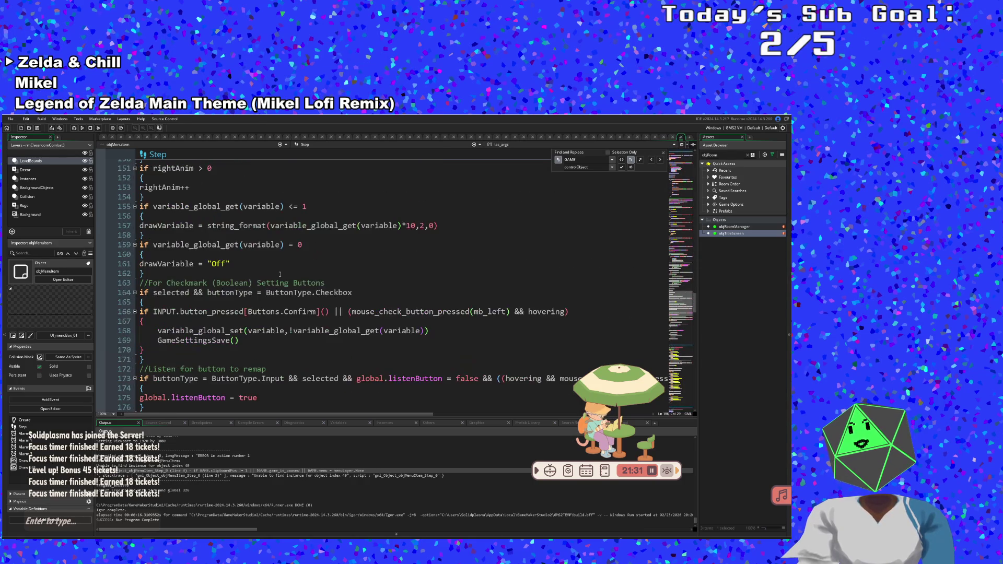
scroll(280, 274, up, 8)
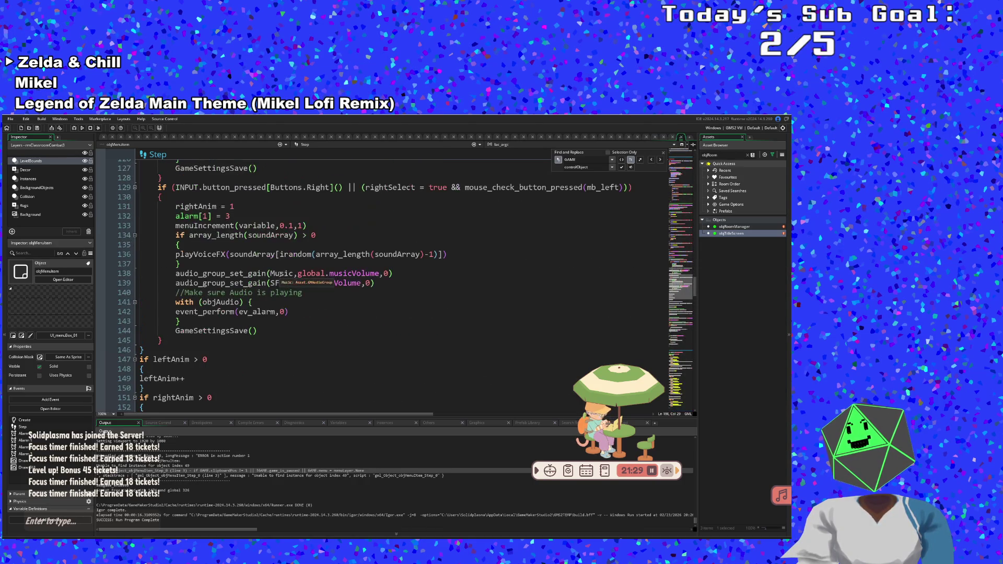
scroll(280, 273, up, 4)
scroll(280, 274, down, 2)
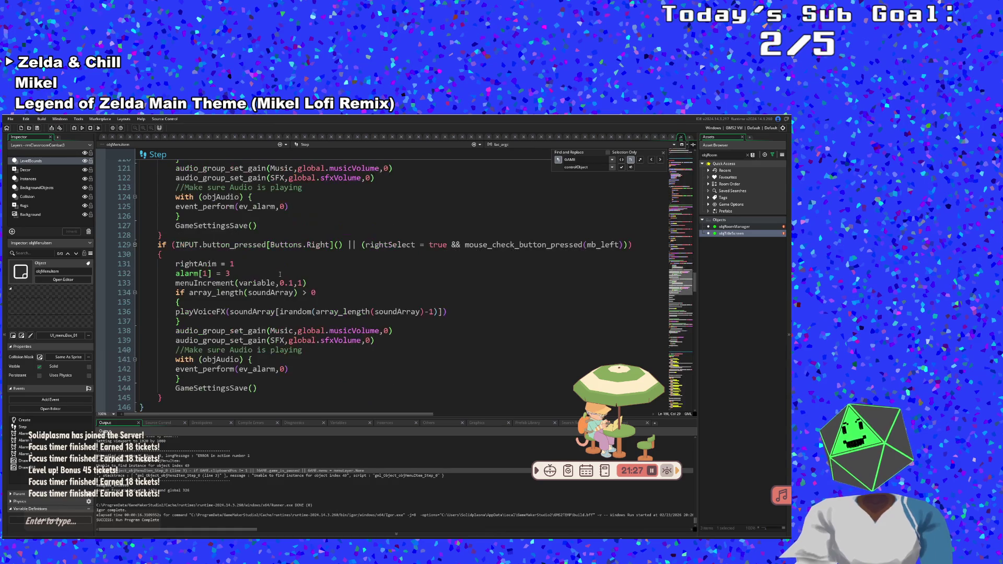
scroll(280, 274, up, 8)
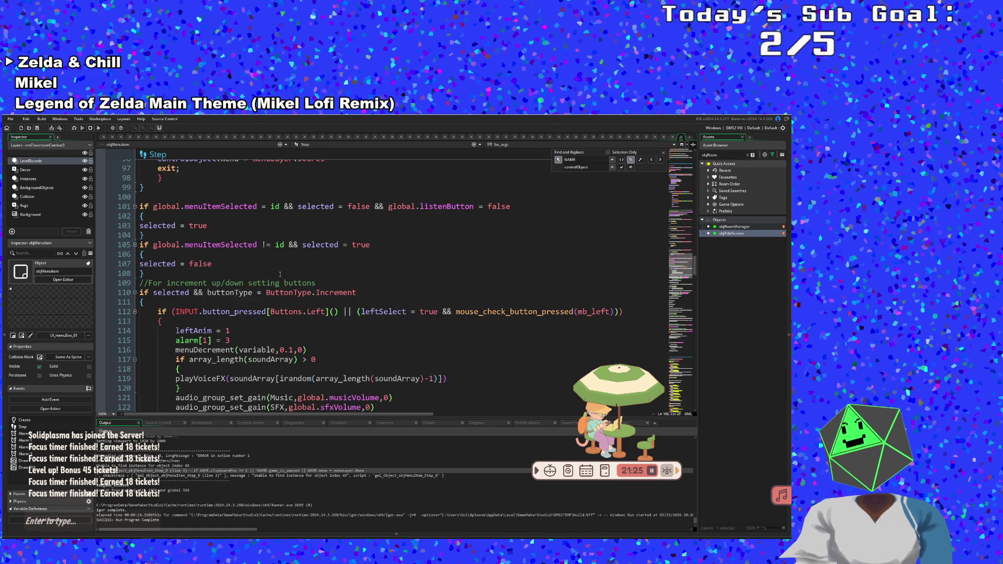
scroll(280, 274, up, 4)
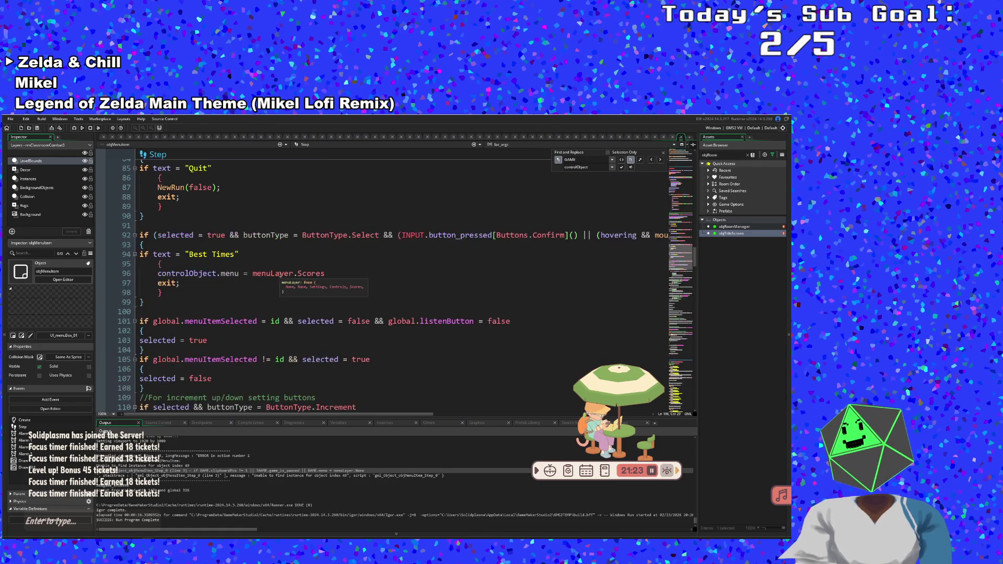
scroll(280, 274, up, 2)
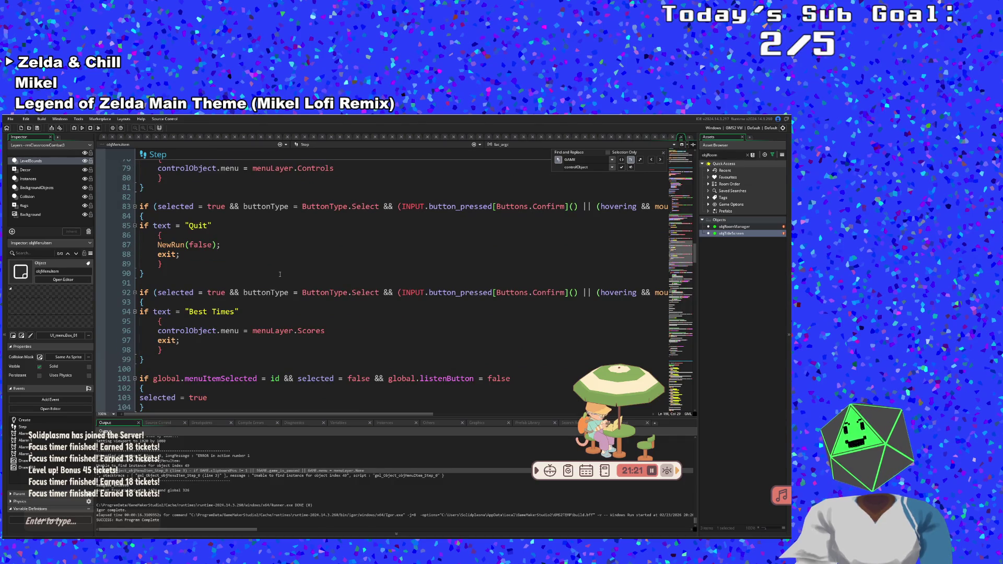
scroll(280, 274, up, 2)
key(Left)
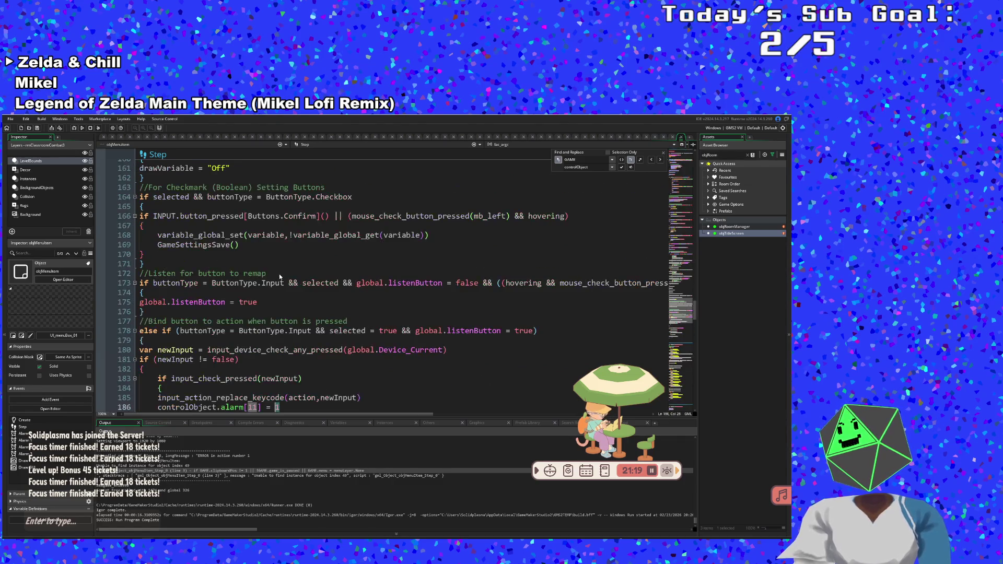
scroll(279, 274, up, 14)
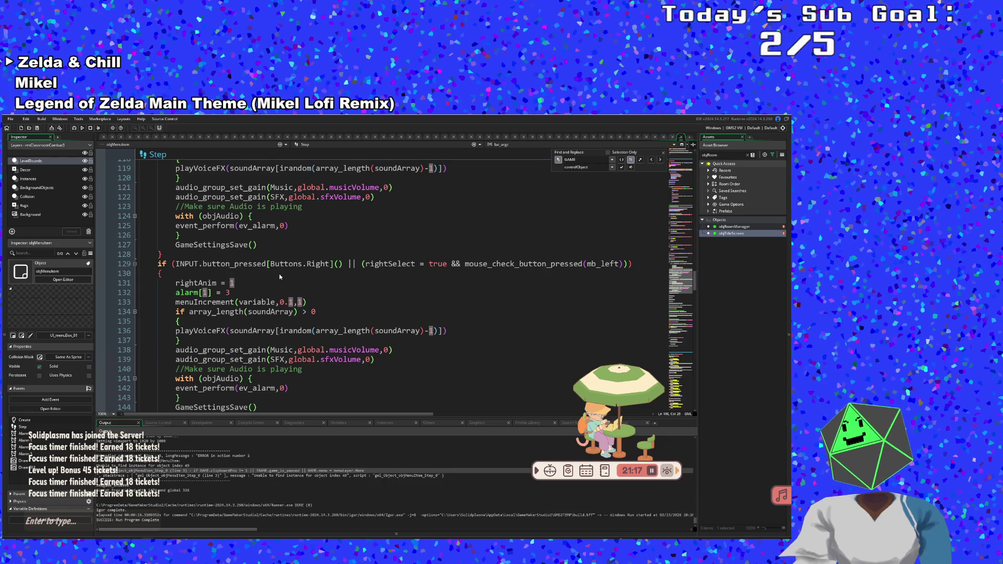
scroll(279, 274, up, 10)
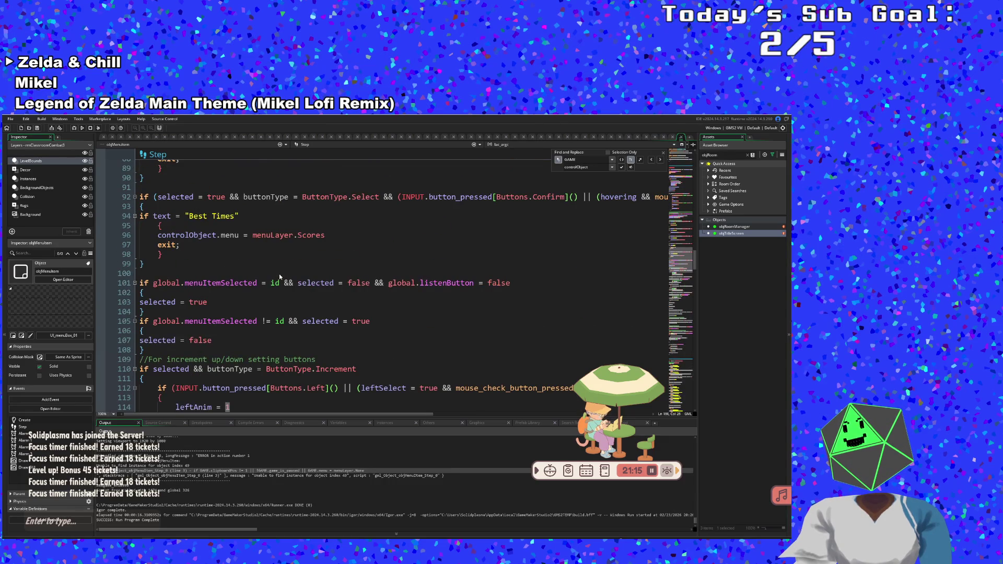
scroll(279, 274, up, 8)
- Insert if room = rmTitle { game_end() } above NewRun(false) in the Quit block
click(220, 379)
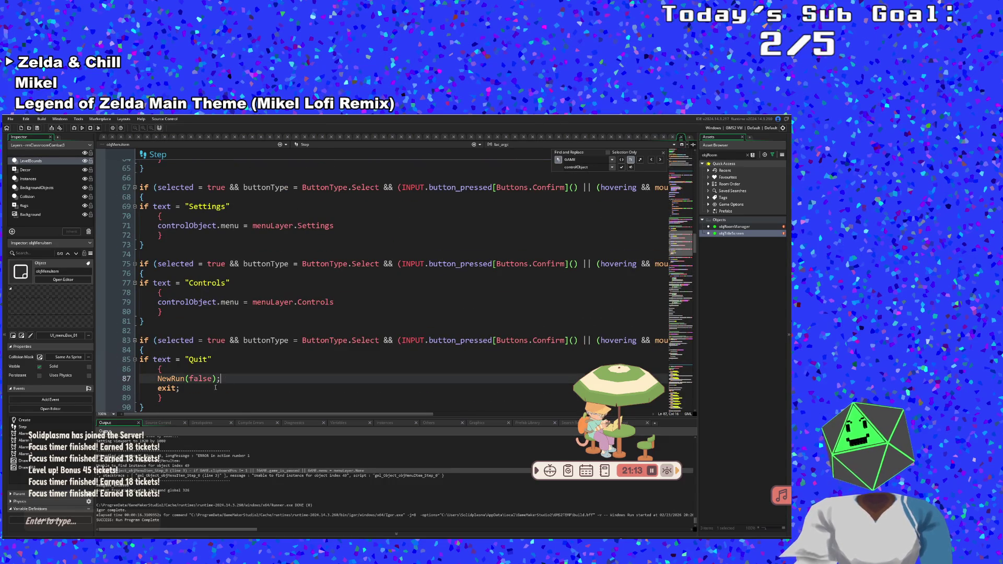
click(197, 389)
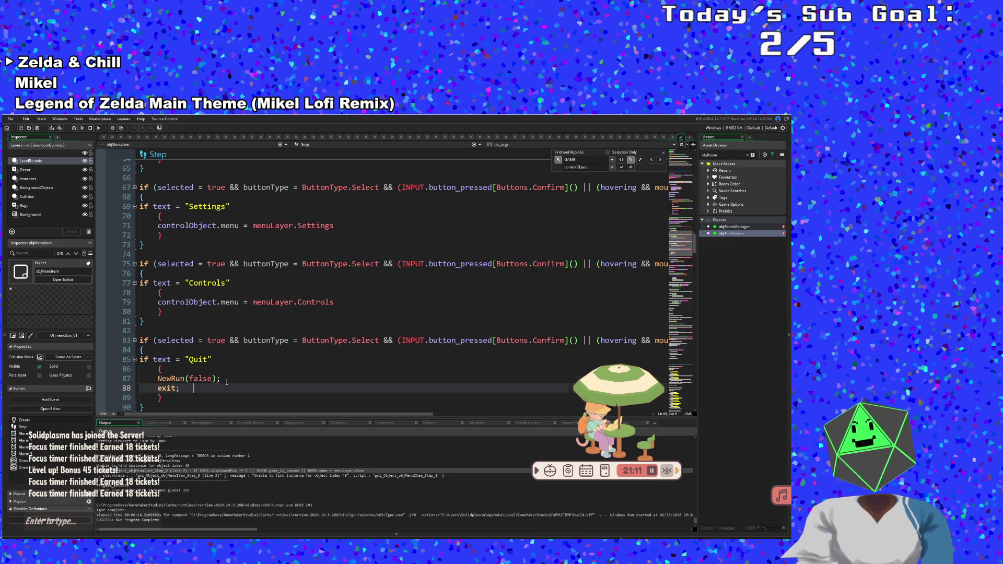
click(226, 382)
click(203, 368)
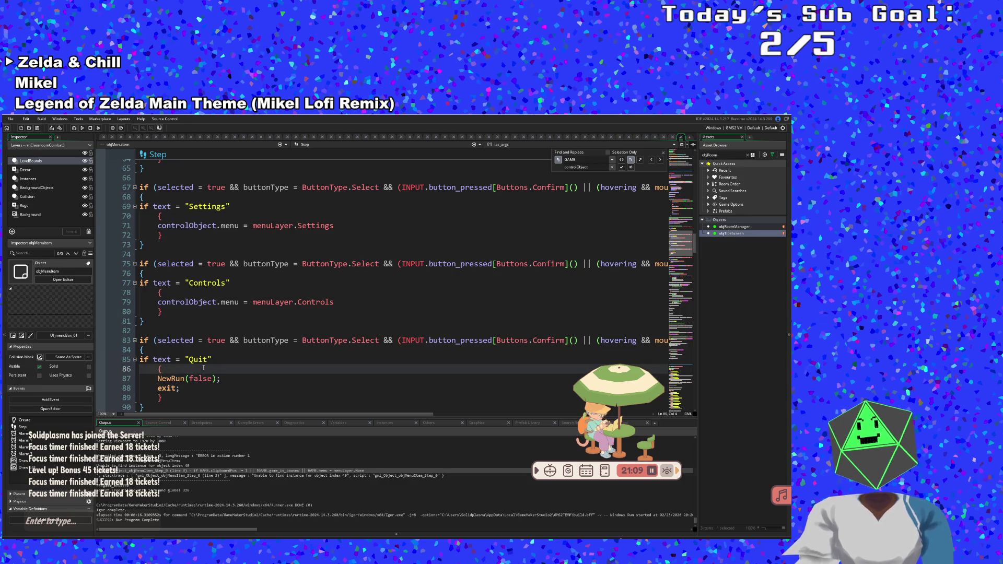
key(Return)
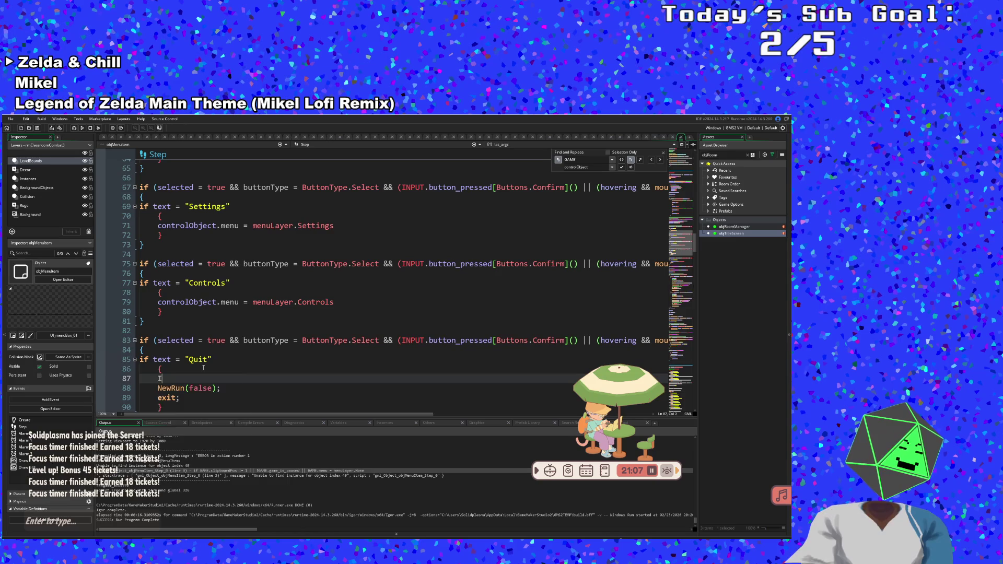
text(if )
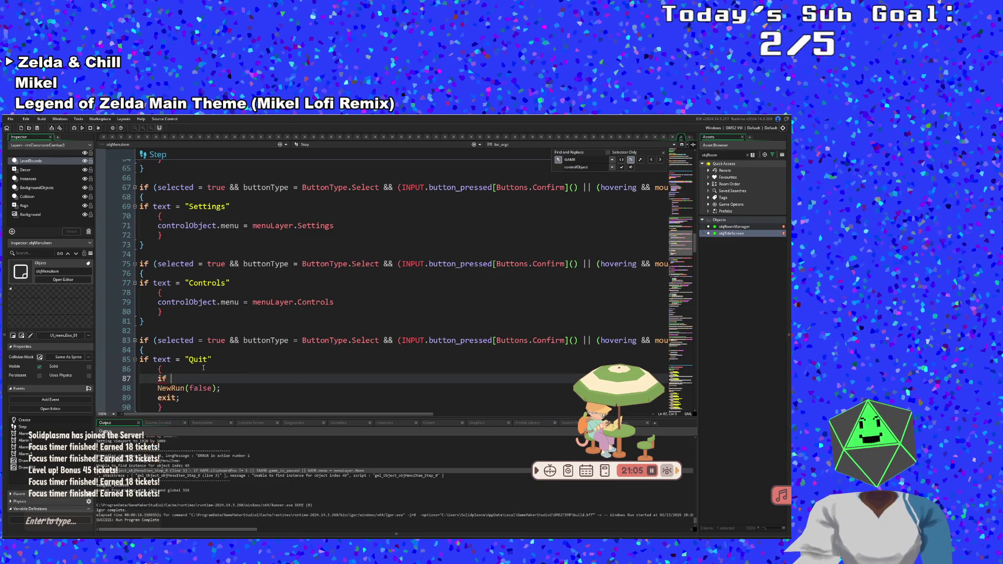
text(room = )
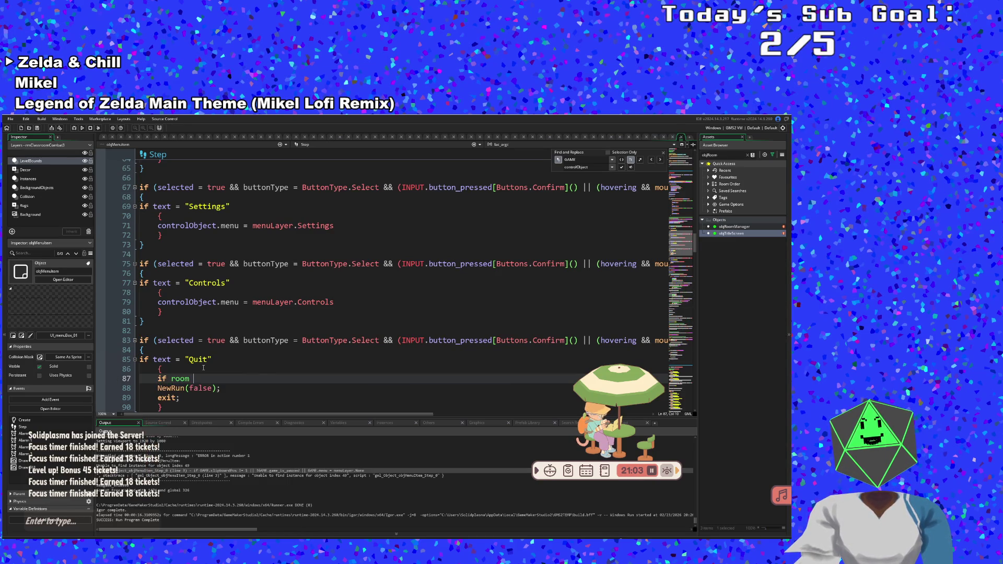
text(objr)
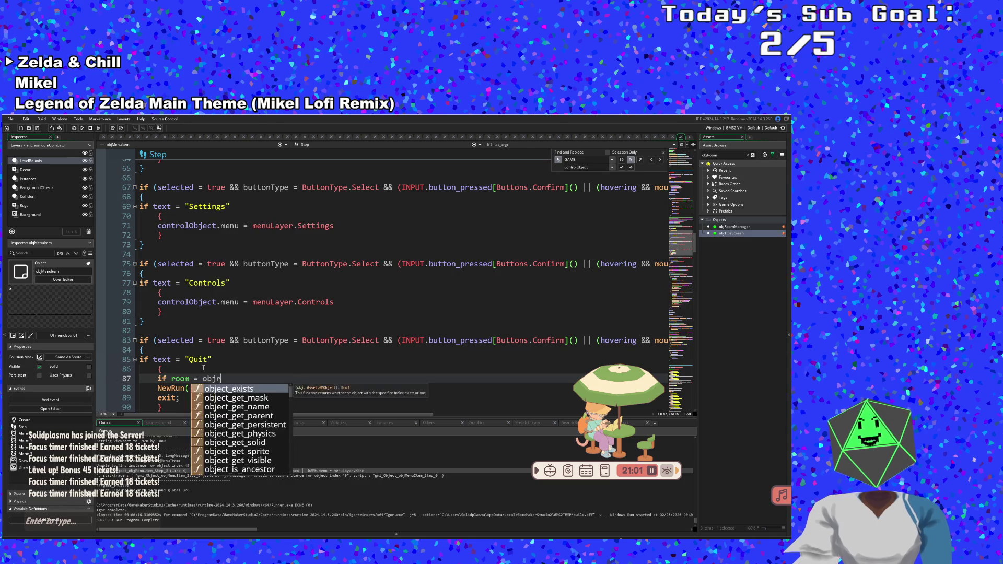
text(j)
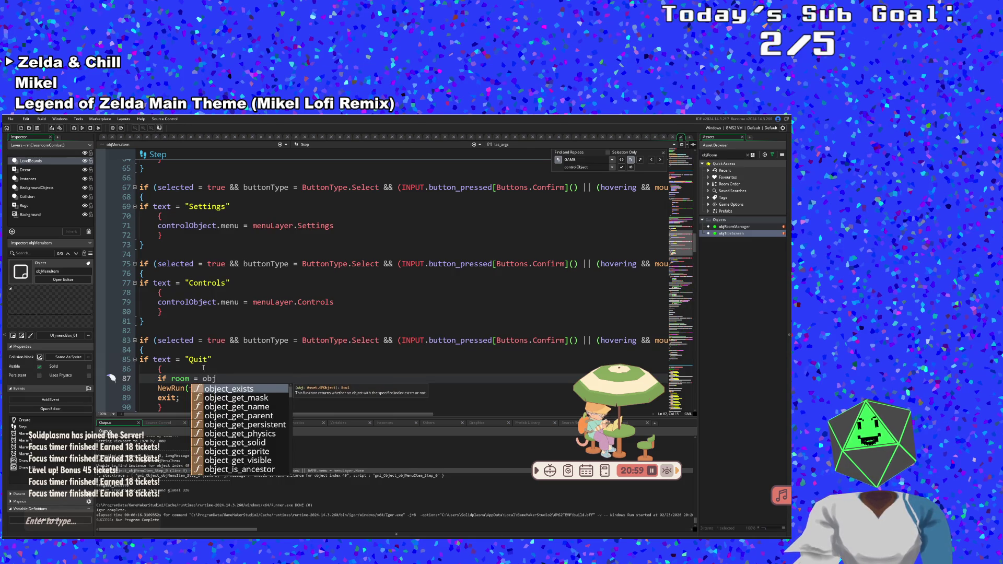
text(Ti)
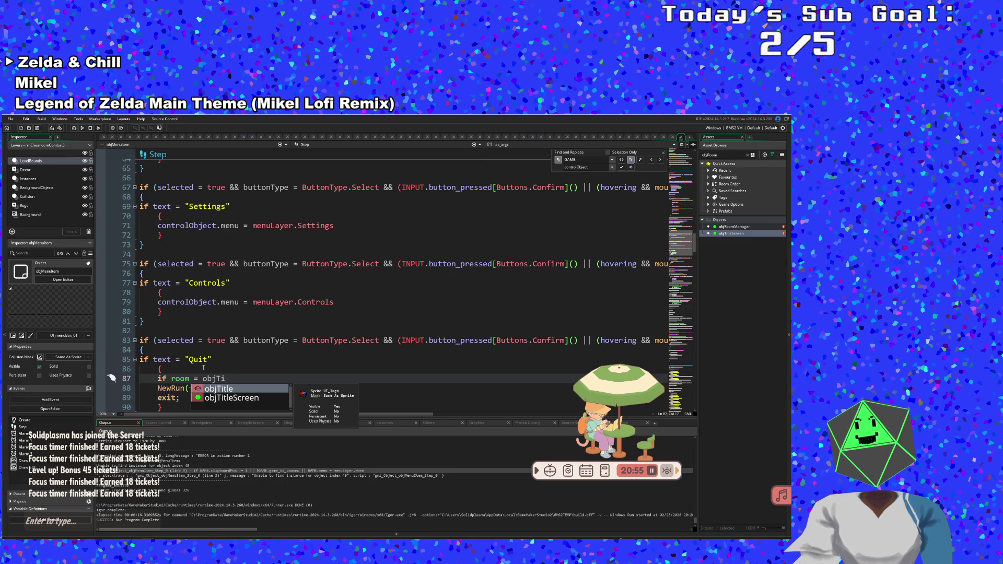
key(BackSpace)
key(BackSpace)
key(BackSpace)
key(BackSpace)
key(BackSpace)
text(rm)
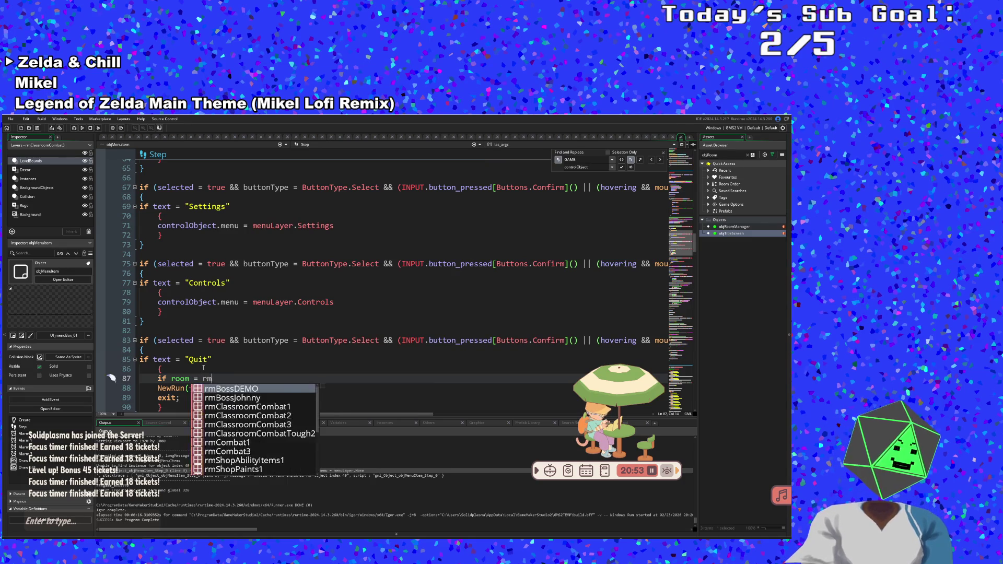
text(Tit)
key(Return)
key(Return)
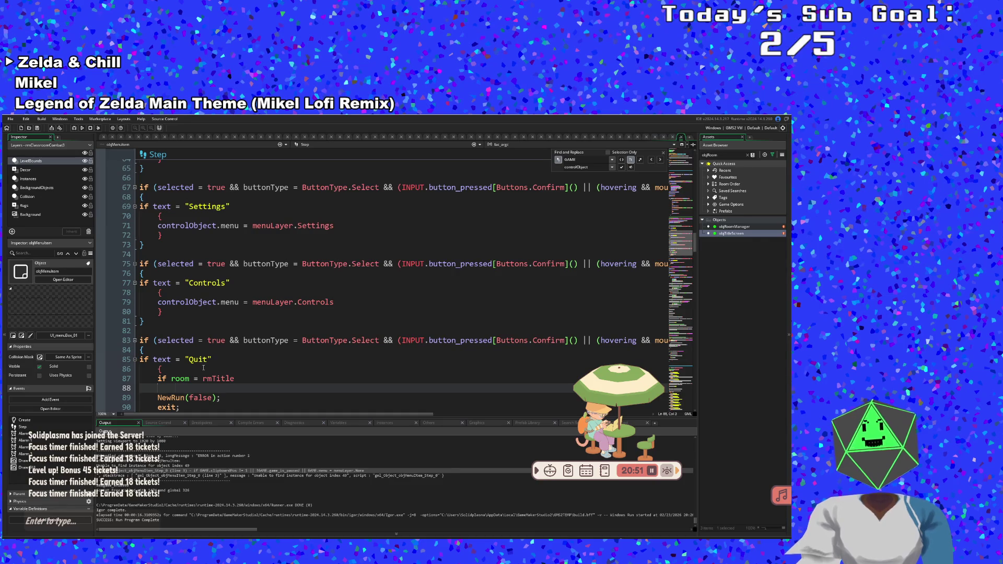
text({)
key(Return)
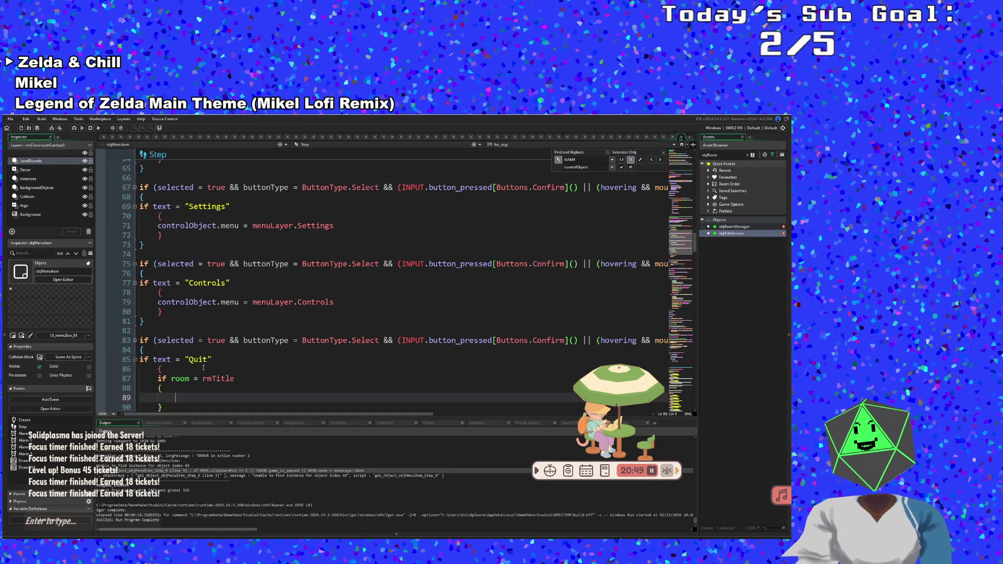
text(game)
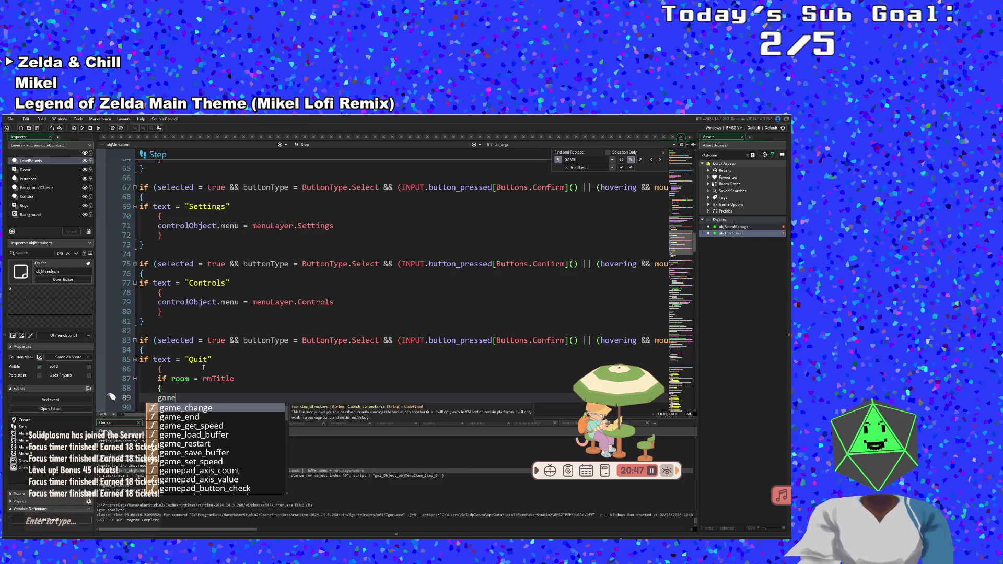
text(_end()
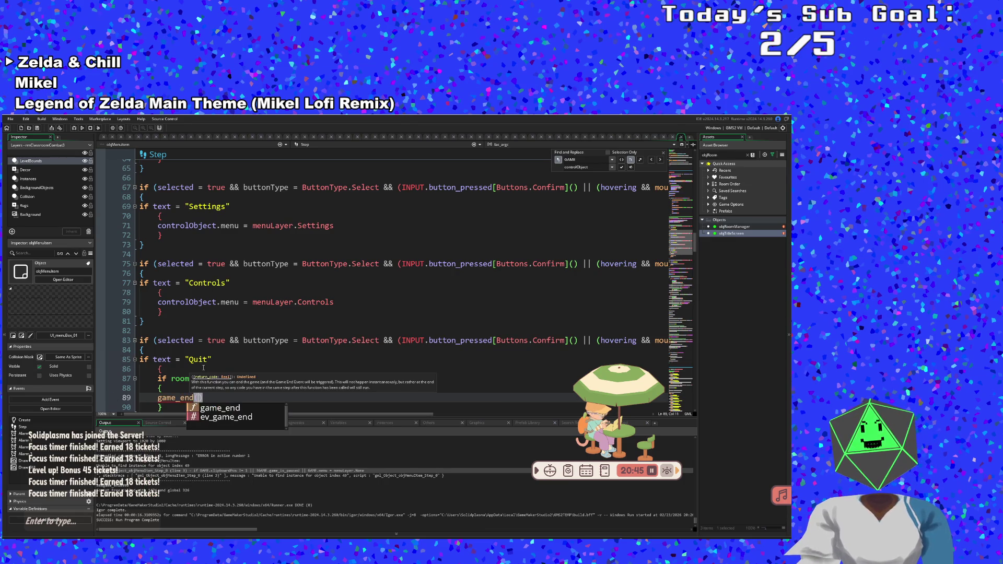
click(203, 368)
scroll(203, 368, down, 2)
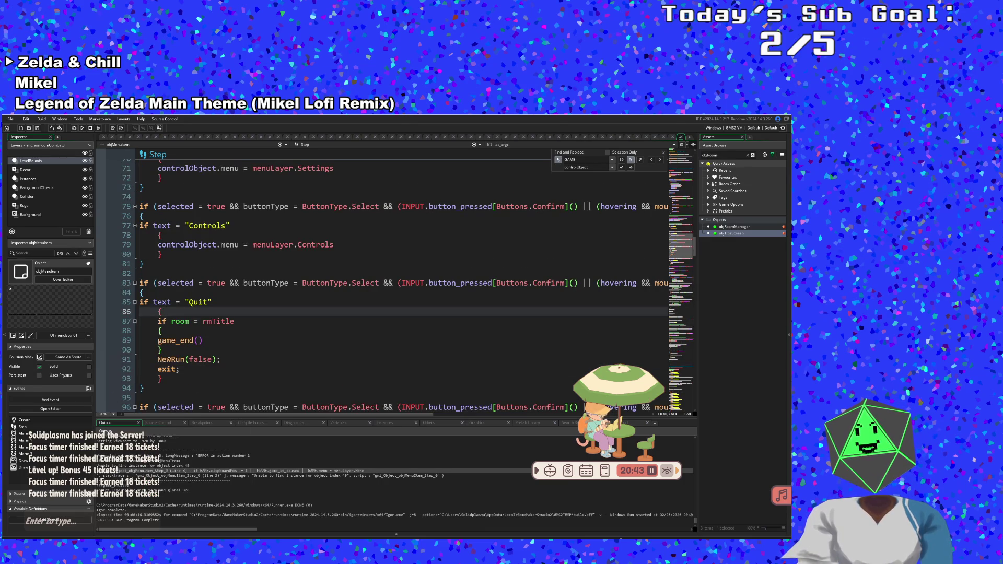
- Add an outdented else with an opening brace after the rmTitle check's closing brace
click(167, 351)
key(Return)
text(else)
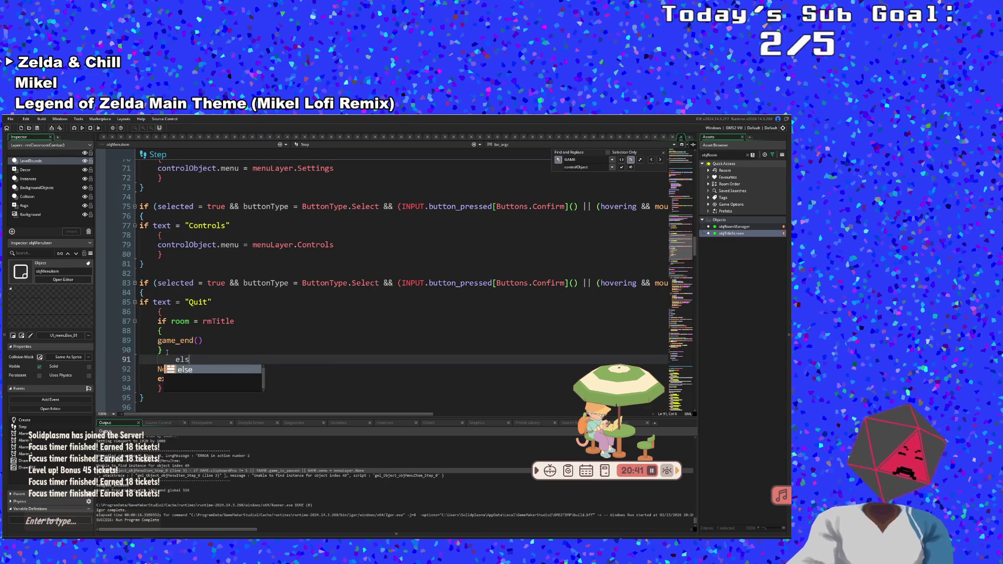
key(Escape)
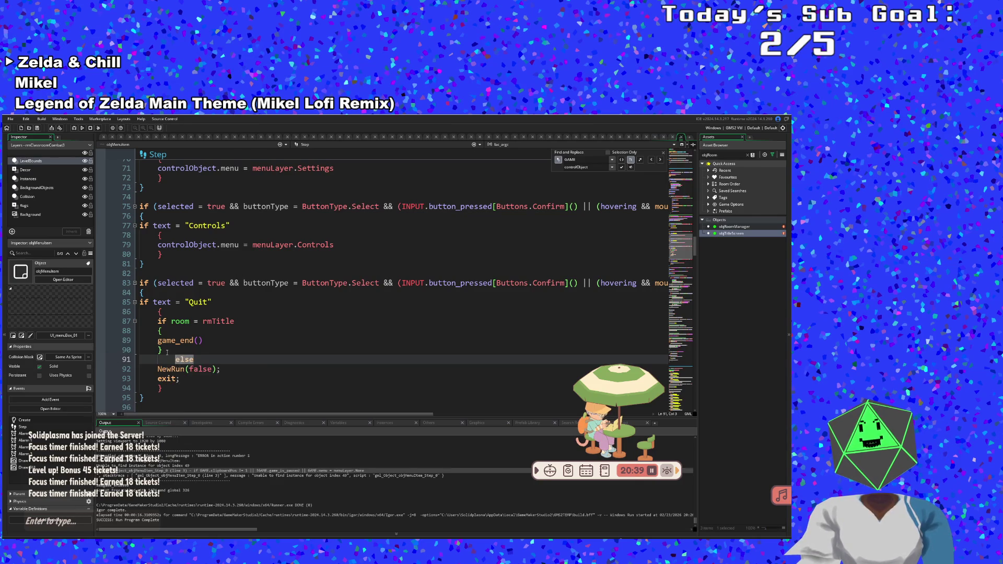
key(Home)
key(BackSpace)
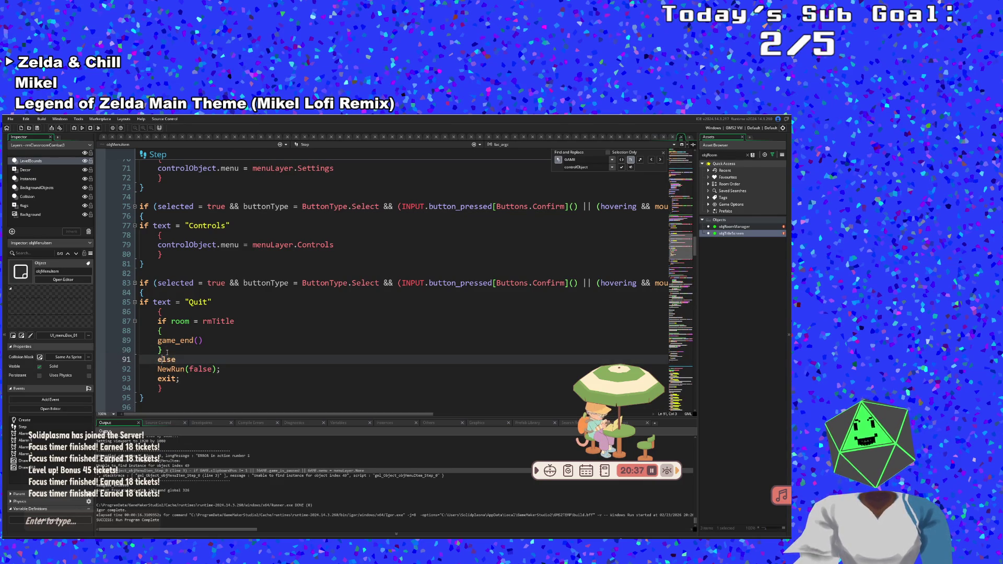
key(Return)
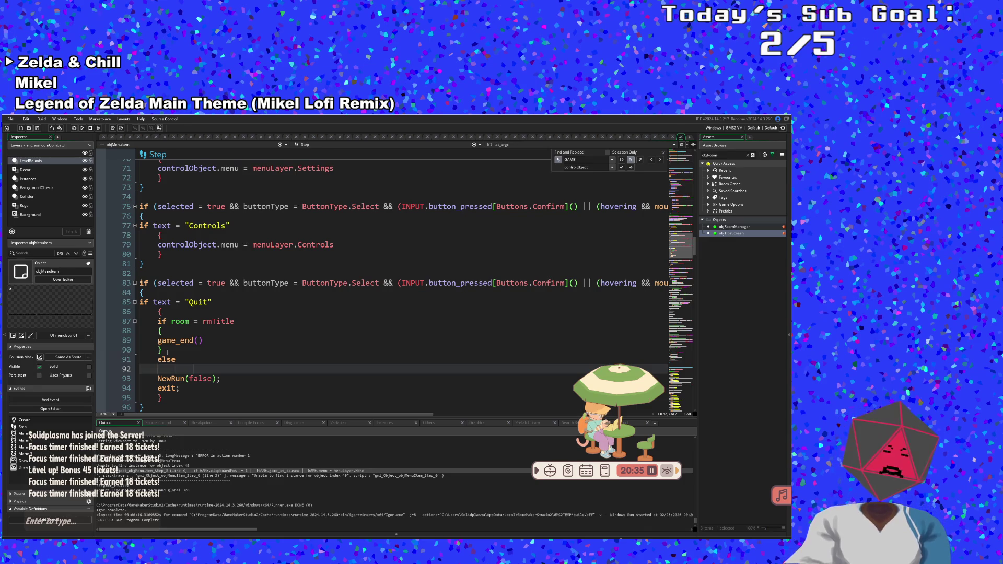
text({)
- Close the else block with a brace after NewRun(false) and exit, fixing its indentation
key(Down)
key(Down)
key(Down)
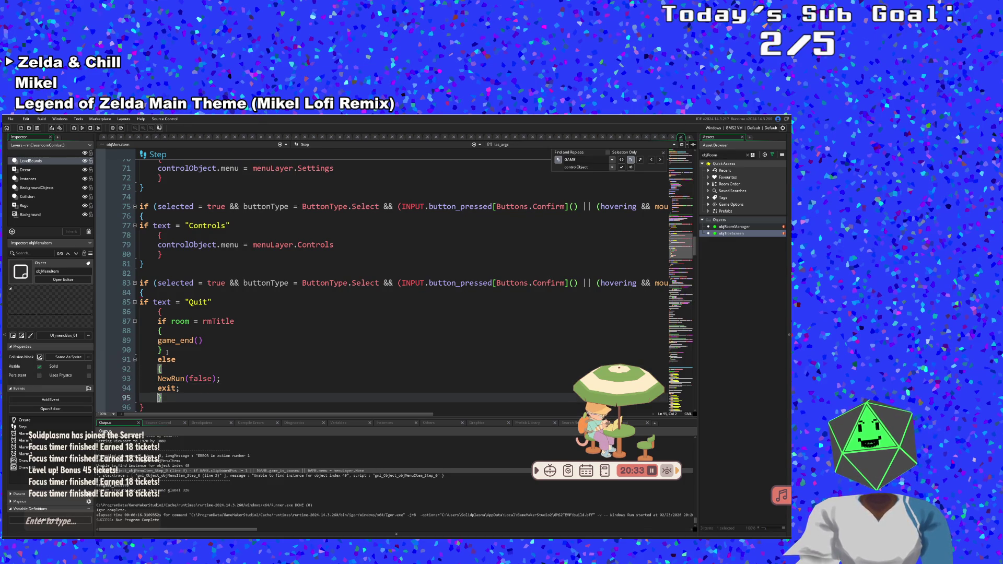
key(Return)
key(shift+Left)
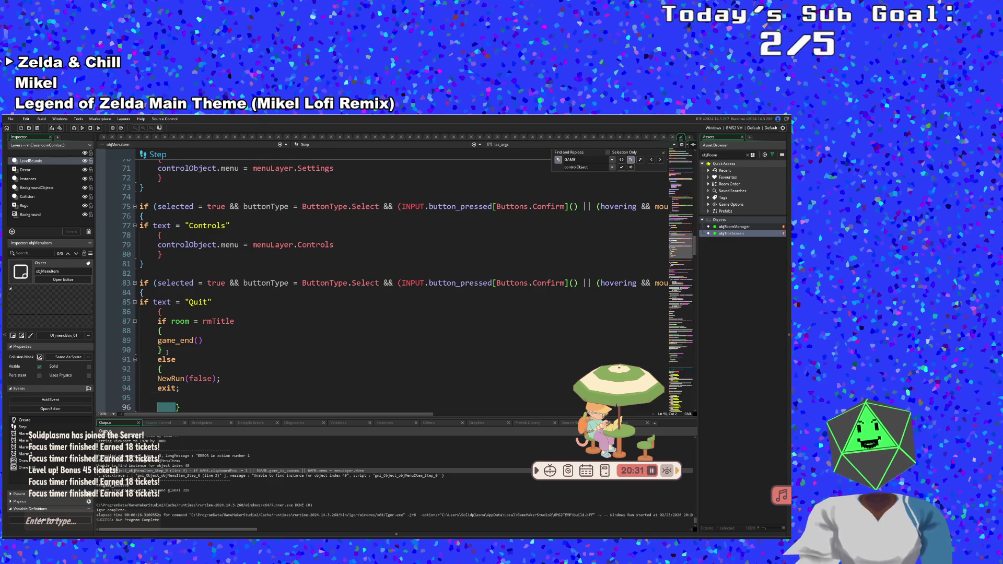
key(BackSpace)
key(Up)
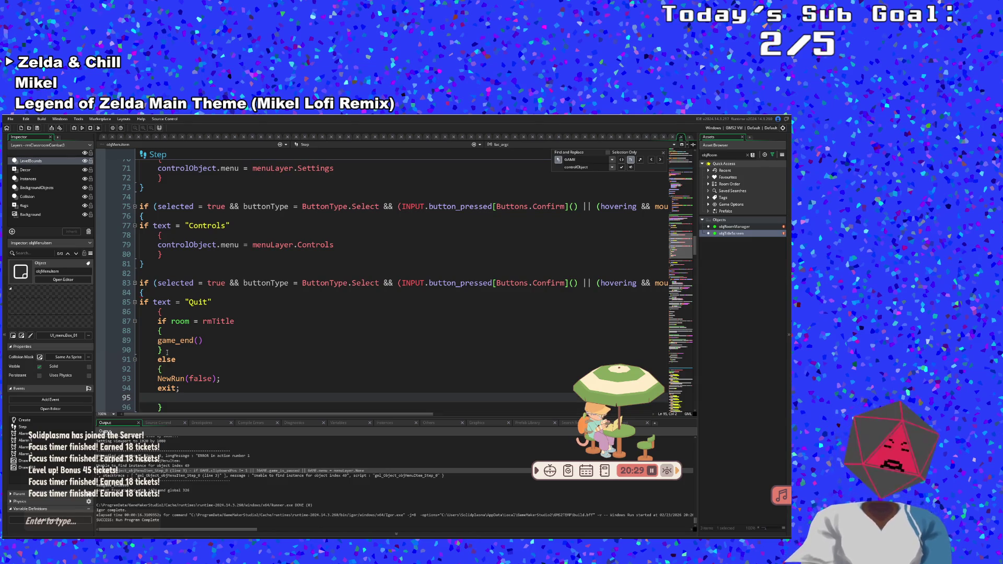
text(})
scroll(209, 376, down, 4)
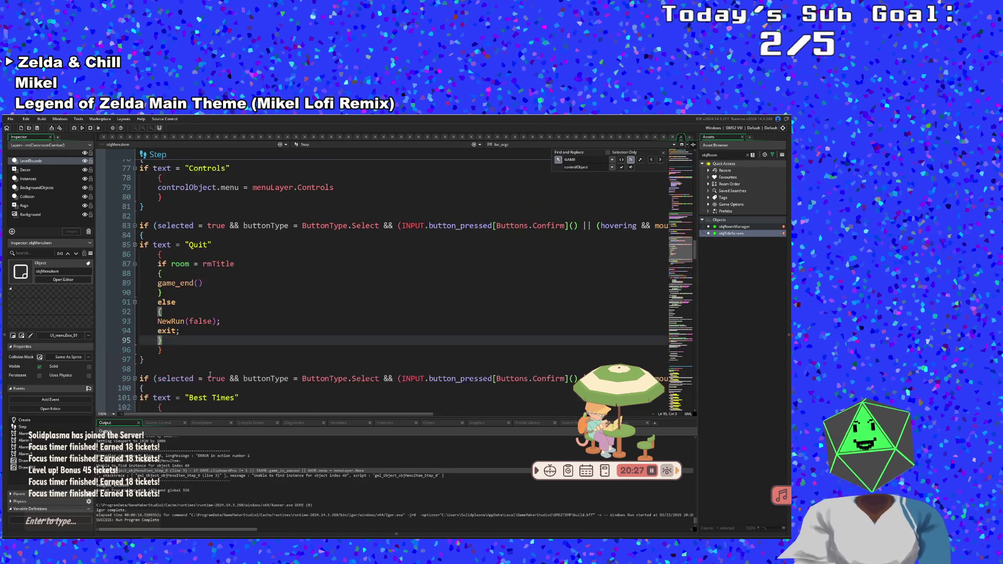
scroll(210, 375, up, 5)
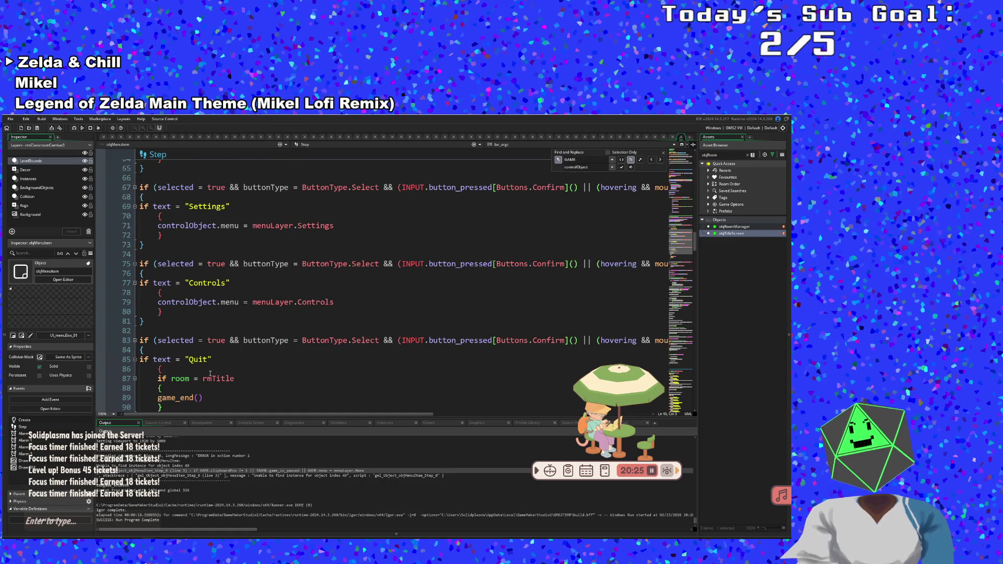
scroll(210, 375, up, 3)
scroll(210, 374, down, 10)
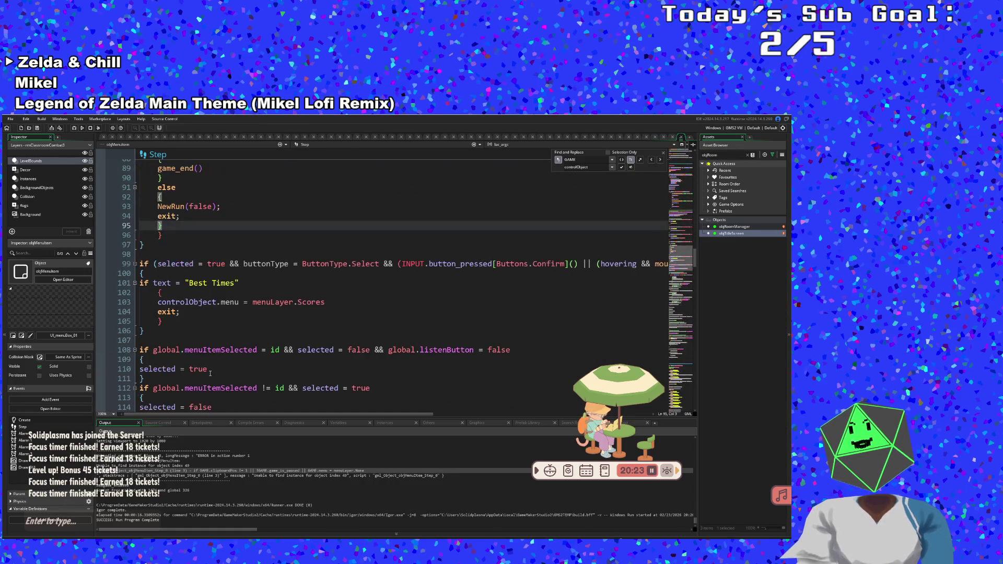
click(176, 321)
scroll(218, 327, down, 20)
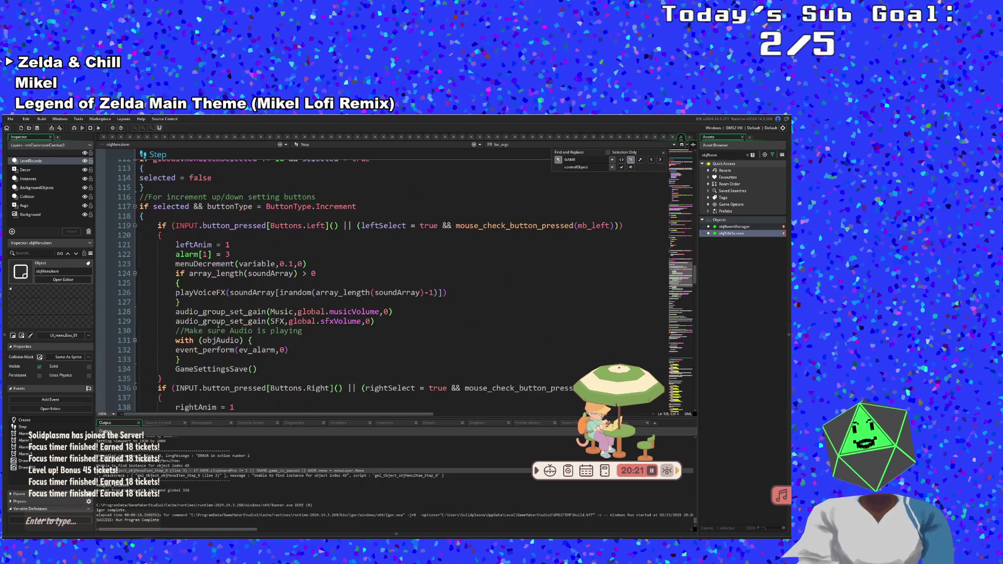
scroll(219, 327, down, 10)
- Run the game and press Enter to show the Resume, Settings, Controls and Best Times menu
click(218, 324)
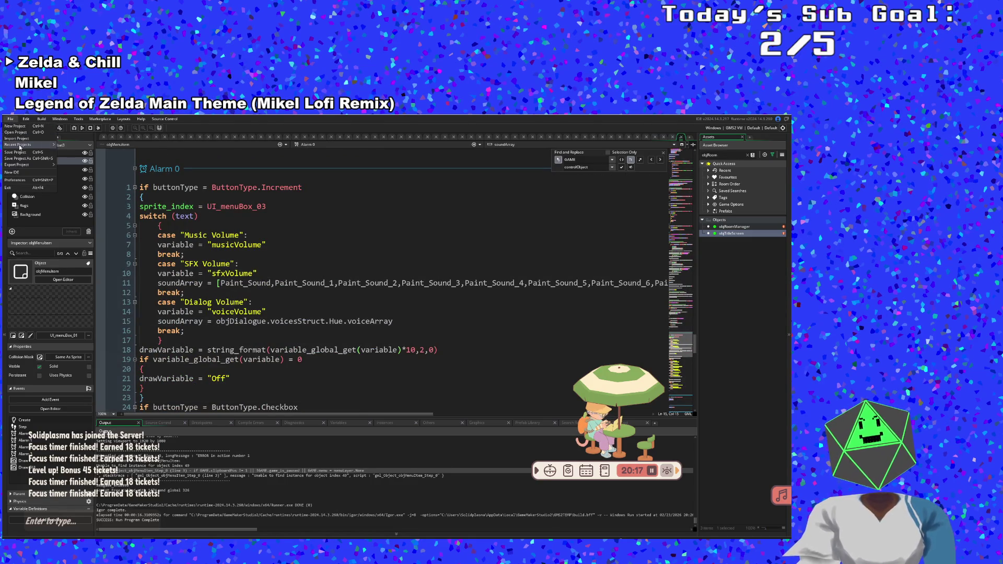
click(73, 130)
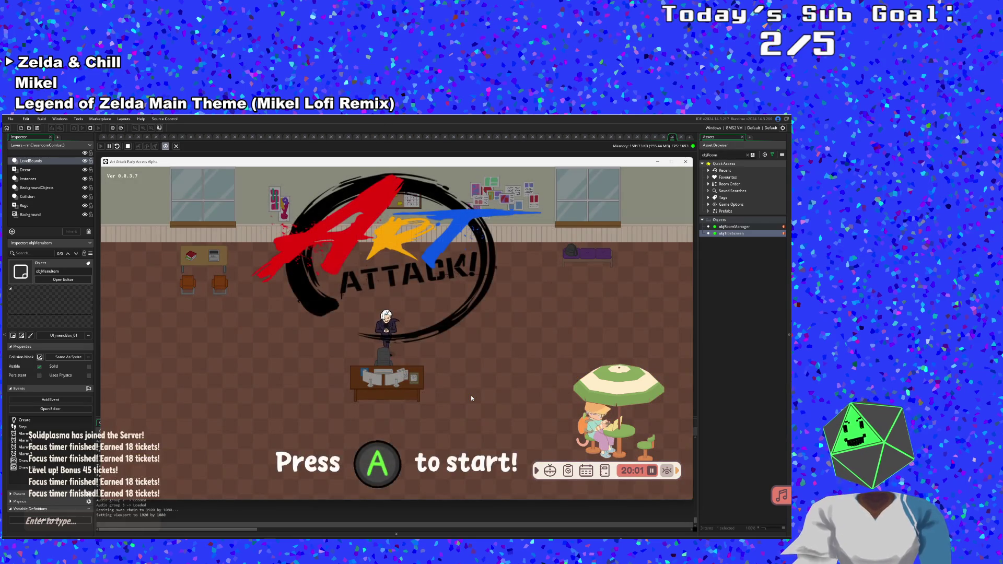
key(Return)
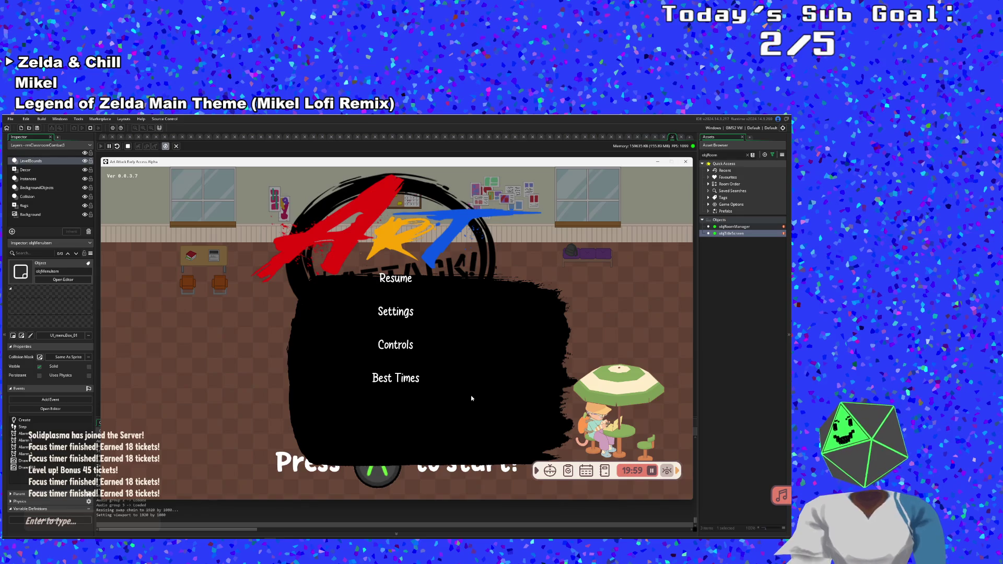
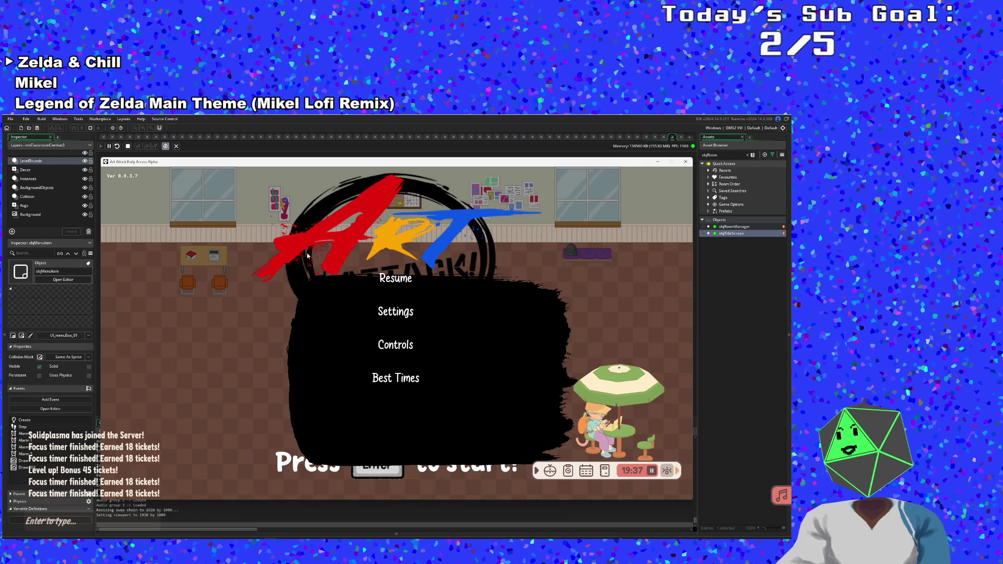
- Stop the test run and view objMenuItem's Alarm 0 code
click(686, 161)
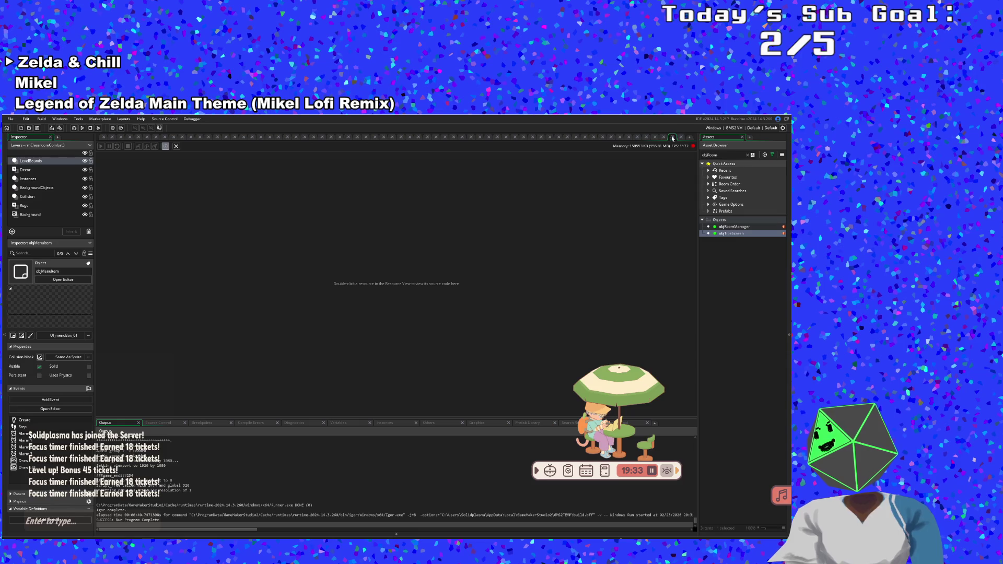
click(499, 290)
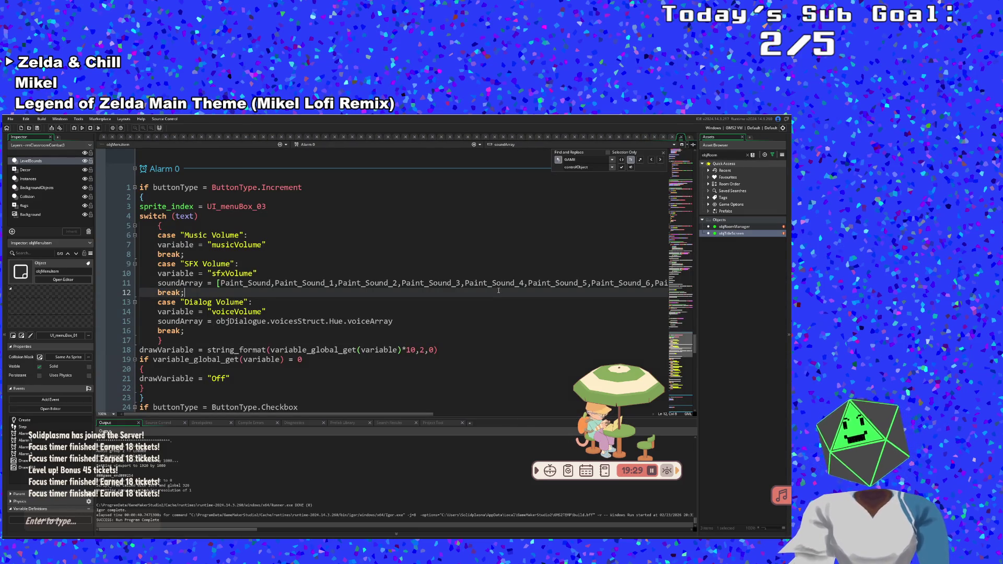
scroll(498, 290, down, 9)
scroll(499, 243, up, 6)
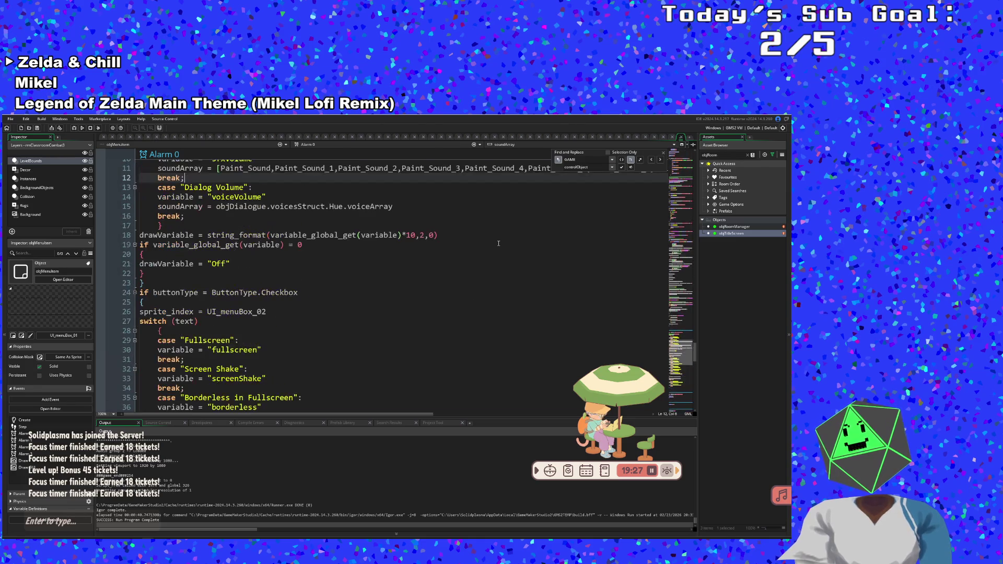
scroll(499, 243, up, 4)
scroll(498, 243, up, 2)
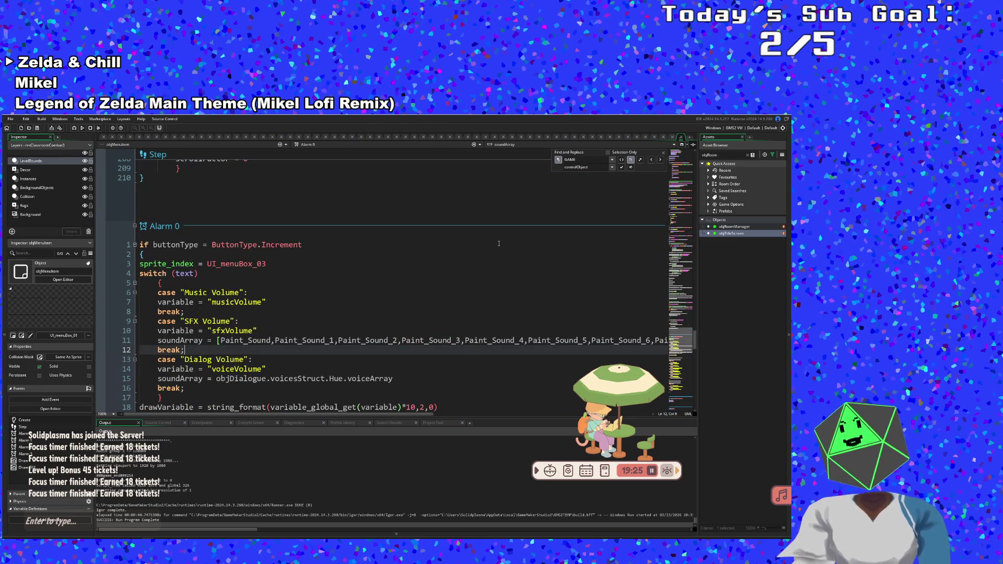
- Look over the Resume block's closePauseMenu code, then open objTitleScreen's code
click(499, 244)
scroll(258, 317, up, 20)
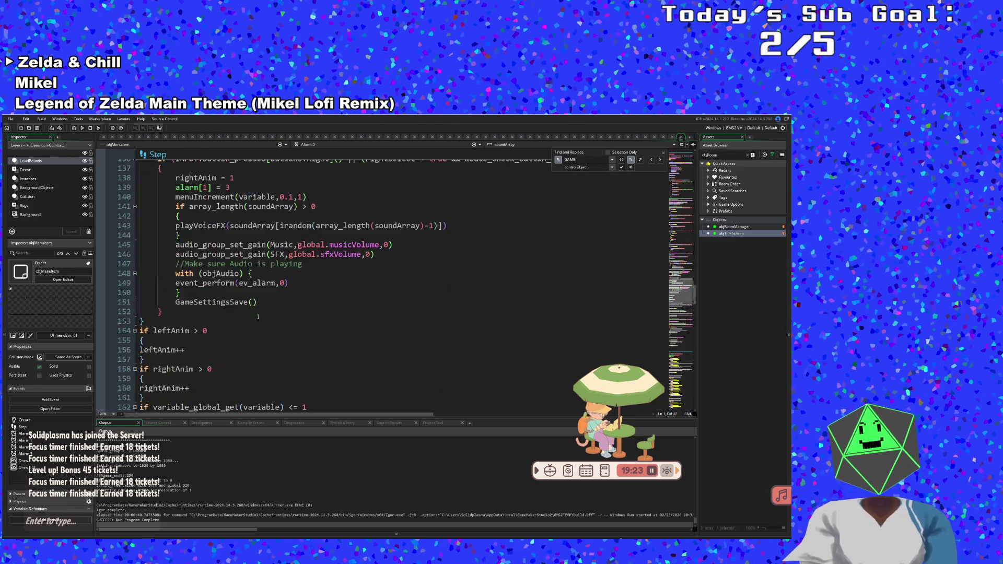
scroll(258, 317, up, 20)
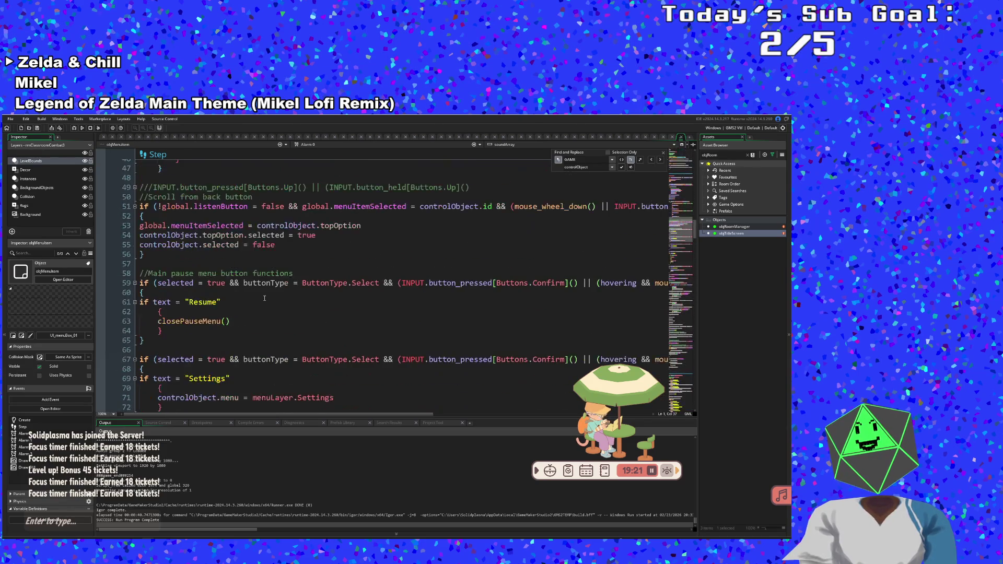
click(237, 312)
click(216, 321)
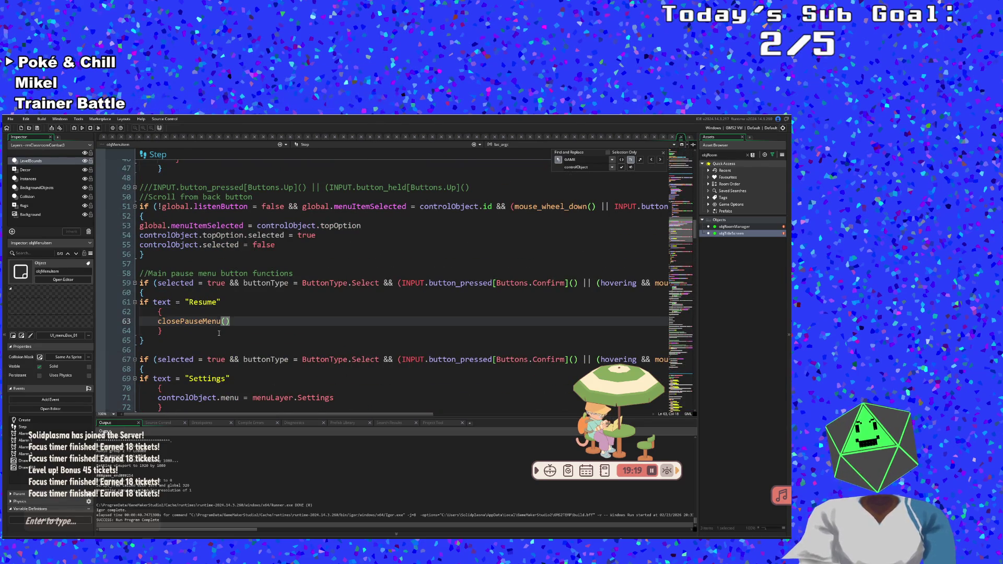
click(219, 334)
click(186, 344)
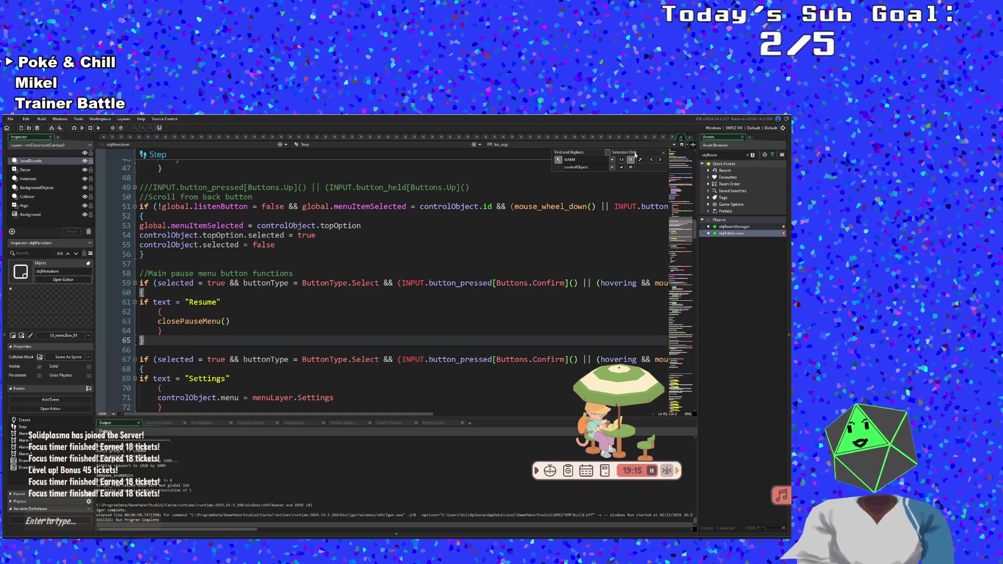
double_click(747, 233)
scroll(475, 288, up, 10)
- Scroll through objTitleScreen's Create code, then switch the editor to its User Event 1
scroll(475, 289, up, 20)
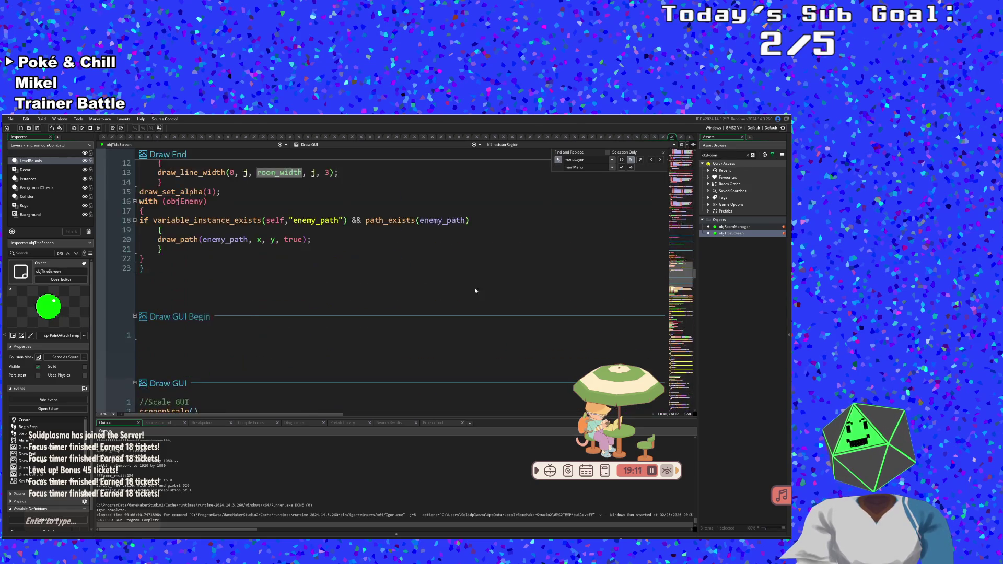
scroll(474, 287, up, 20)
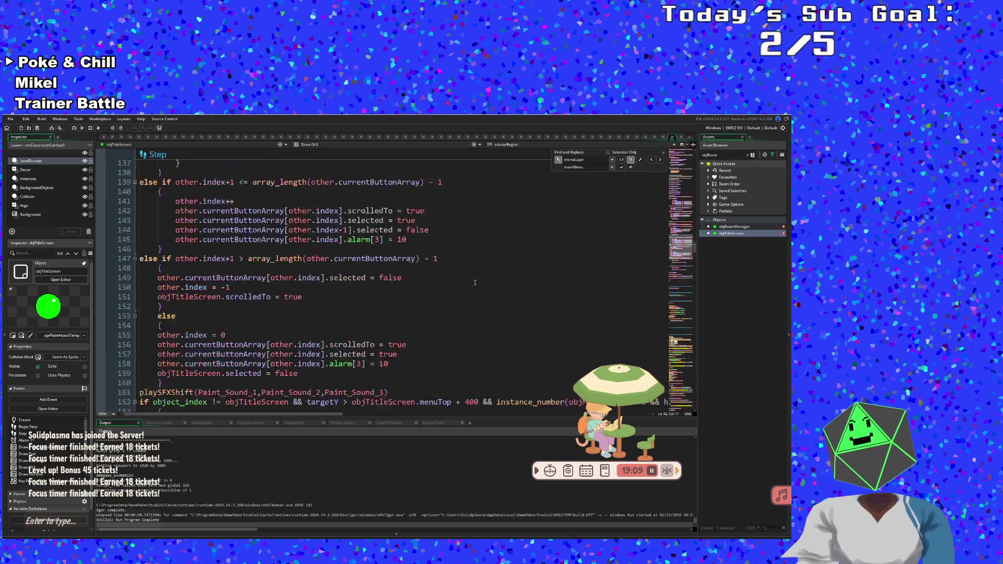
scroll(479, 267, up, 20)
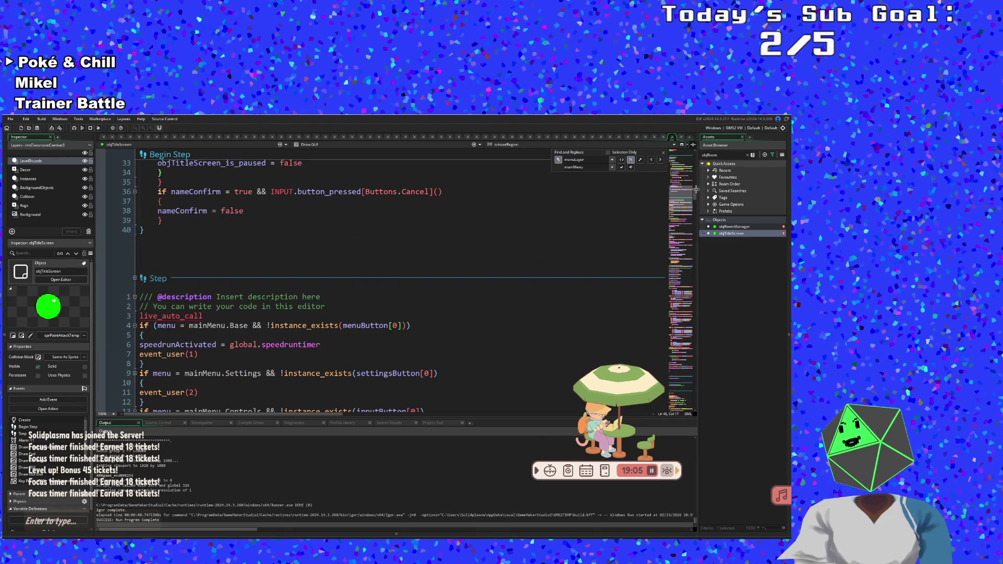
mouse_move(694, 194)
mouse_down()
mouse_move(693, 172)
mouse_move(682, 238)
mouse_move(676, 124)
mouse_up()
click(391, 277)
scroll(391, 275, down, 20)
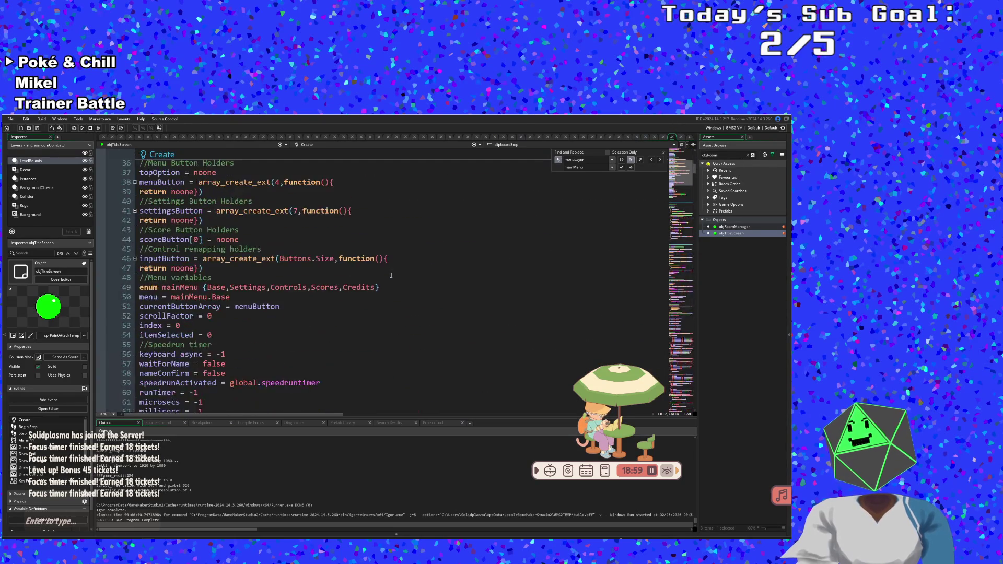
scroll(325, 258, up, 4)
double_click(325, 258)
scroll(319, 258, up, 4)
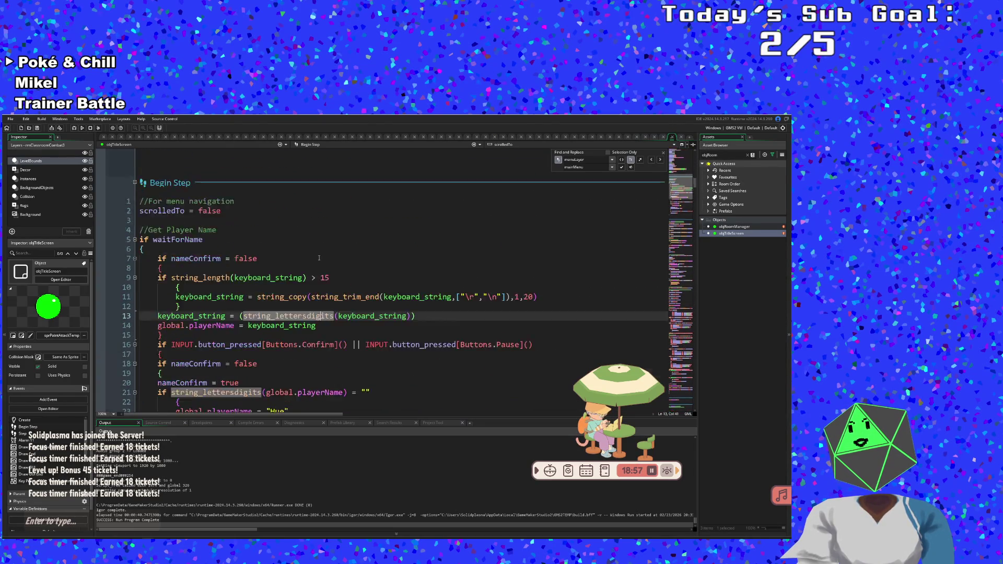
click(303, 271)
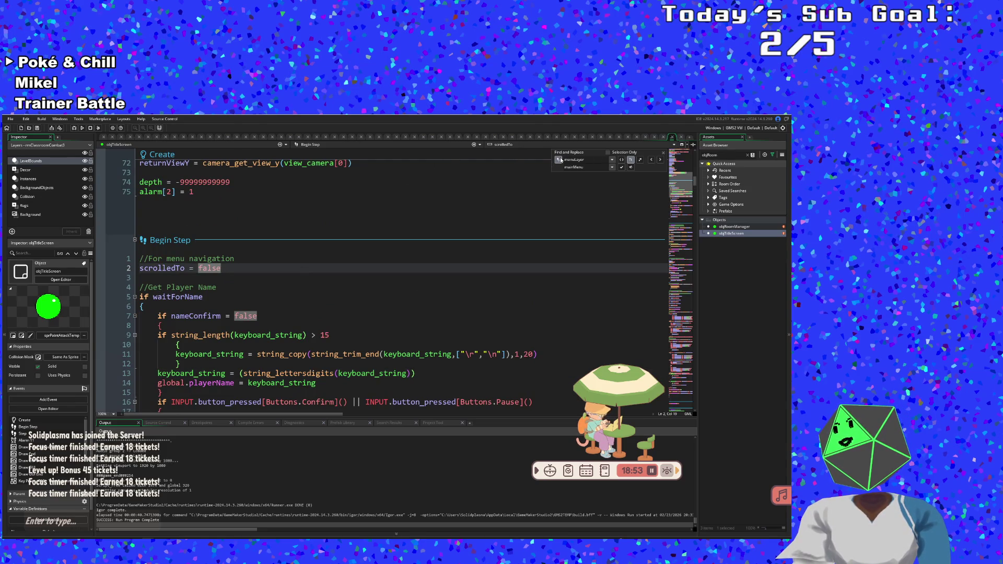
click(431, 145)
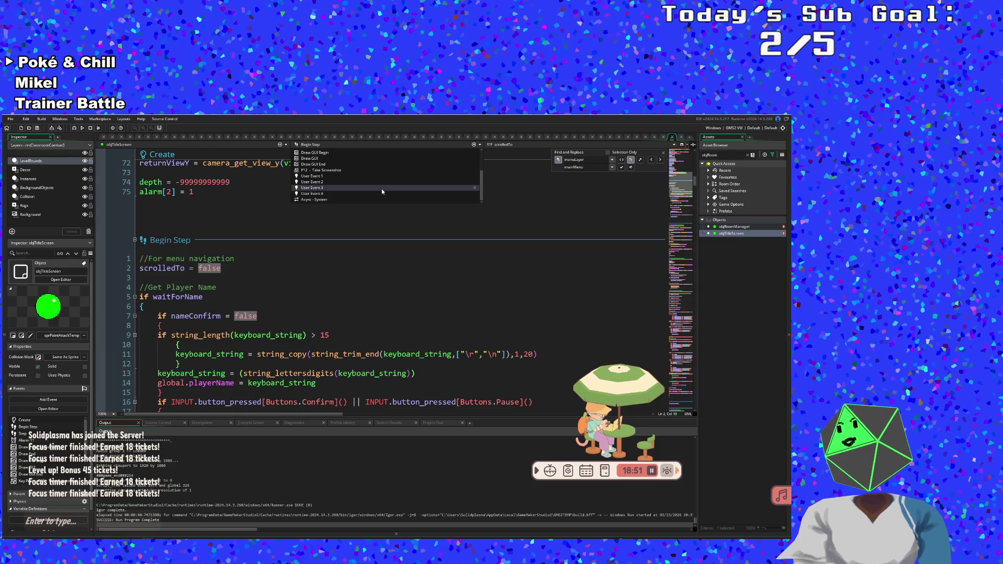
click(347, 176)
- Change the first menu button's label on line 8 from "Resume" to "New Run"
scroll(254, 186, down, 2)
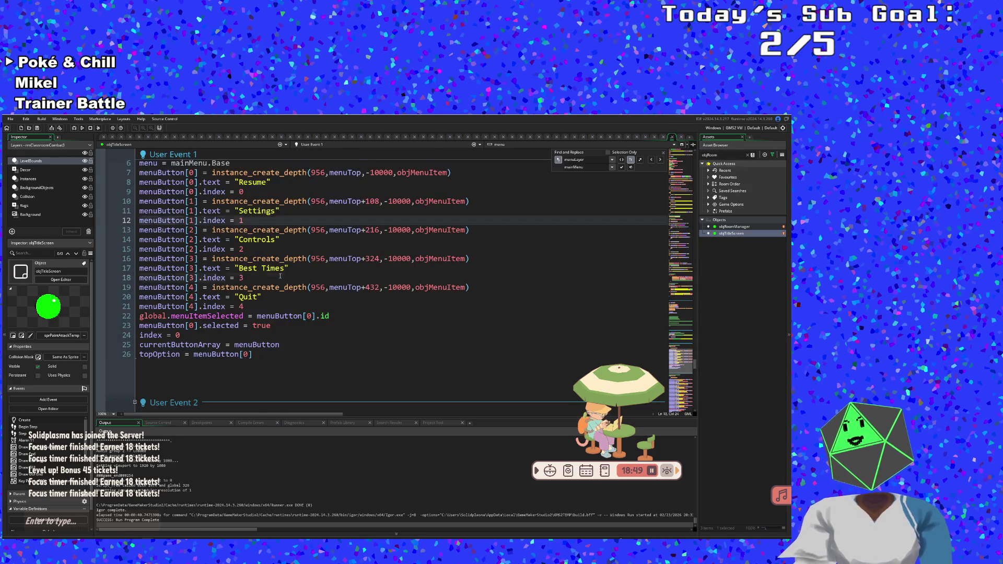
click(268, 183)
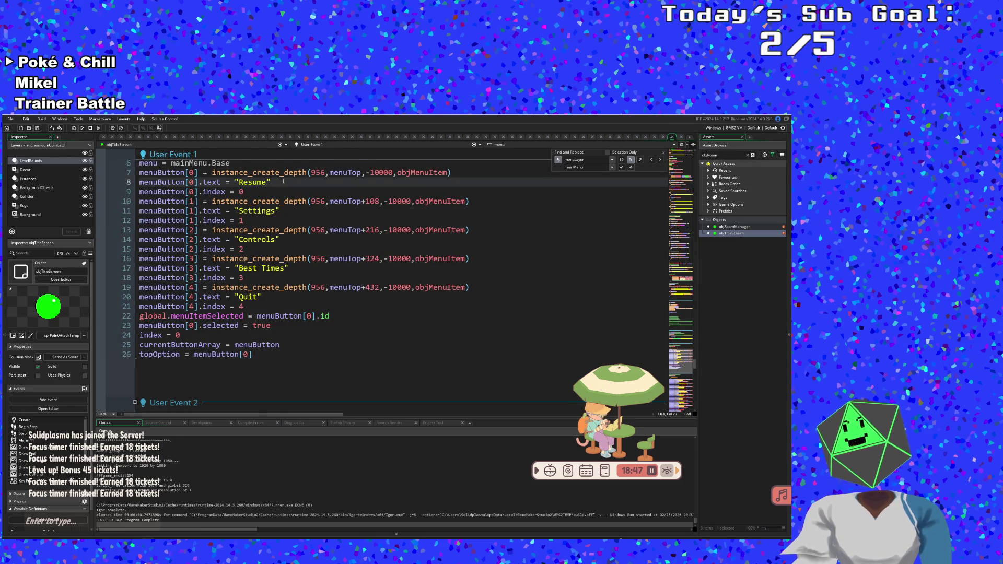
key(BackSpace)
key(BackSpace)
key(BackSpace)
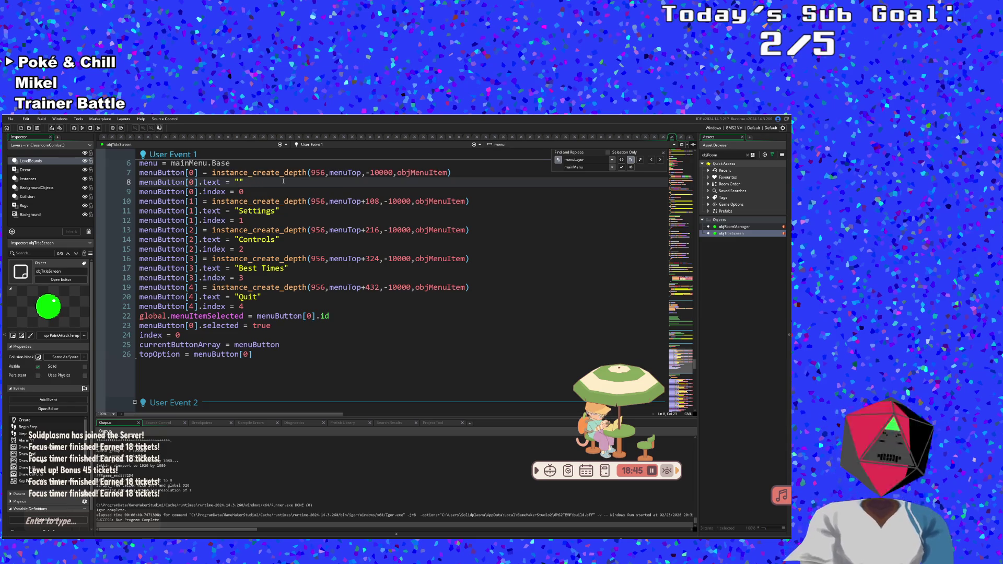
text(New Ru)
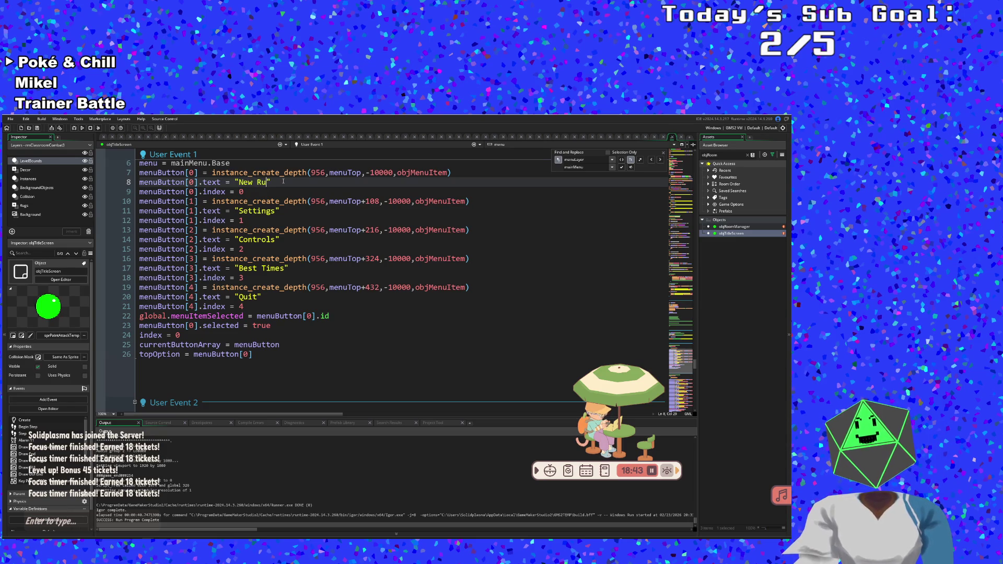
text(n)
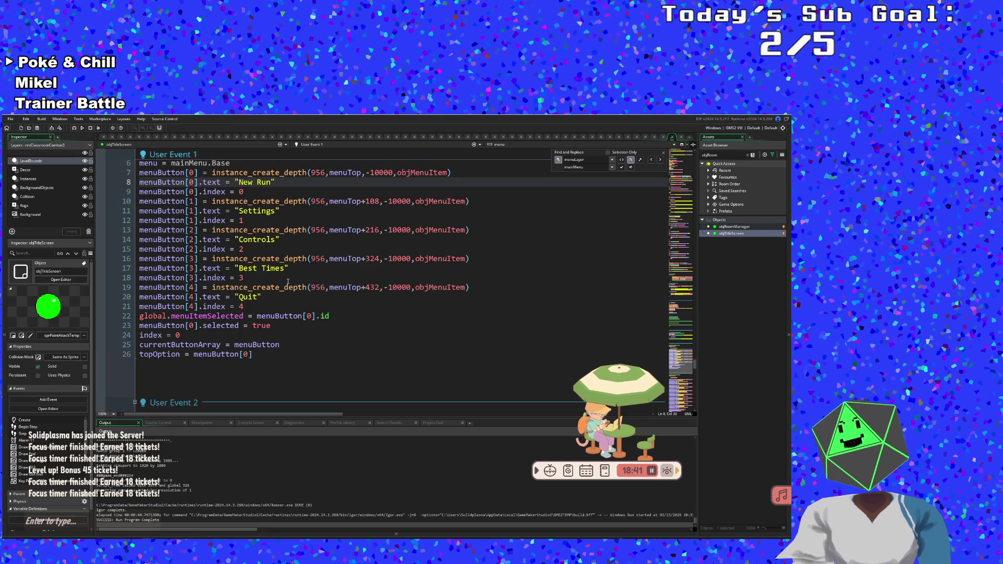
click(286, 279)
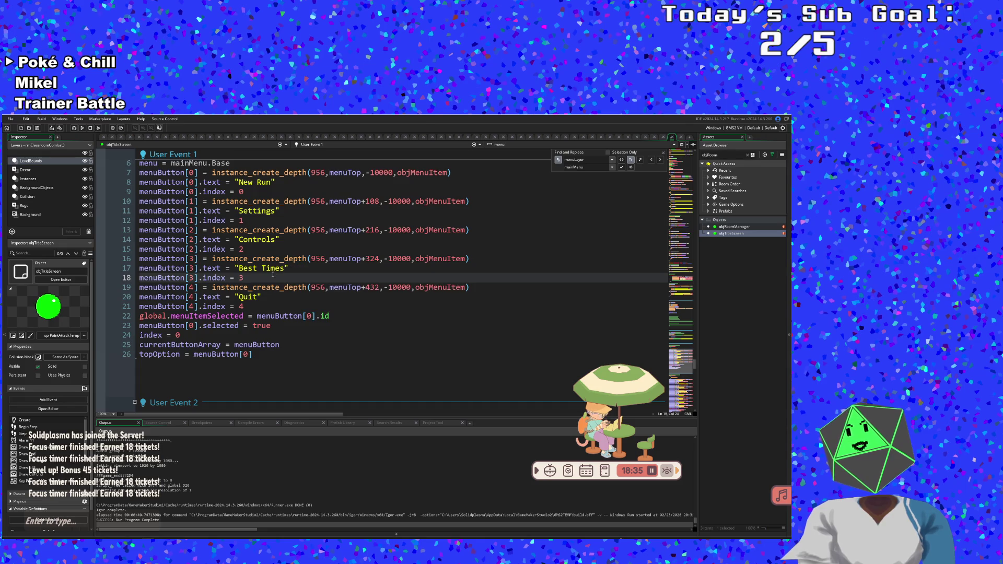
- Copy the Best Times button block (lines 16–18), paste it below and relabel it "Discord"
drag(139, 258, 139, 278)
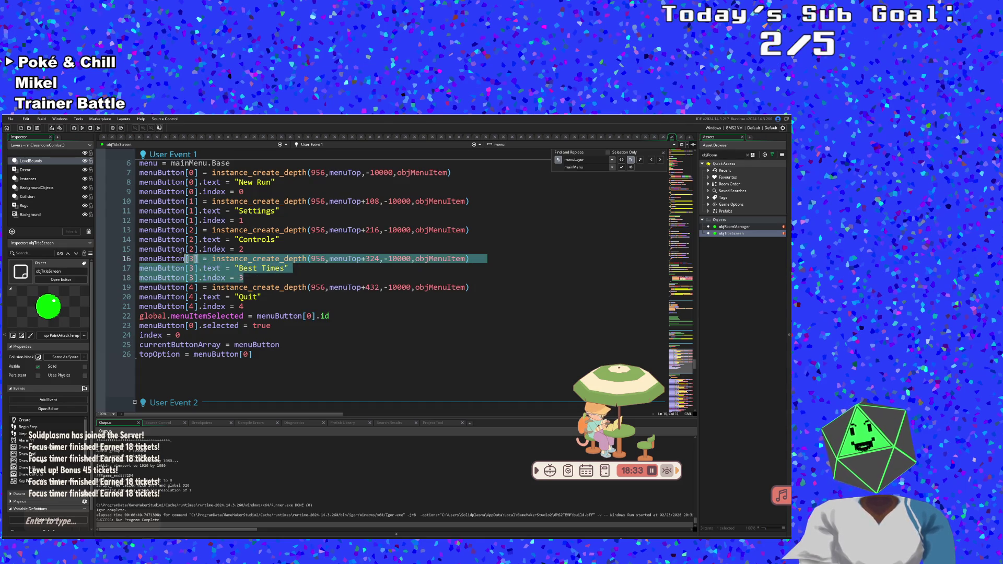
right_click(158, 258)
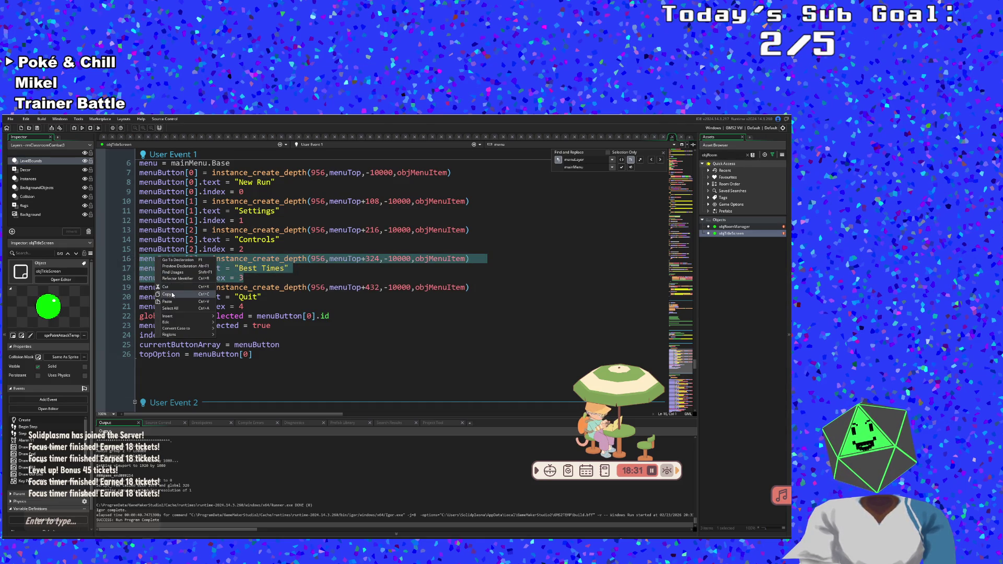
key(Escape)
click(250, 277)
key(Return)
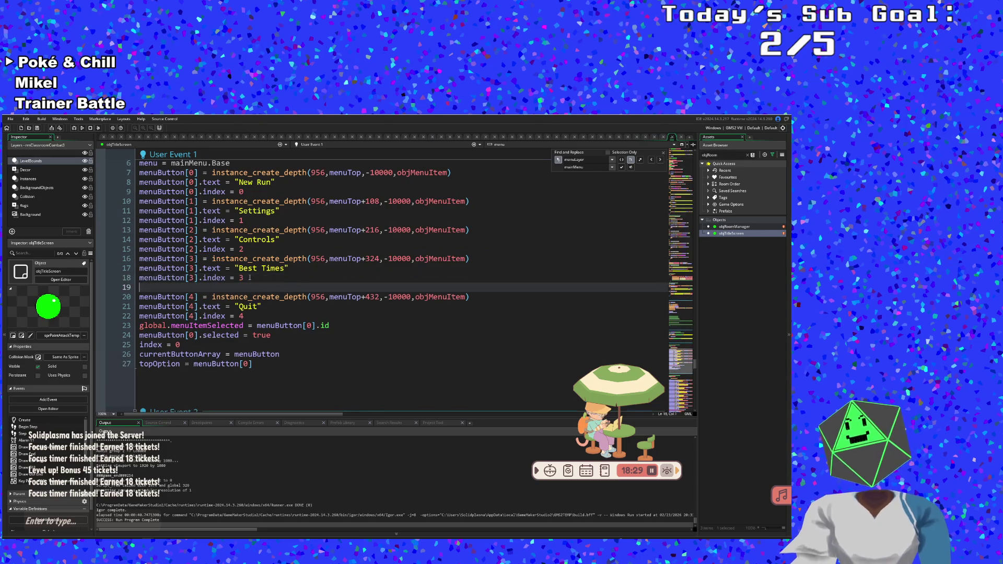
text(menuButton[3] = instance_create_depth(956,menuTop+324,-10000,objMenuItem) menuButton[3].text = "Best Times" menuButton[3].index = 3)
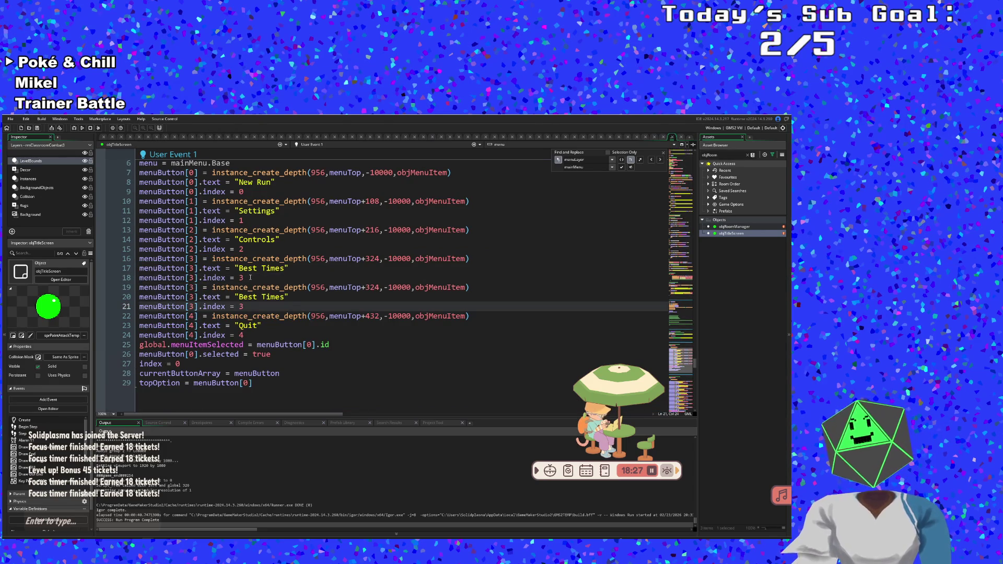
click(286, 297)
key(shift+Left)
key(shift+Left)
key(shift+Left)
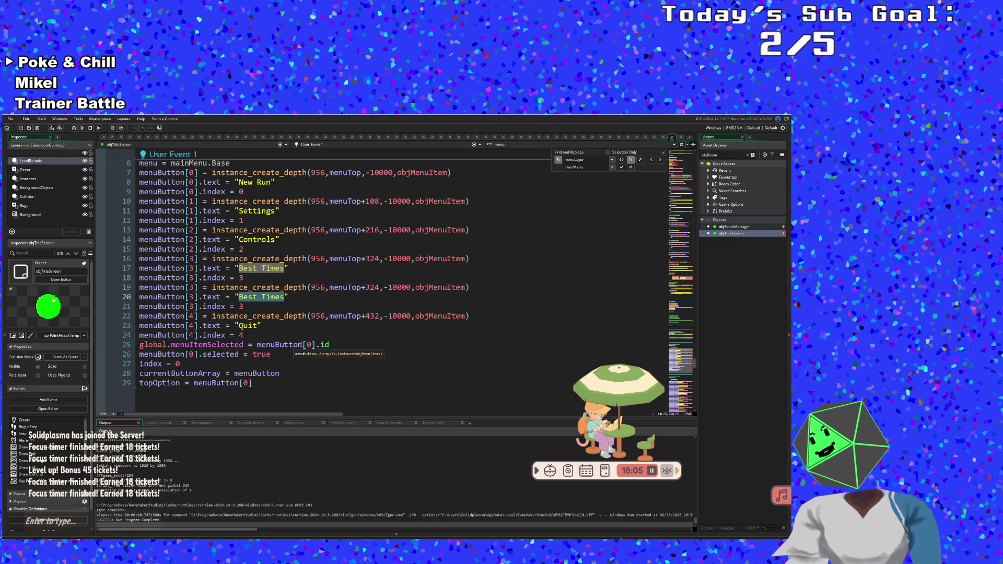
text(Discord)
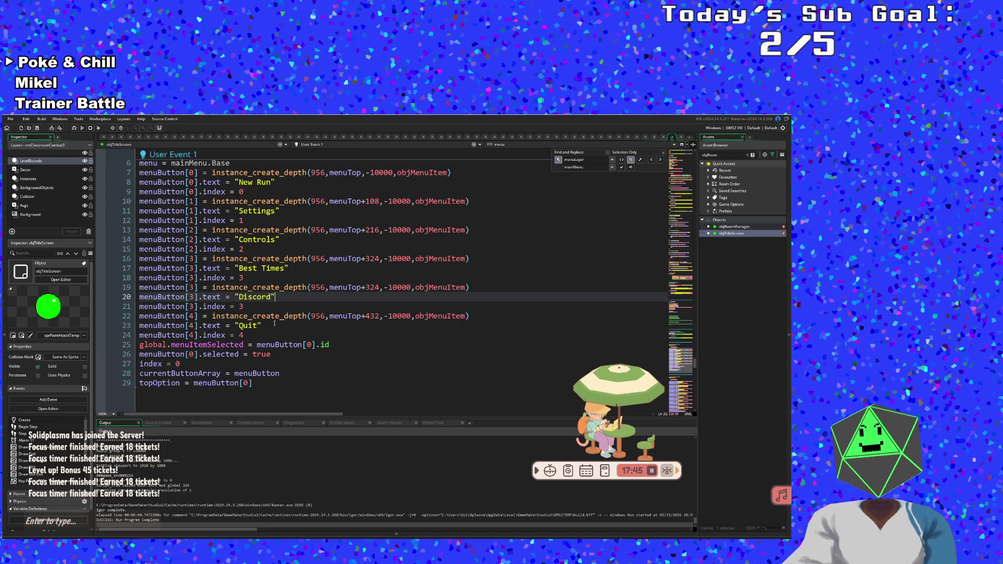
click(246, 306)
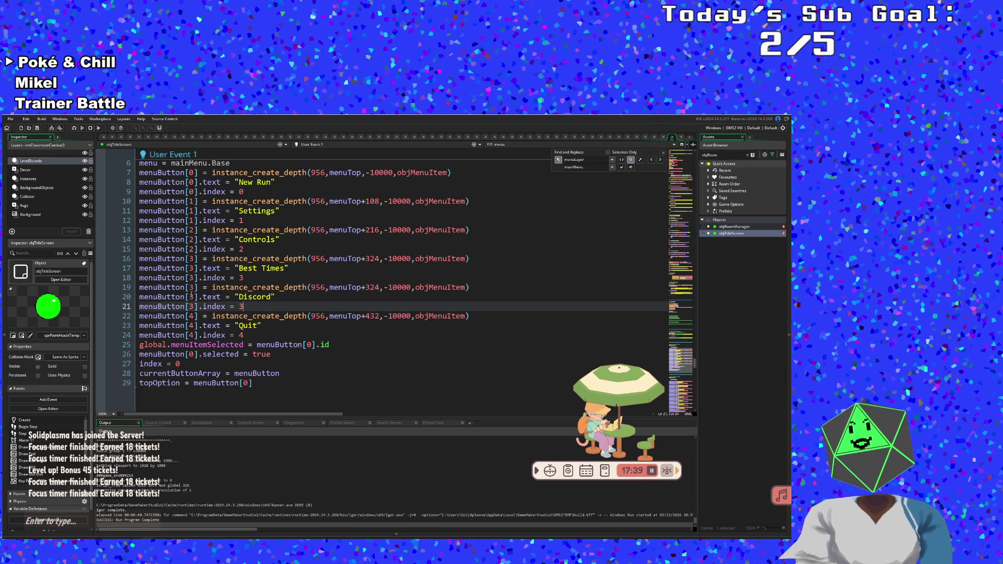
double_click(191, 288)
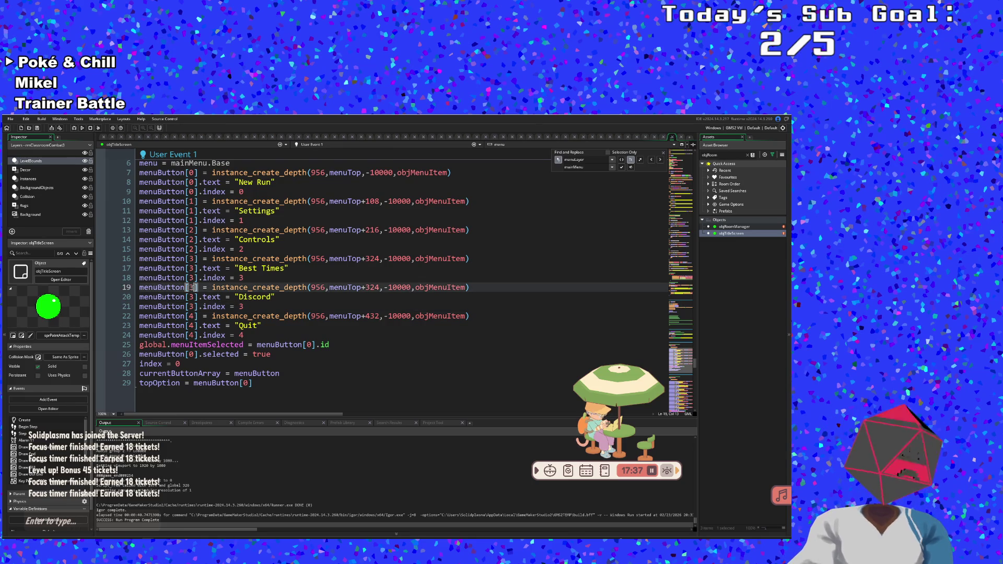
- Renumber the menuButton indices so Discord uses menuButton[4] and Quit uses menuButton[5]
text(4)
double_click(192, 297)
double_click(191, 307)
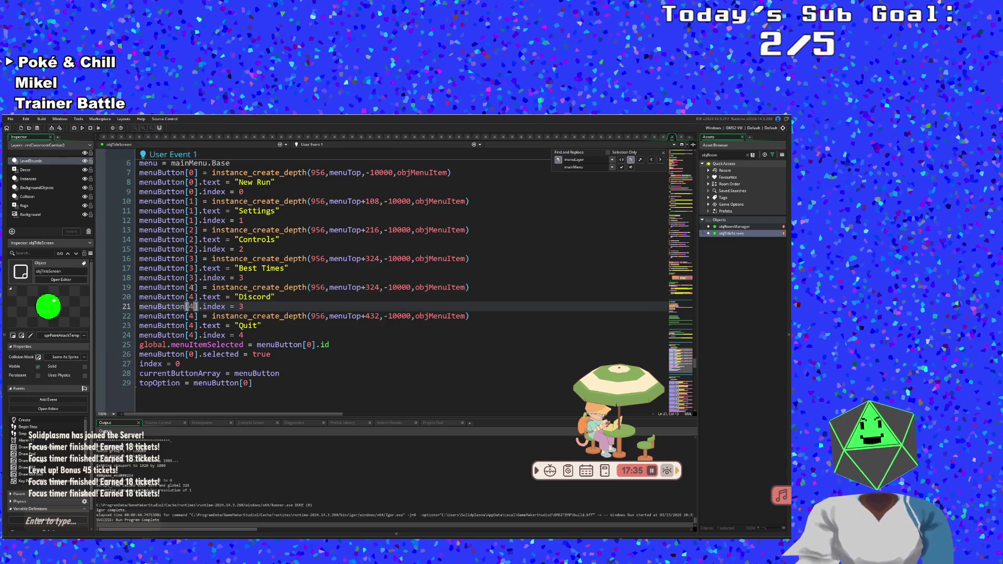
text(4)
double_click(191, 316)
key(Down)
key(BackSpace)
text(6)
key(Down)
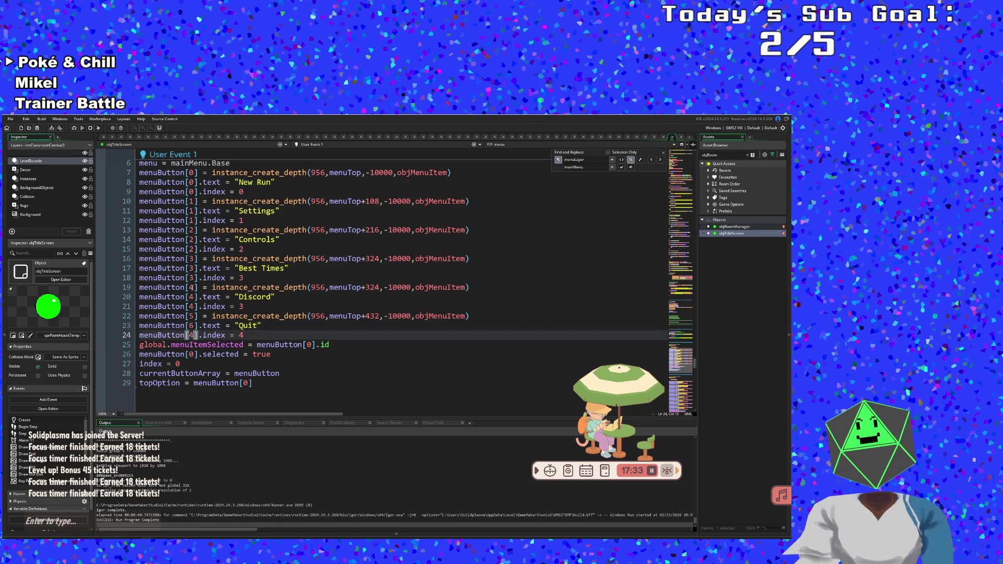
key(shift+Left)
text(5)
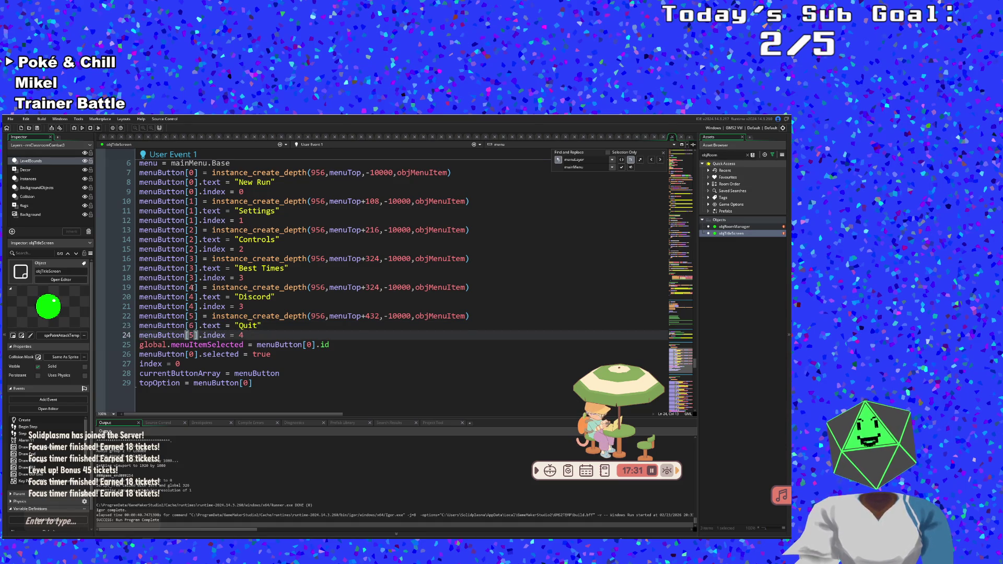
key(Up)
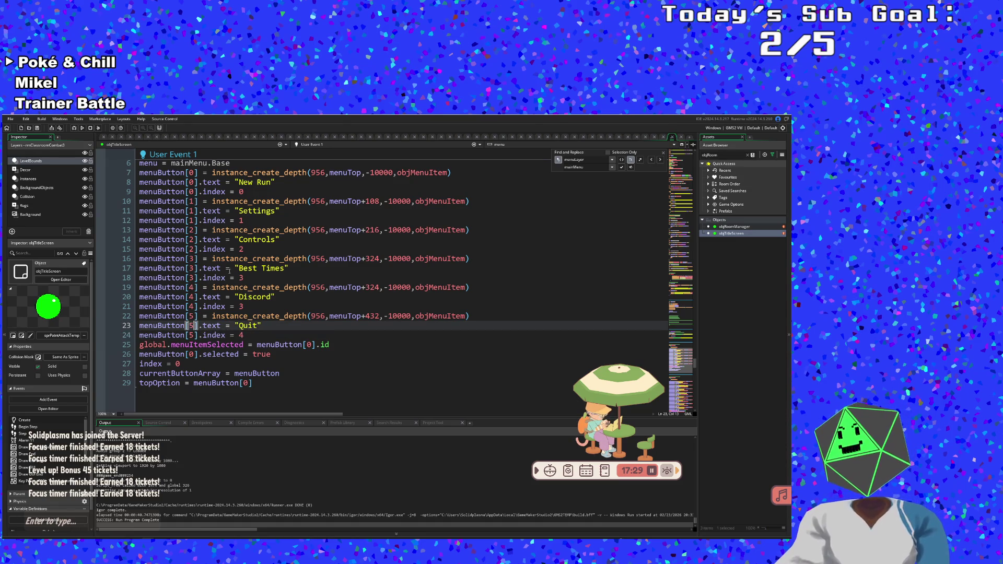
- Change Discord's vertical offset from +324 to +432 and Quit's from +432 to +540
click(322, 281)
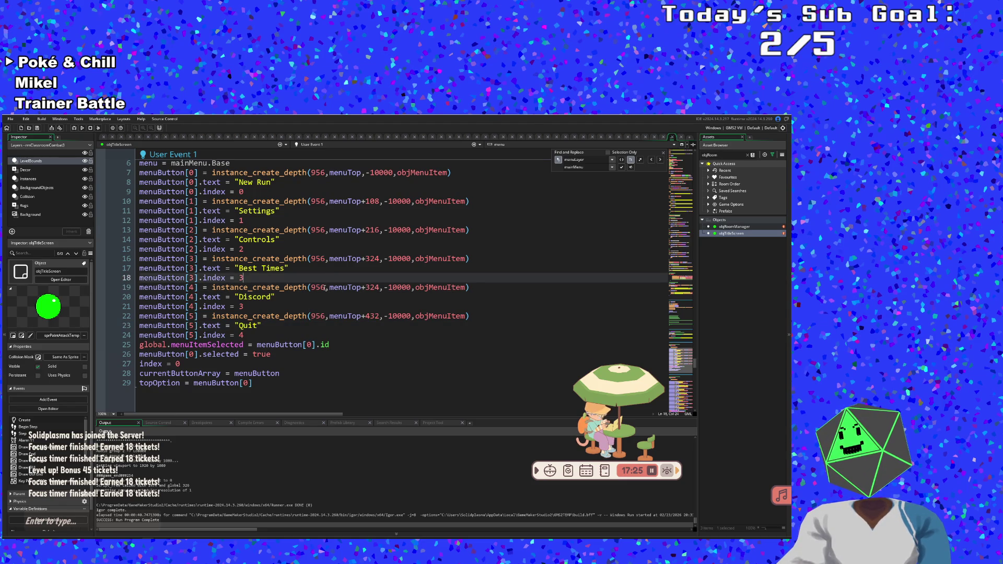
click(325, 287)
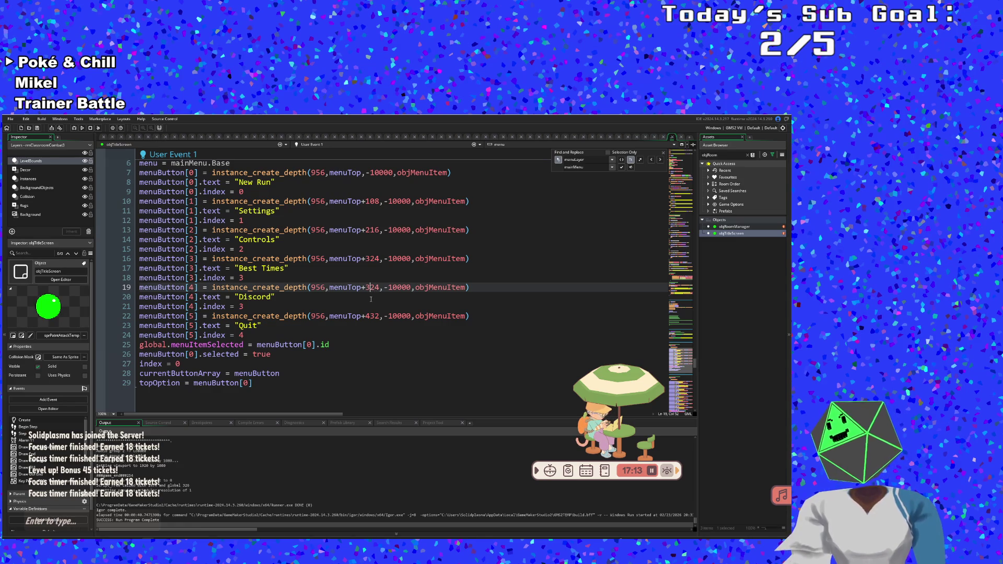
key(BackSpace)
key(BackSpace)
key(BackSpace)
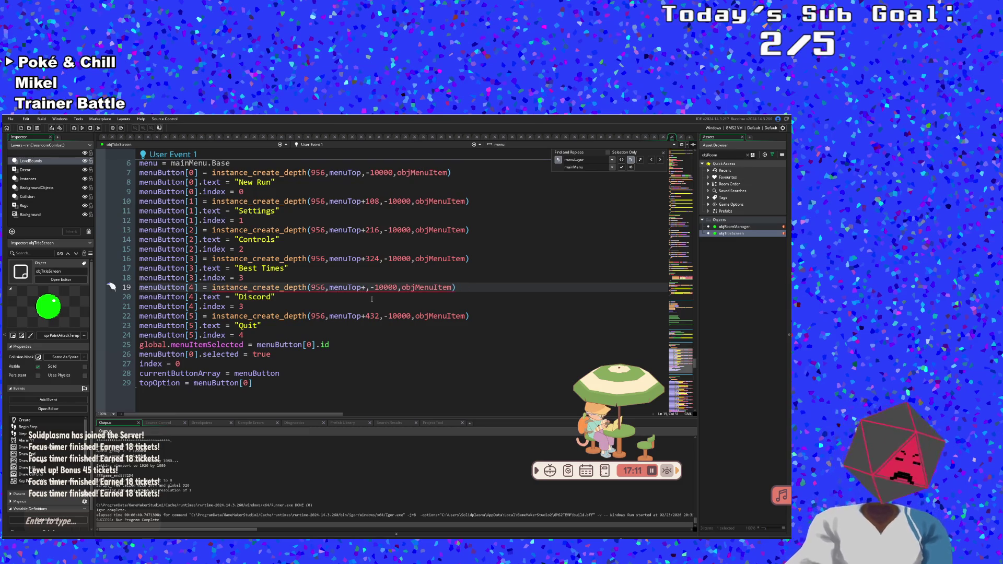
text(432)
key(Down)
key(Down)
key(Down)
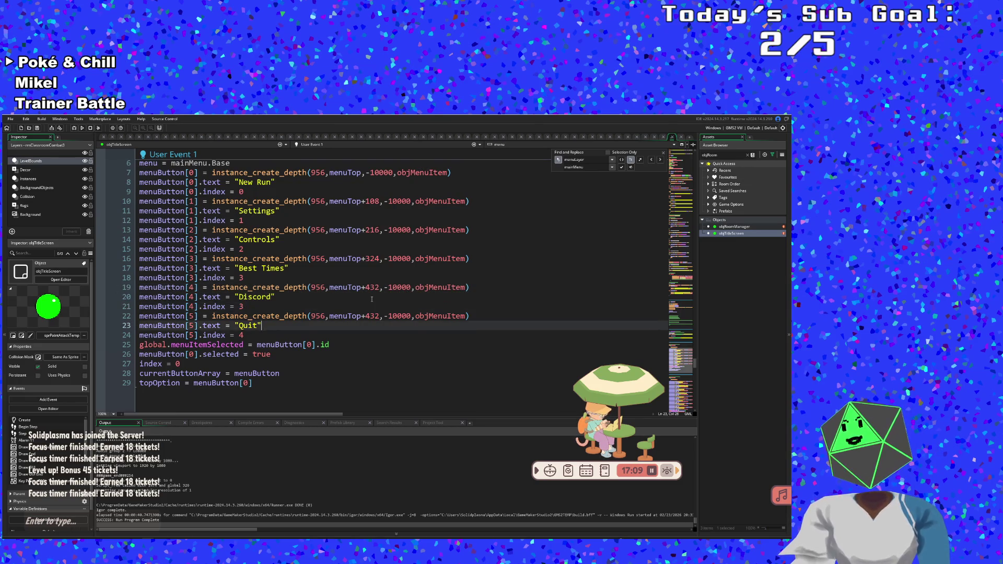
key(Up)
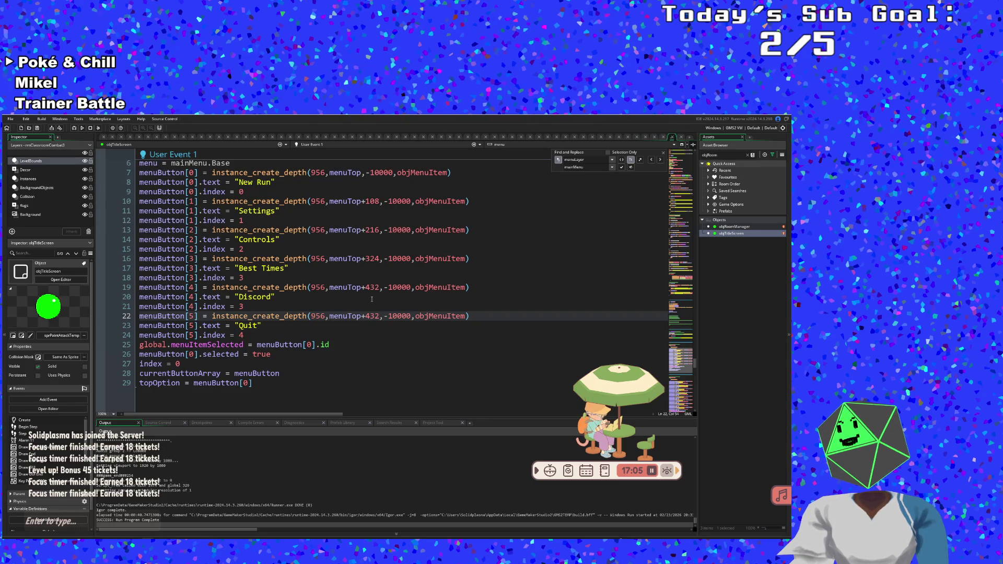
key(BackSpace)
key(BackSpace)
key(BackSpace)
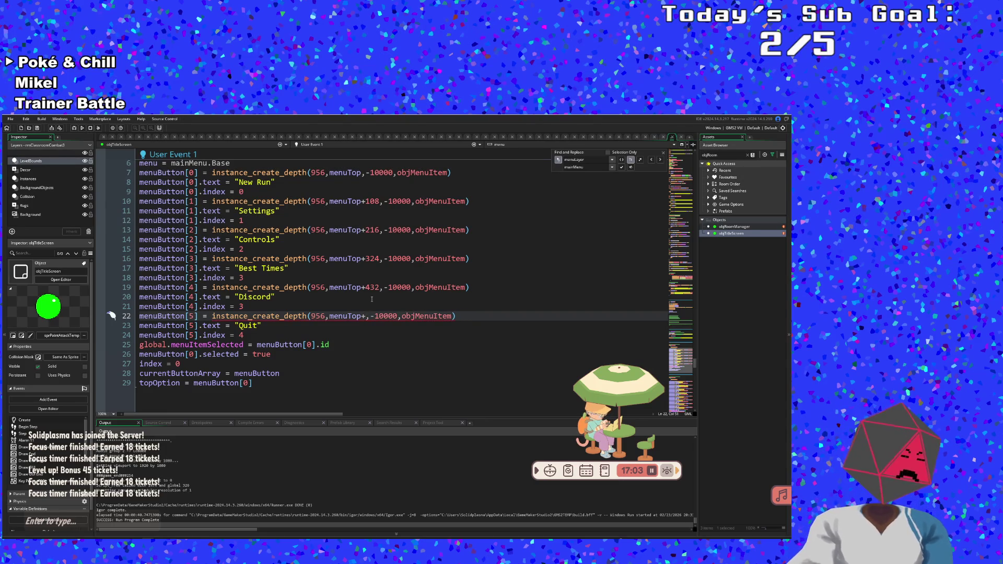
text(550)
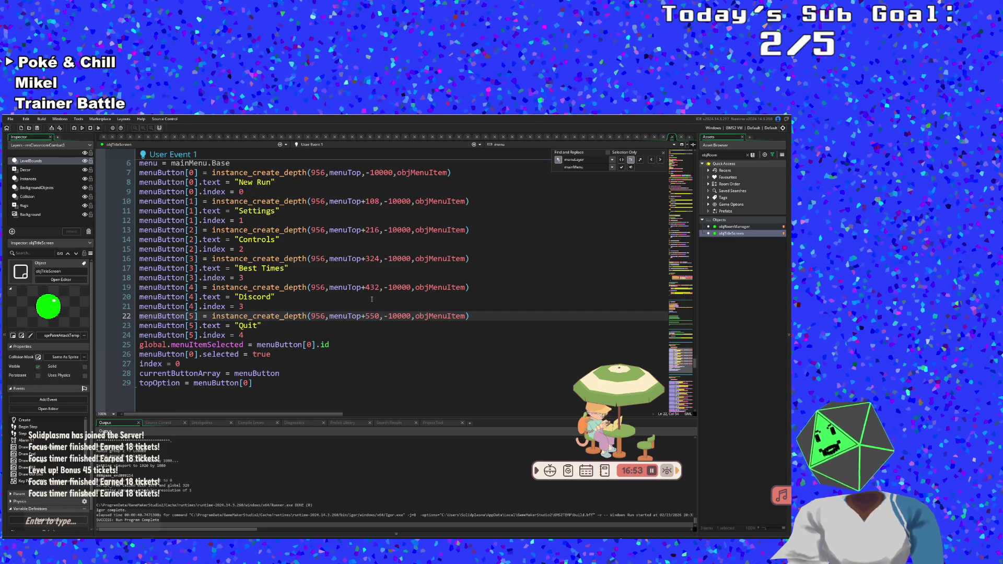
key(BackSpace)
key(BackSpace)
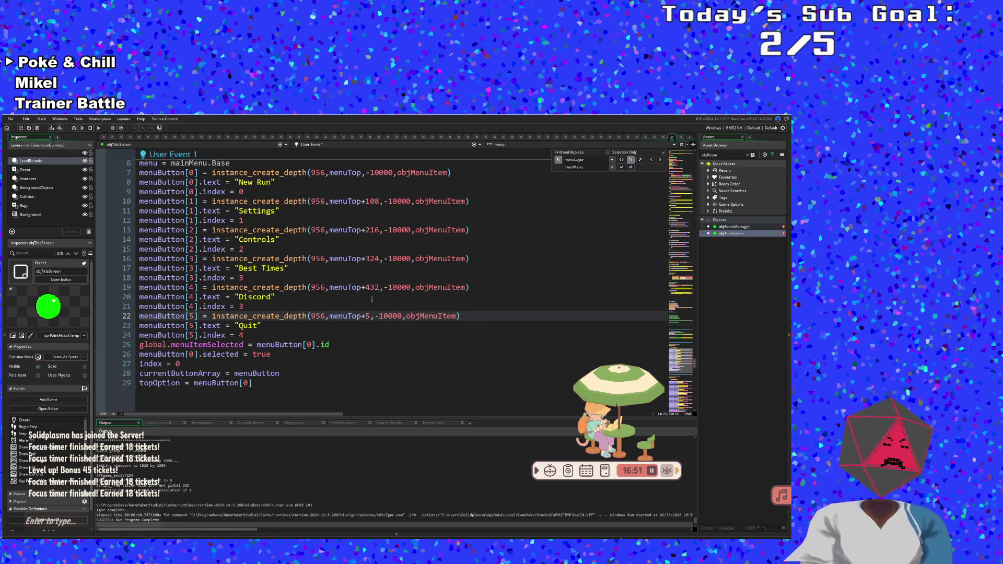
text(40)
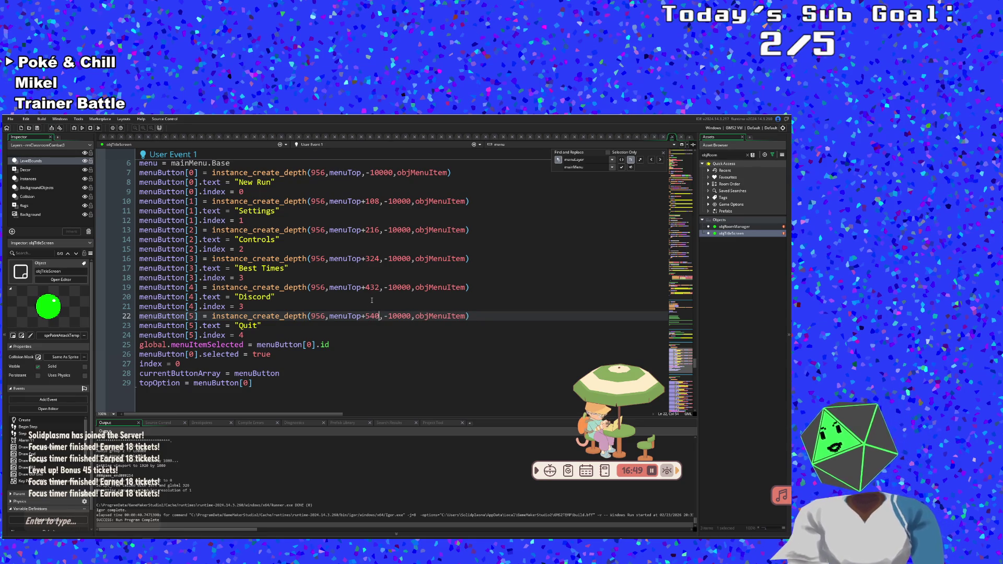
click(337, 334)
scroll(335, 333, down, 8)
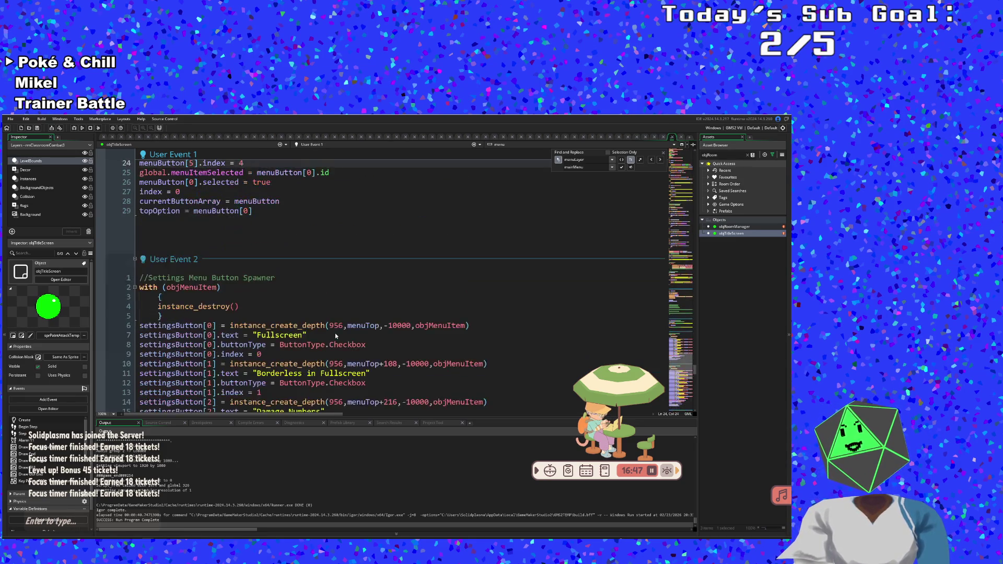
- Search the Asset Browser for "objMen" and open objMenuItem's Step code at the Resume handler
scroll(336, 336, up, 4)
scroll(336, 336, up, 6)
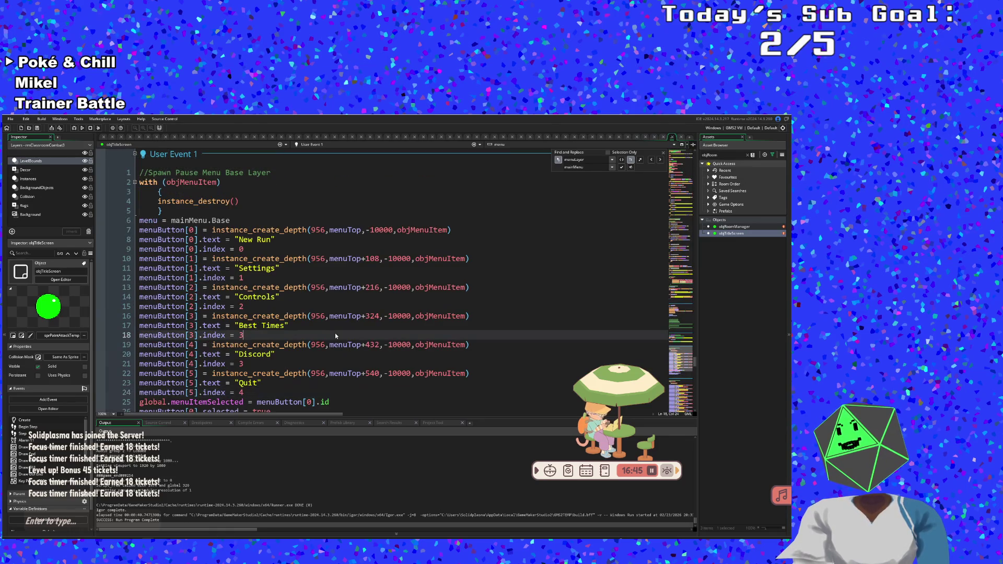
click(413, 268)
click(414, 253)
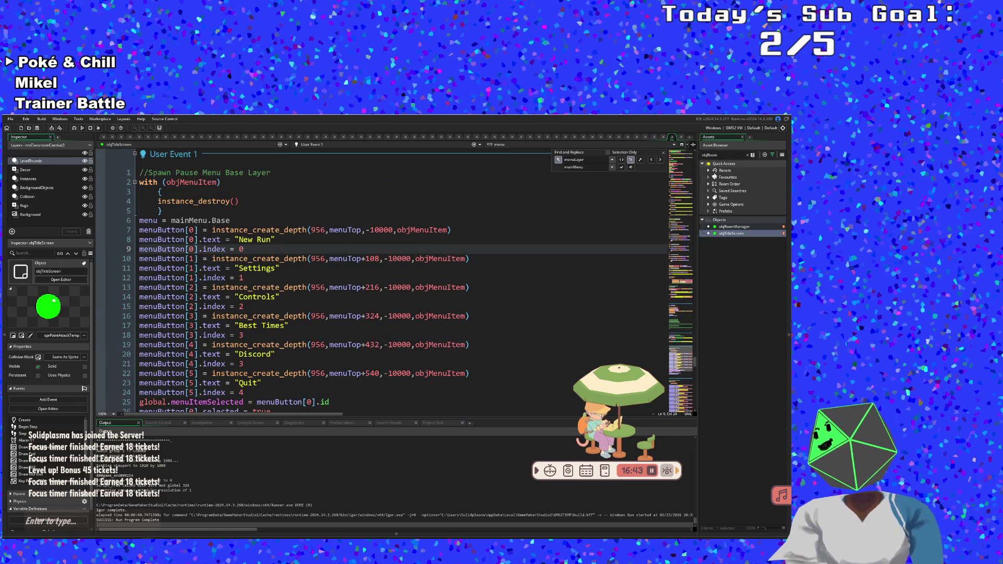
double_click(721, 157)
text(objMen)
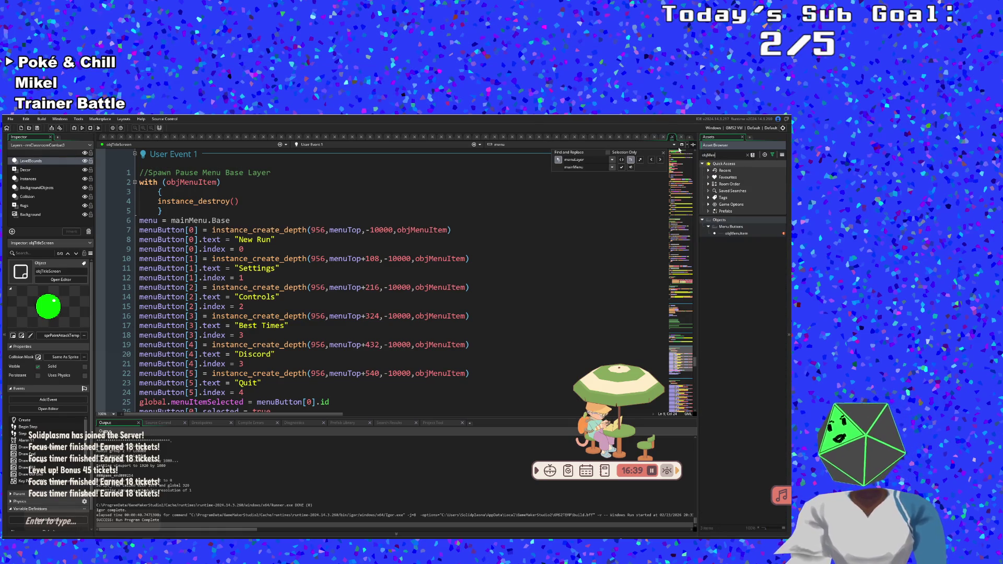
double_click(746, 236)
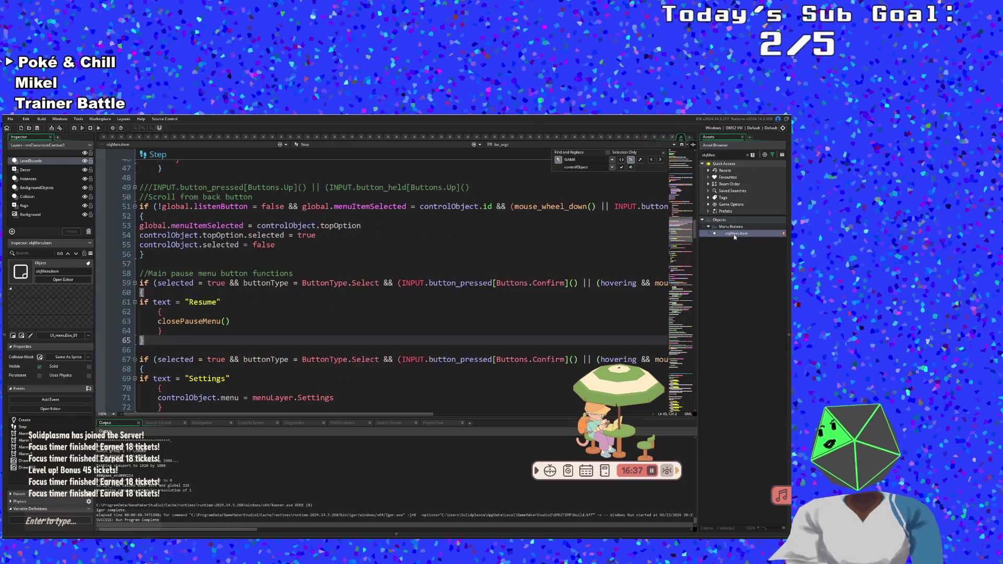
click(460, 323)
drag(143, 341, 140, 273)
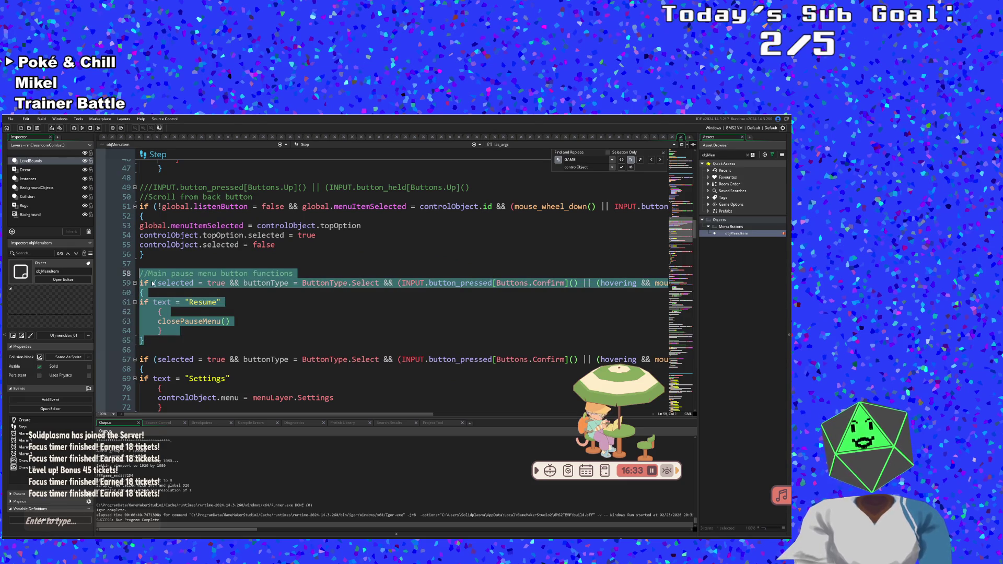
- Add blank lines below the Resume handler and paste a copy of the block there
click(144, 349)
key(Return)
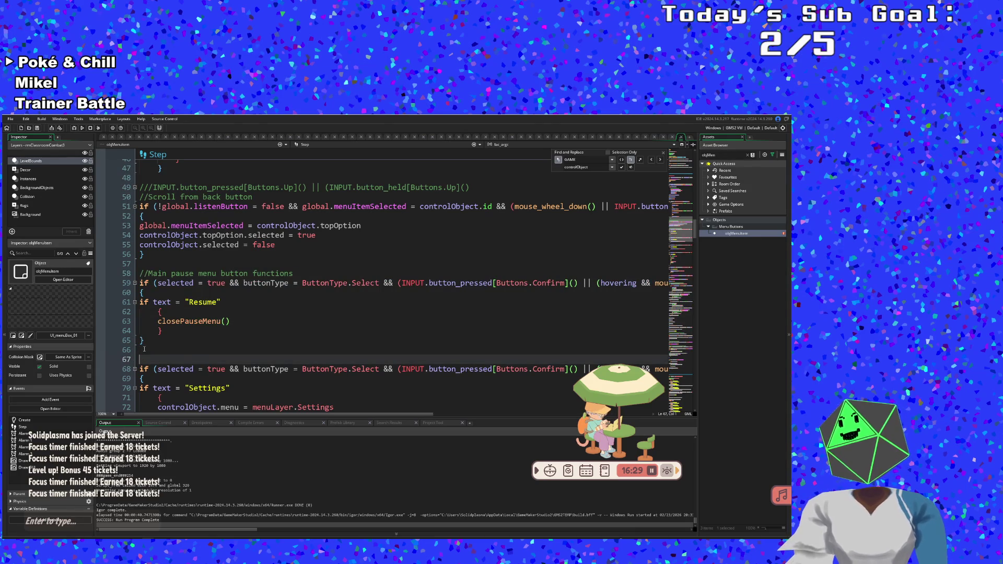
click(144, 349)
key(Return)
click(144, 349)
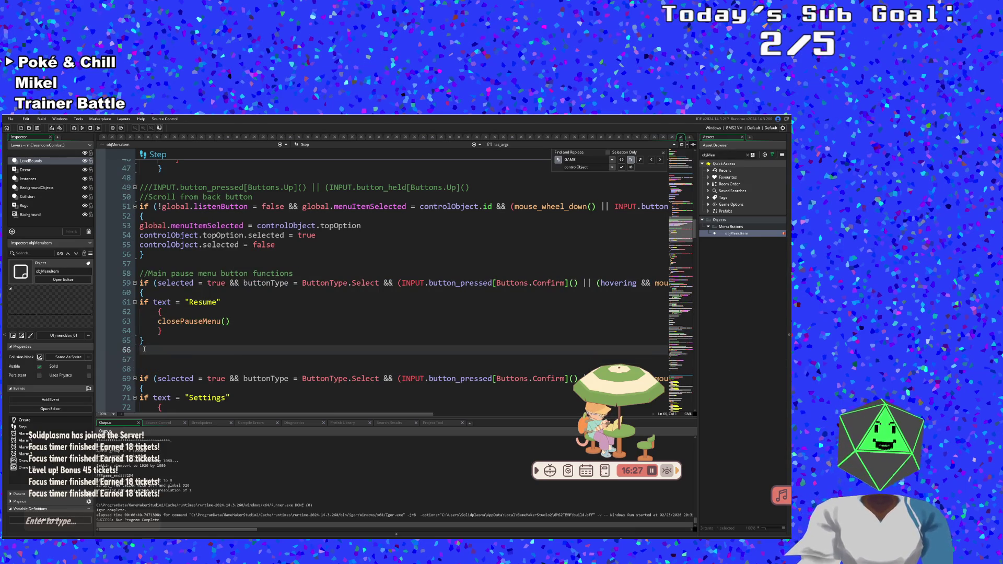
key(Down)
key(Up)
key(Down)
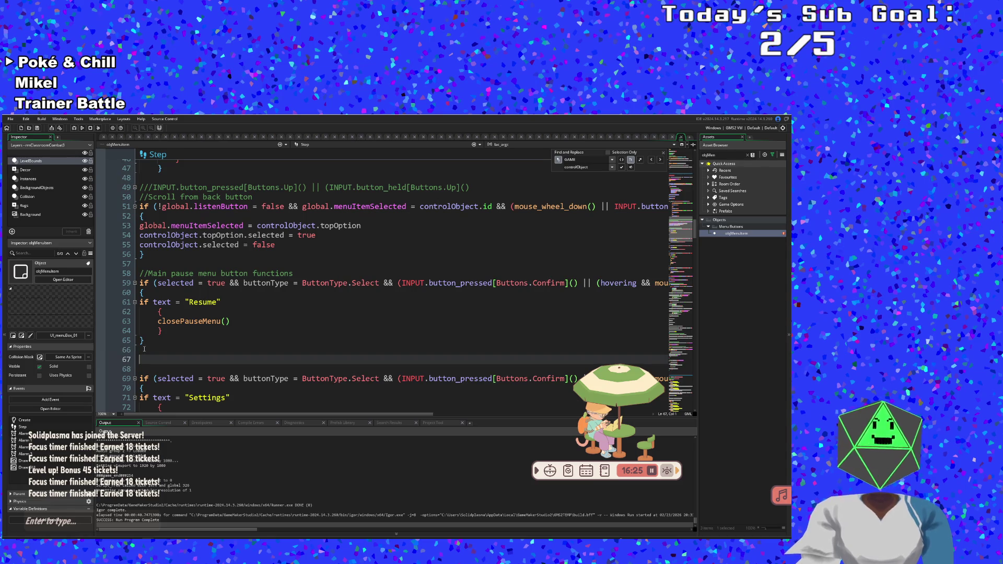
key(ctrl+v)
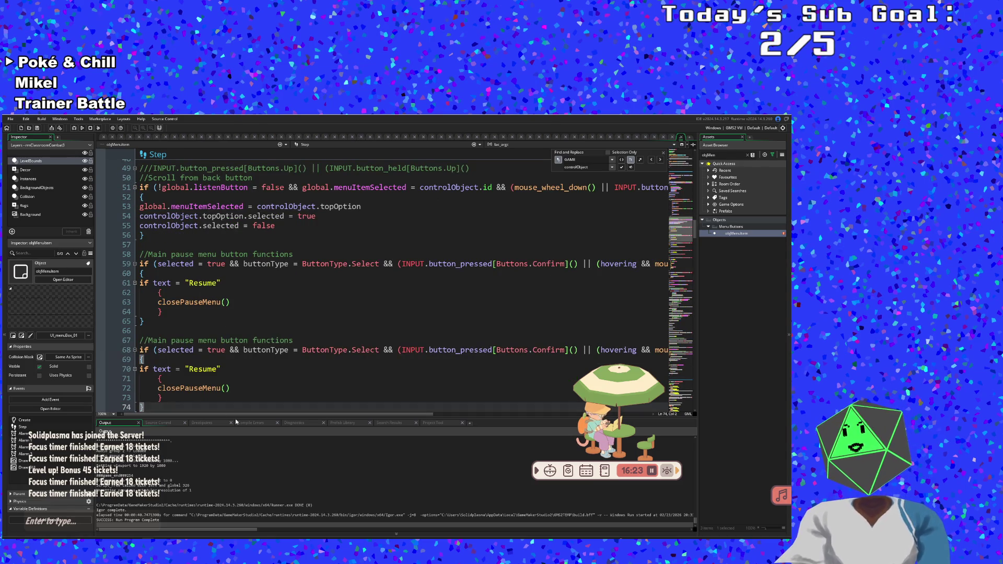
mouse_move(250, 415)
mouse_down()
mouse_move(370, 415)
mouse_move(251, 414)
mouse_up()
- In the copy, change the label to "New Run" and replace closePauseMenu() with NewRun(false)
click(209, 388)
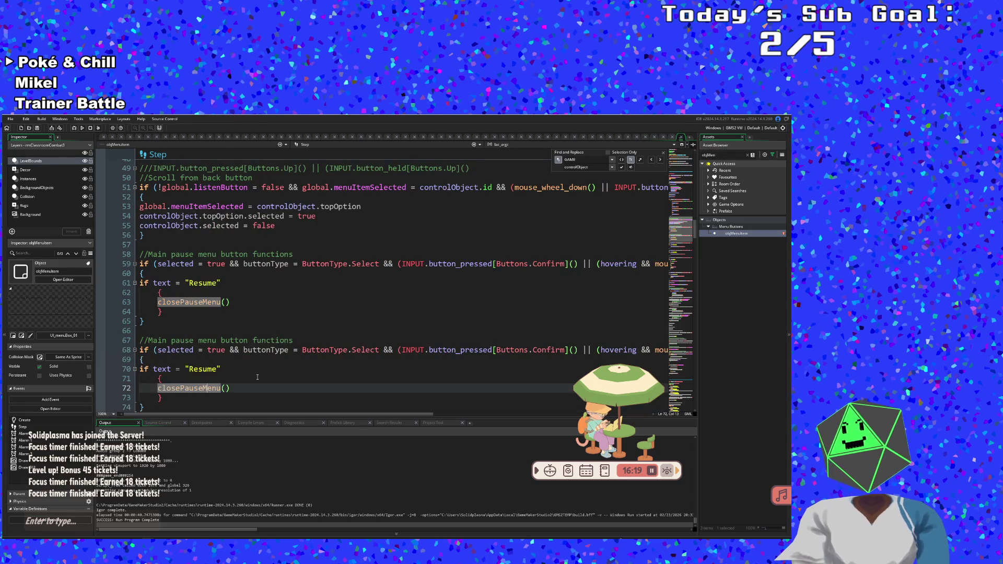
click(191, 370)
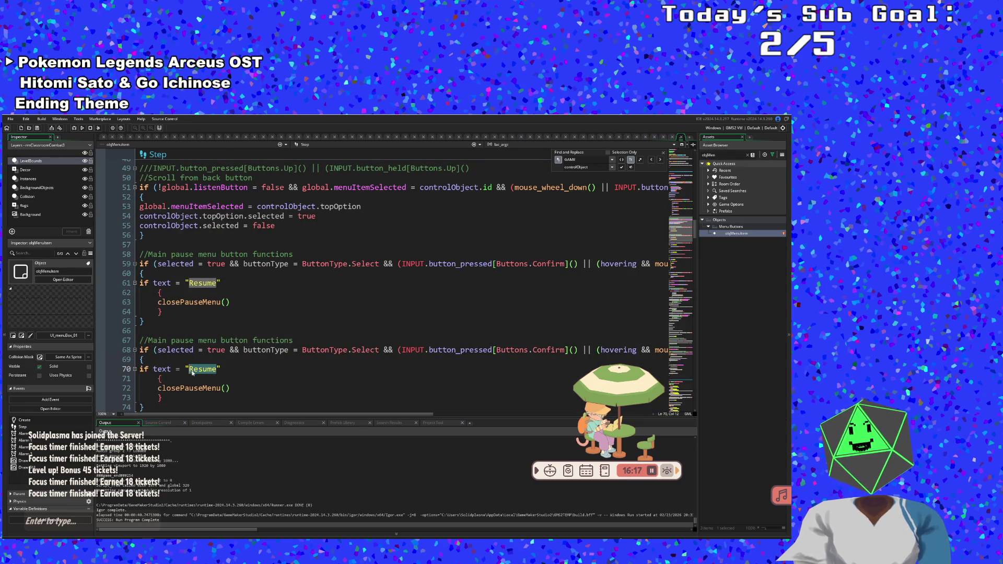
text(NewRu)
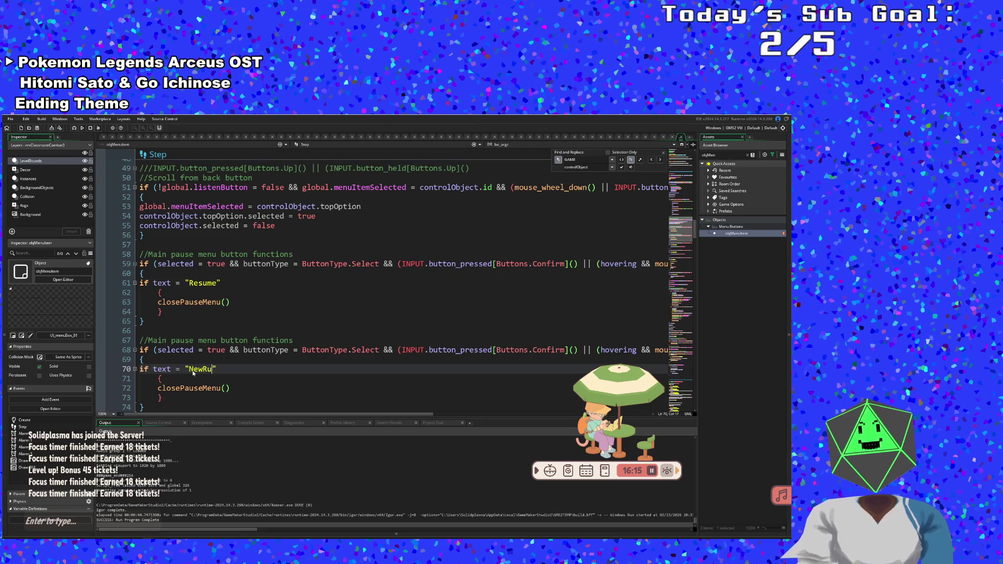
text(n)
key(Left)
key(Left)
key(Left)
key(Down)
key(Down)
key(Down)
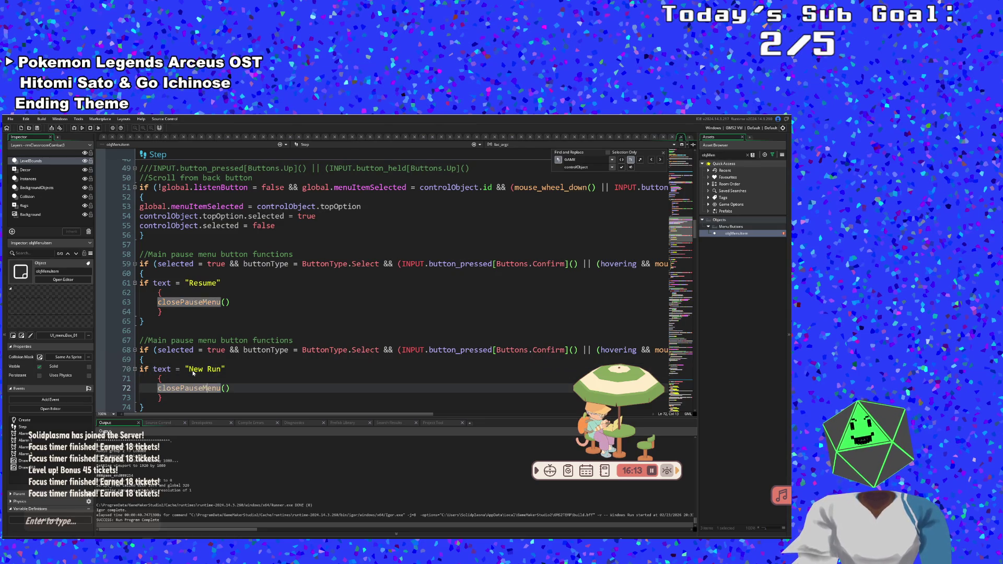
key(Up)
key(End)
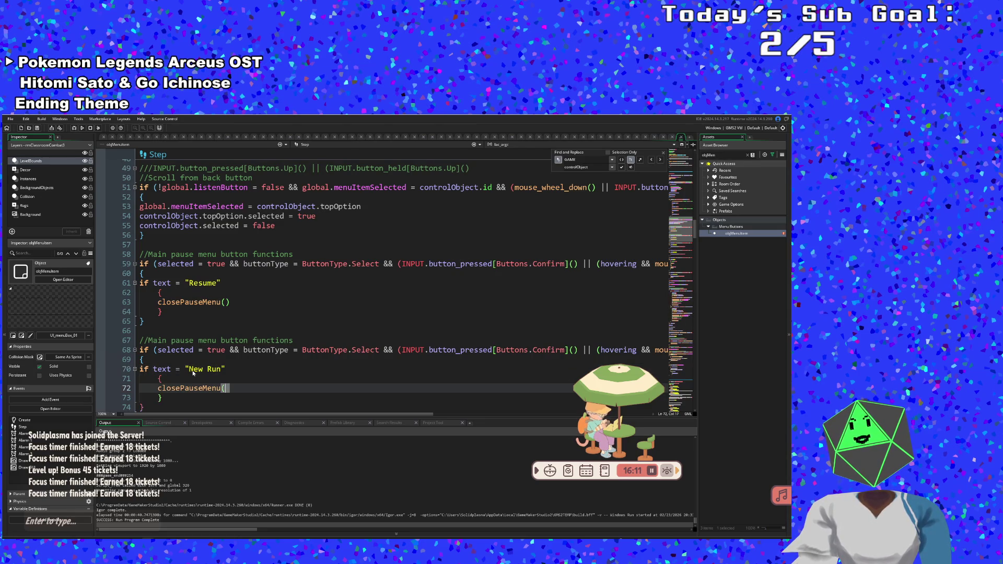
key(BackSpace)
key(BackSpace)
key(BackSpace)
key(BackSpace)
key(BackSpace)
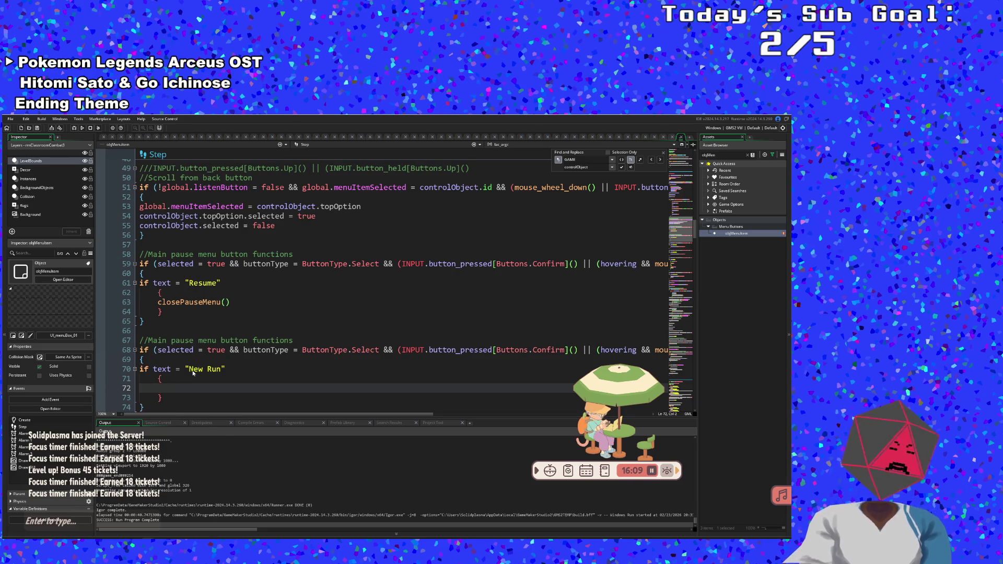
text(NewRun()
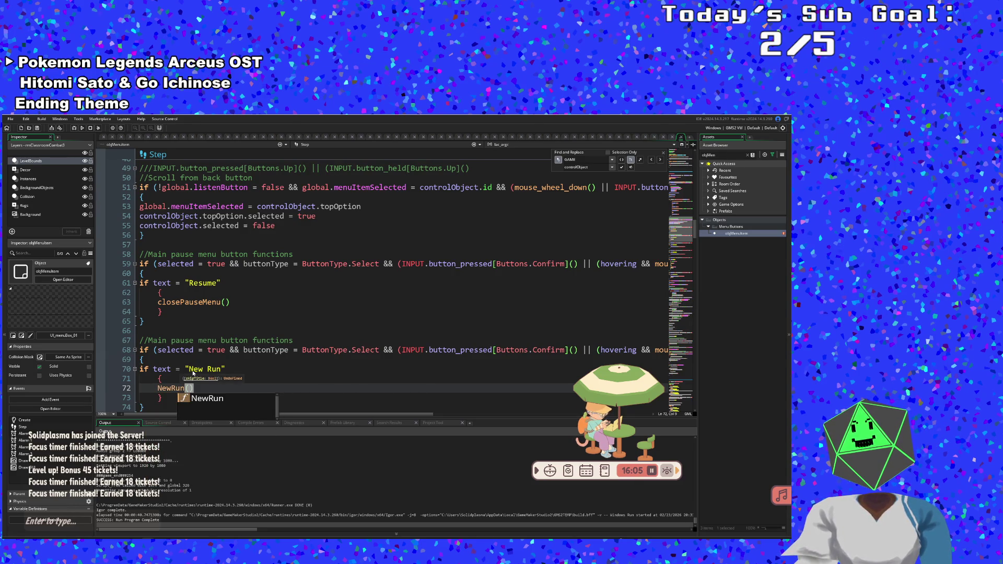
text(false)
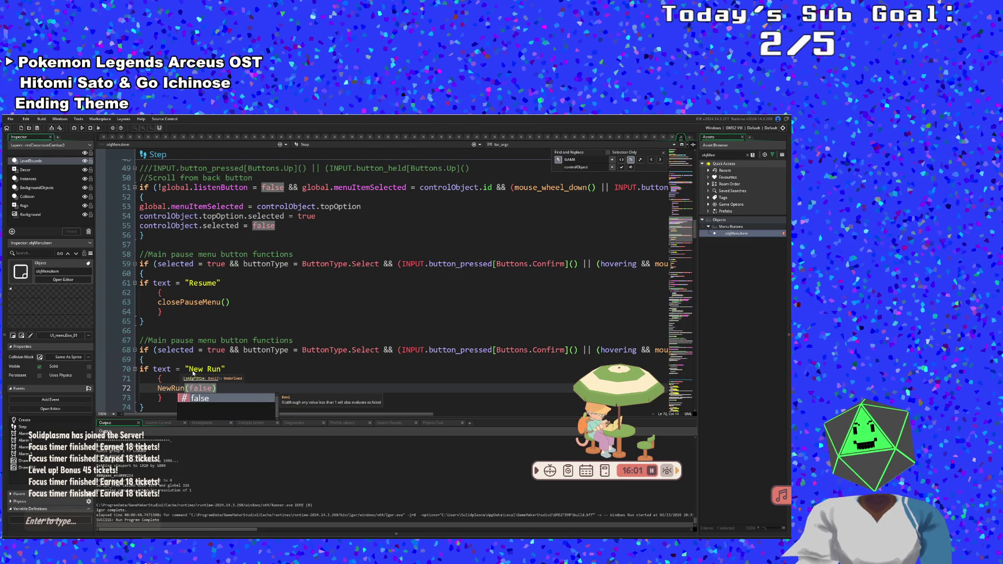
click(198, 400)
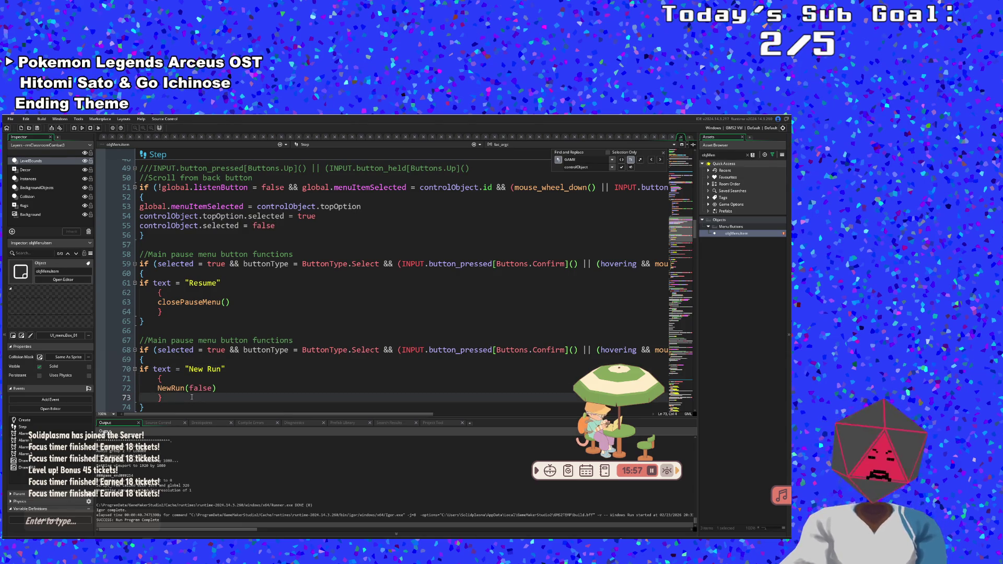
scroll(192, 397, down, 2)
- Copy the New Run button block and paste a duplicate below it
click(183, 369)
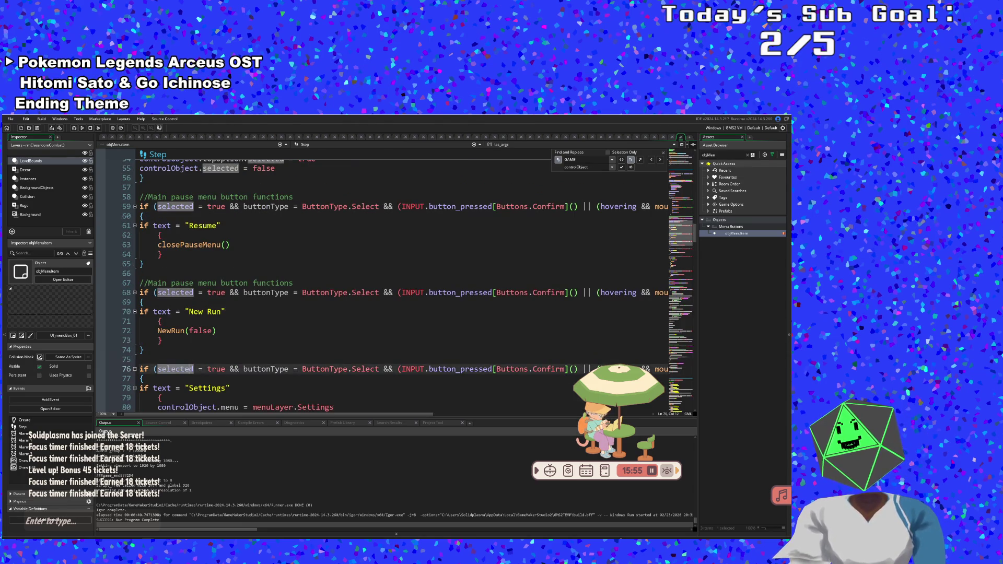
click(174, 346)
scroll(174, 346, down, 4)
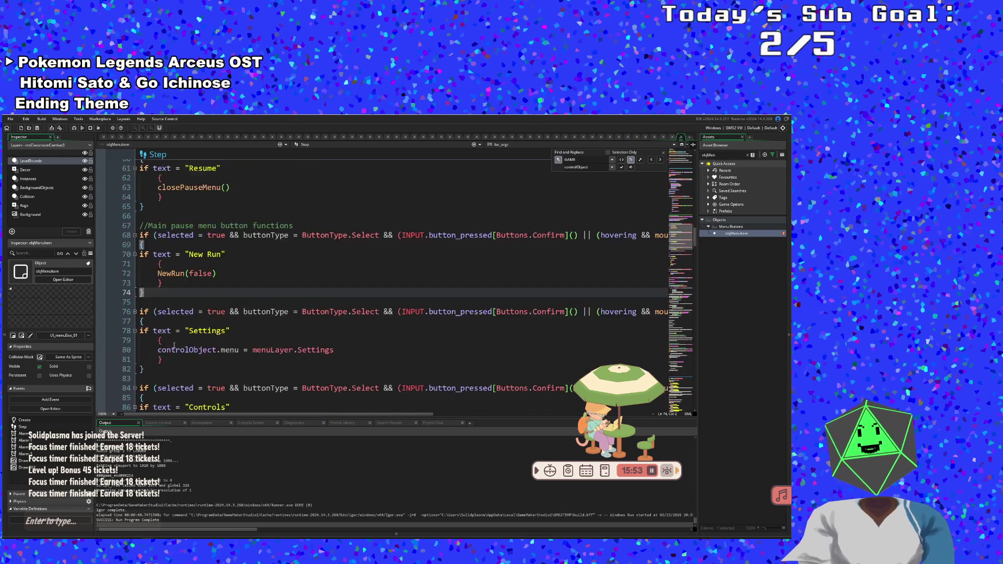
click(198, 331)
scroll(197, 326, up, 2)
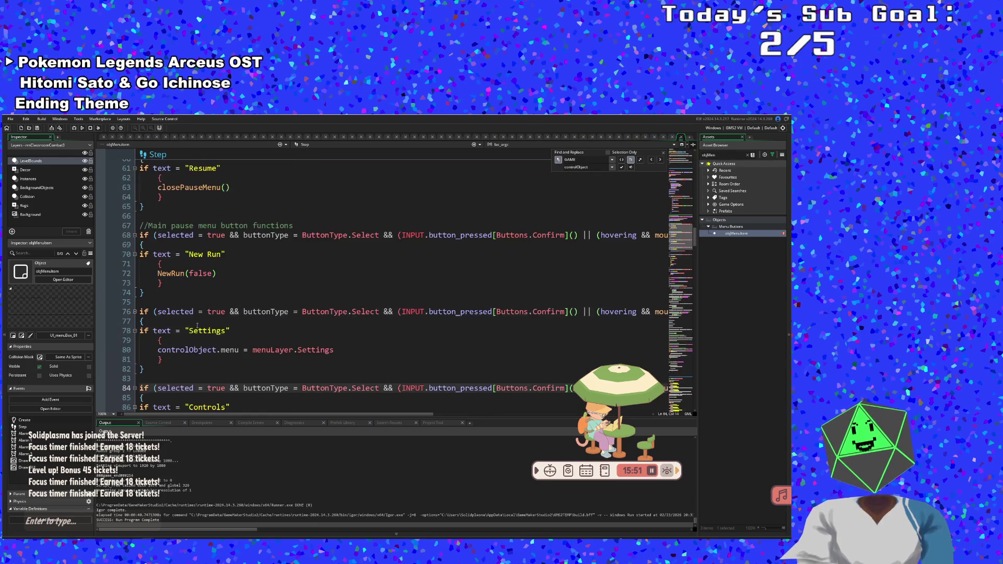
click(155, 293)
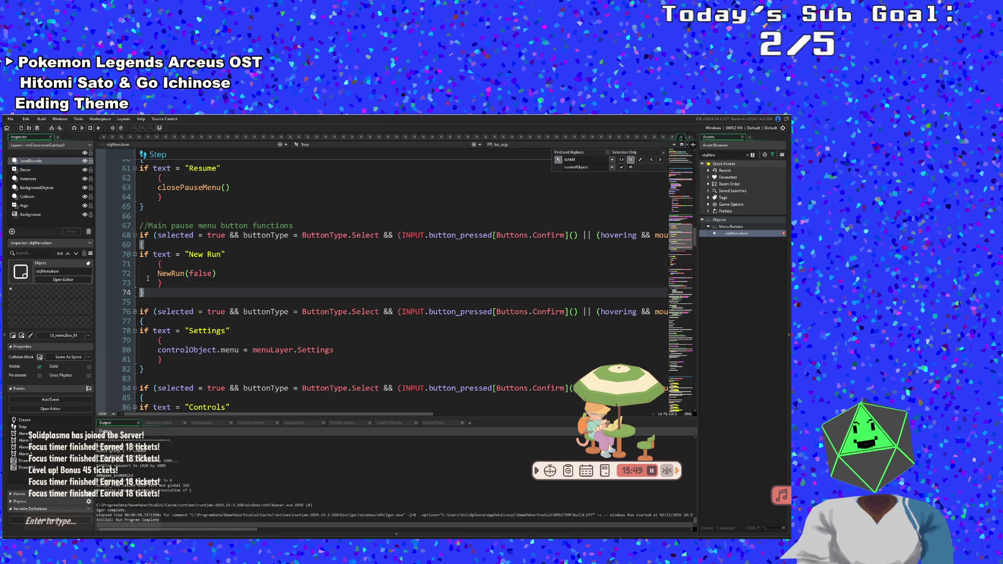
shift+click(140, 235)
right_click(157, 269)
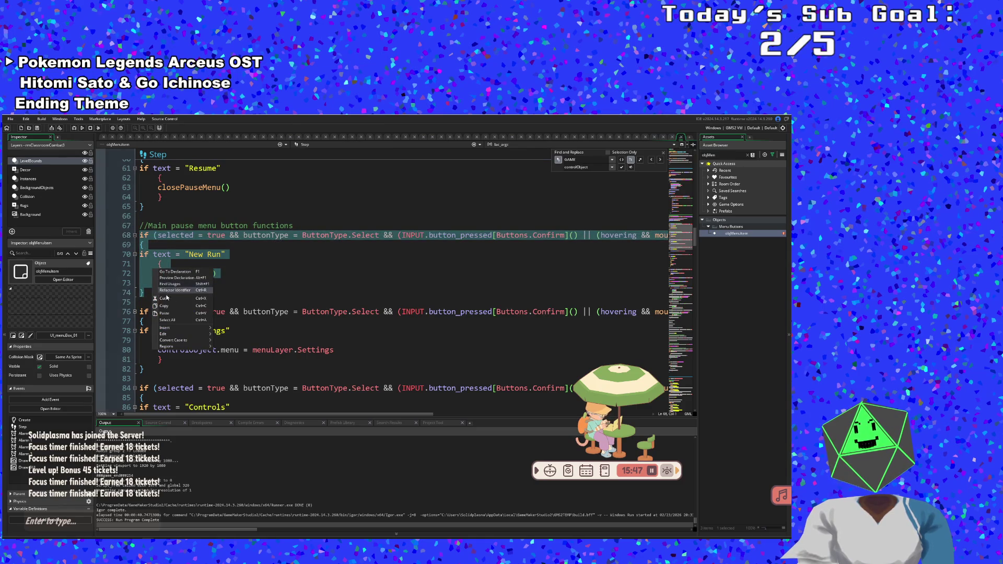
key(Escape)
click(152, 300)
key(Return)
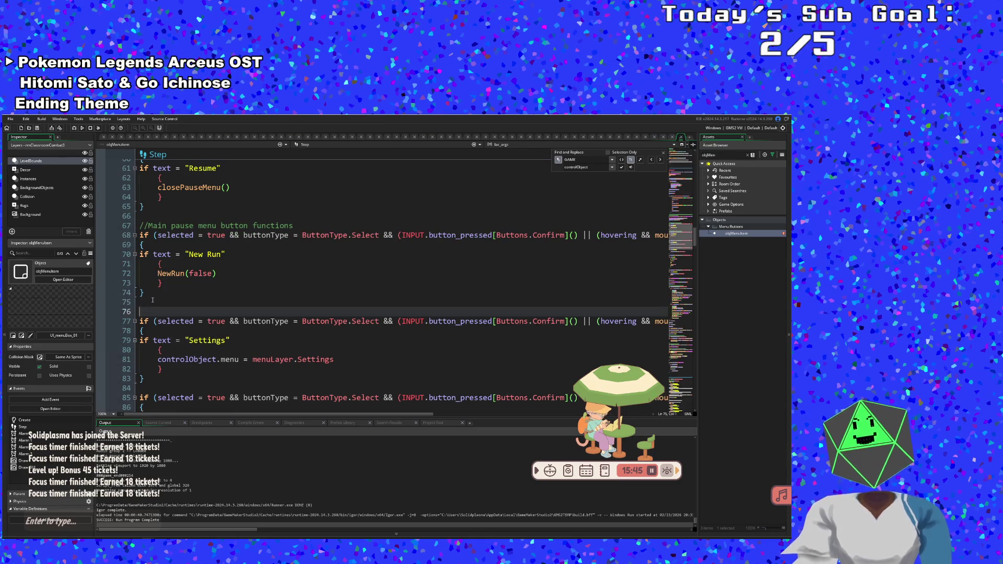
key(Return)
key(ctrl+v)
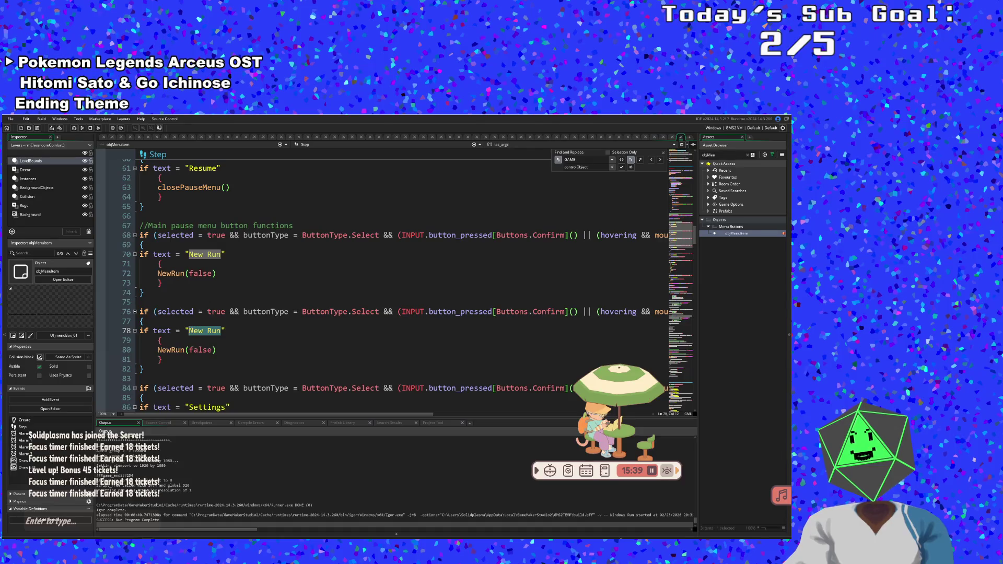
- Relabel the pasted block "Discord", leaving its NewRun(false) call unchanged
text(Discord)
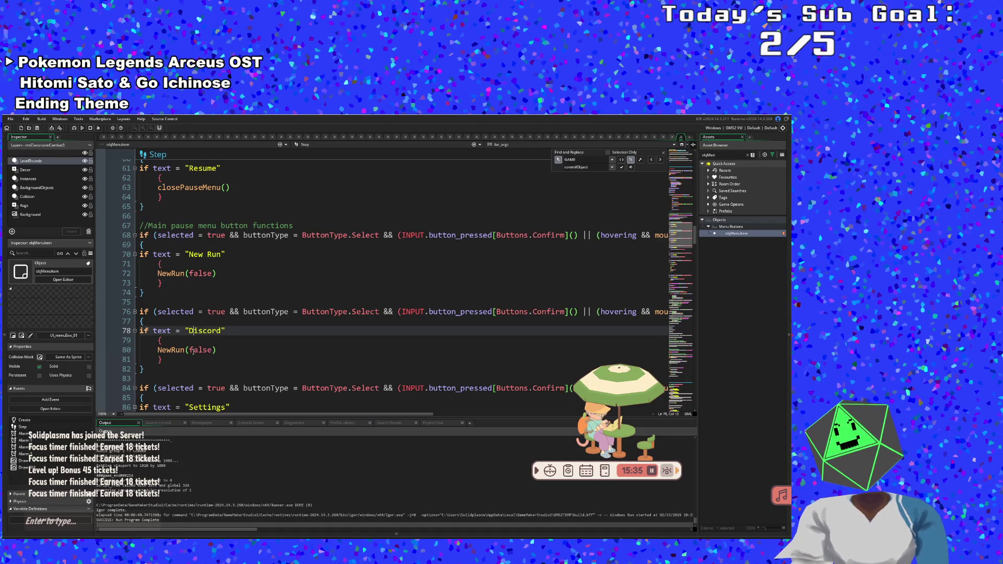
key(Down)
key(Down)
key(Down)
click(175, 367)
click(176, 361)
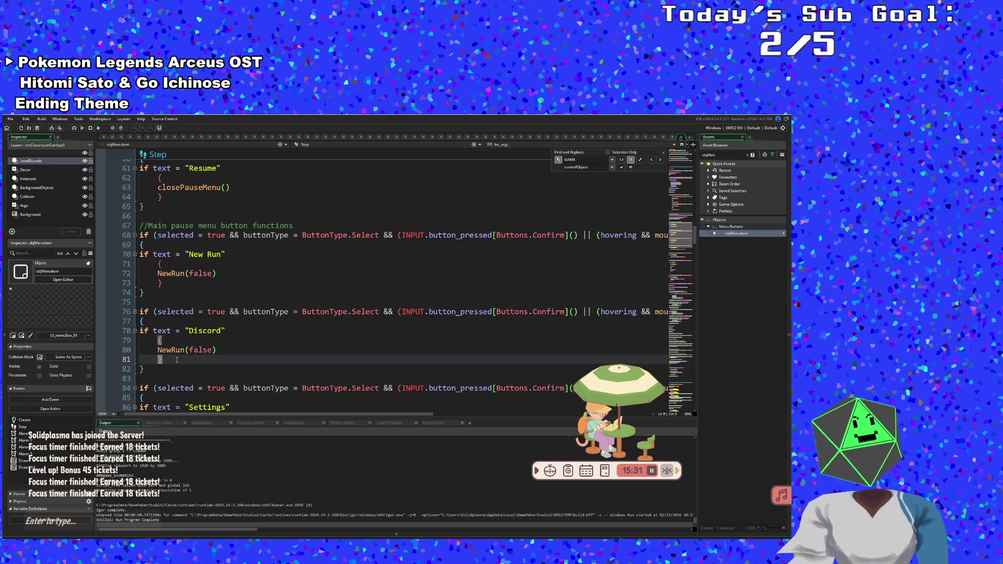
click(221, 342)
click(221, 351)
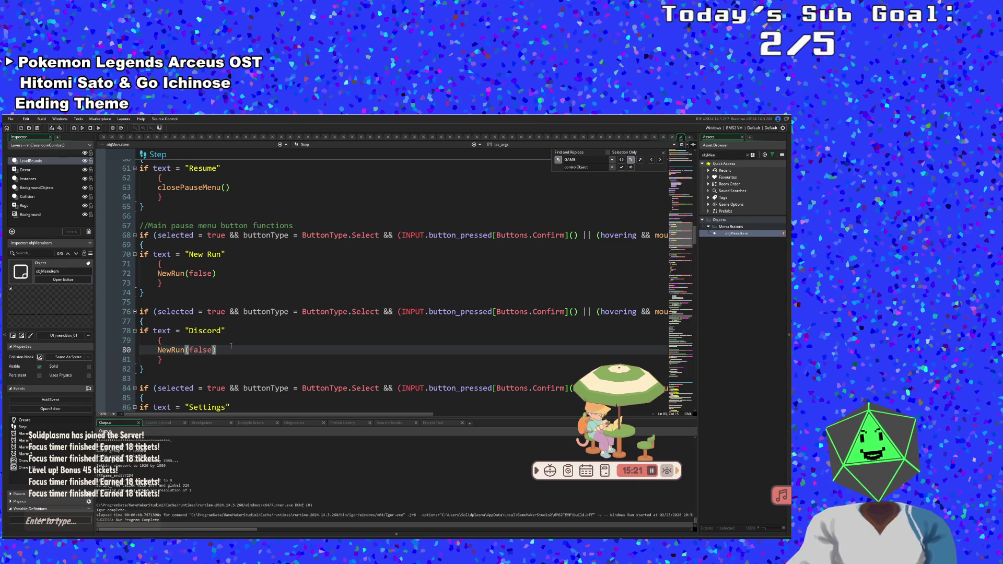
key(Left)
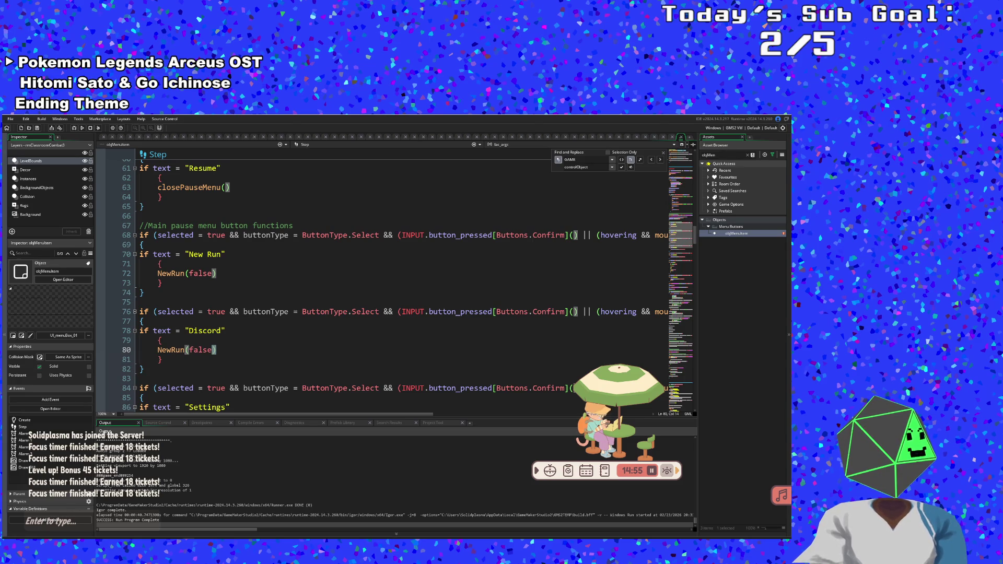
click(222, 330)
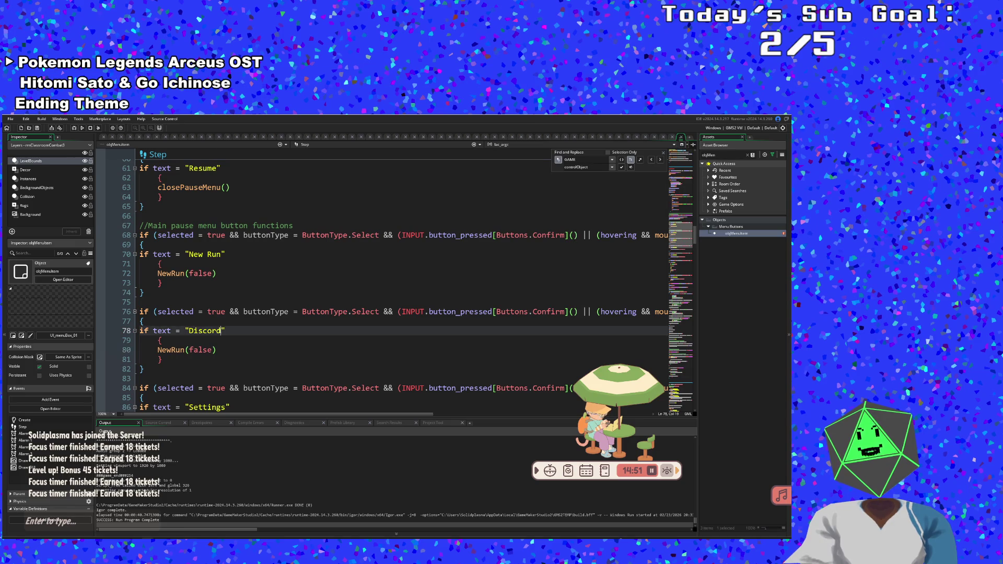
- Remove NewRun(false) from line 80 and search autocomplete for a function that opens a web link
click(214, 349)
drag(219, 349, 157, 350)
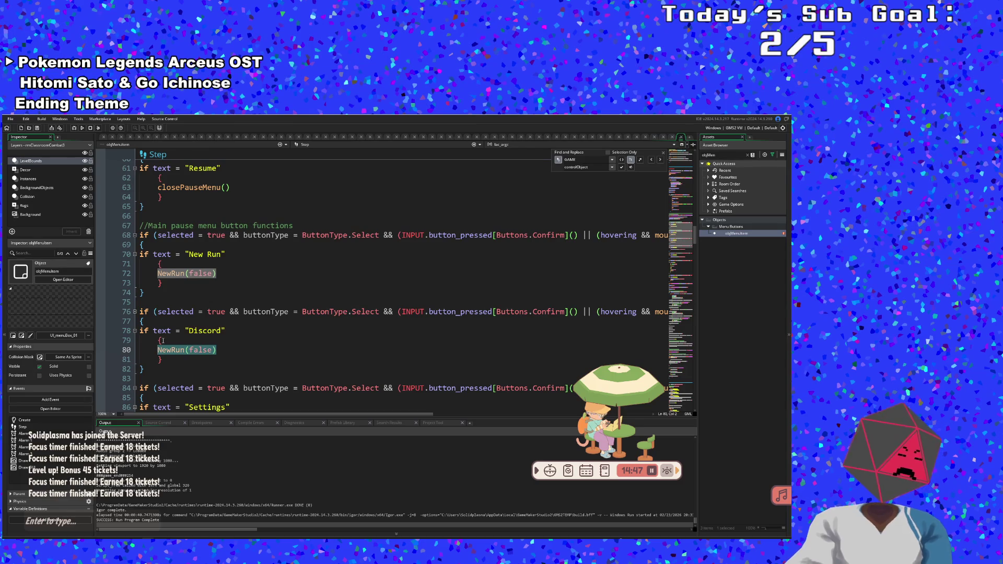
text(brows)
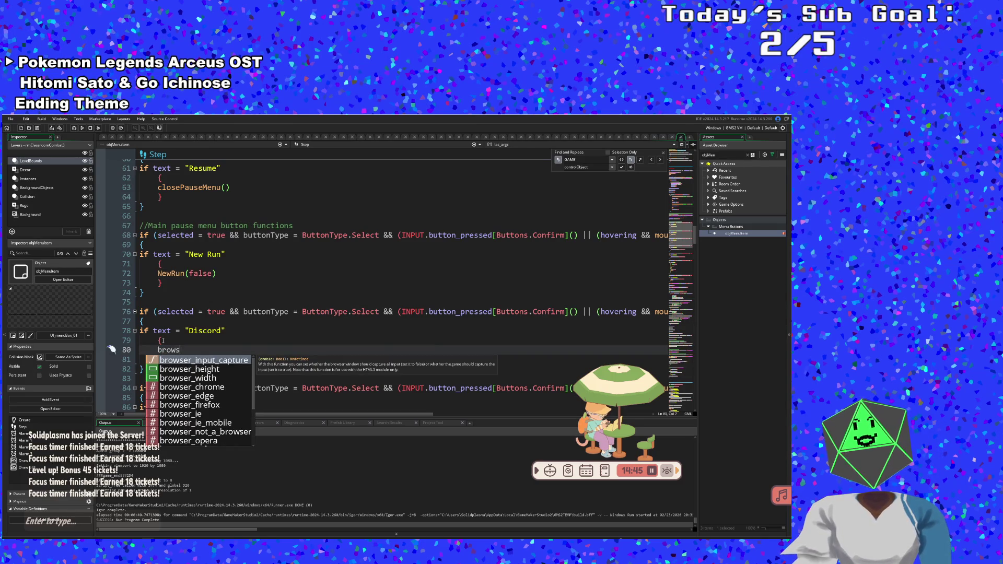
key(BackSpace)
key(BackSpace)
key(BackSpace)
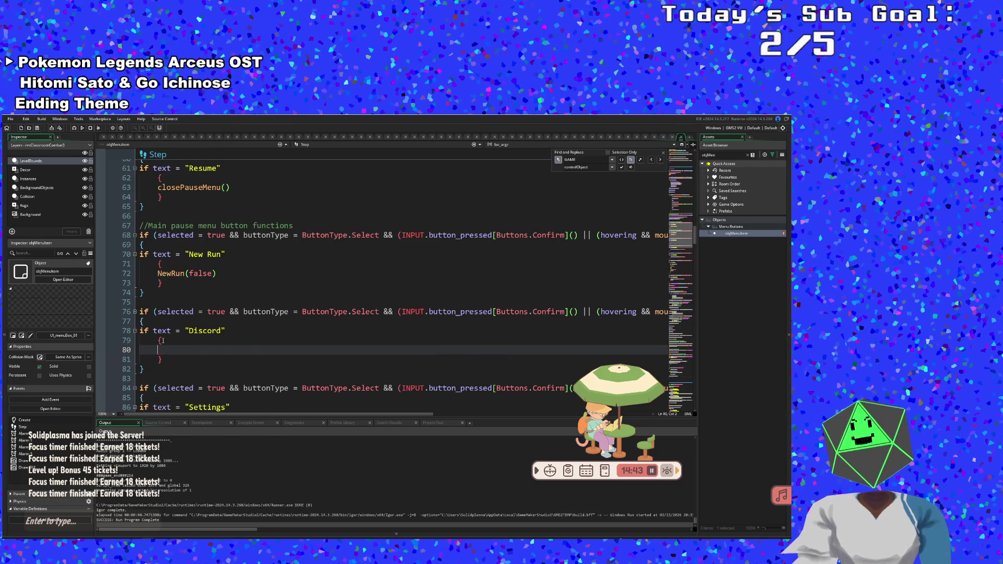
text(open)
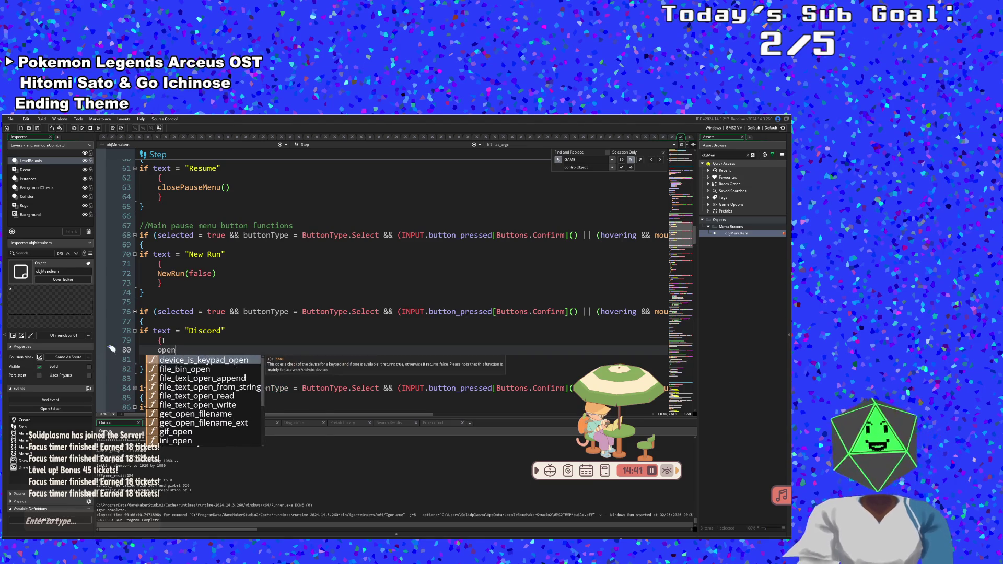
key(BackSpace)
key(BackSpace)
key(BackSpace)
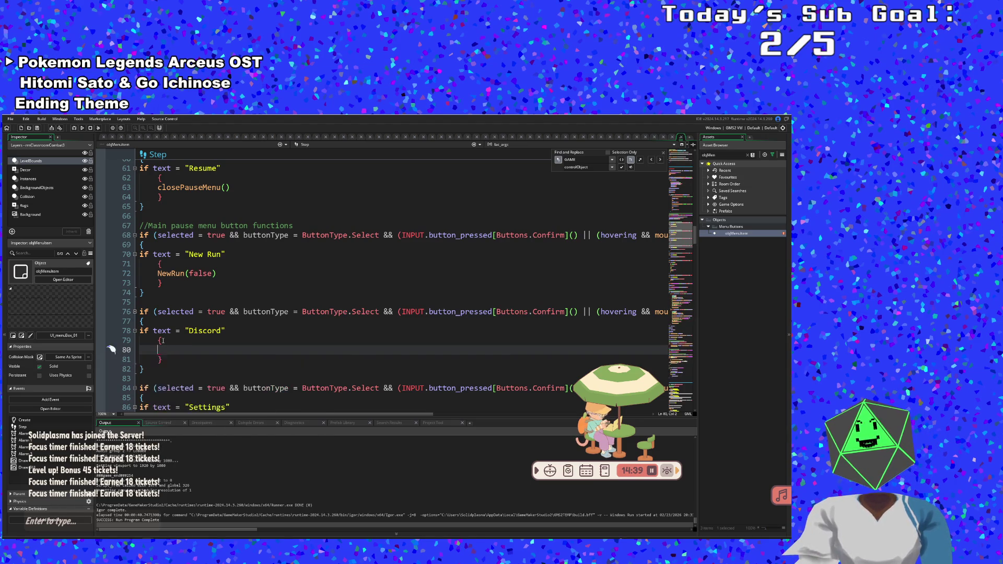
text(lkli)
key(BackSpace)
key(BackSpace)
key(BackSpace)
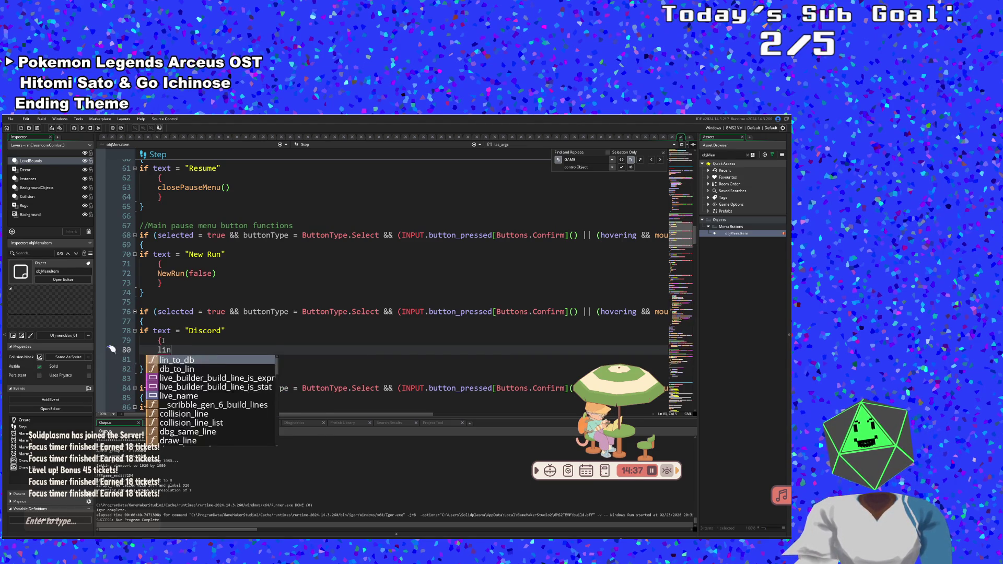
key(Return)
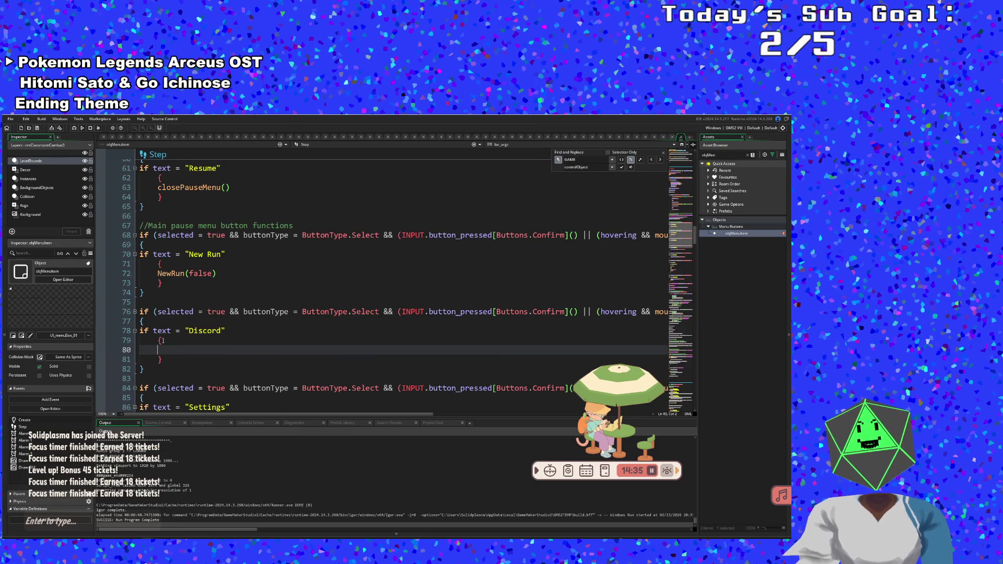
text(web)
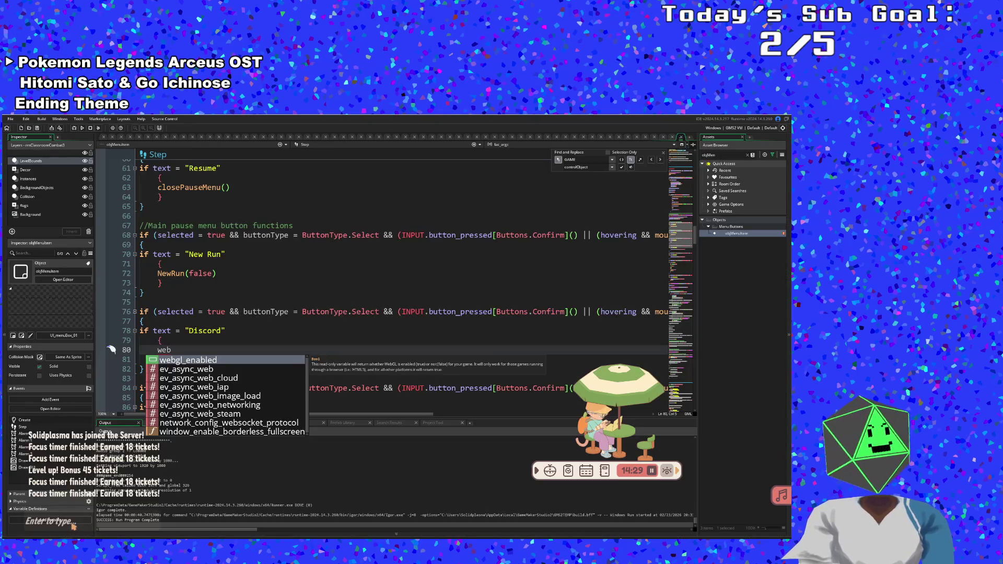
double_click(158, 354)
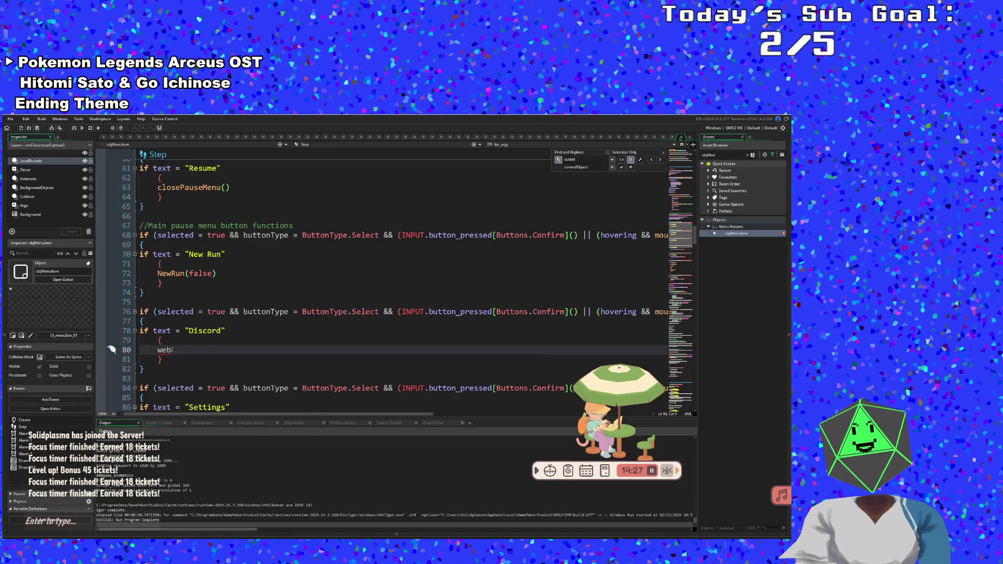
text(http)
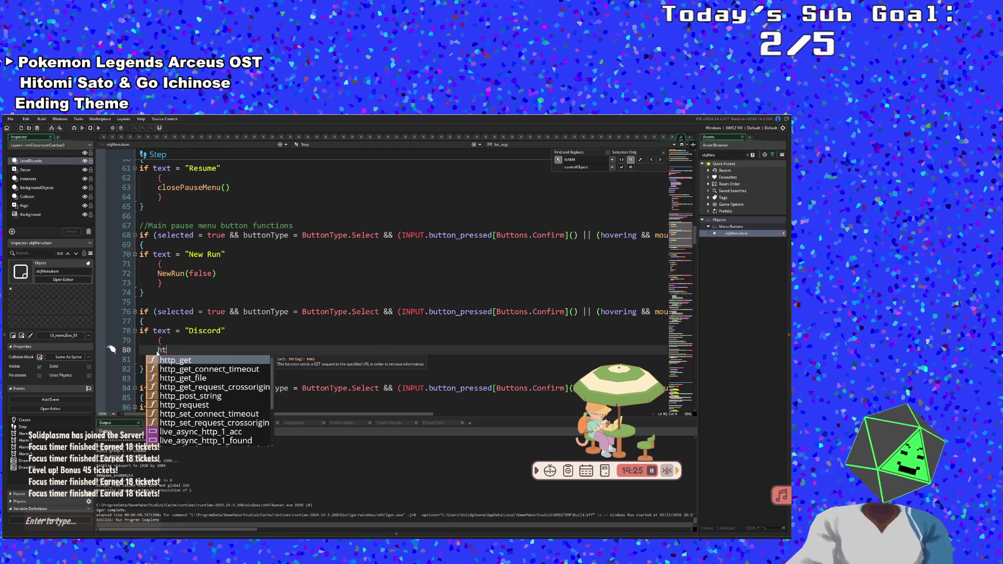
key(BackSpace)
key(BackSpace)
key(BackSpace)
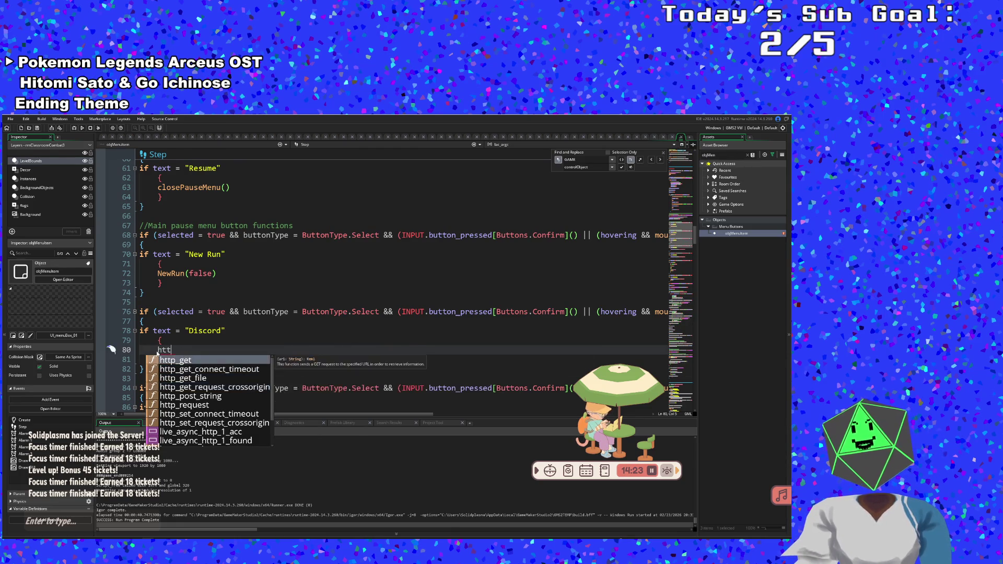
text(bro)
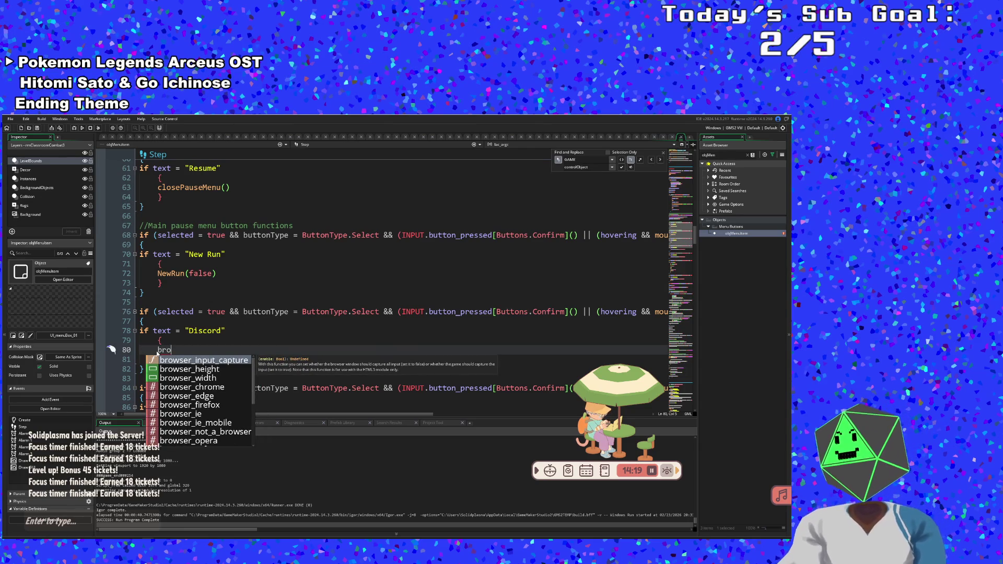
key(Down)
key(Down)
key(Down)
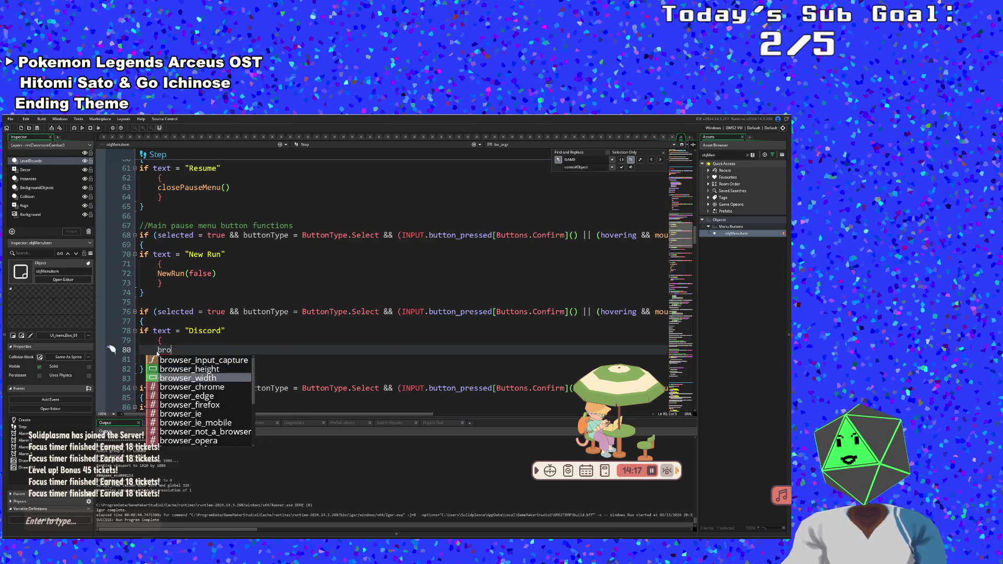
key(Up)
key(Up)
key(Up)
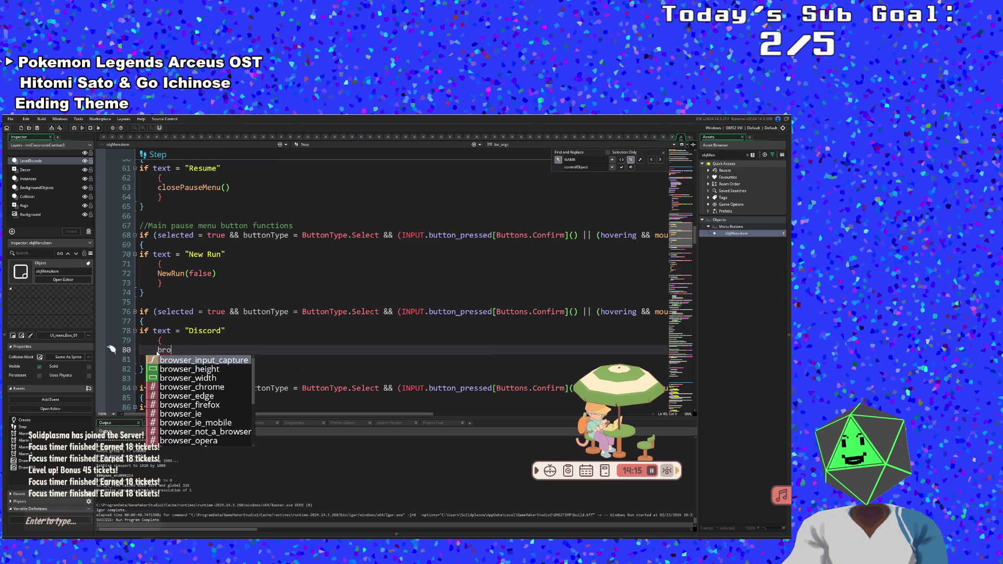
key(Down)
key(Down)
key(Down)
key(Up)
key(Up)
key(Up)
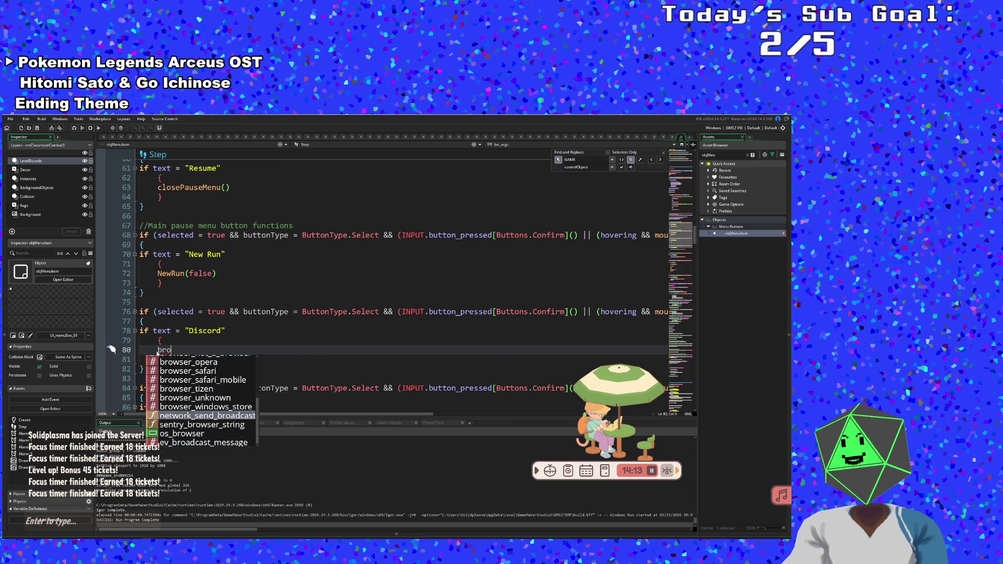
key(BackSpace)
key(BackSpace)
key(BackSpace)
text(open)
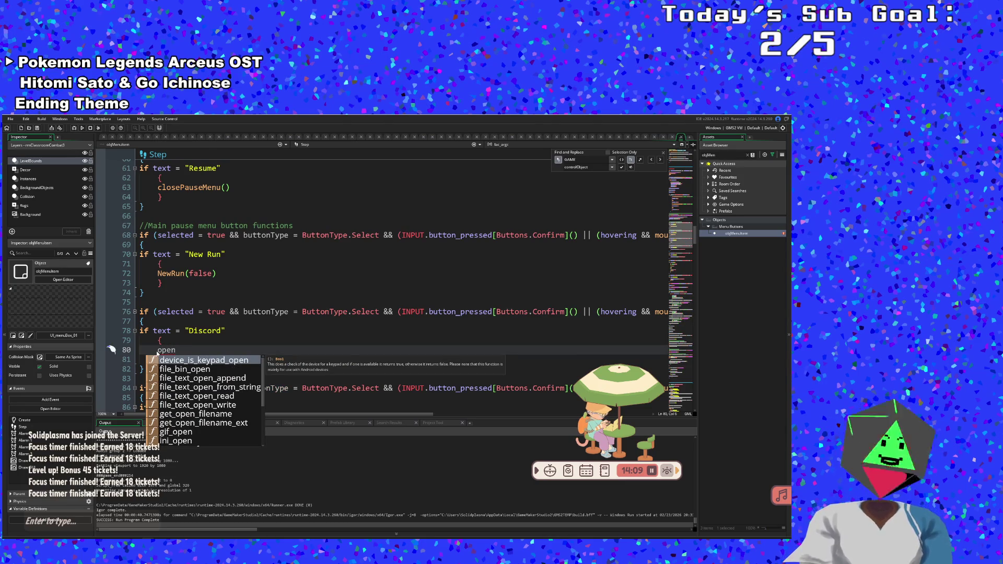
text(_)
key(BackSpace)
key(BackSpace)
key(BackSpace)
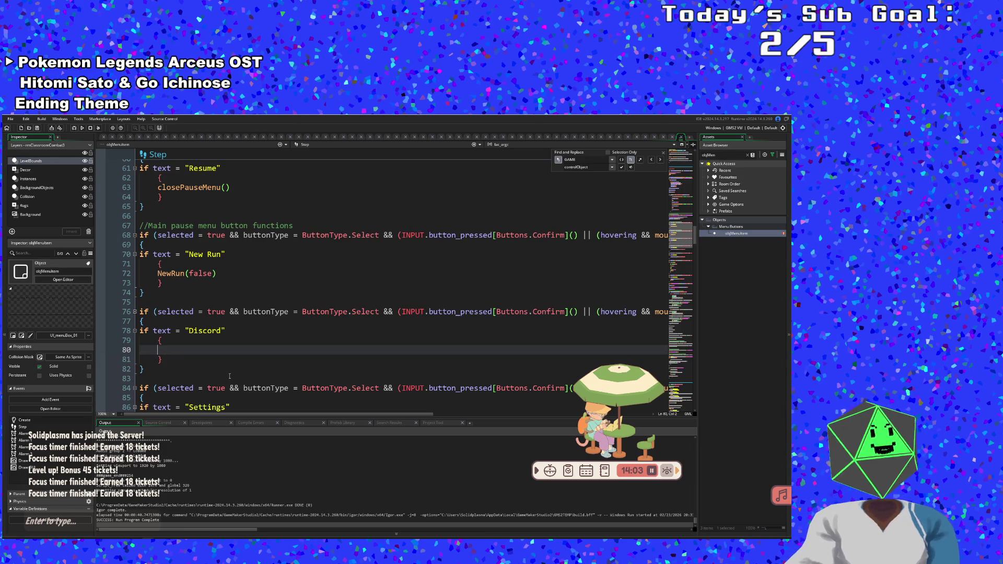
text(os_ope)
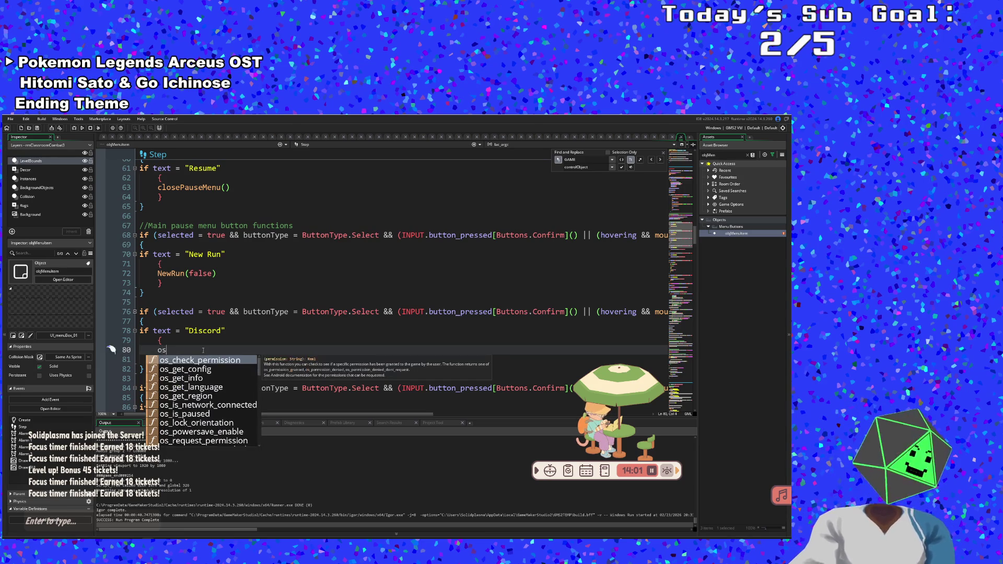
key(BackSpace)
key(BackSpace)
key(BackSpace)
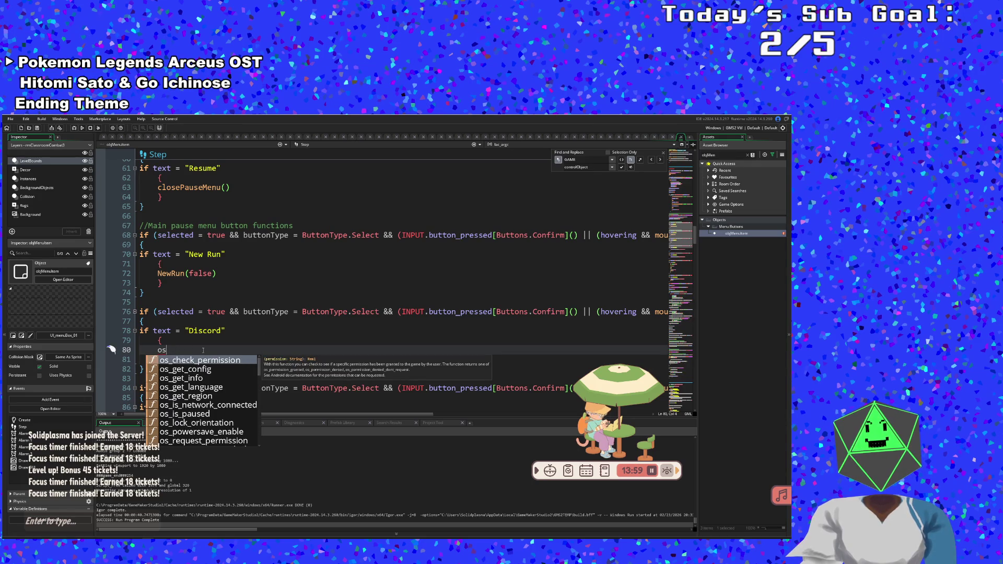
key(Down)
key(Down)
key(Down)
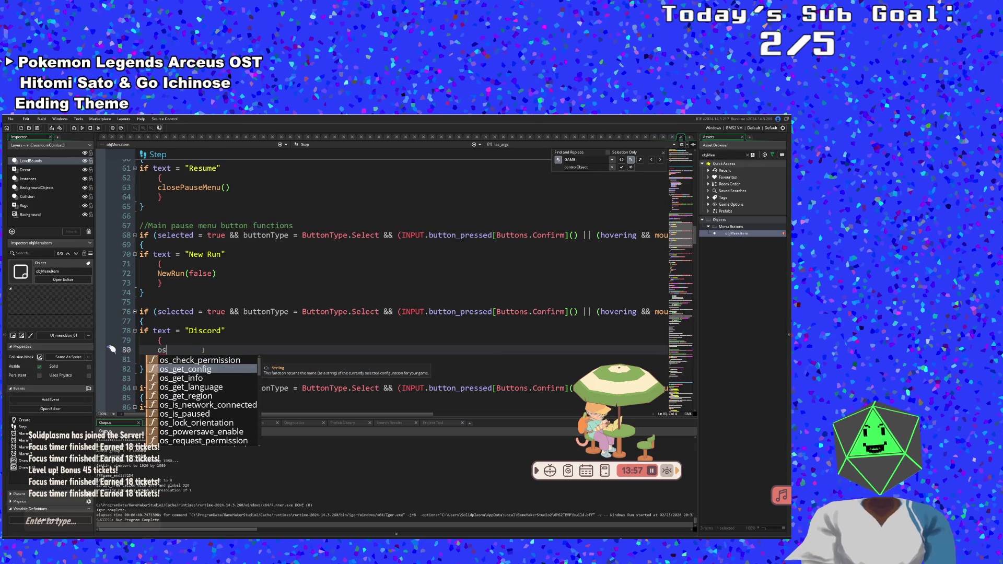
key(Up)
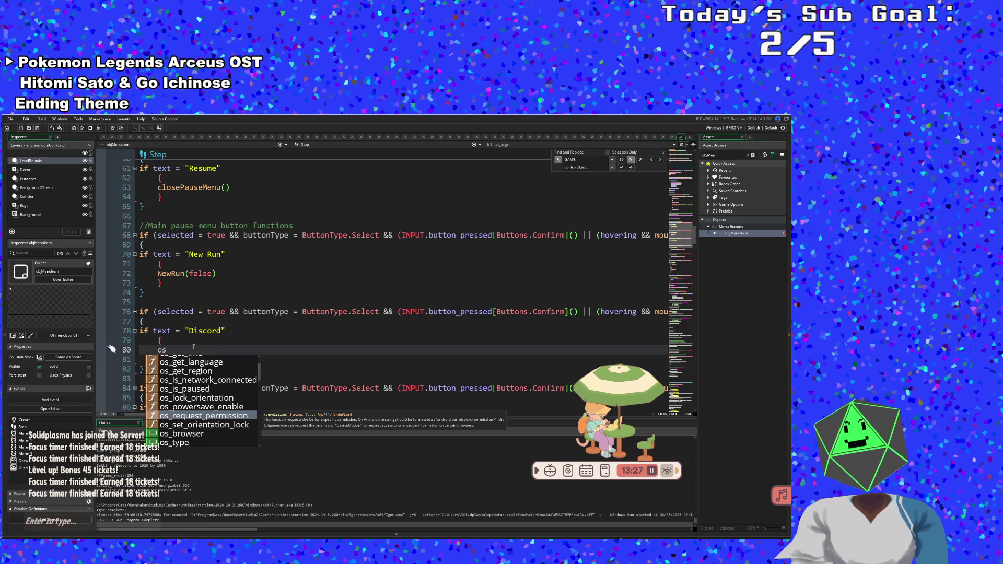
key(Escape)
key(BackSpace)
key(BackSpace)
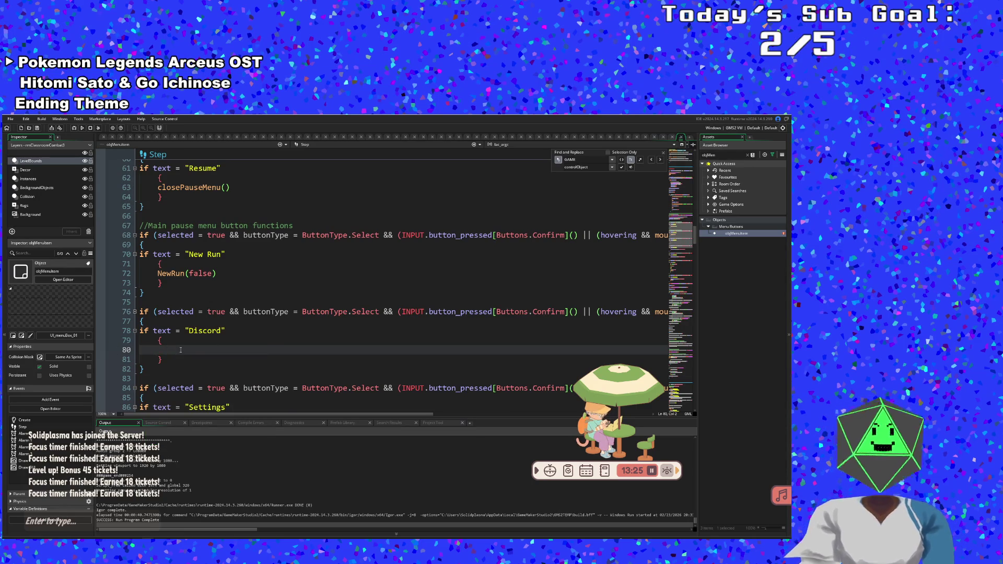
- Write url_open( with the pasted Discord invite link in quotes and a closing parenthesis
text(url_op)
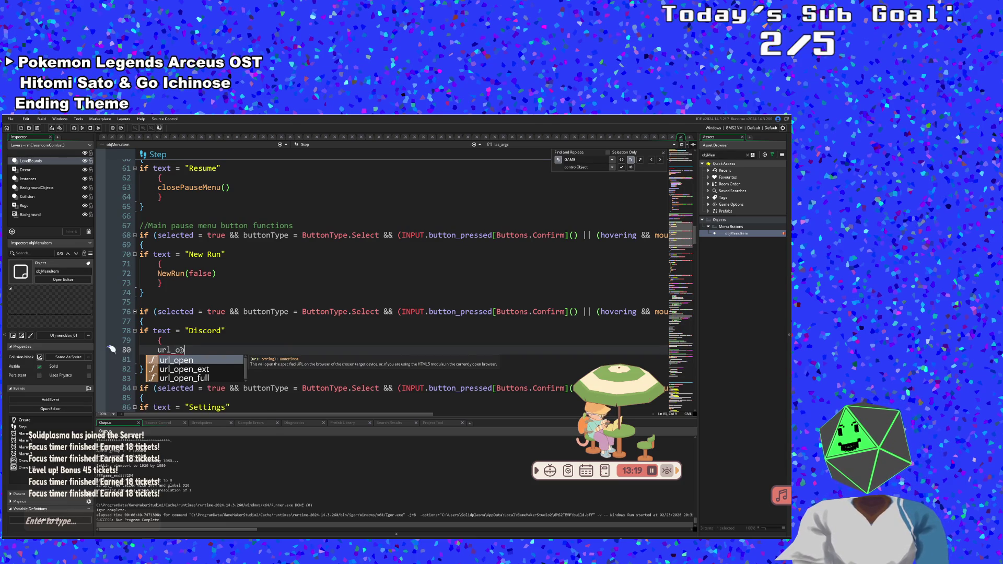
key(Down)
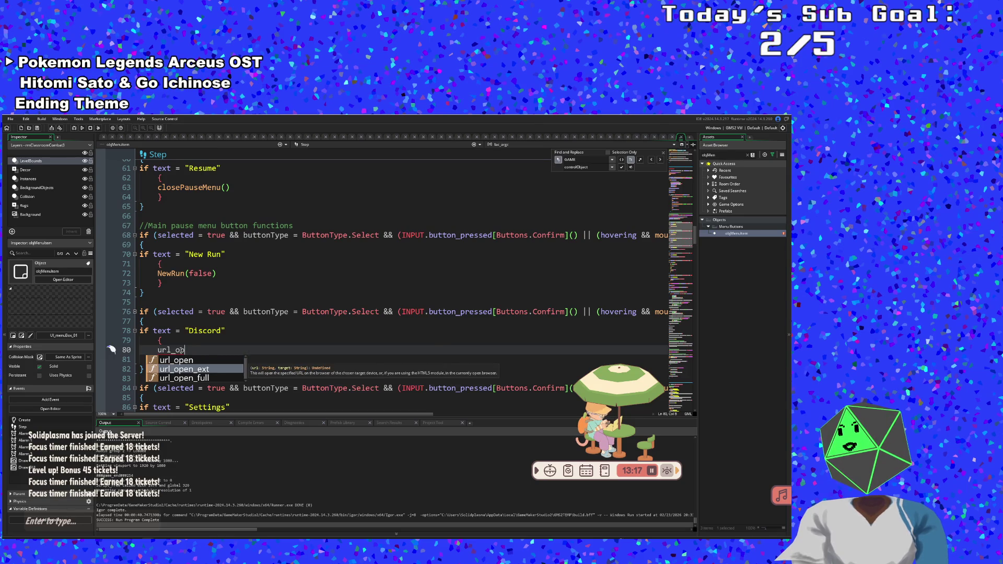
key(Down)
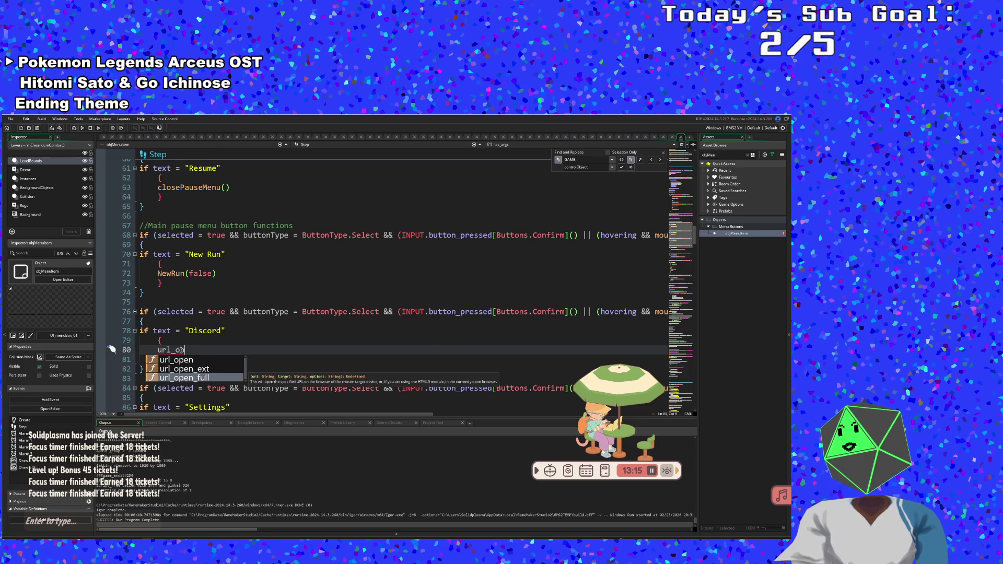
key(Up)
key(Up)
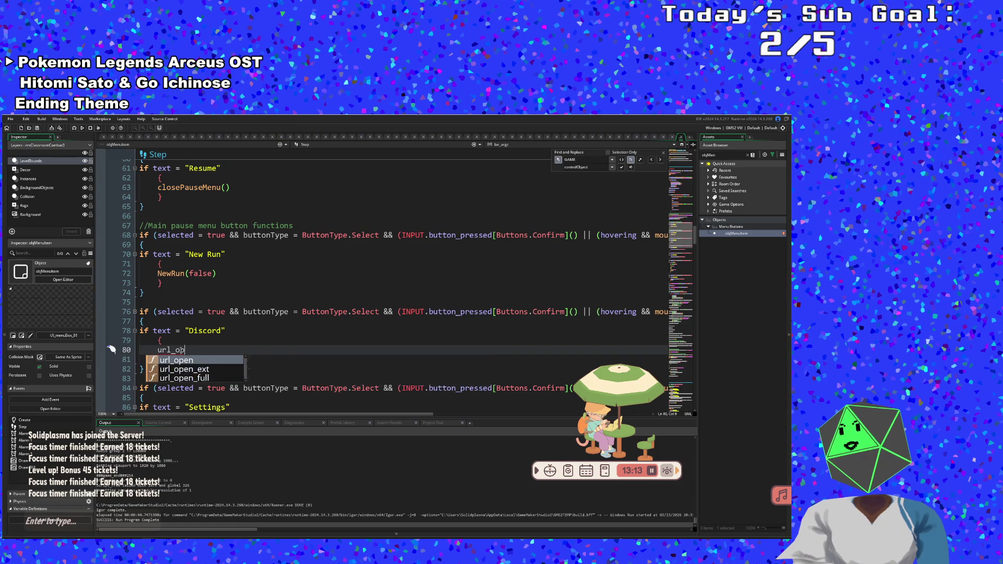
text(en)
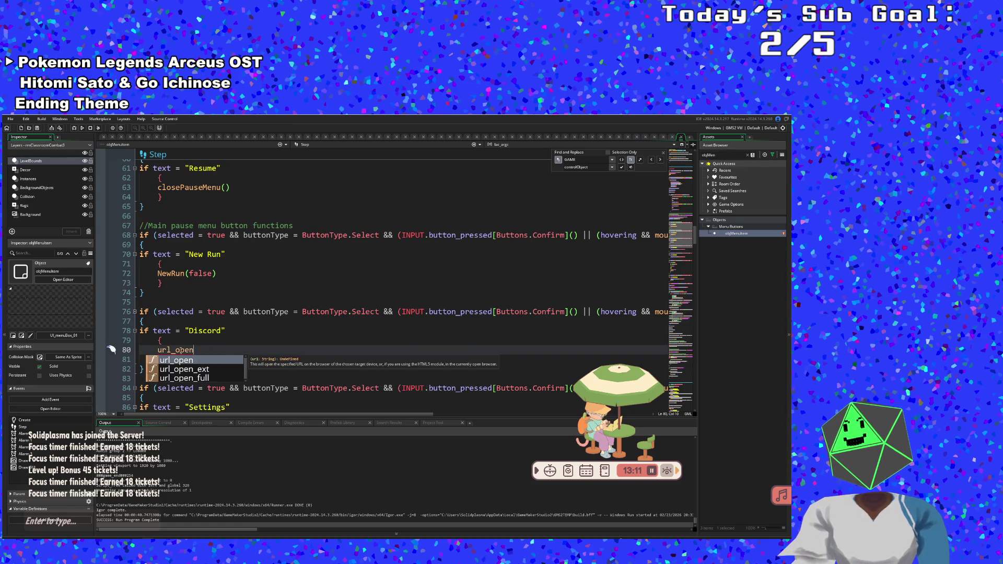
text(()
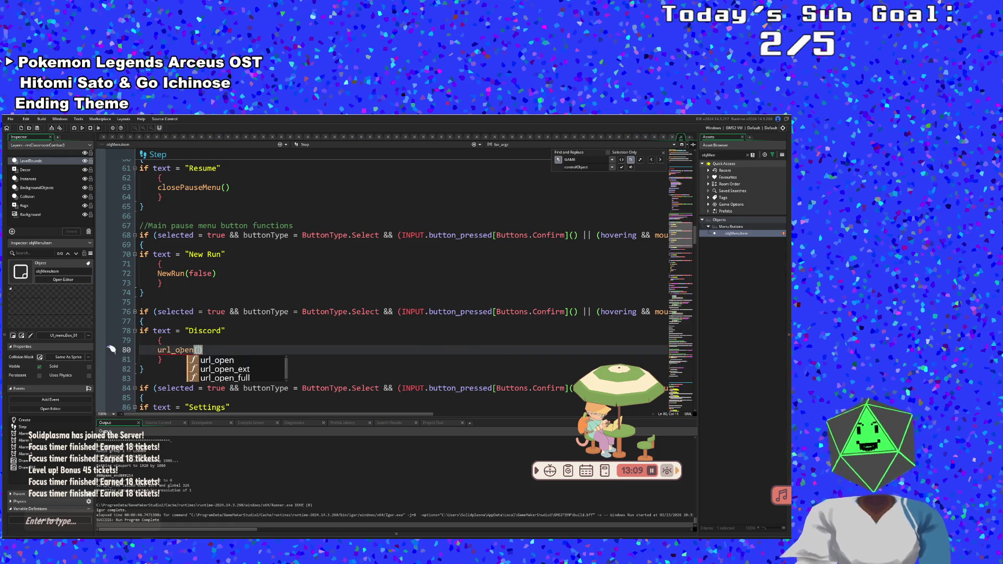
text(https://discord.gg/MnmV4wGFzh)
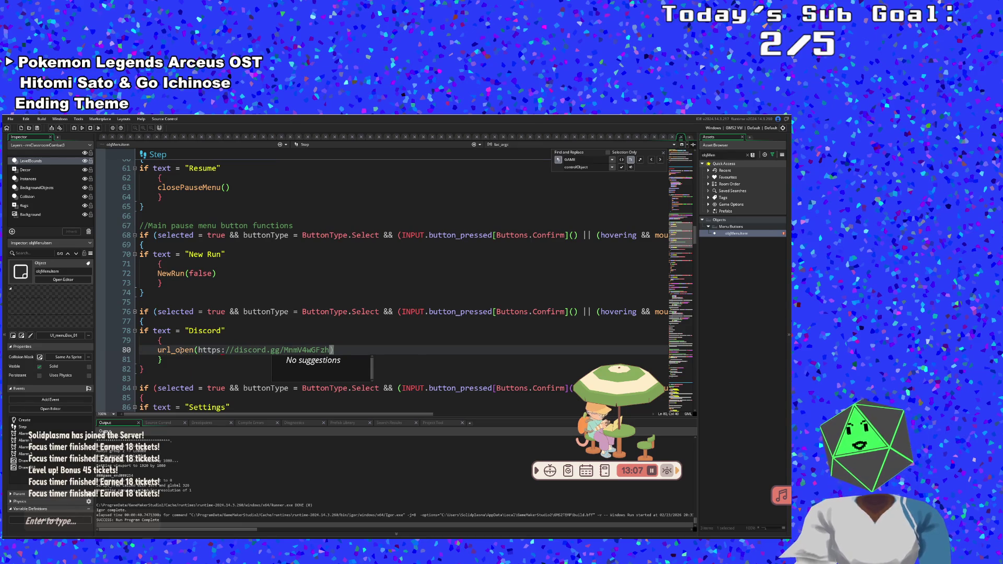
text(")
click(198, 350)
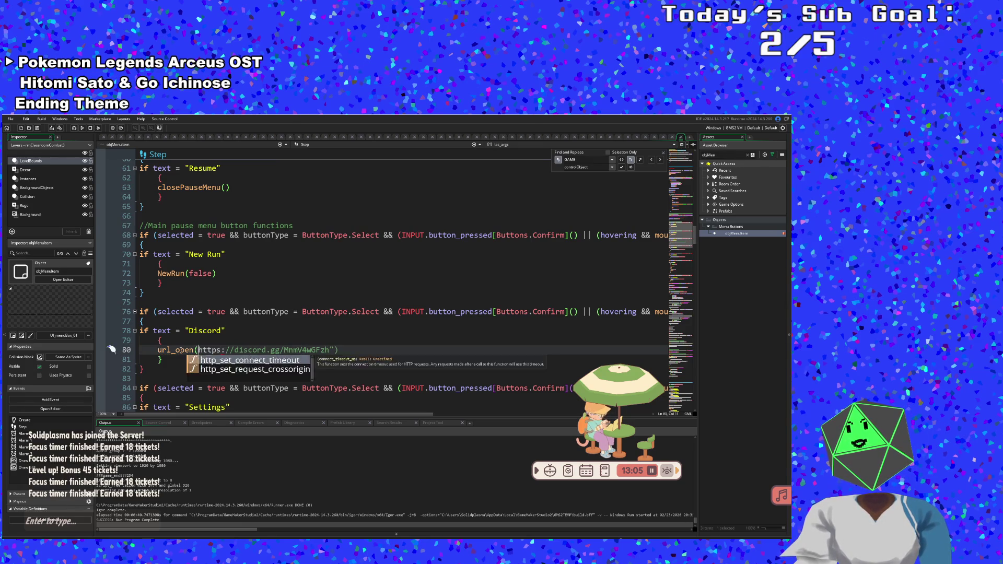
text(")
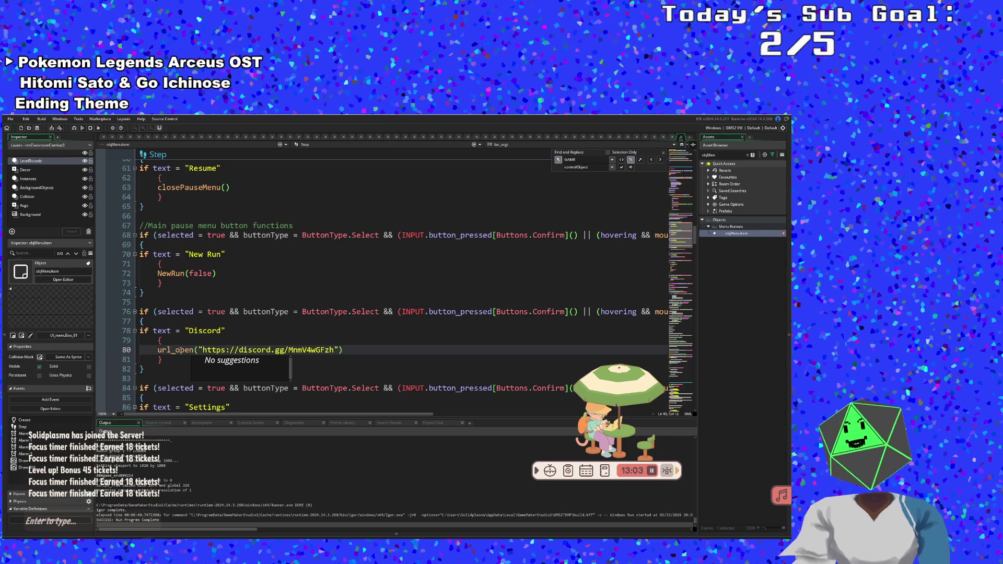
click(316, 360)
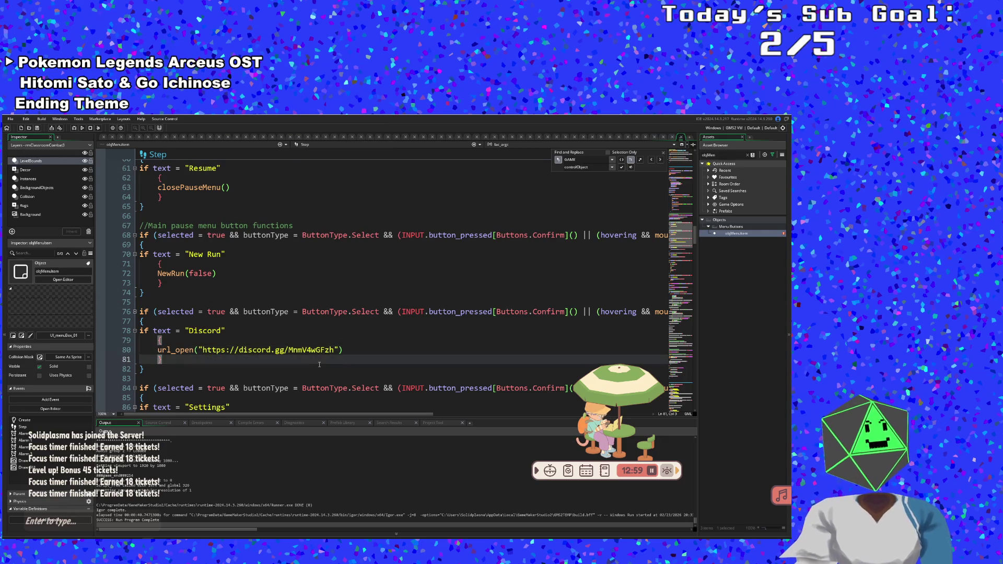
scroll(319, 364, down, 2)
scroll(316, 355, up, 2)
click(312, 349)
scroll(311, 347, down, 2)
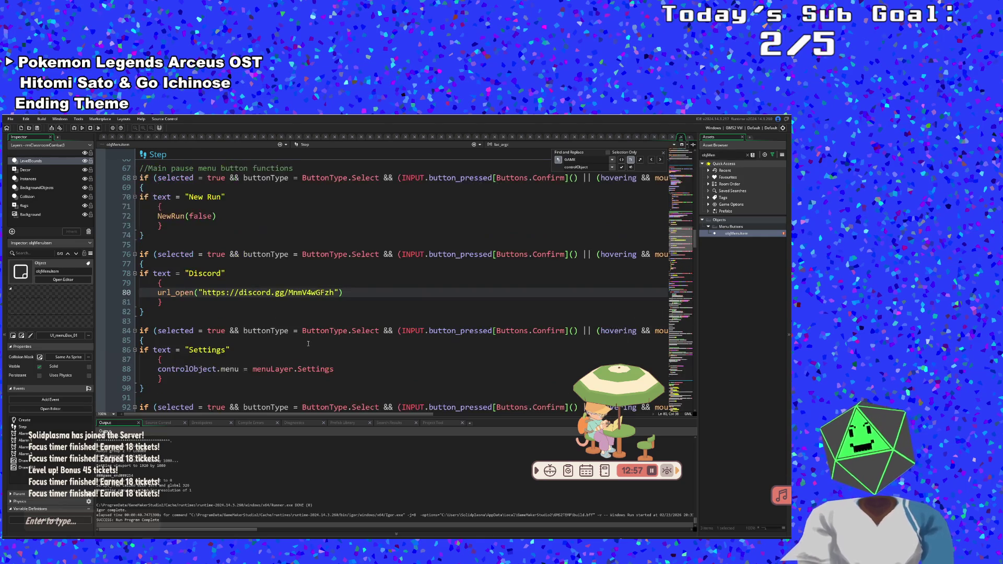
click(266, 306)
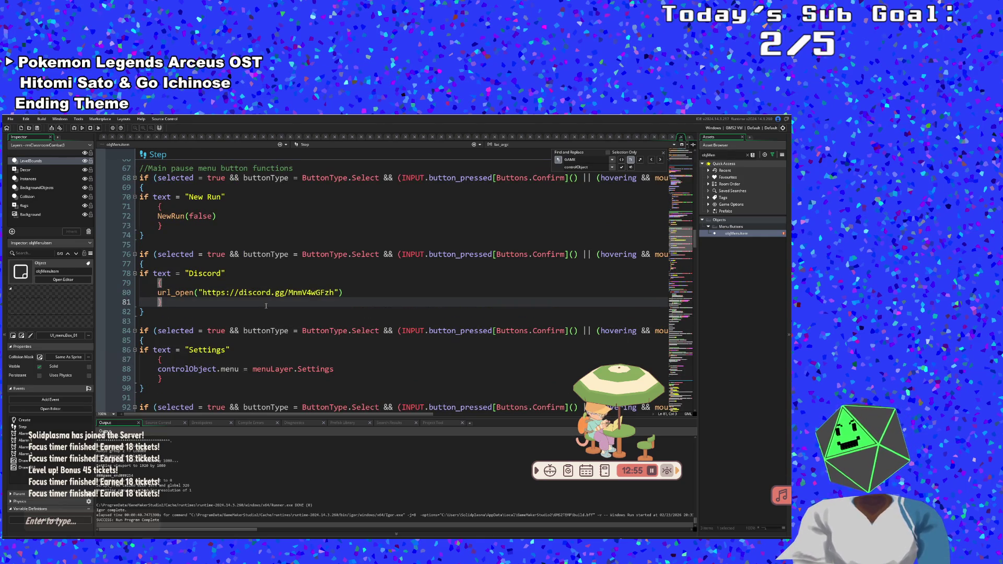
scroll(266, 305, down, 4)
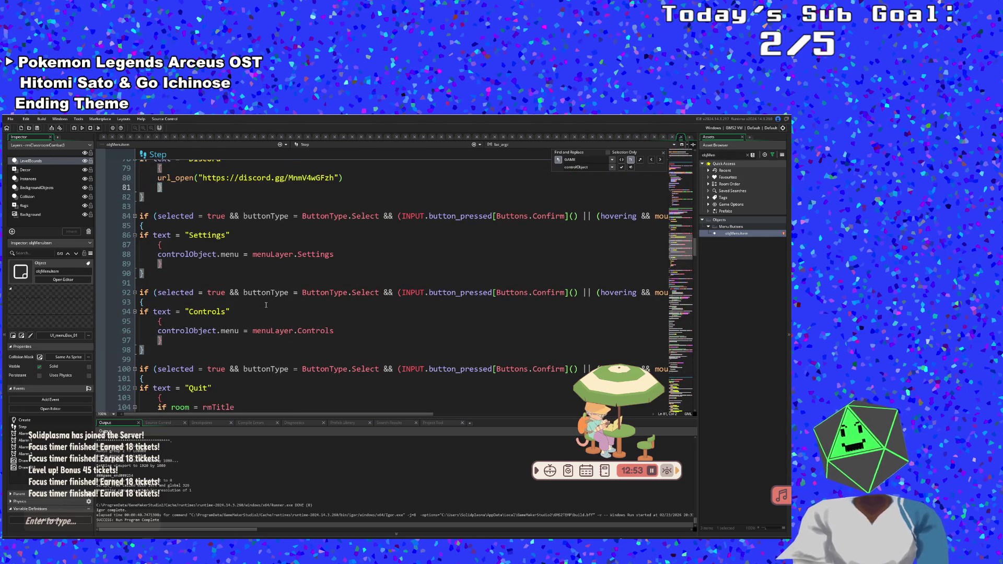
scroll(266, 305, up, 2)
click(266, 303)
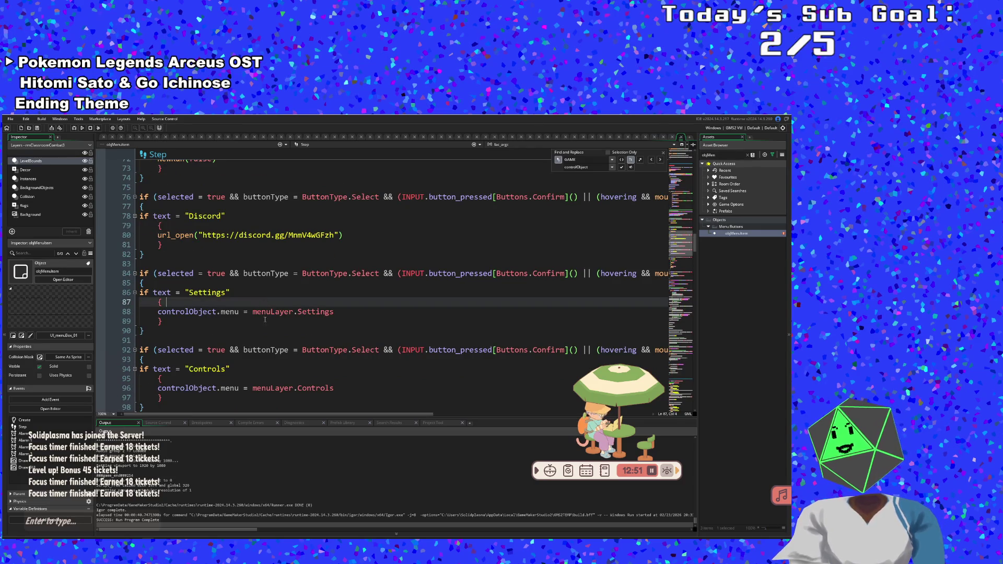
scroll(297, 399, up, 20)
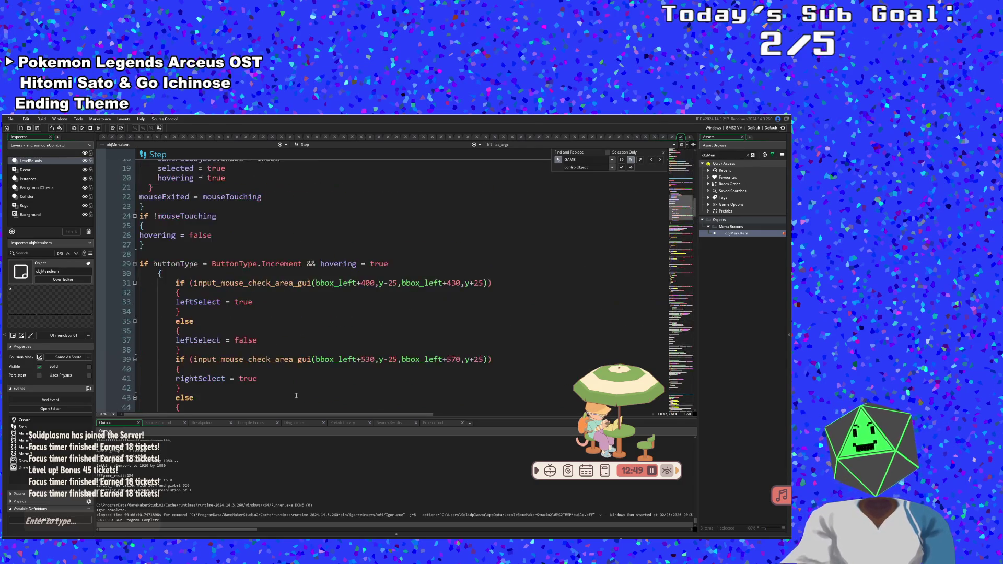
scroll(296, 397, down, 4)
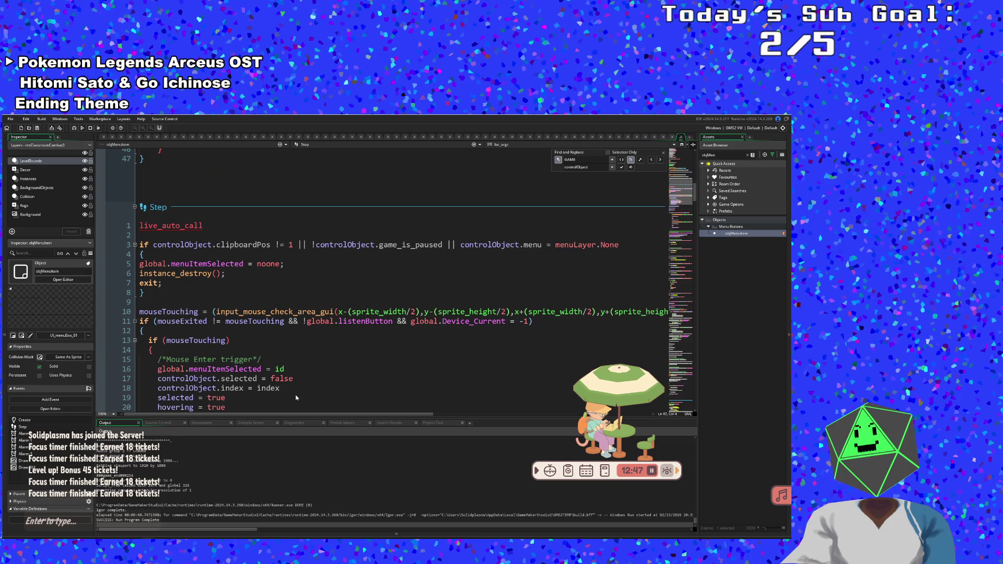
click(274, 349)
scroll(274, 349, up, 11)
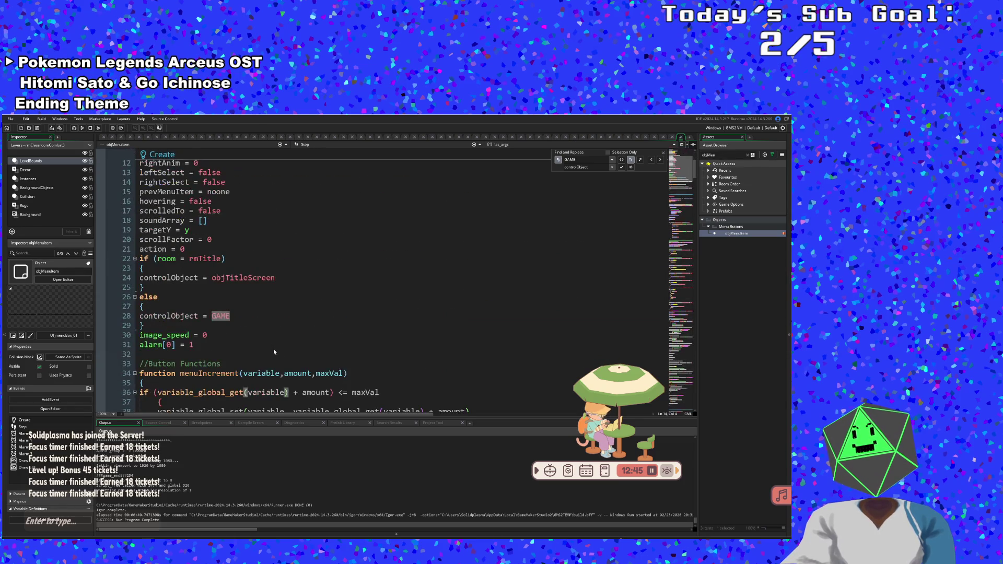
click(274, 349)
scroll(274, 349, down, 2)
scroll(263, 332, down, 10)
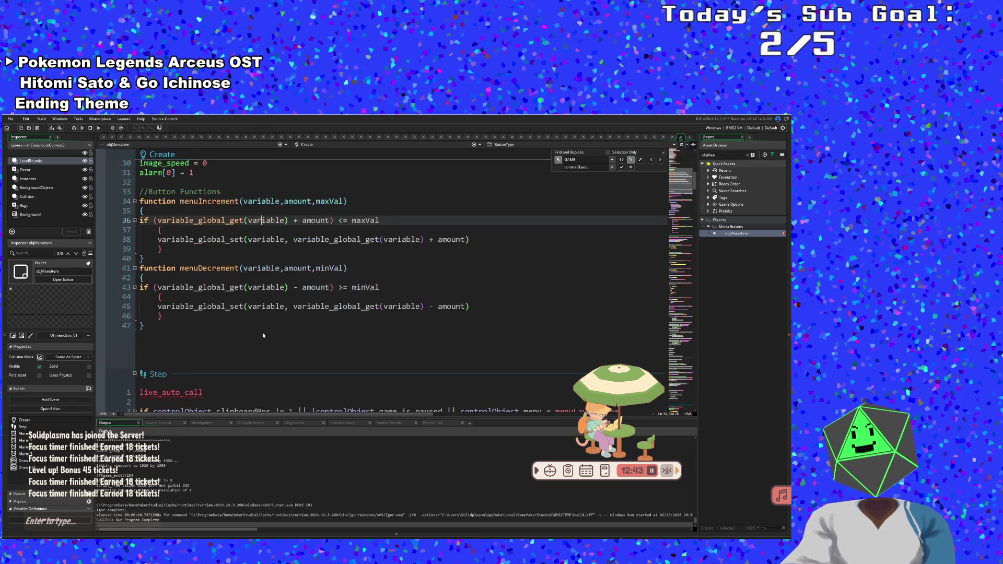
click(253, 299)
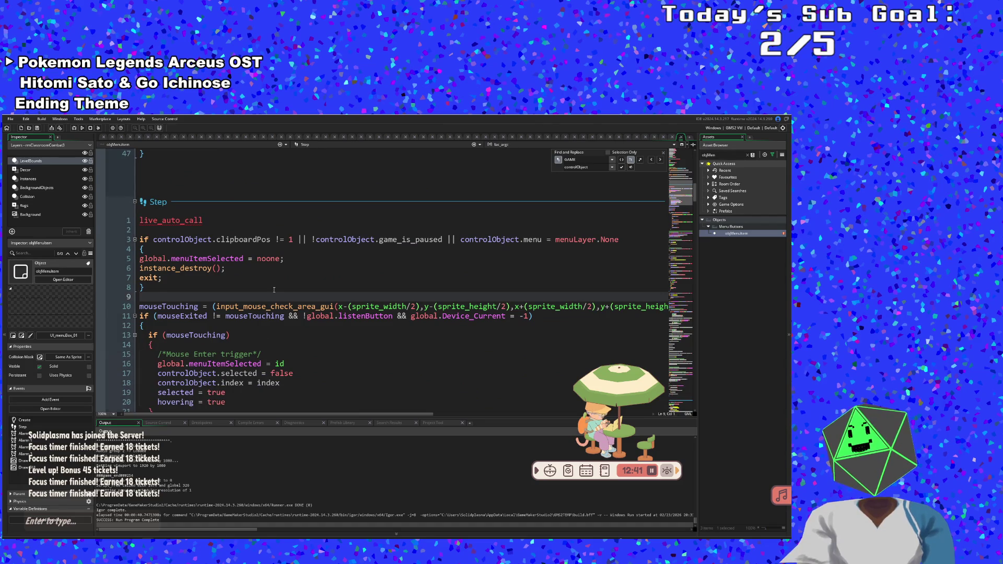
click(261, 278)
click(253, 268)
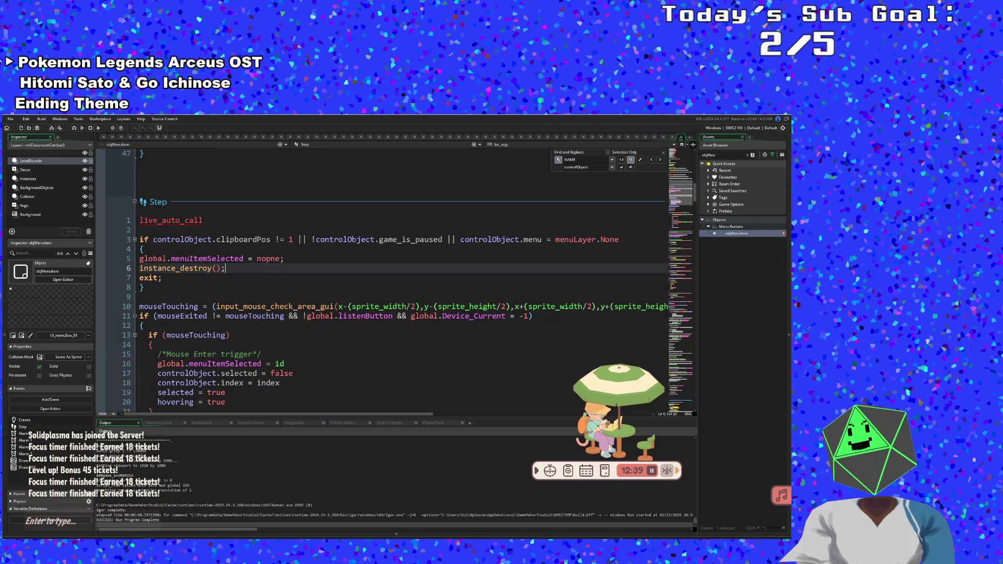
text(o)
click(280, 251)
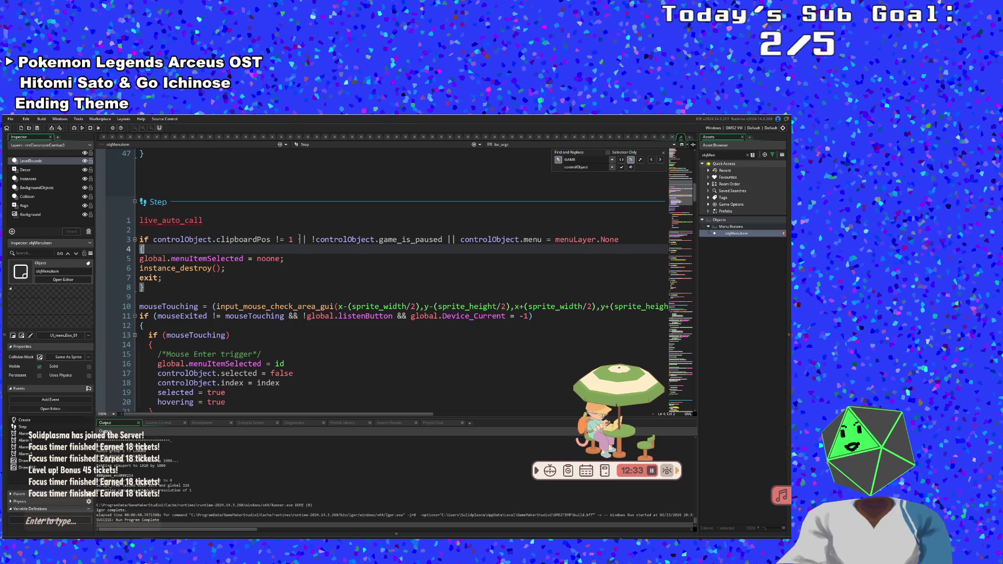
- Review the early-exit conditions on line 3 and place the caret right after clipboardPos != 1
click(299, 240)
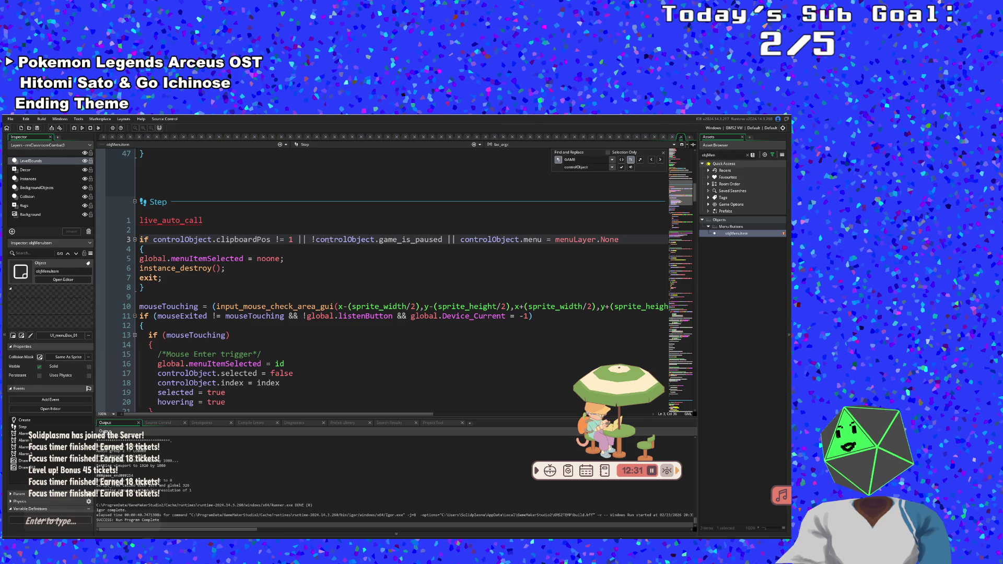
drag(448, 240, 634, 238)
click(523, 259)
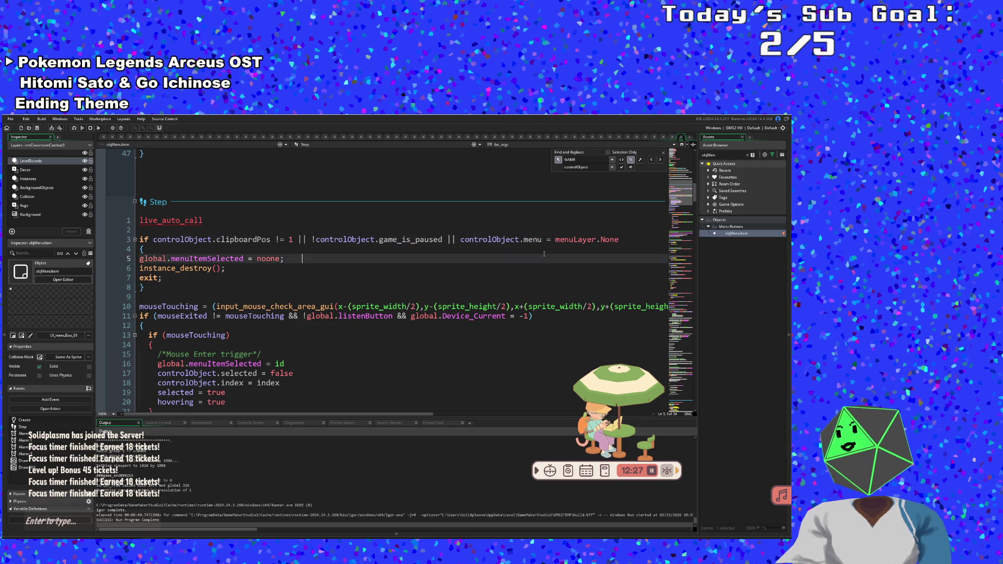
click(352, 271)
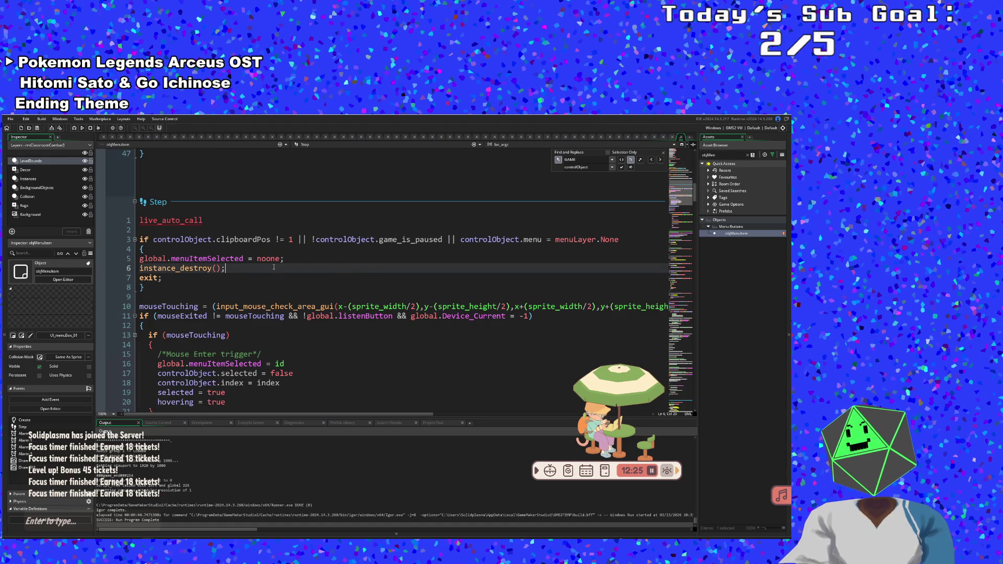
click(250, 273)
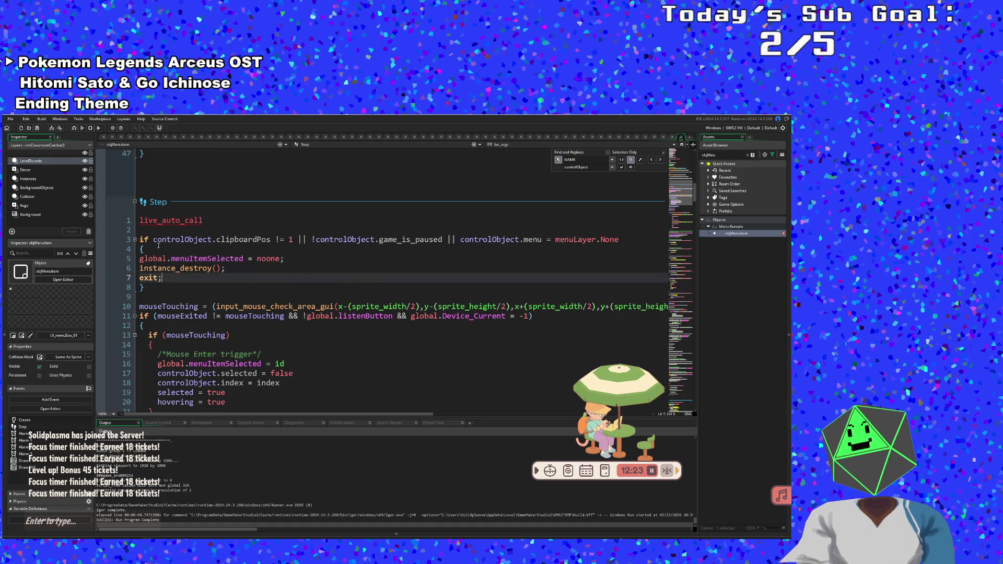
click(298, 239)
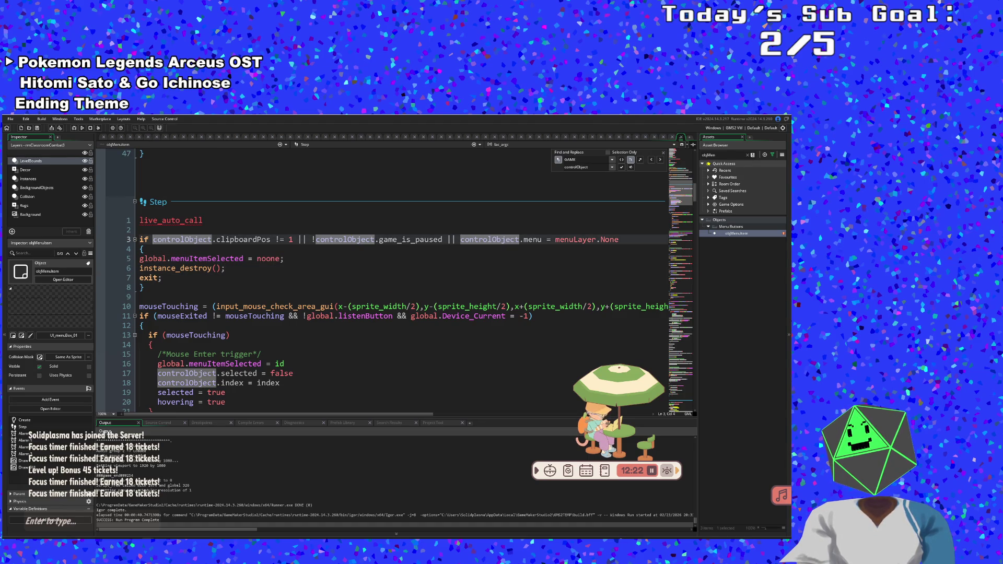
click(290, 239)
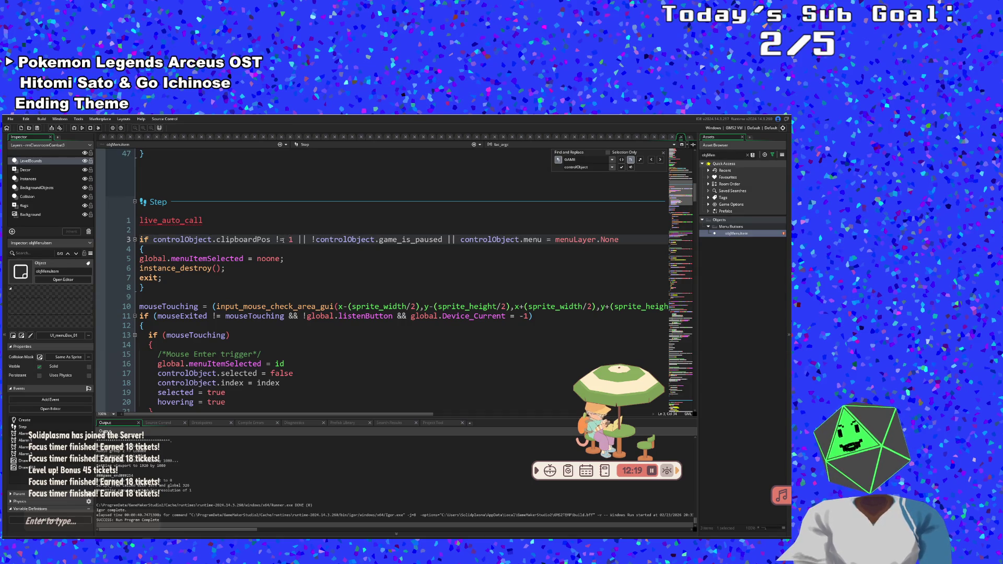
click(277, 248)
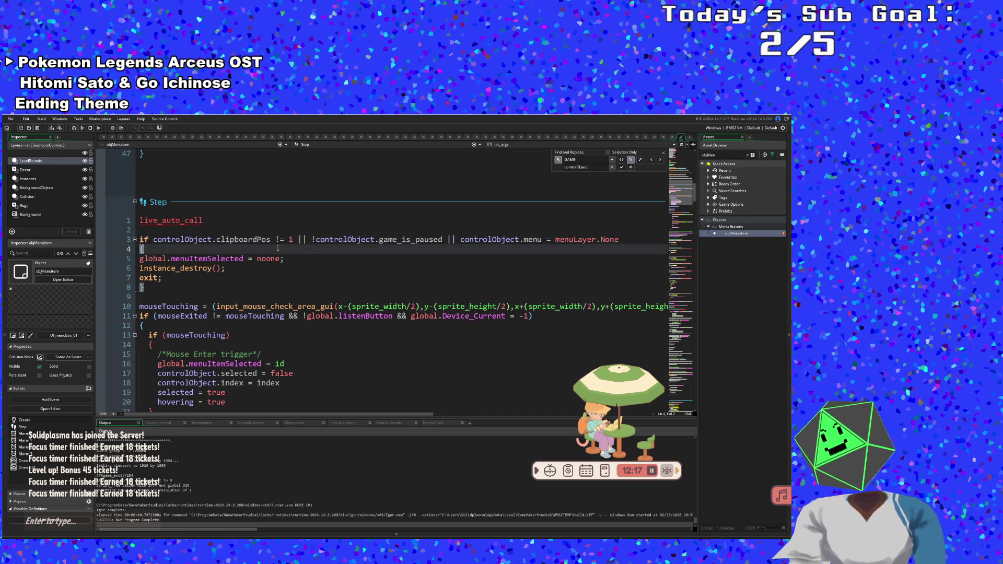
click(291, 239)
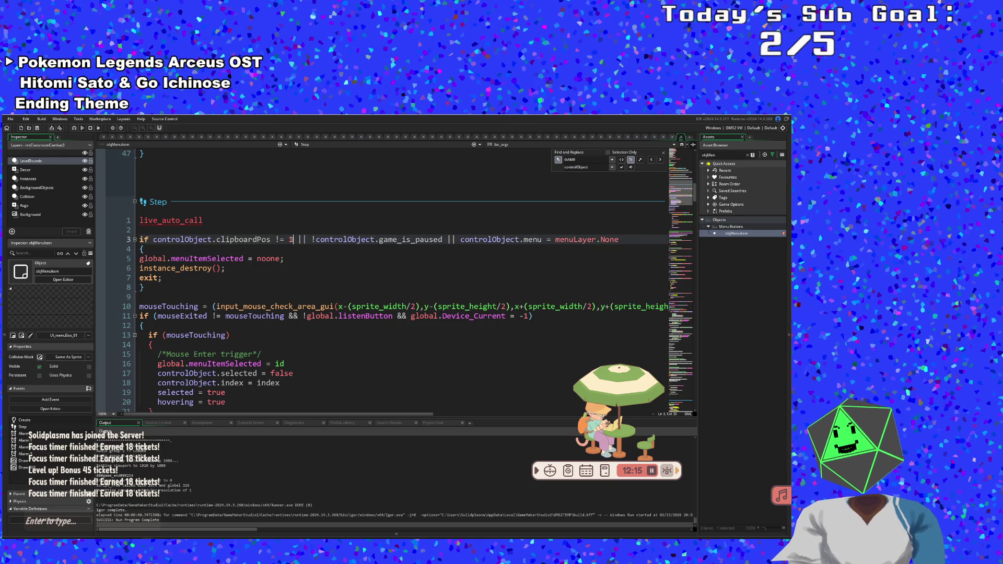
- Add '&& room != rmTitle)' there and an opening parenthesis before controlObject
text(&& rm)
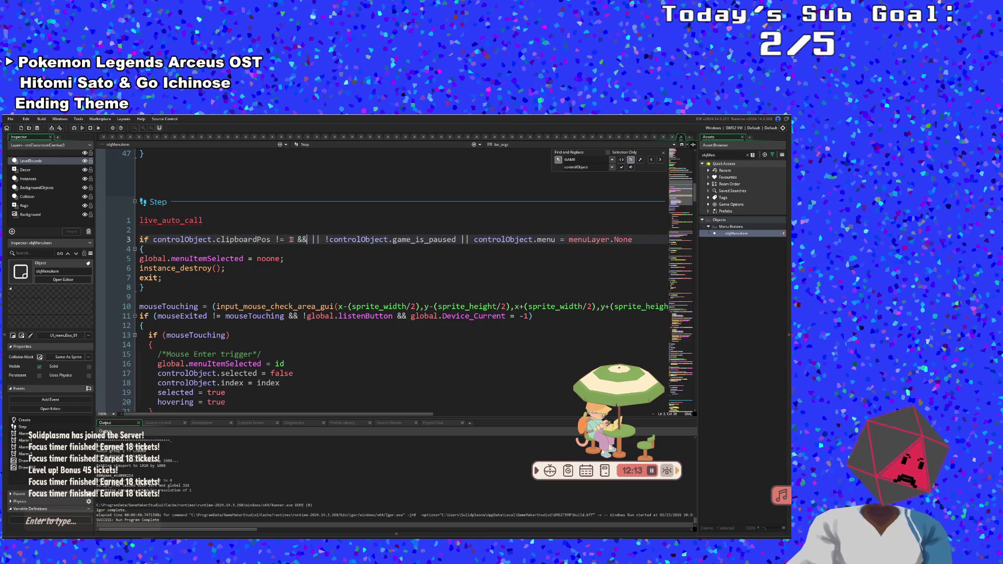
key(BackSpace)
key(BackSpace)
text(room)
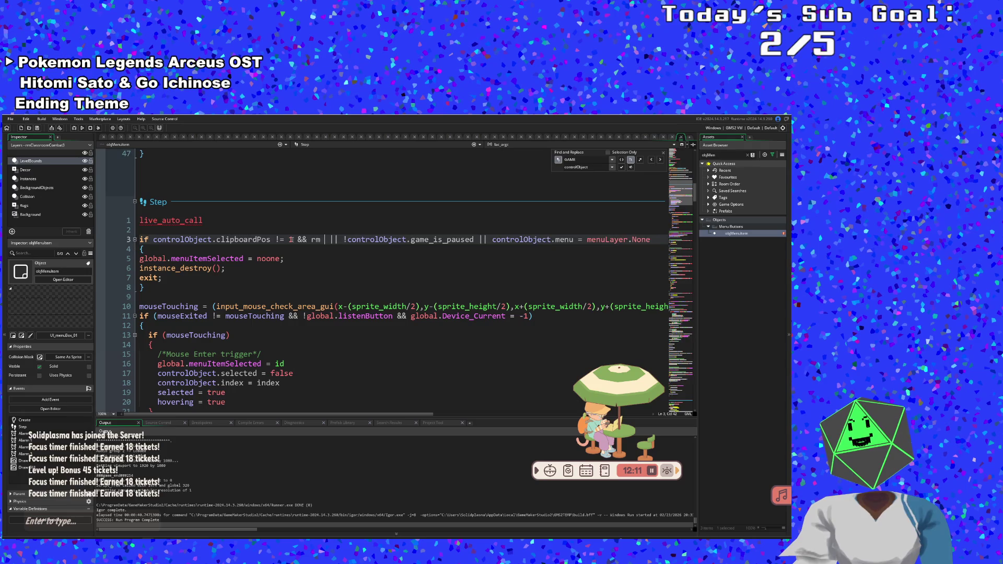
text( != rm)
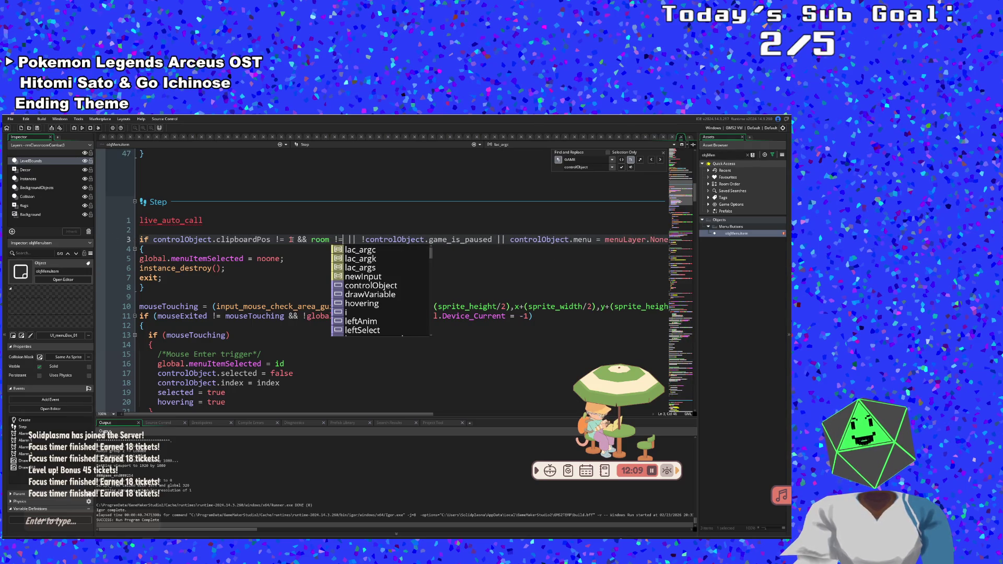
text(T)
key(Return)
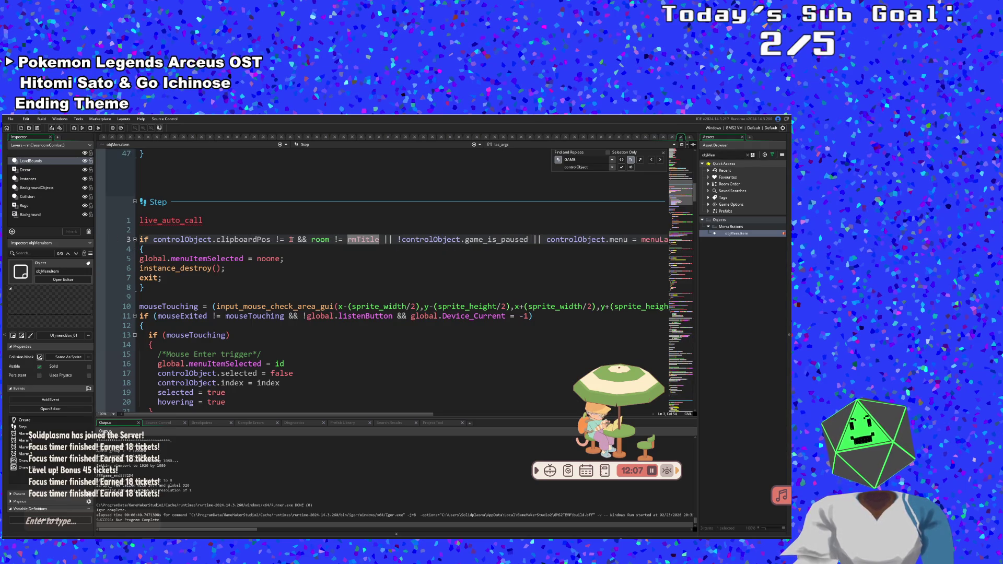
text())
key(Left)
key(Left)
key(Left)
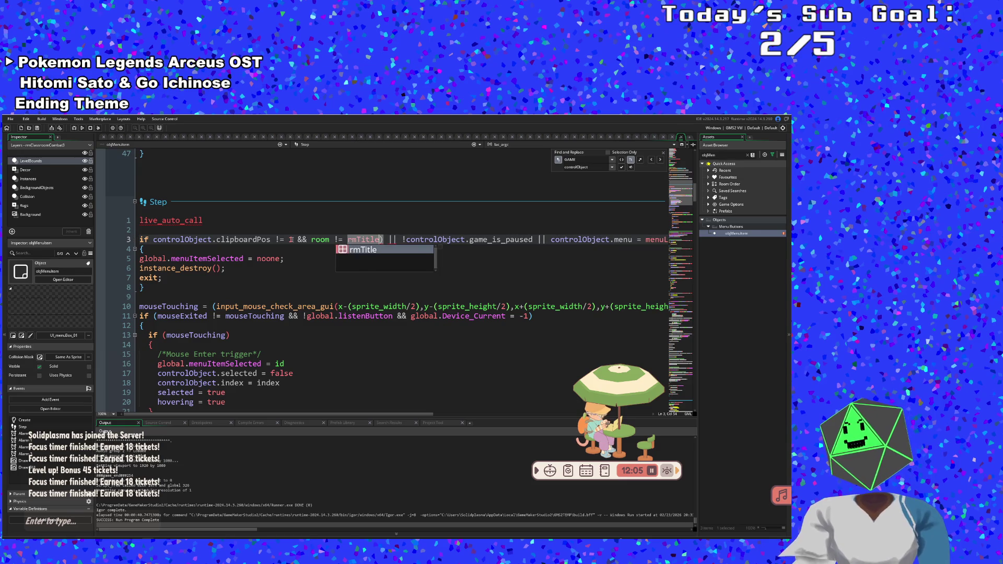
key(Left)
key(Left)
key(Left)
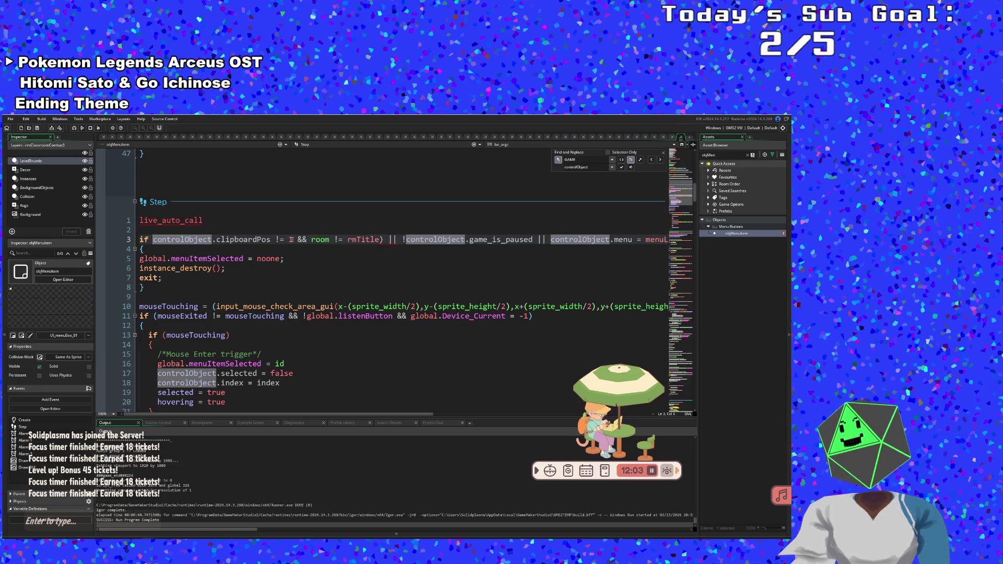
text(()
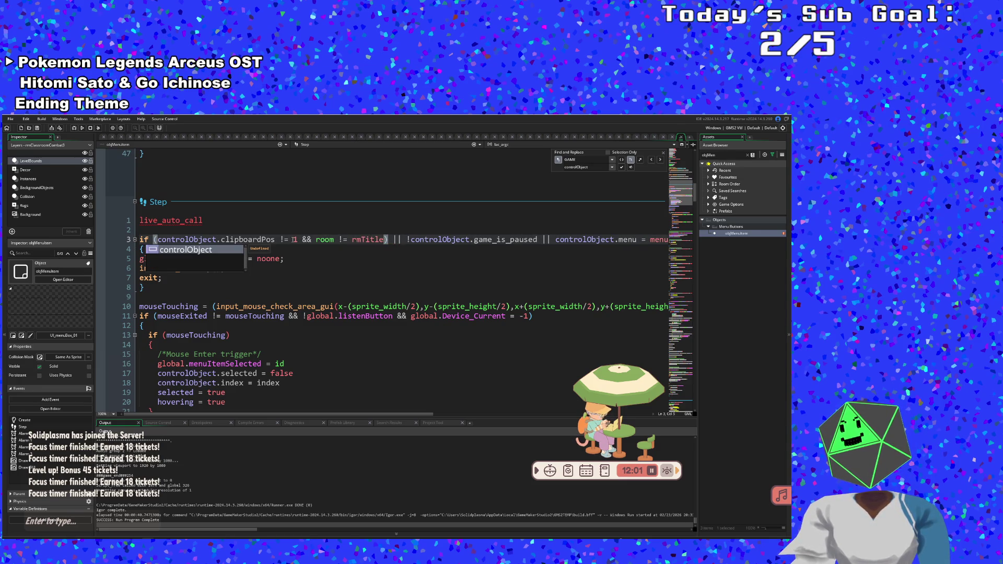
- Cut '&& room != rmTitle)' and paste it before the bracketed condition, followed by &&
click(392, 240)
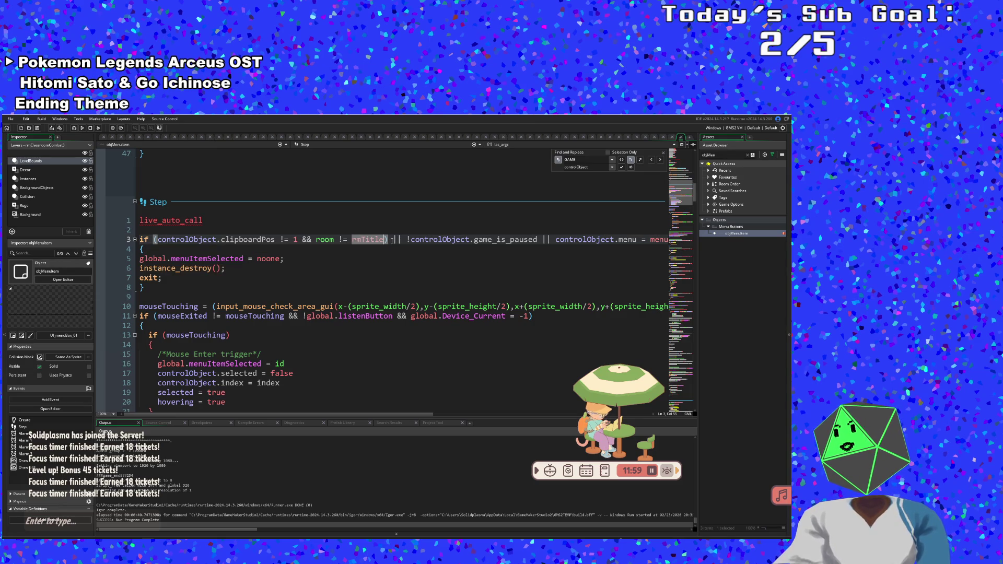
drag(391, 240, 303, 240)
right_click(308, 240)
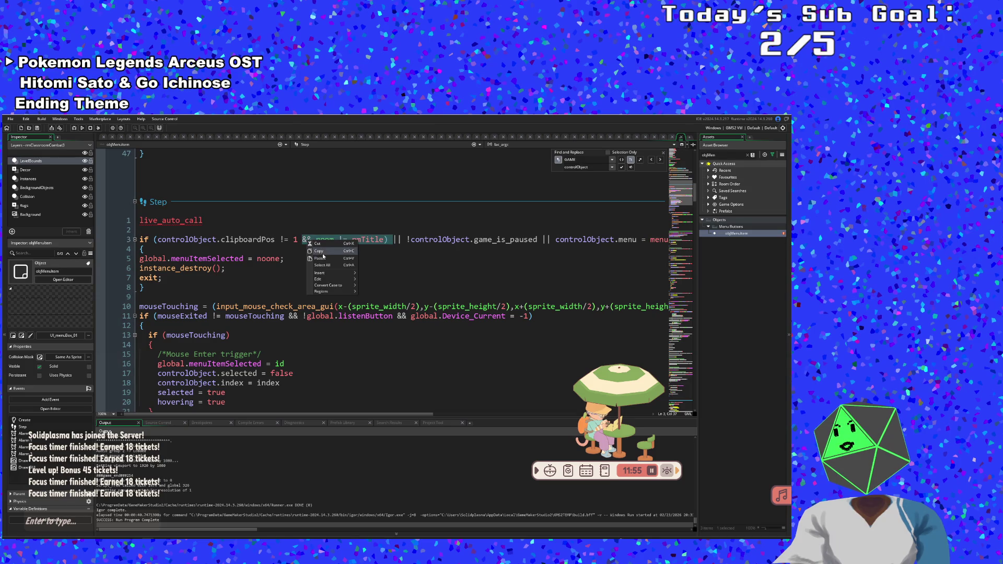
click(317, 244)
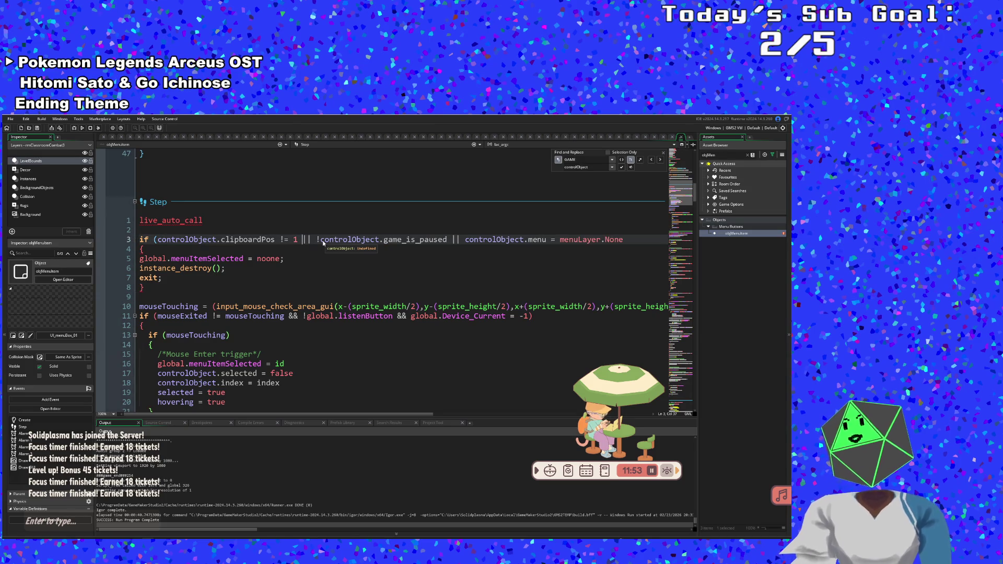
key(ctrl+Left)
key(ctrl+Left)
key(ctrl+Left)
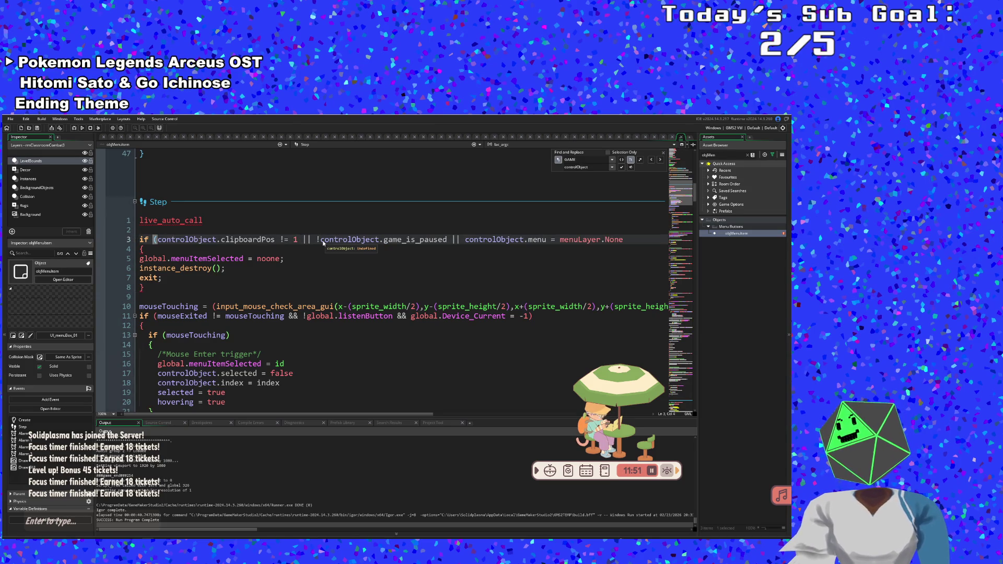
key(ctrl+v)
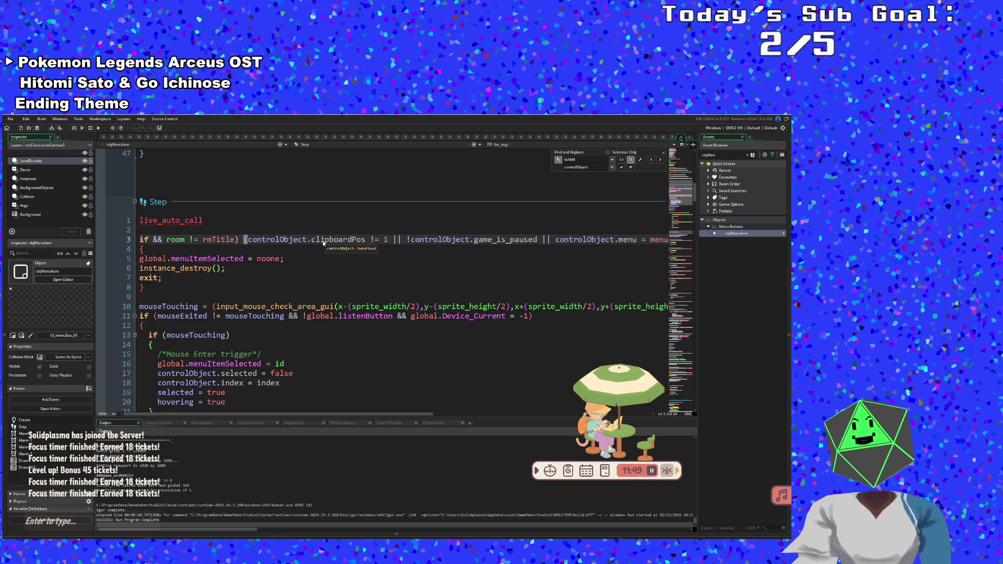
key(BackSpace)
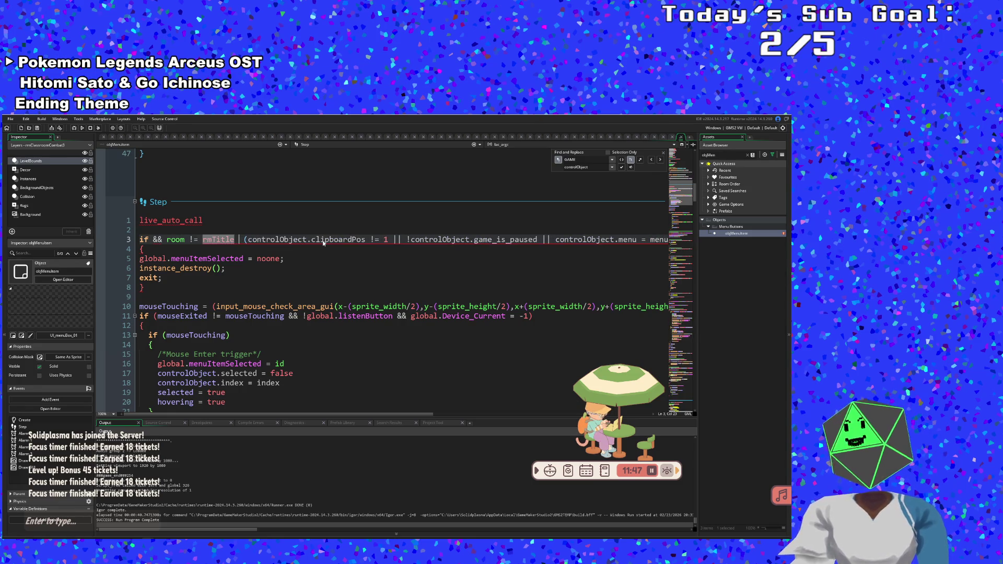
text(&&)
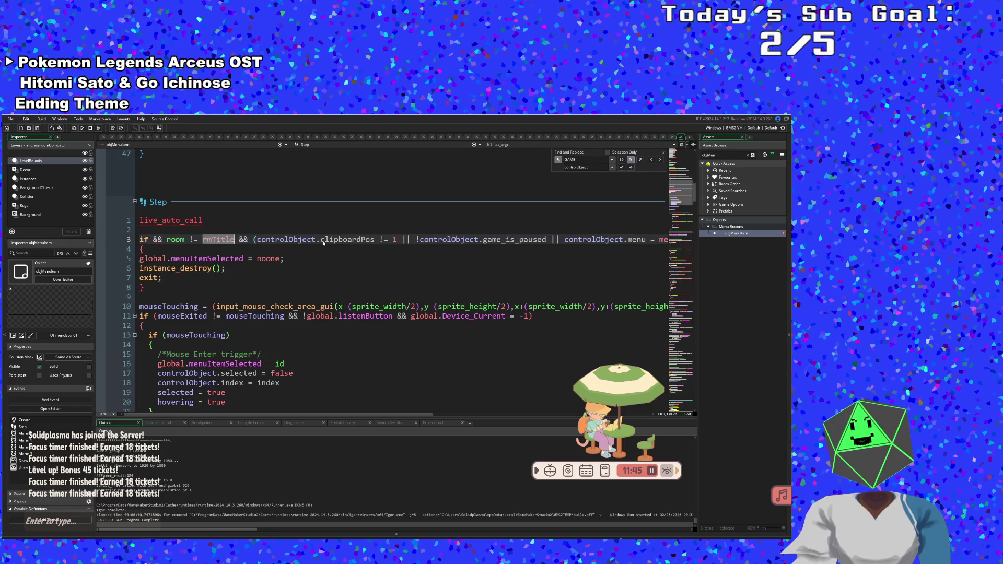
- Delete the leading && before room and close line 3's condition with a final ')'
key(ctrl+Left)
key(ctrl+Left)
key(ctrl+Left)
key(BackSpace)
key(BackSpace)
key(BackSpace)
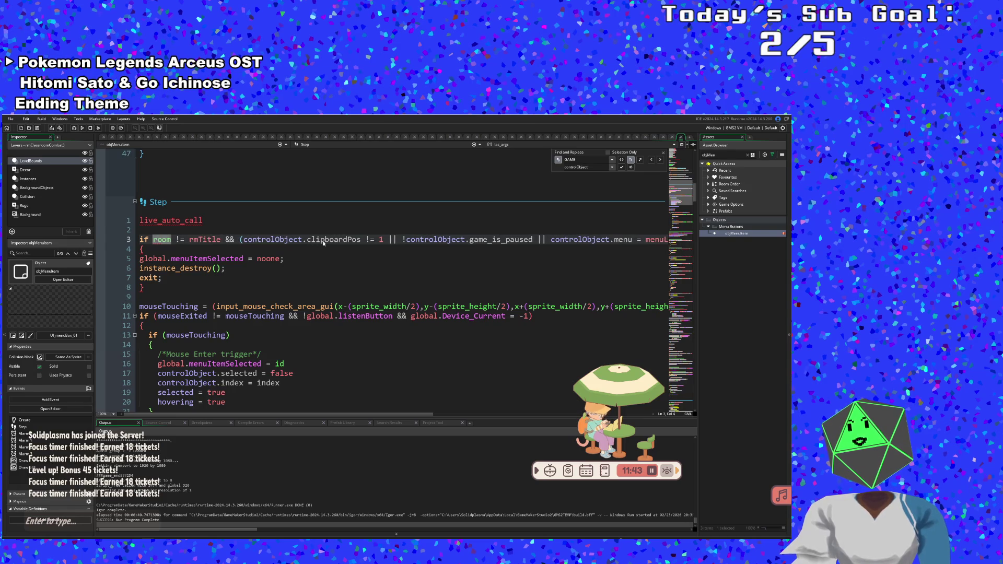
key(End)
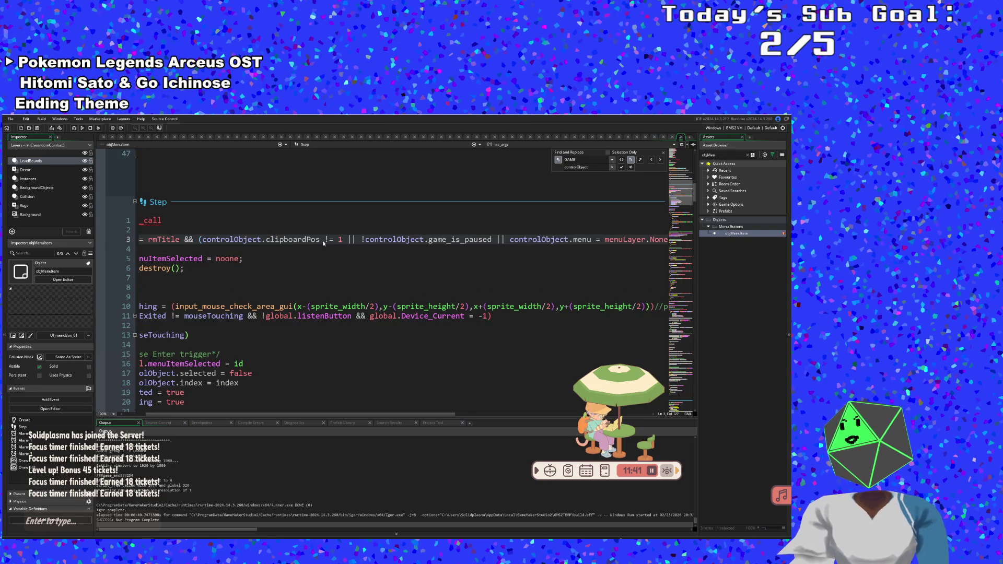
key(Home)
key(End)
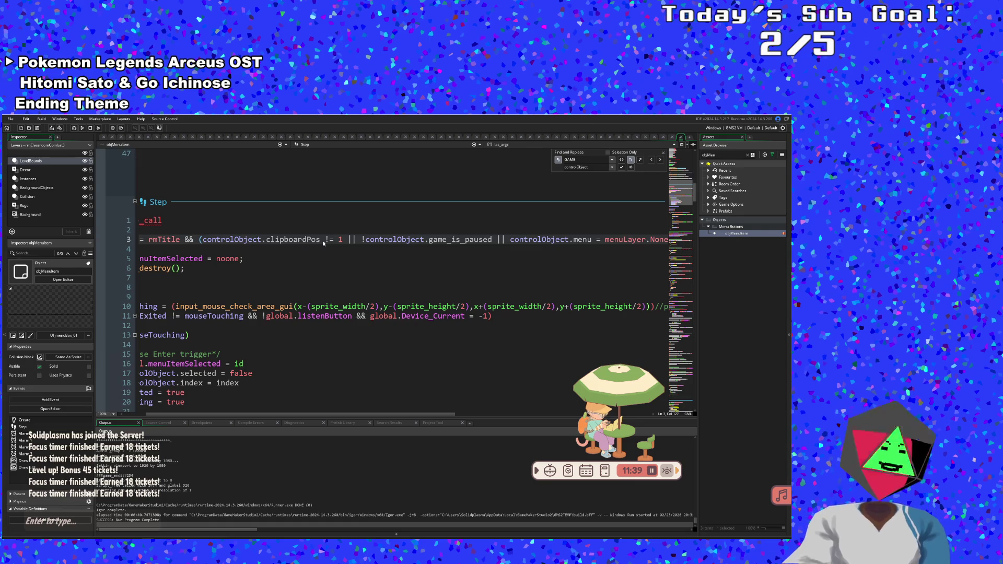
text())
- Move down past the exit line to review the if (mouseTouching) button-handling code
key(ctrl+Left)
key(ctrl+Left)
key(ctrl+Left)
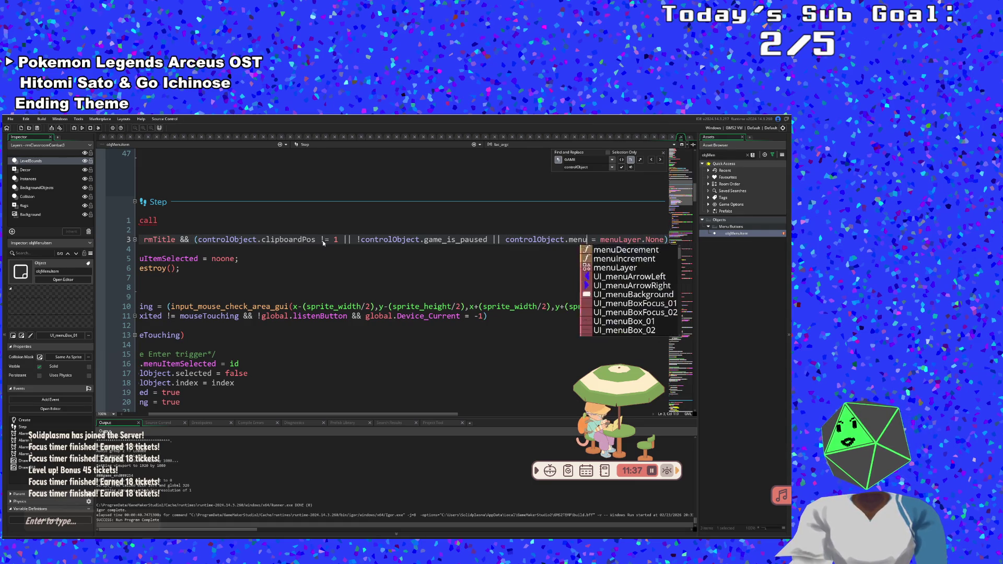
key(ctrl+shift+Right)
key(Home)
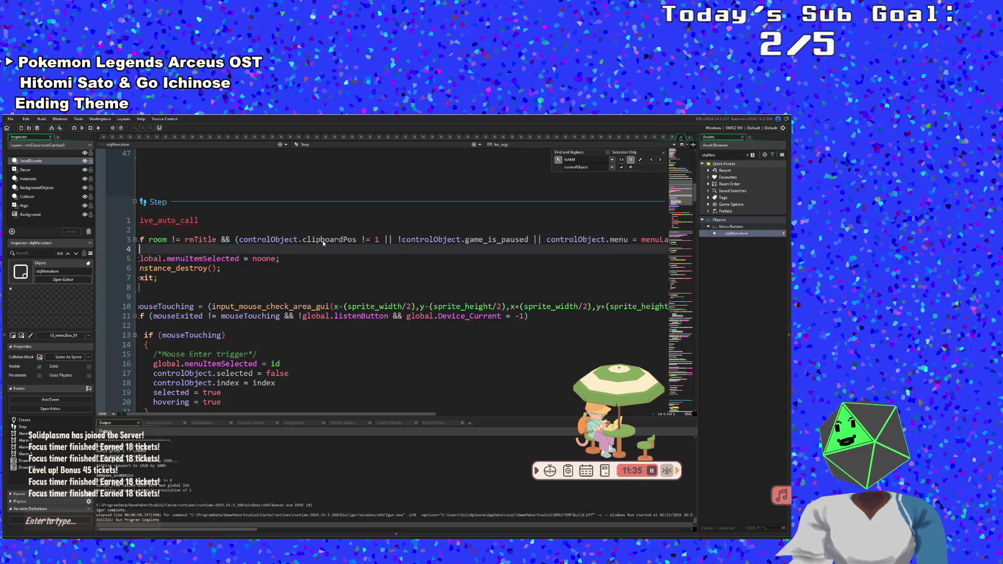
key(End)
key(Home)
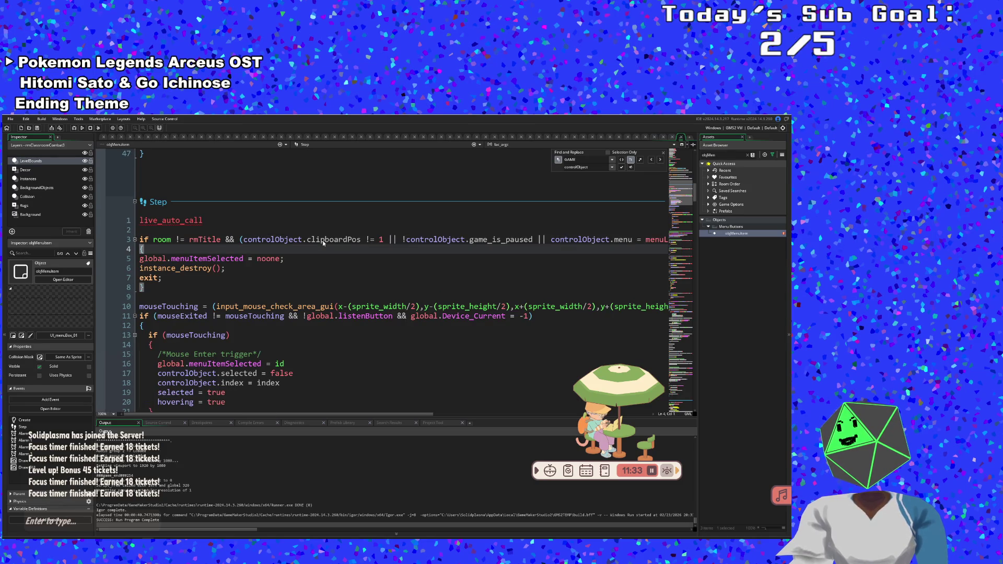
key(Down)
key(Down)
key(Down)
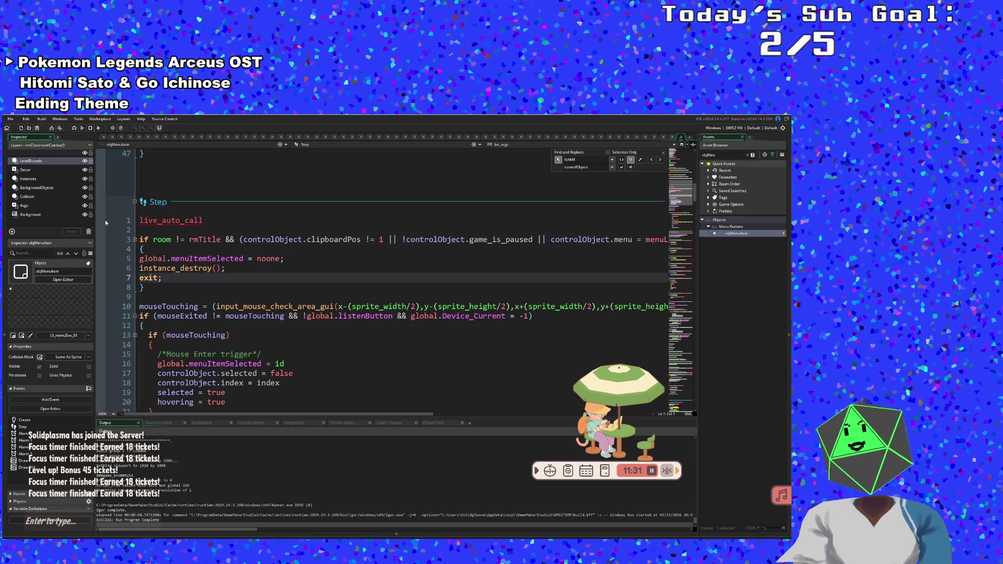
click(242, 275)
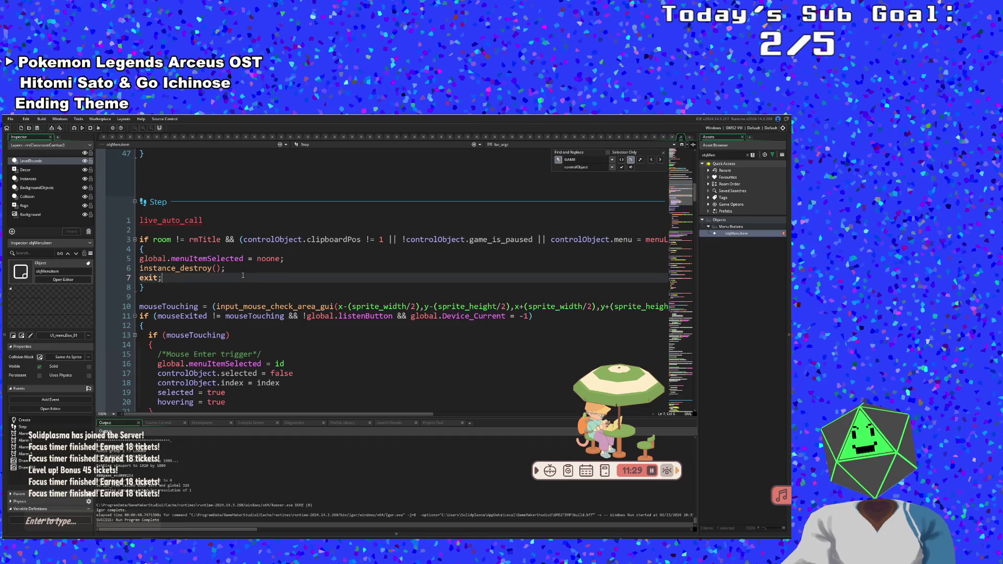
scroll(243, 276, down, 2)
click(309, 278)
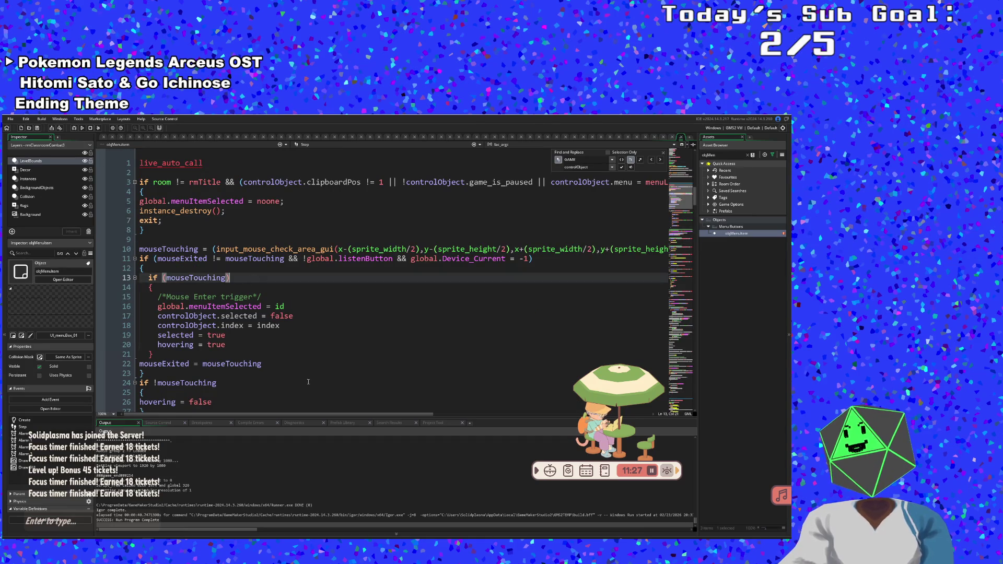
mouse_move(312, 415)
mouse_down()
mouse_move(460, 414)
mouse_move(295, 416)
mouse_up()
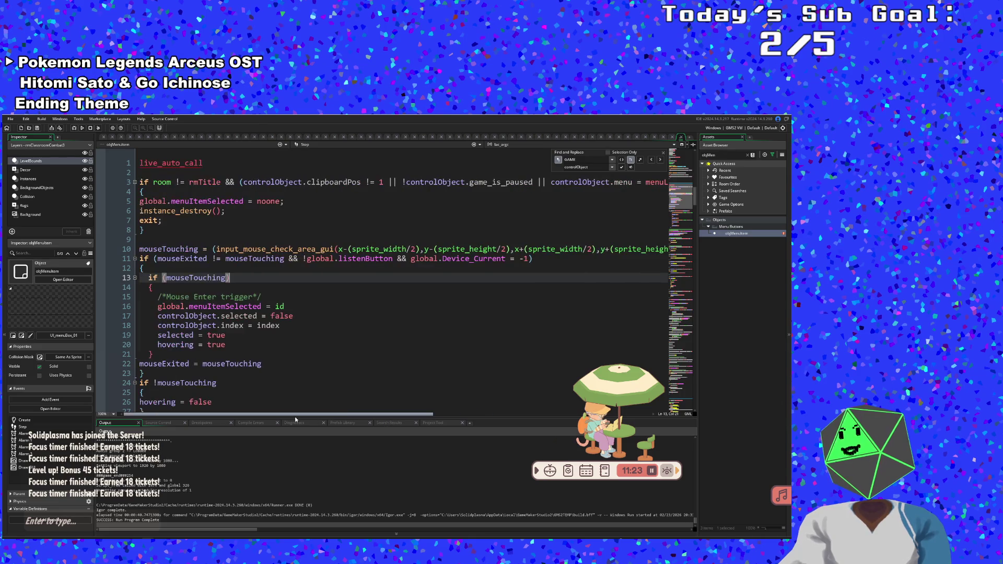
click(290, 348)
click(367, 278)
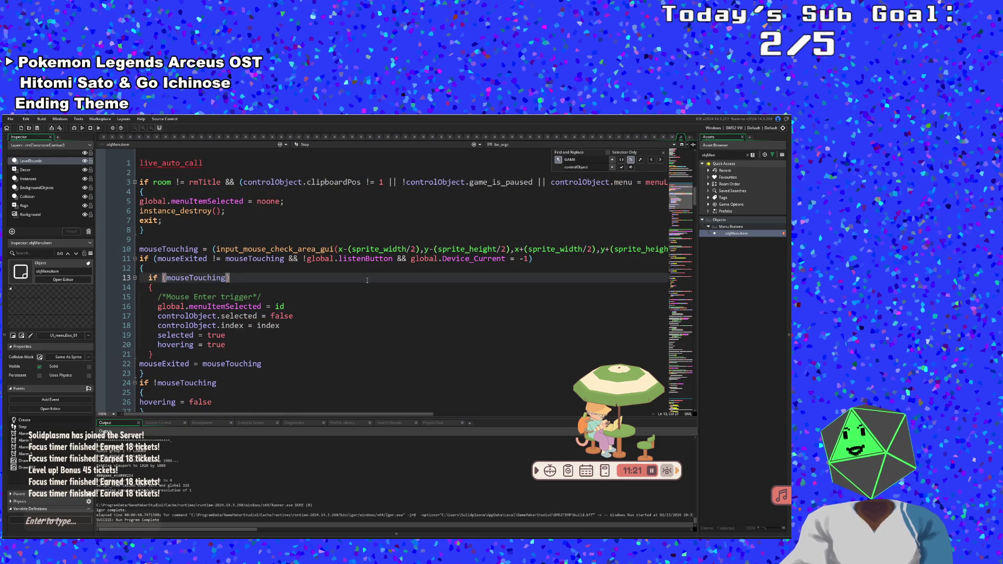
key(Page_Down)
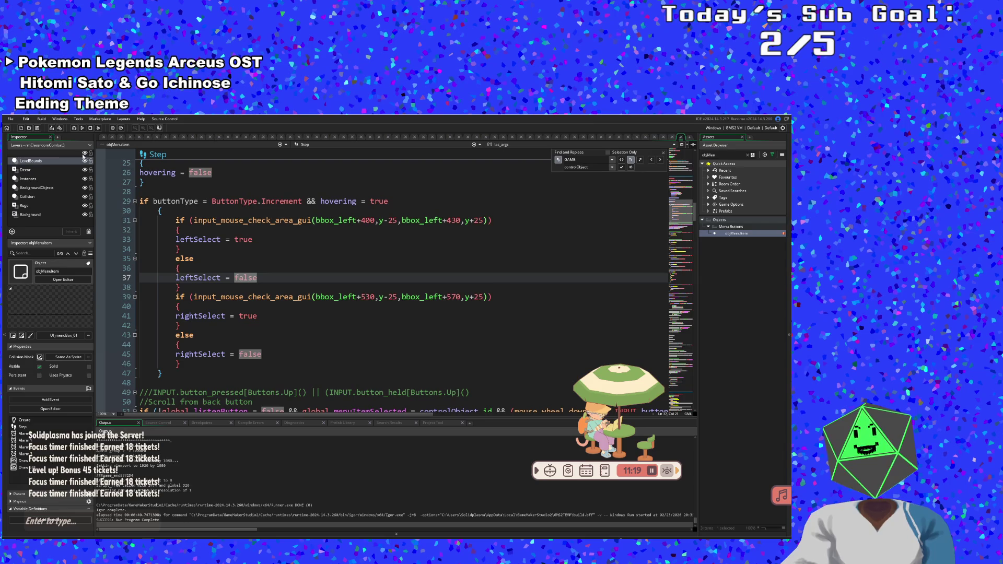
click(10, 119)
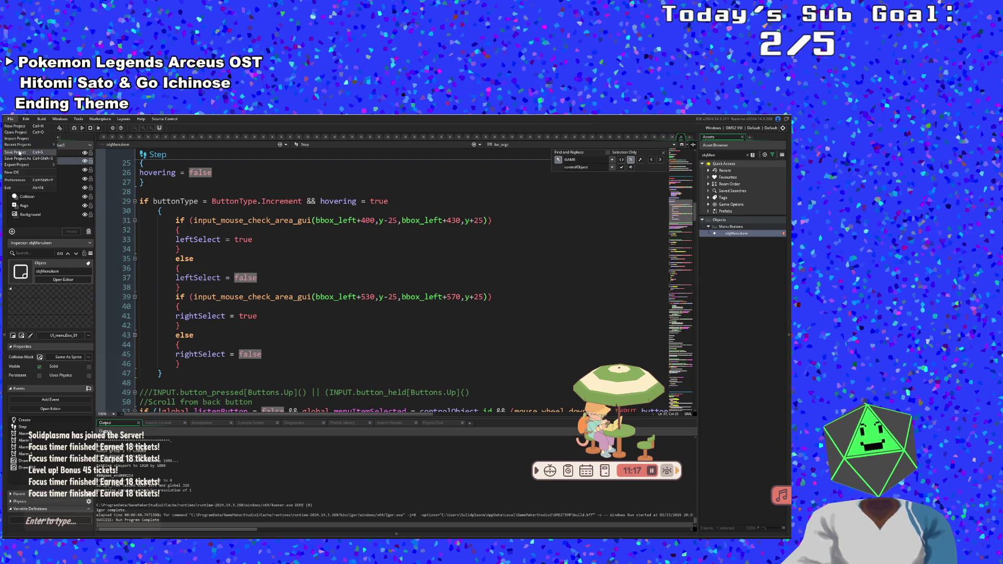
- Save the project, run the game with F5, and start a new run from its main menu
click(18, 152)
key(F5)
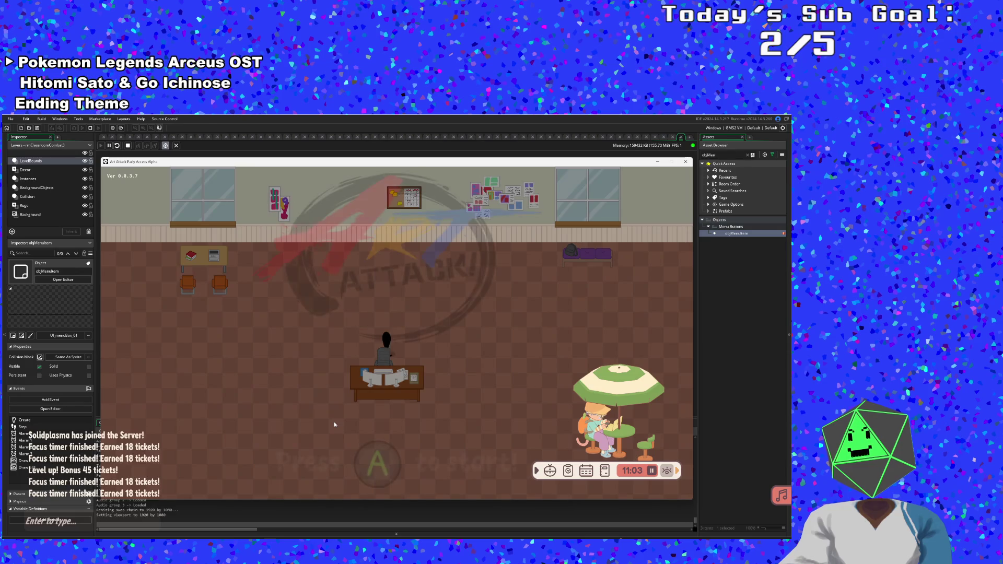
click(371, 418)
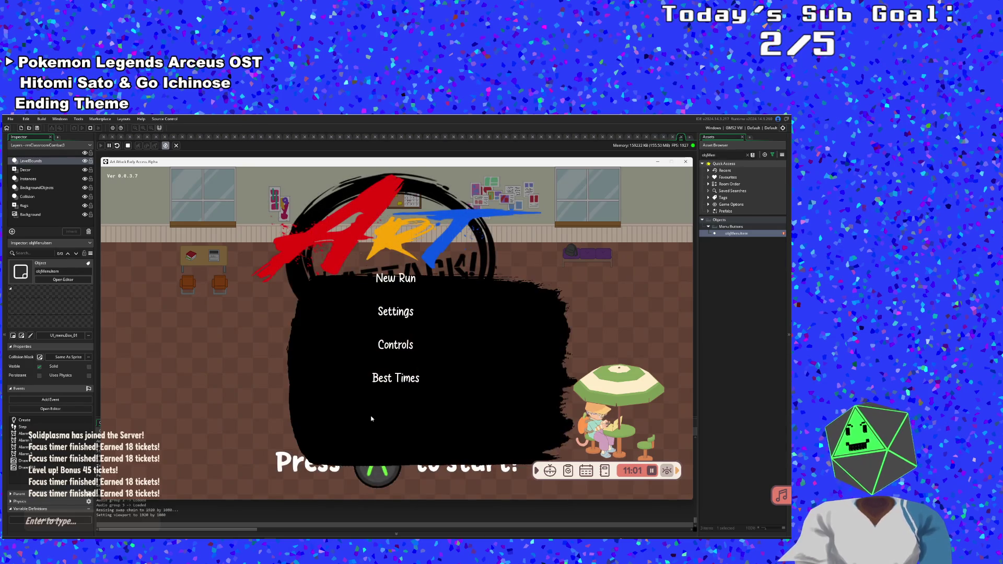
click(389, 281)
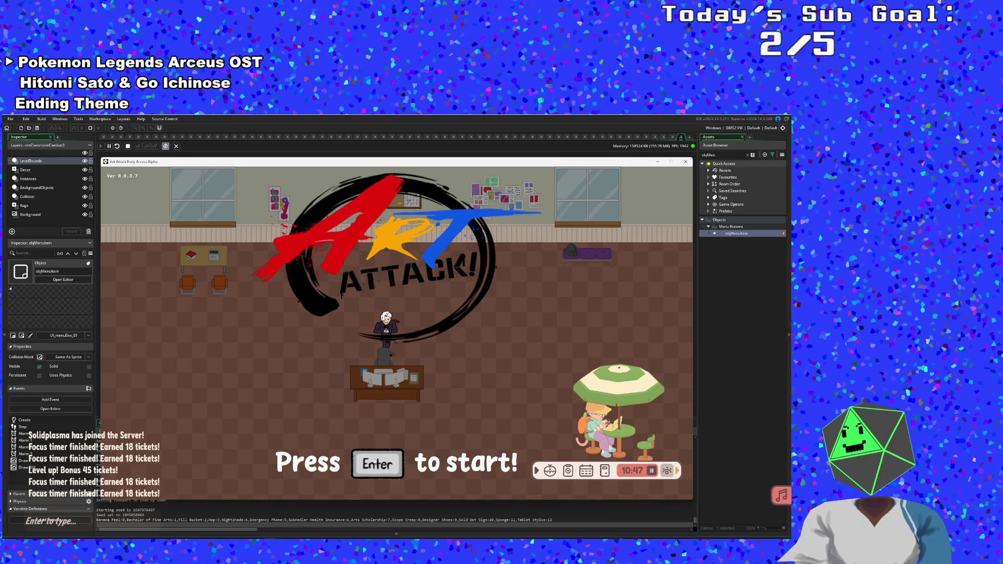
- Open the Controls screen from the in-game menu twice, then close the game window
key(Return)
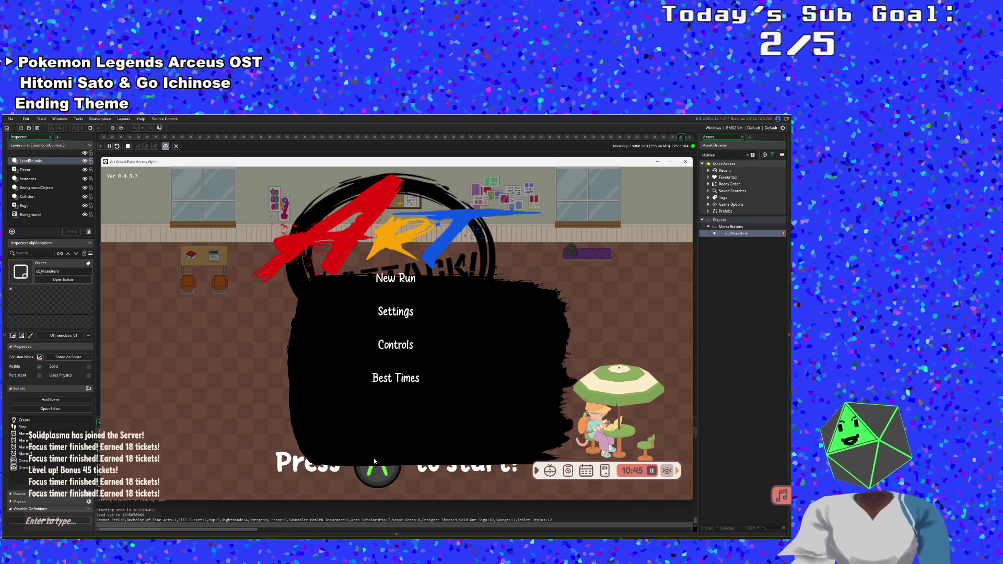
key(Down)
key(Down)
key(Return)
key(Escape)
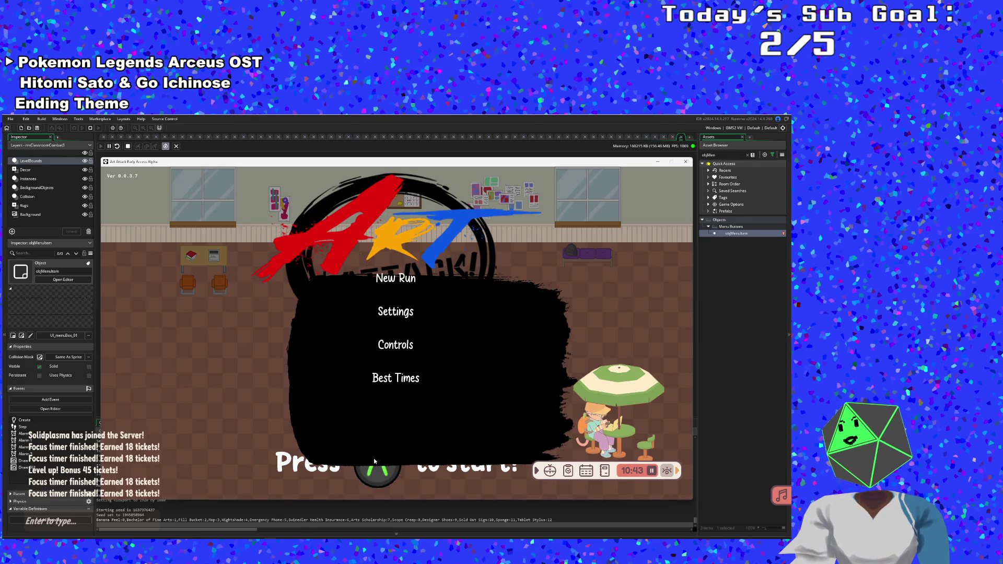
key(Return)
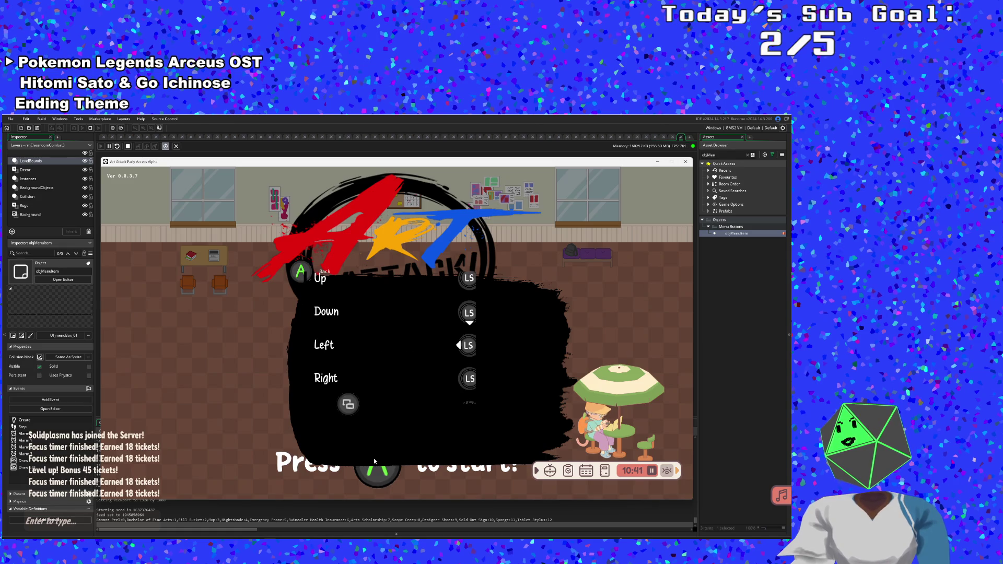
key(Escape)
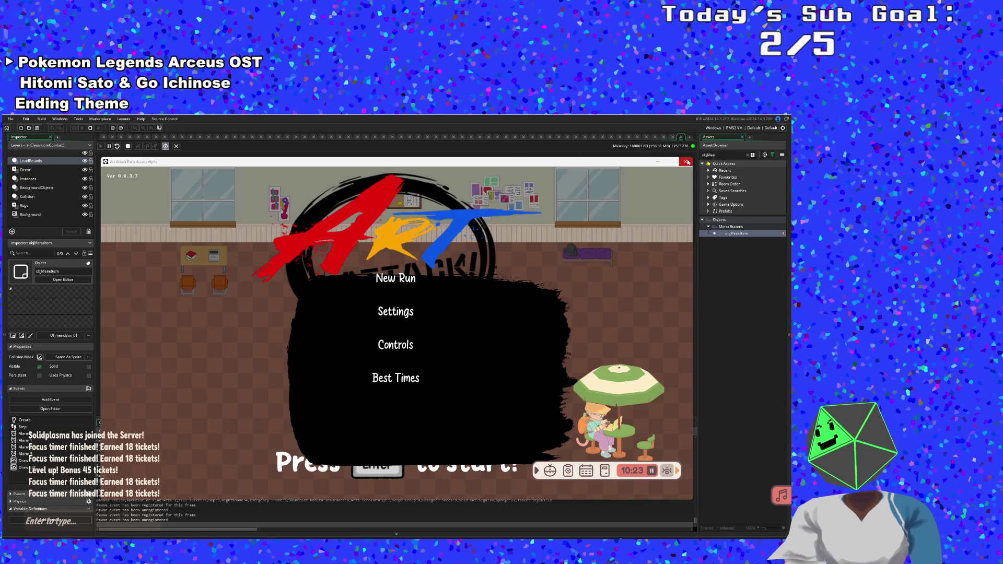
click(686, 161)
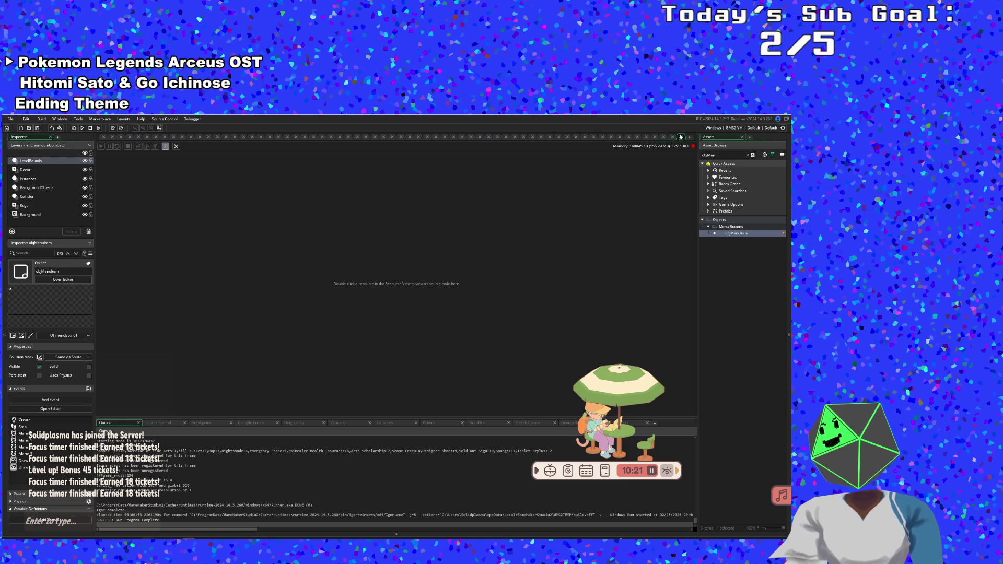
- Close the Debugger and return to the objMenuItem code around lines 42–43
click(681, 138)
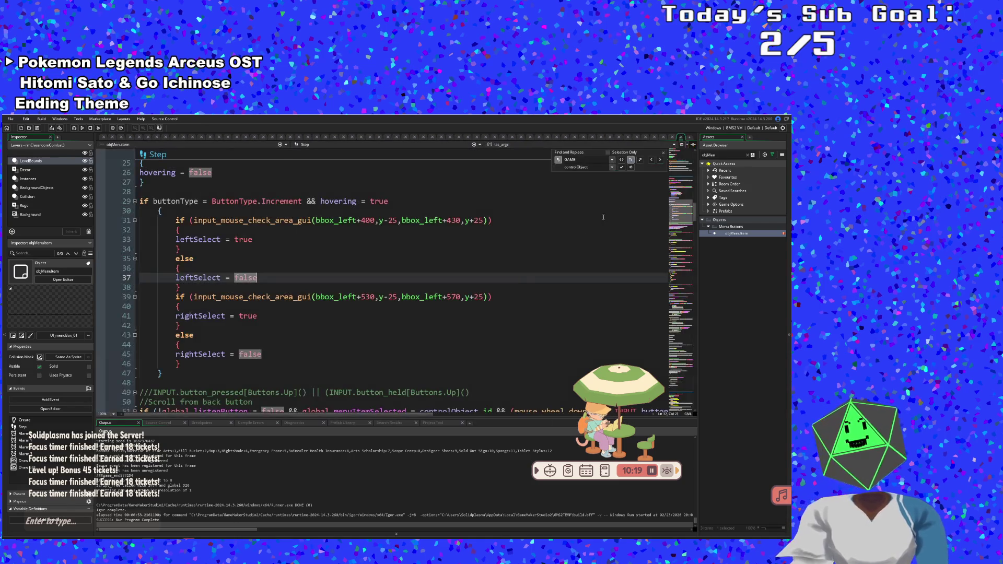
click(467, 326)
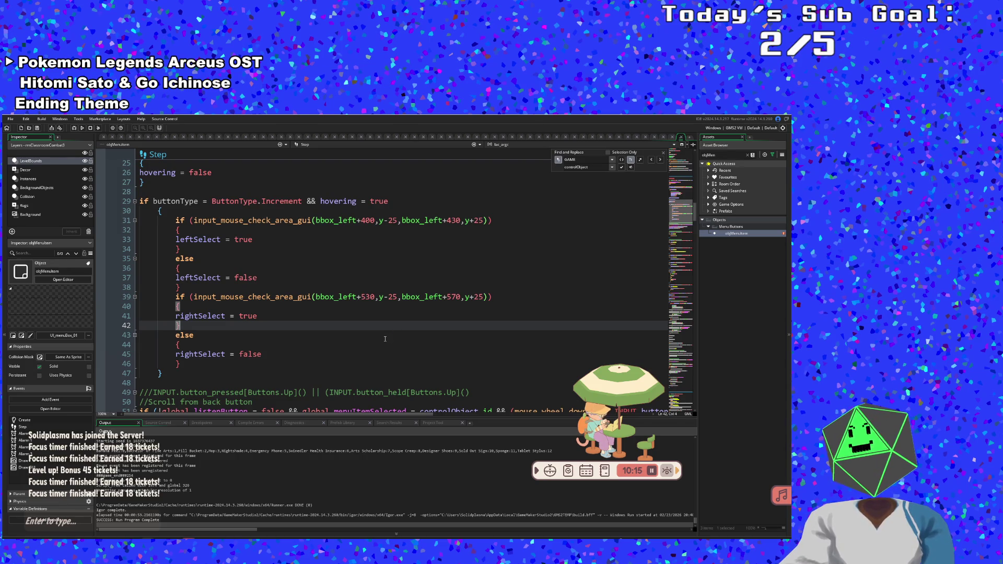
scroll(385, 339, down, 4)
scroll(385, 339, up, 4)
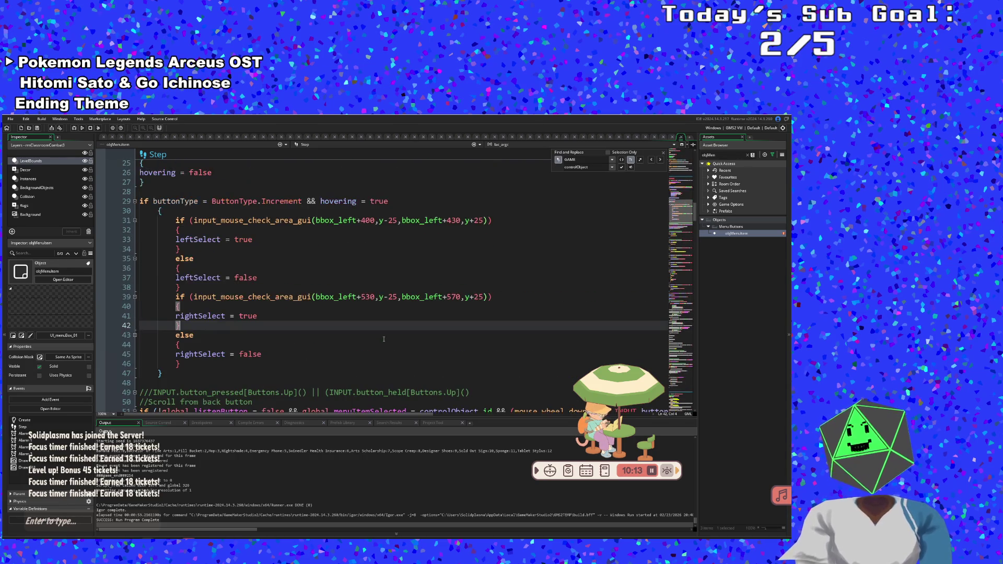
click(384, 339)
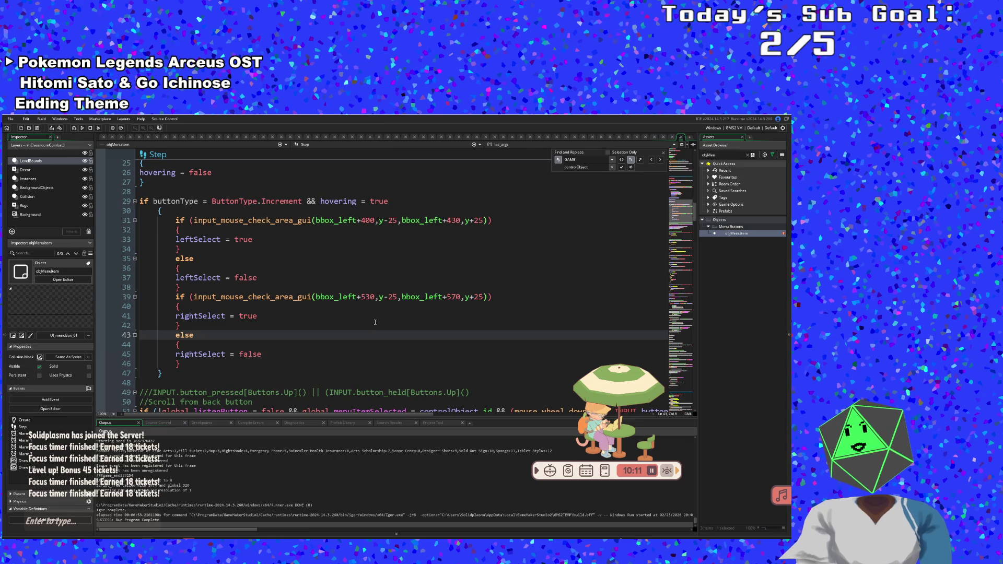
- Scroll through the Step and Alarm 0 code down to the screenShake line 33
scroll(375, 322, down, 10)
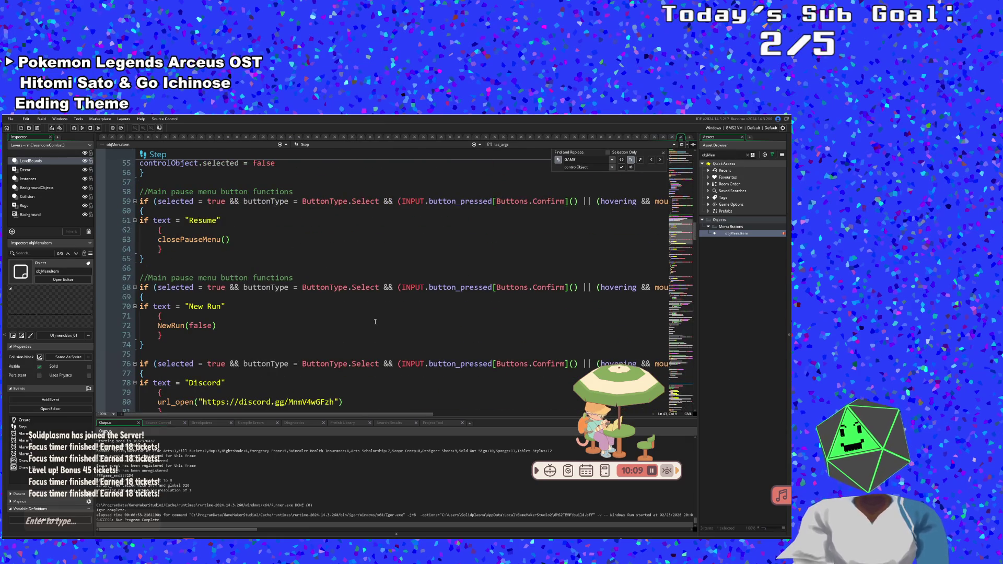
scroll(368, 329, down, 2)
scroll(368, 330, up, 10)
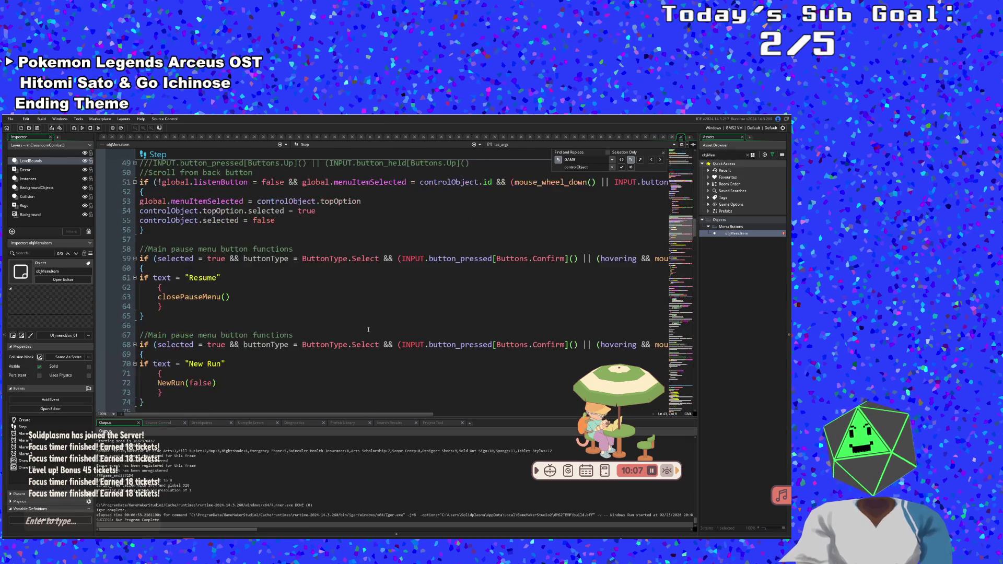
scroll(369, 330, up, 4)
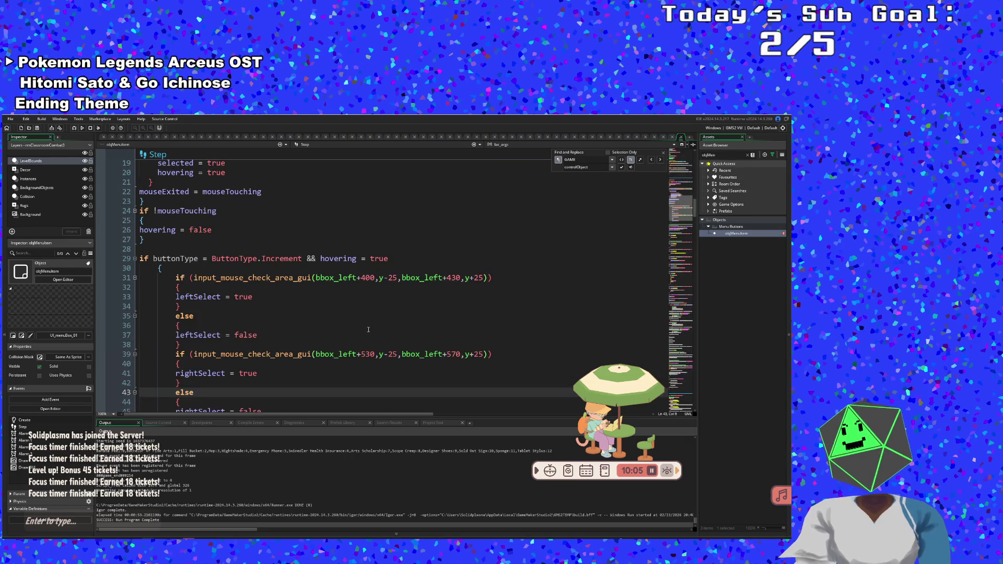
scroll(368, 329, down, 4)
scroll(368, 329, down, 20)
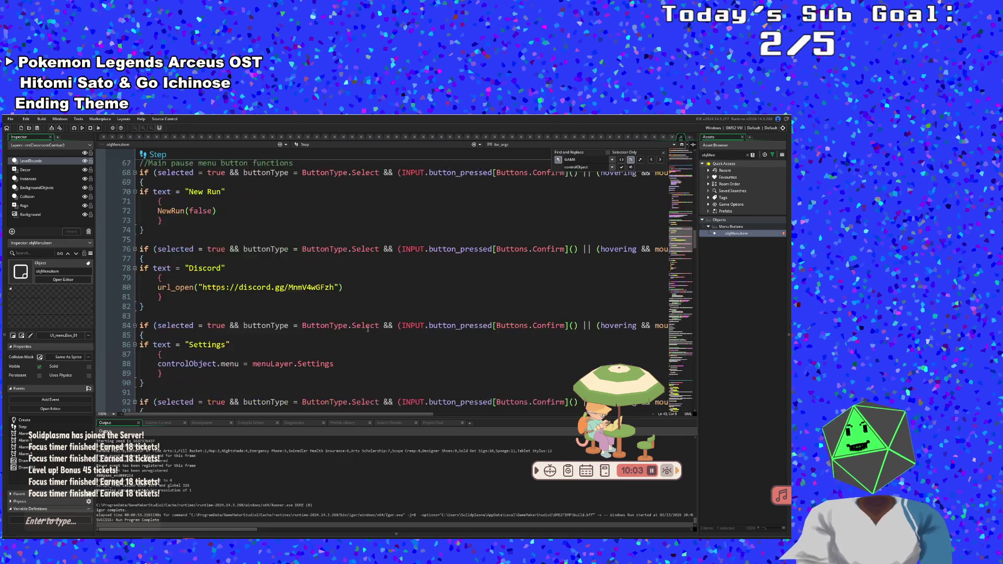
scroll(368, 330, down, 20)
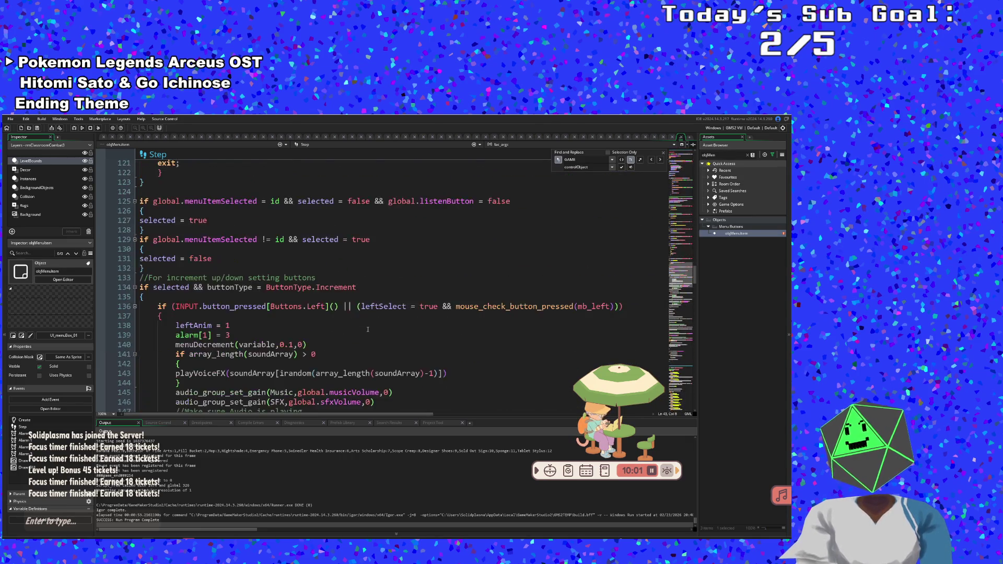
scroll(368, 330, down, 20)
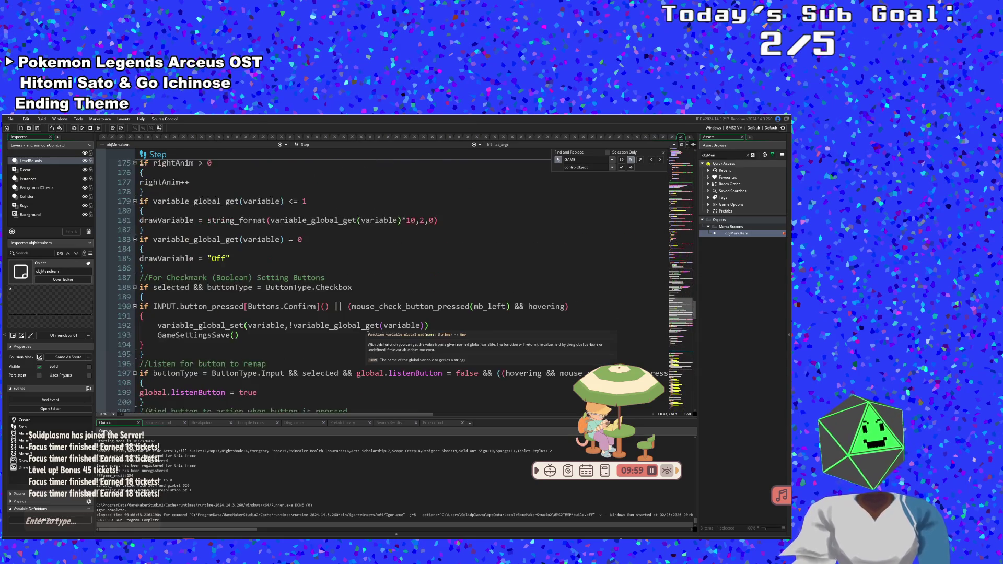
scroll(367, 331, down, 12)
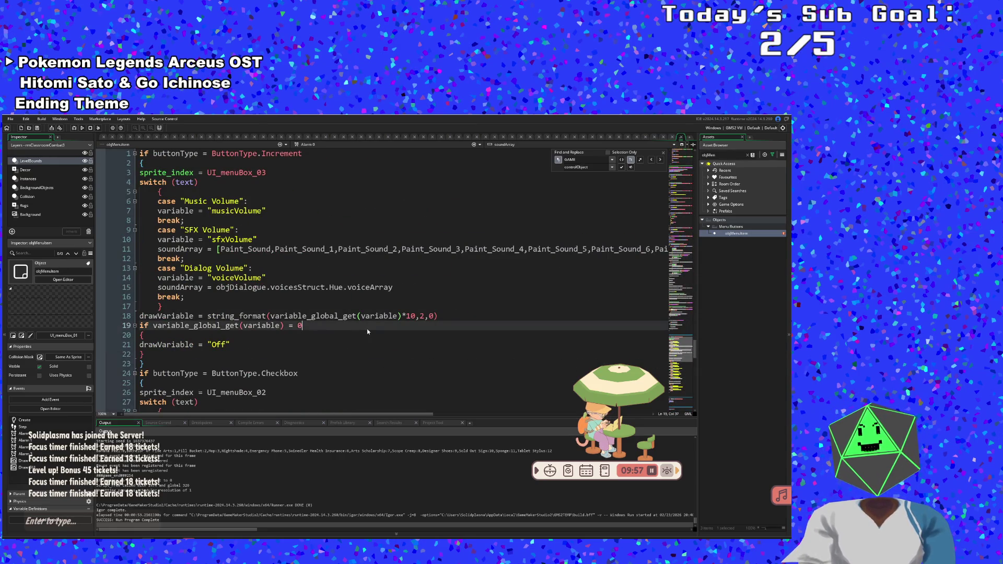
scroll(366, 332, down, 2)
click(367, 328)
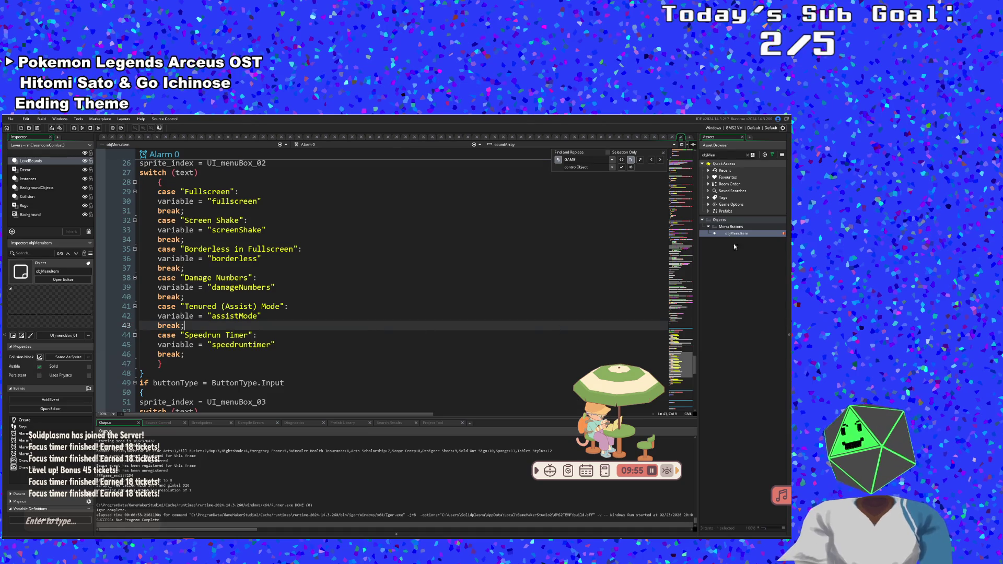
click(730, 234)
click(618, 233)
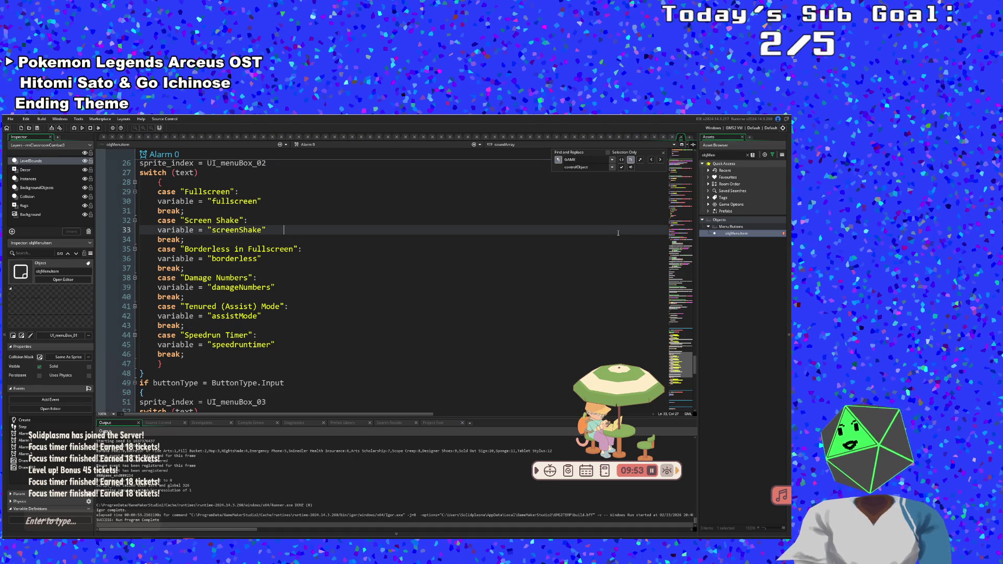
key(ctrl+t)
- Open objTitleScreen via the objTitle search and find the menuButton definitions in User Event 1
text(obj)
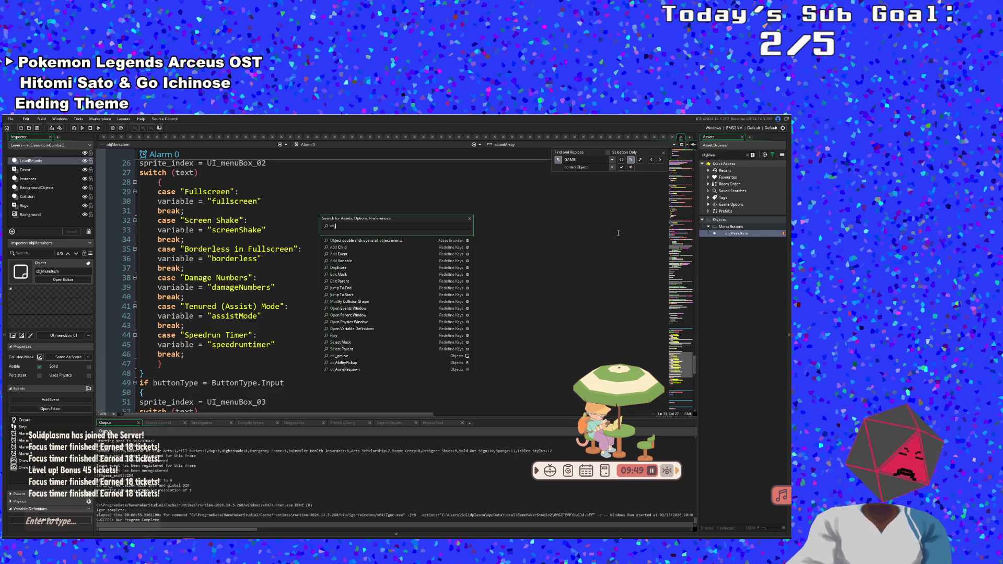
text(Title)
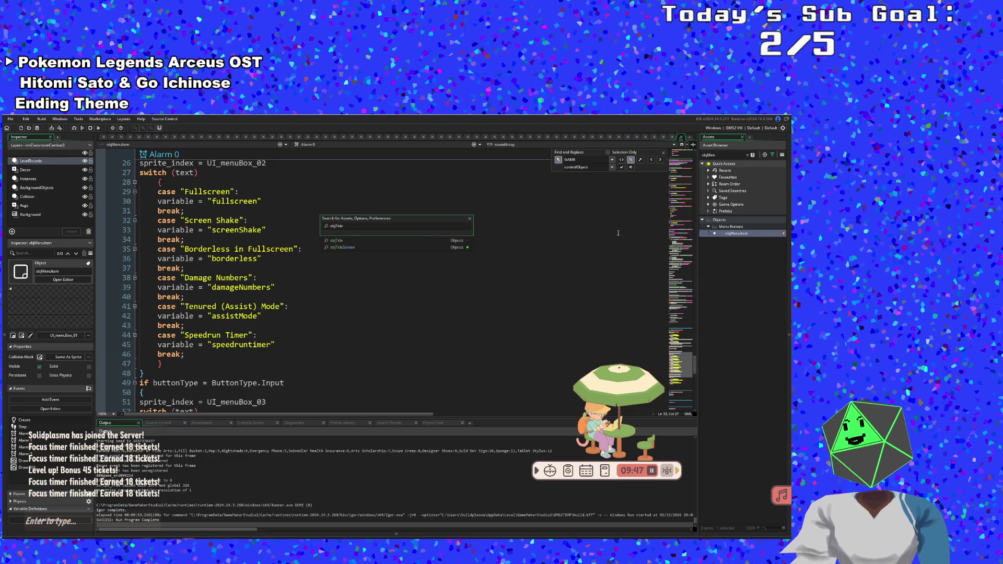
key(Return)
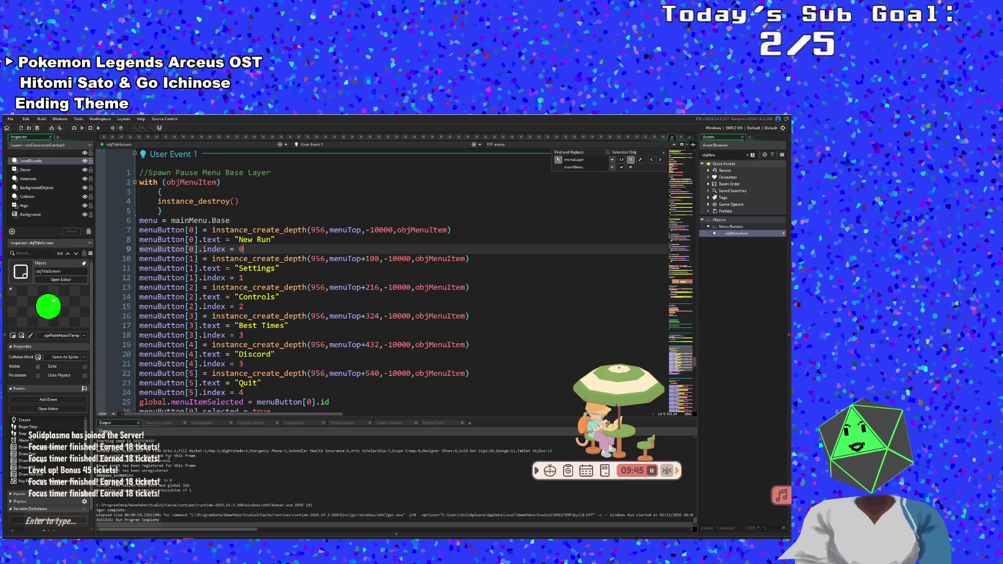
scroll(313, 314, down, 2)
click(233, 360)
click(238, 355)
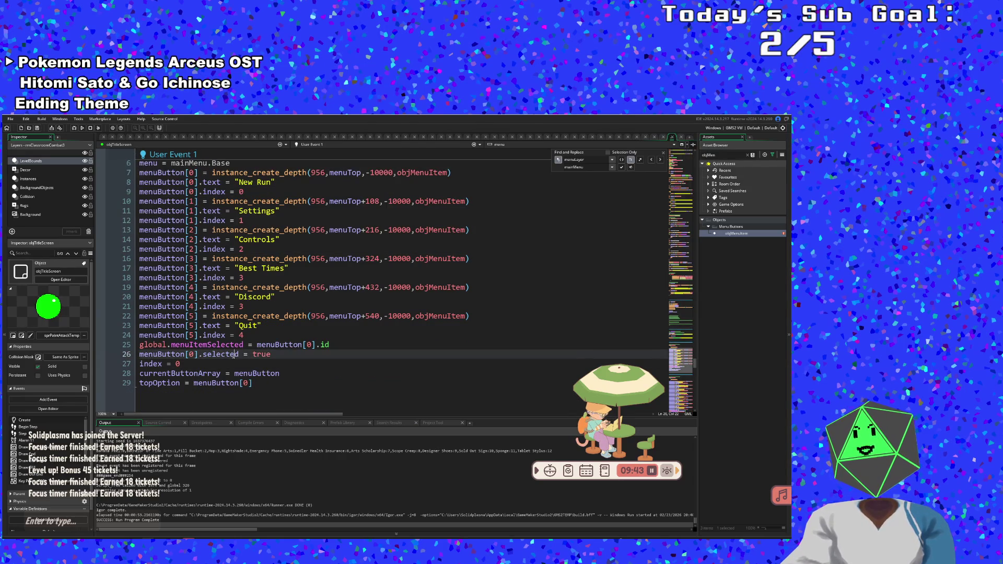
click(260, 344)
scroll(259, 342, up, 2)
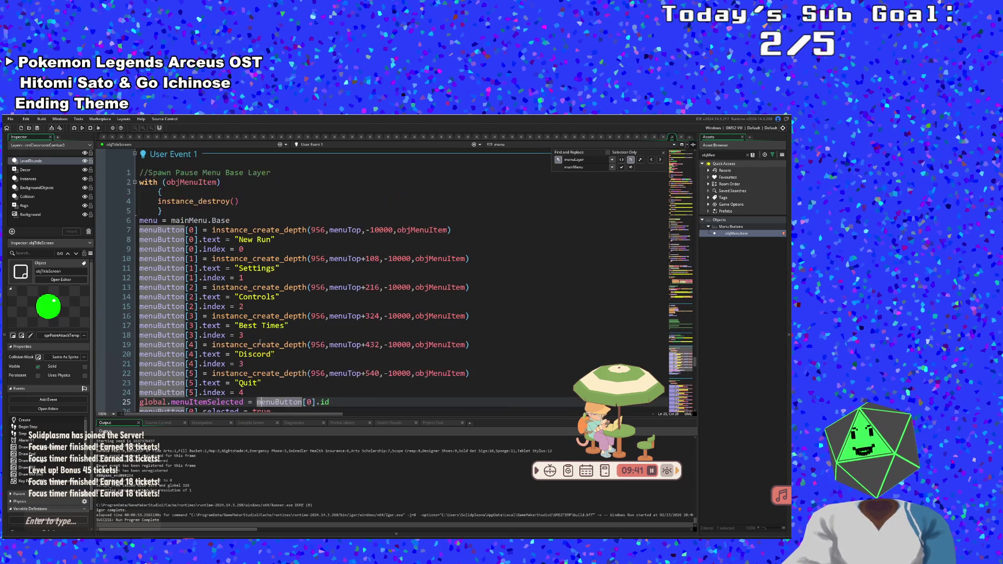
scroll(260, 343, down, 2)
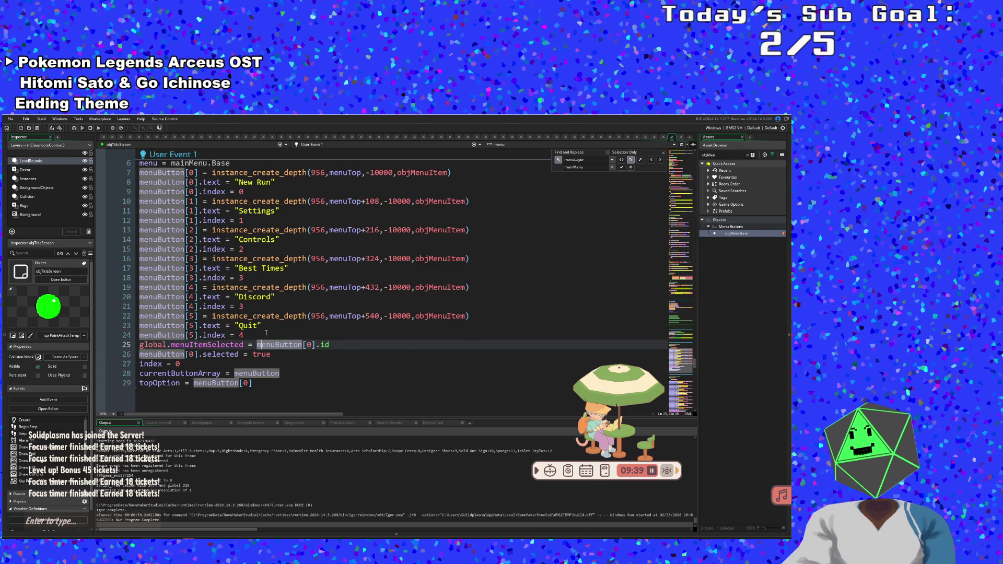
click(266, 335)
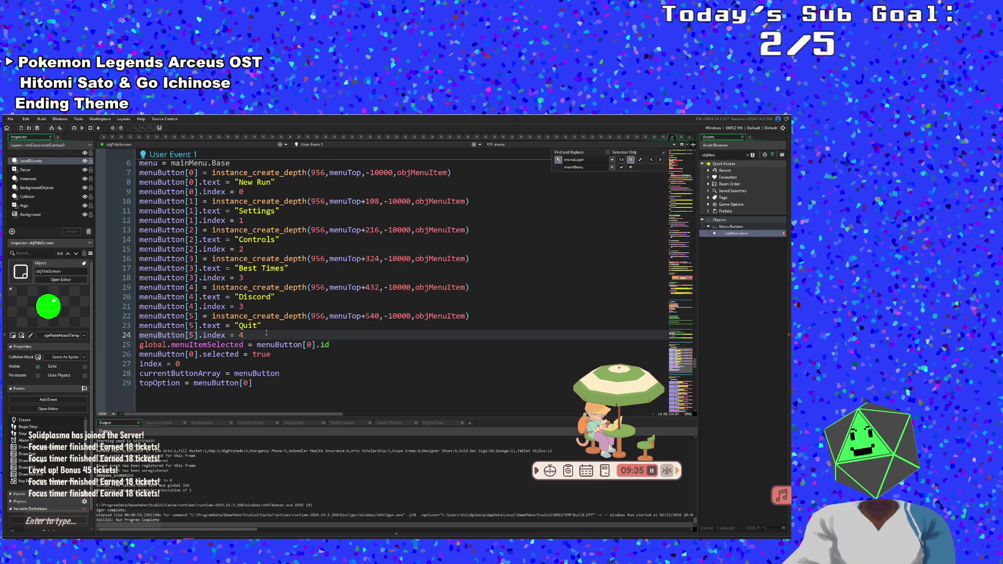
- Change the Discord button's index from 3 to 4 and the Quit button's from 4 to 5
click(246, 309)
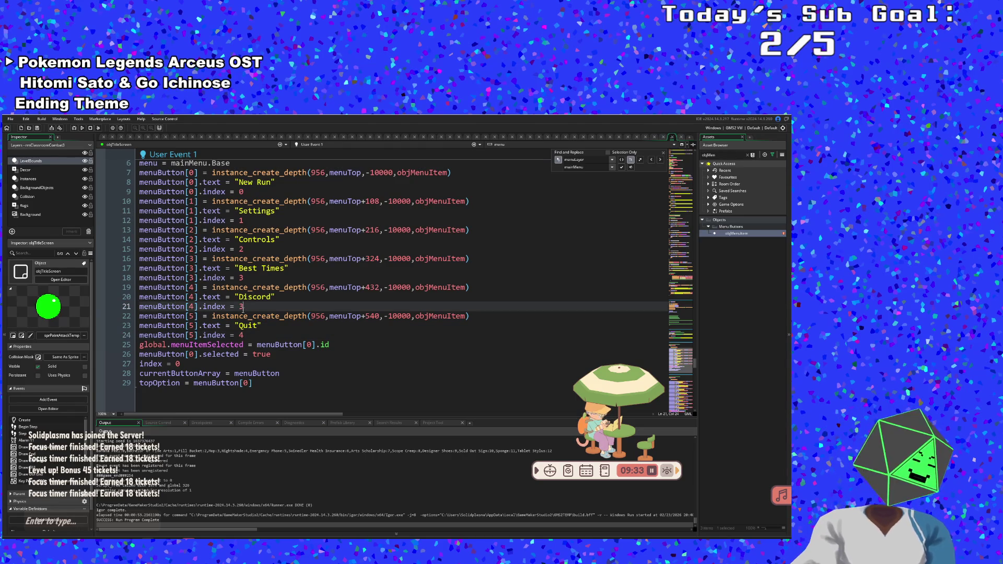
key(BackSpace)
text(4)
key(Down)
key(Down)
key(Down)
key(Up)
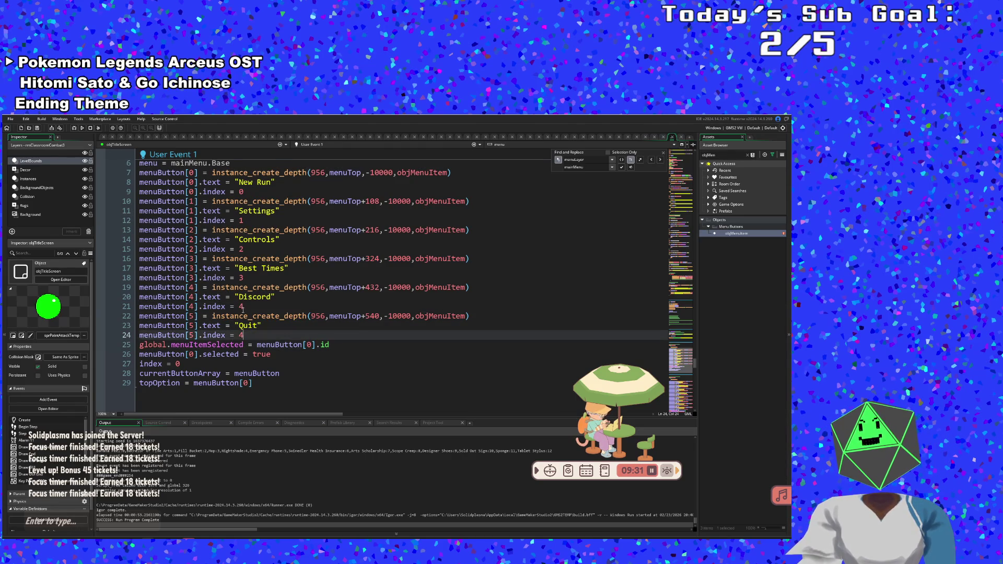
key(BackSpace)
text(5)
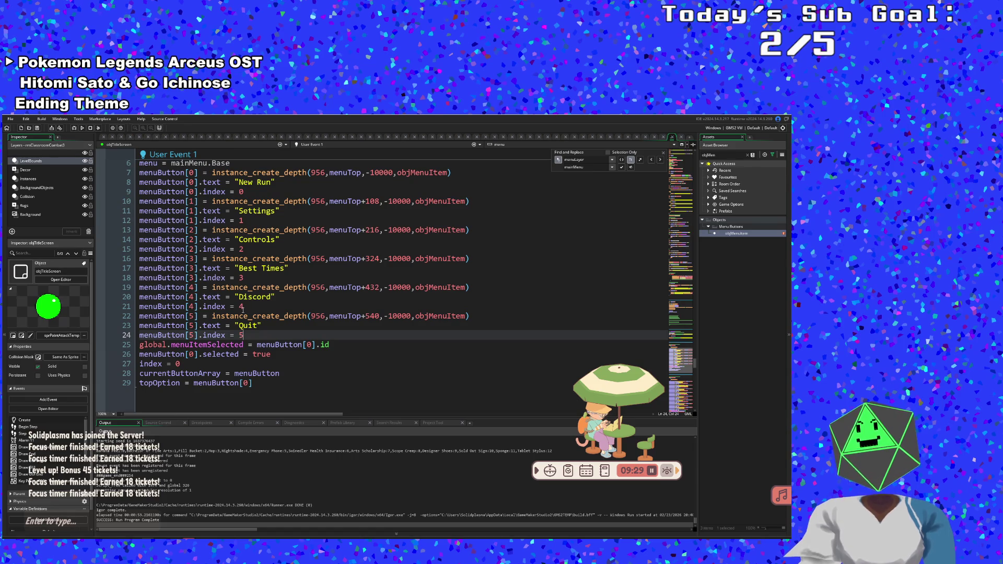
click(292, 299)
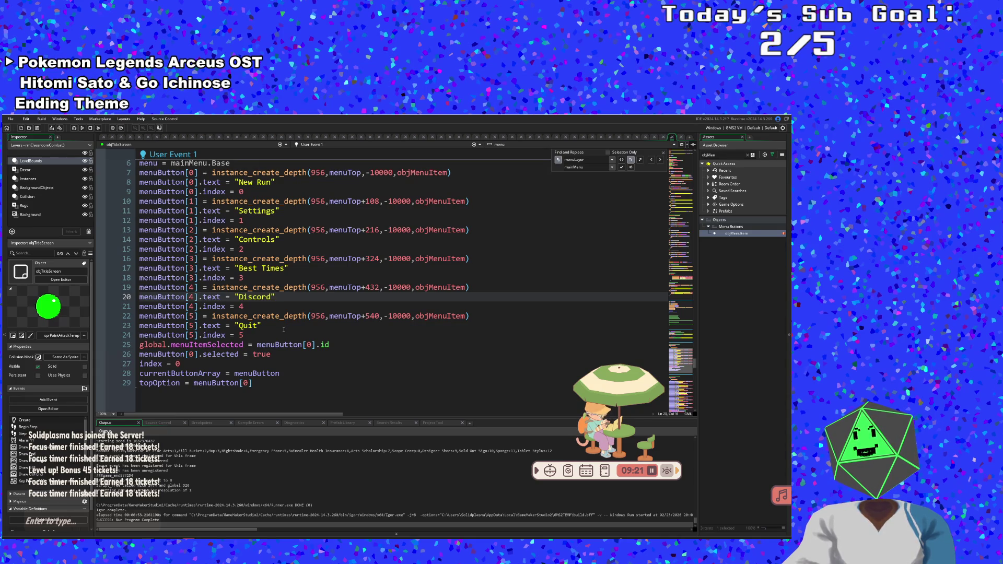
scroll(284, 329, up, 4)
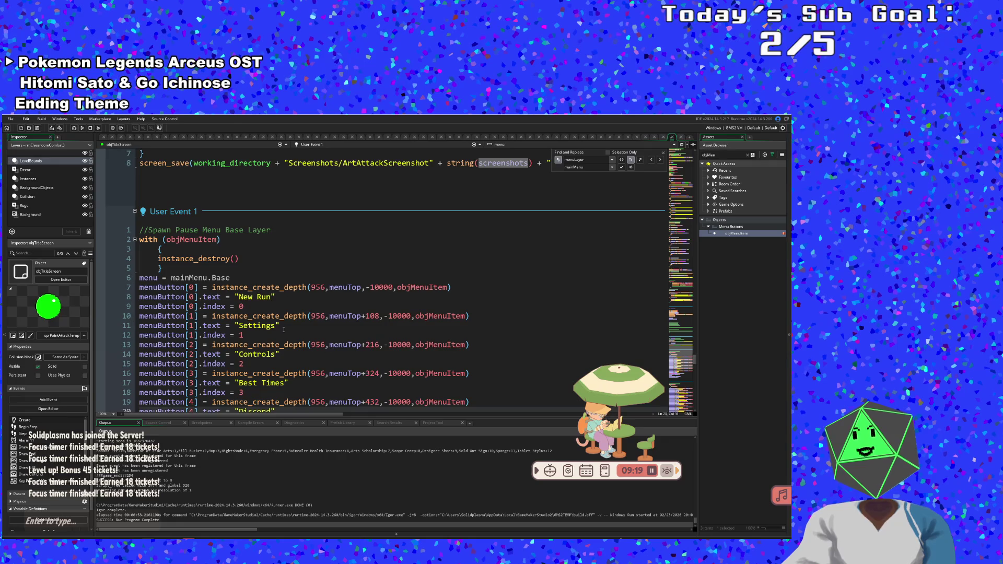
scroll(284, 329, down, 6)
scroll(283, 330, up, 2)
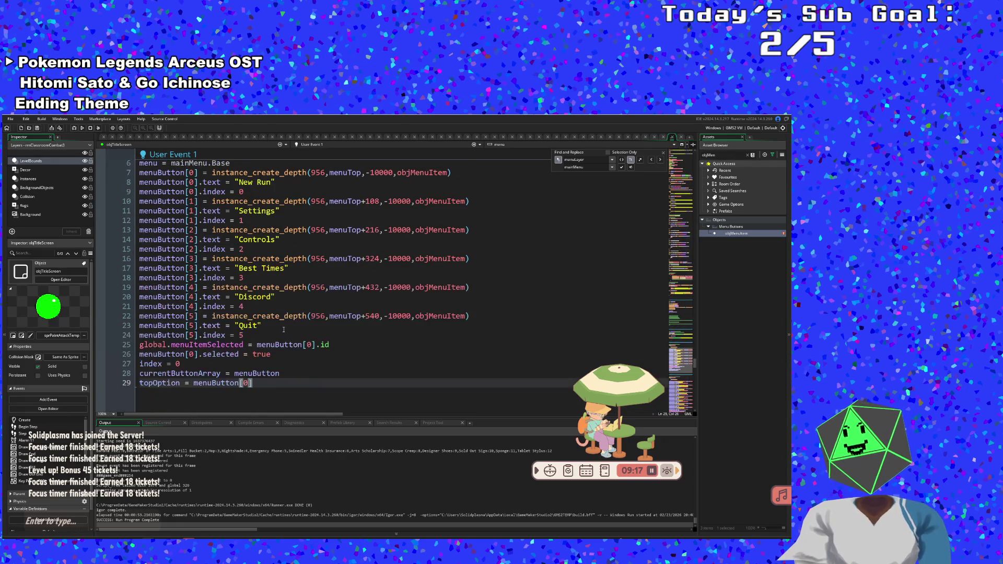
scroll(283, 329, down, 5)
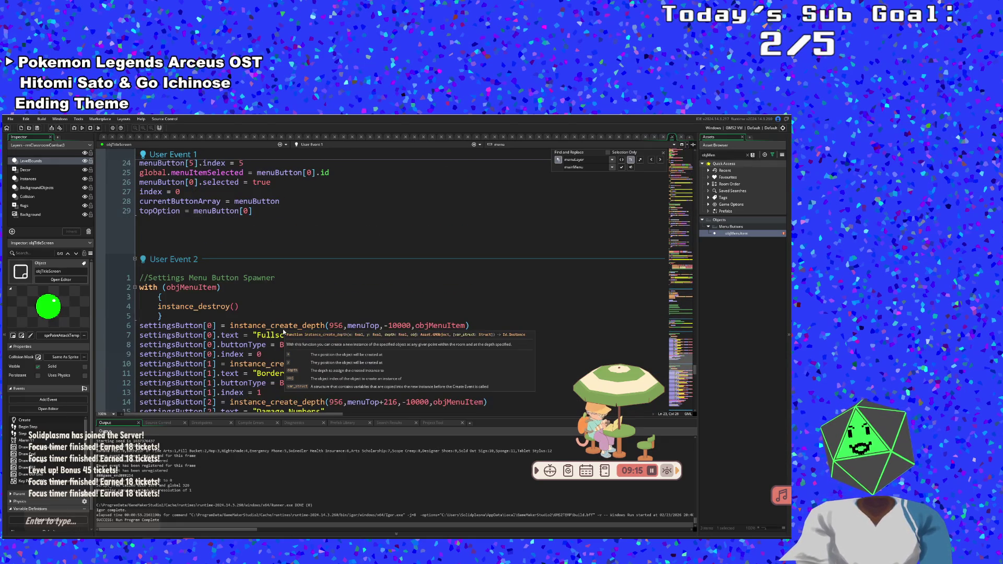
scroll(284, 332, up, 6)
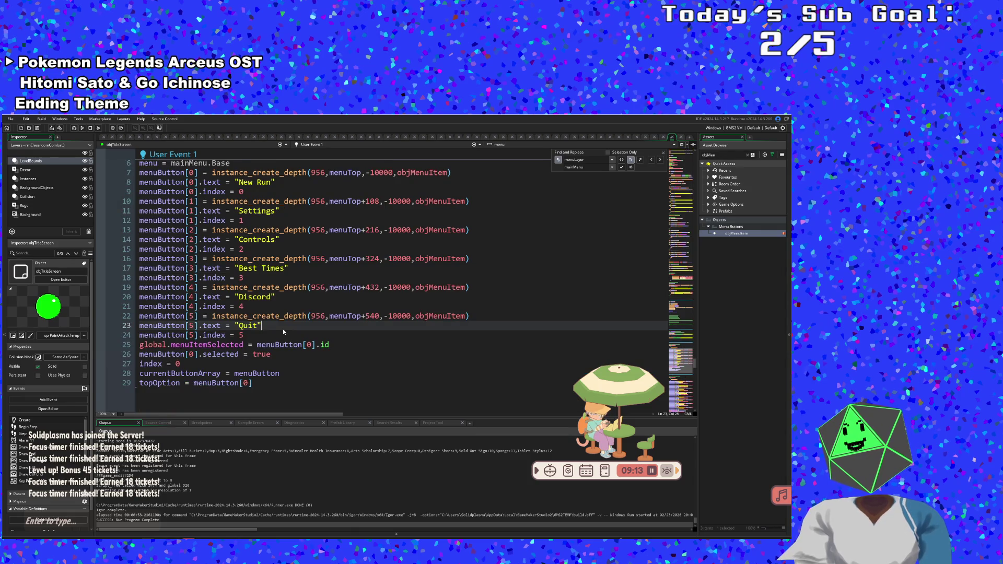
scroll(284, 333, down, 20)
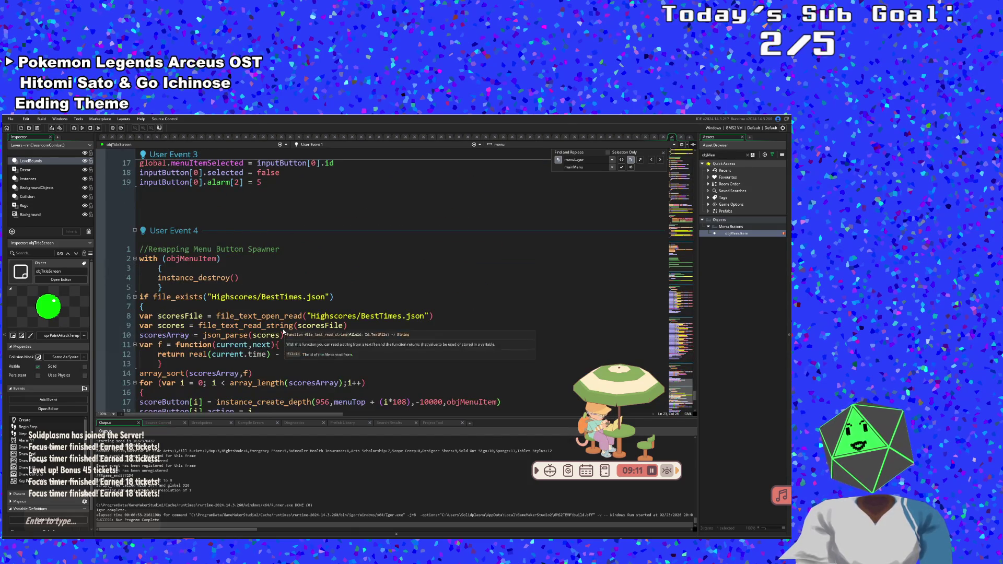
scroll(283, 329, down, 4)
click(283, 328)
scroll(279, 327, down, 5)
scroll(277, 326, up, 3)
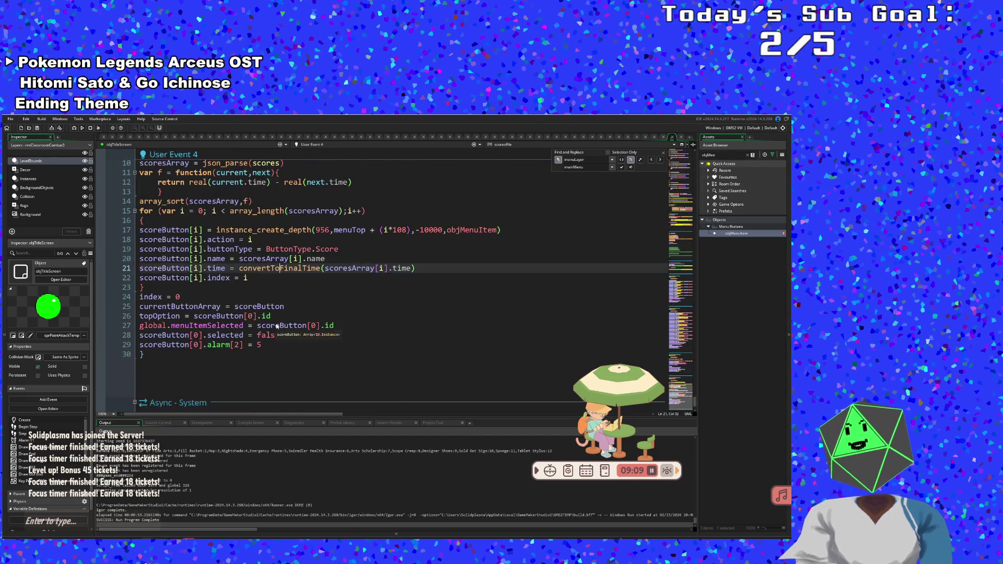
click(275, 327)
scroll(276, 335, up, 3)
scroll(277, 344, down, 5)
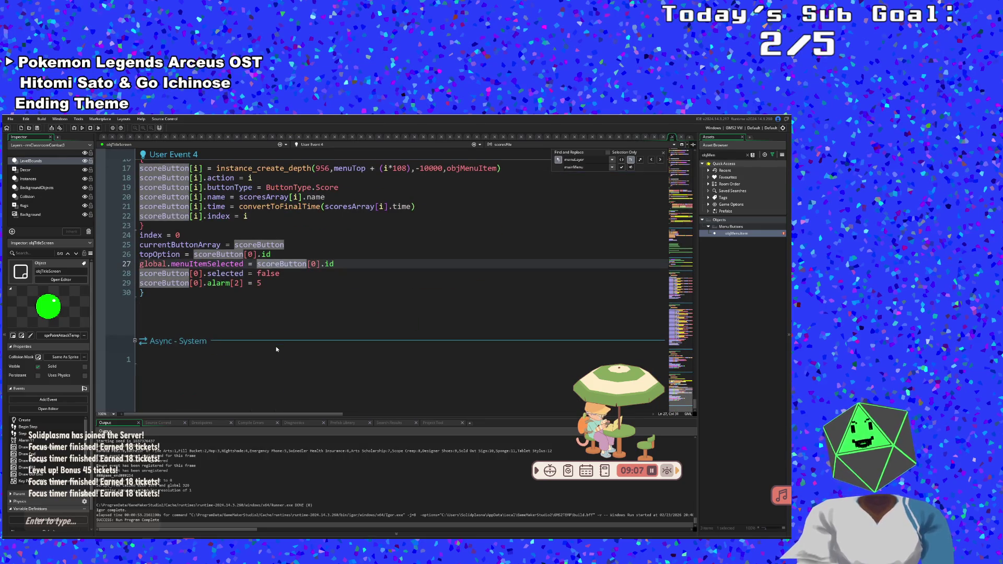
scroll(277, 349, up, 15)
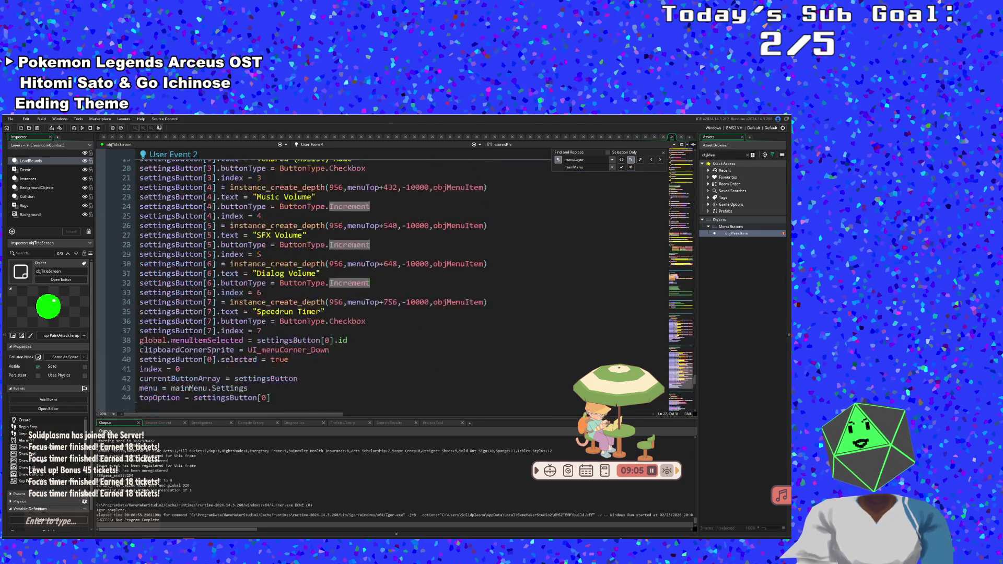
scroll(277, 336, up, 15)
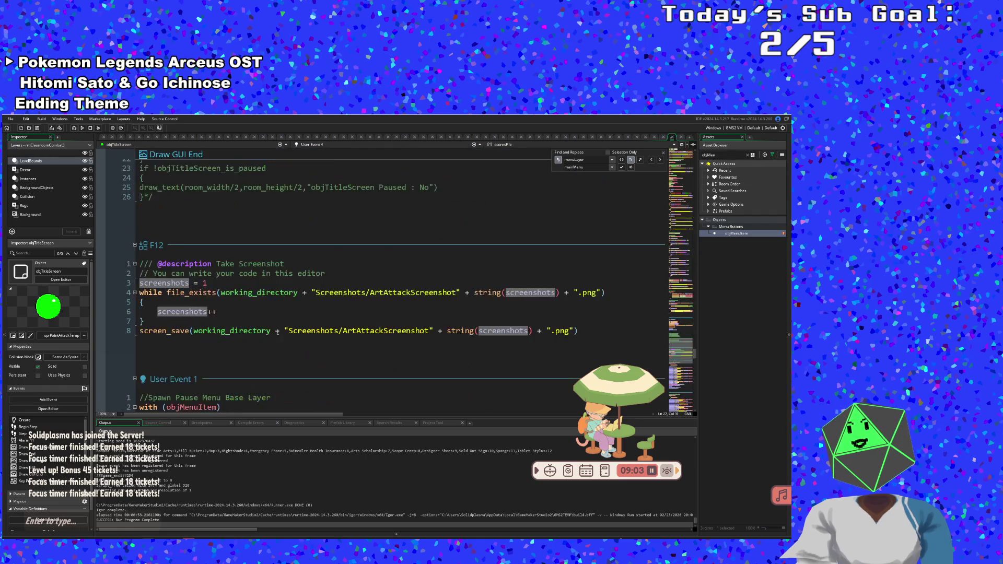
scroll(276, 329, up, 15)
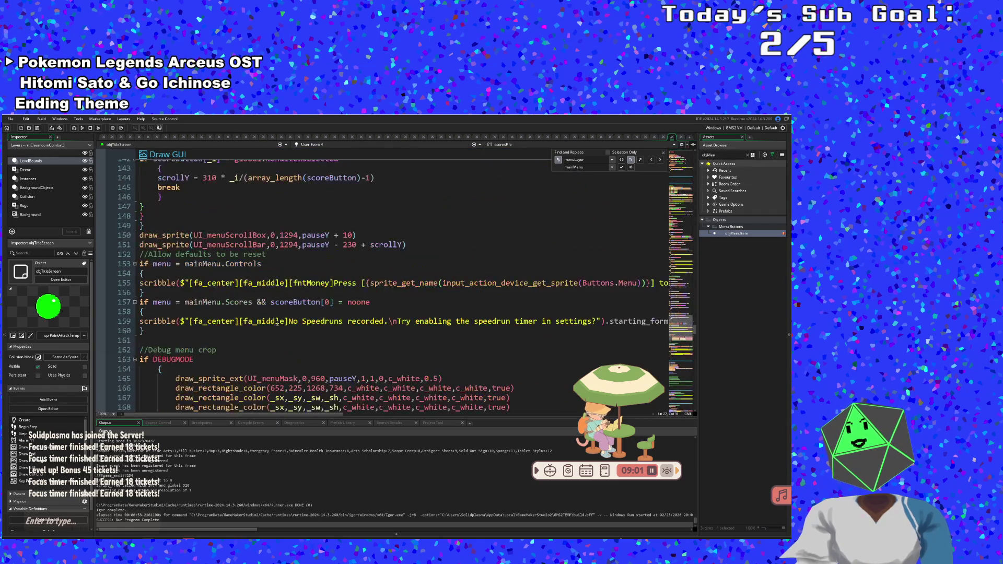
scroll(277, 322, up, 18)
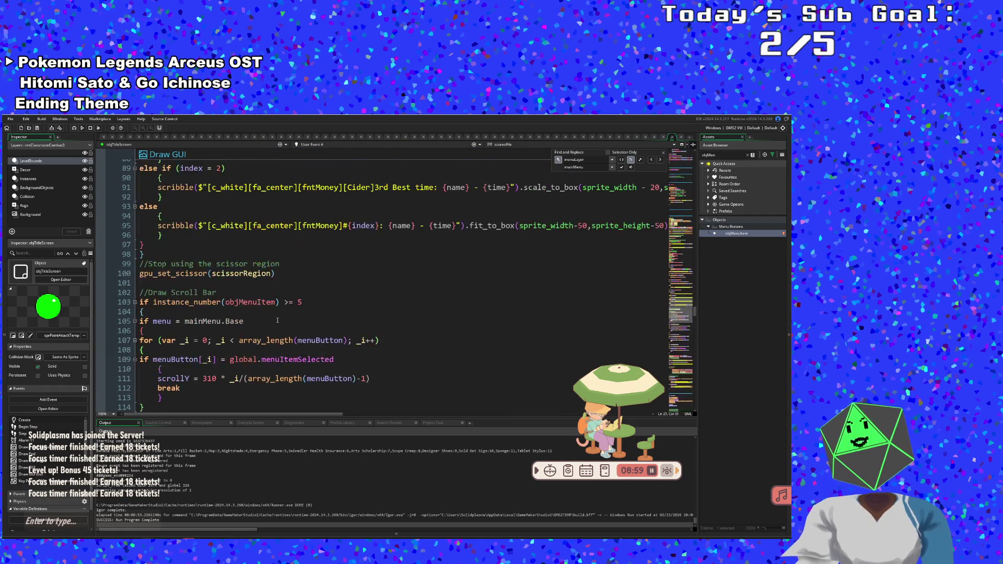
scroll(278, 320, down, 4)
scroll(277, 320, up, 10)
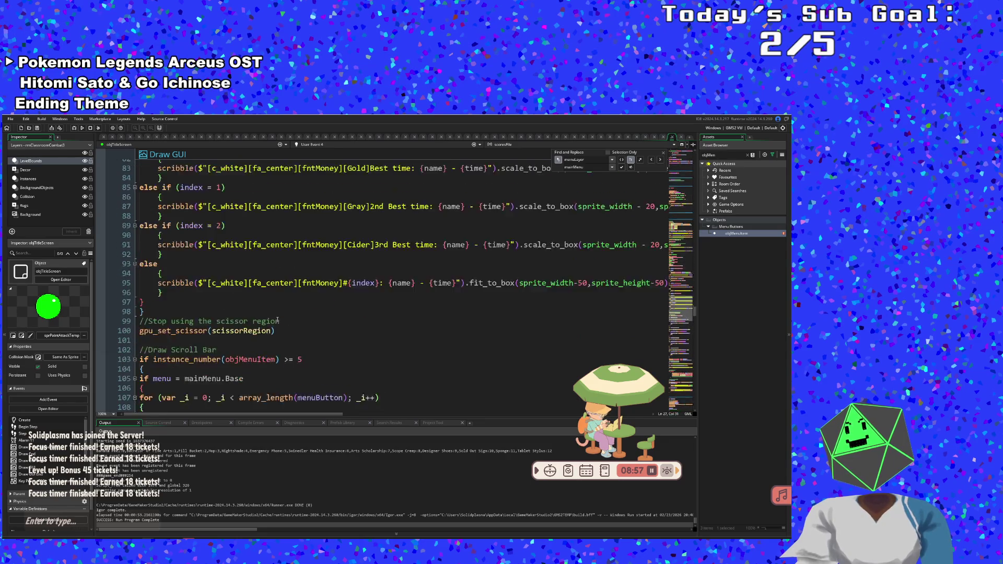
click(276, 321)
scroll(276, 320, up, 16)
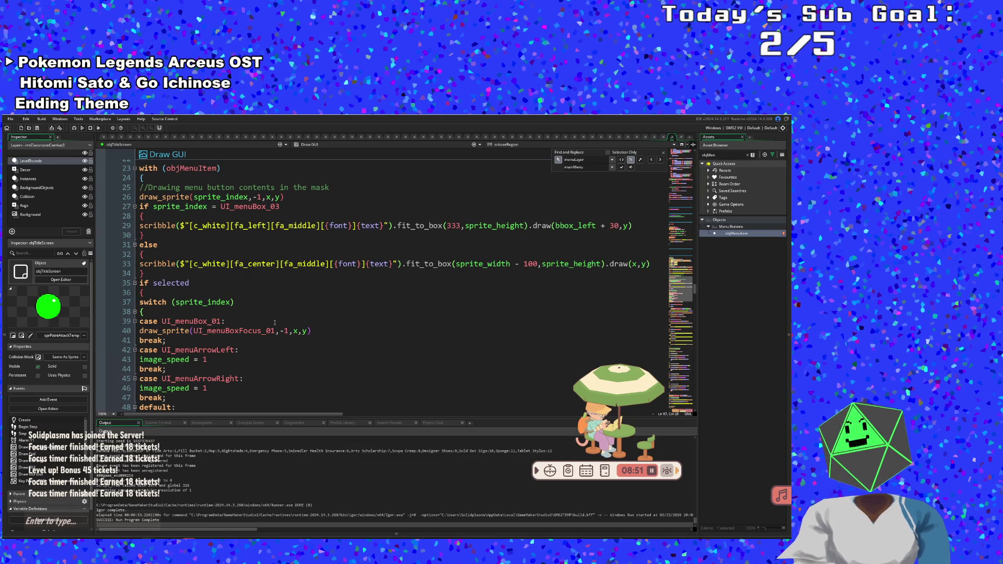
scroll(274, 322, up, 2)
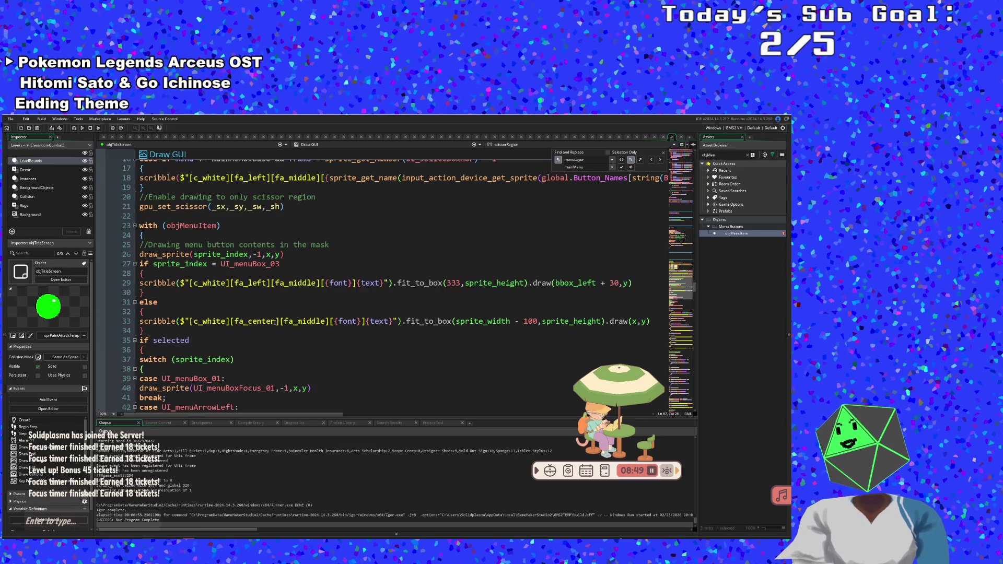
click(277, 321)
click(262, 282)
click(249, 271)
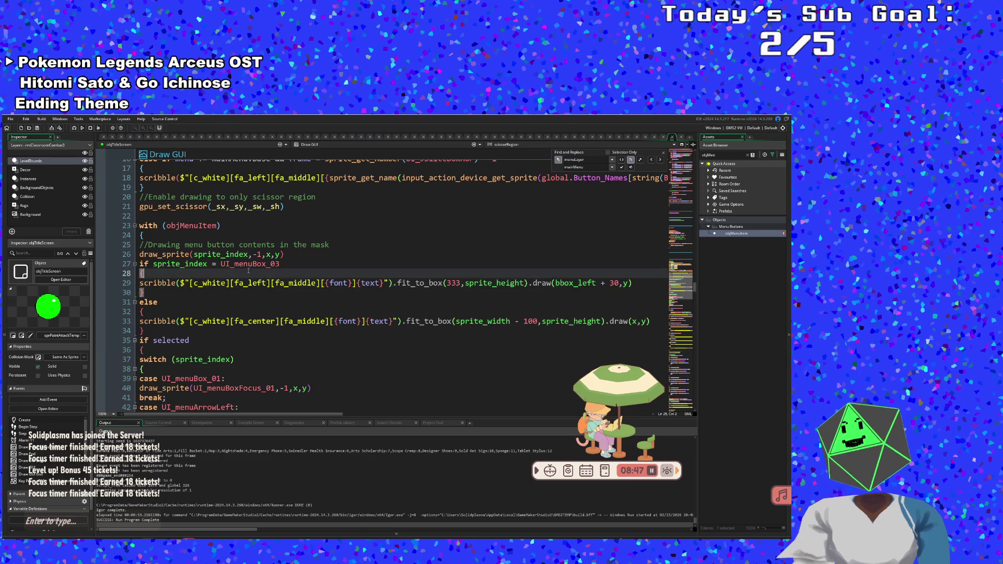
click(255, 263)
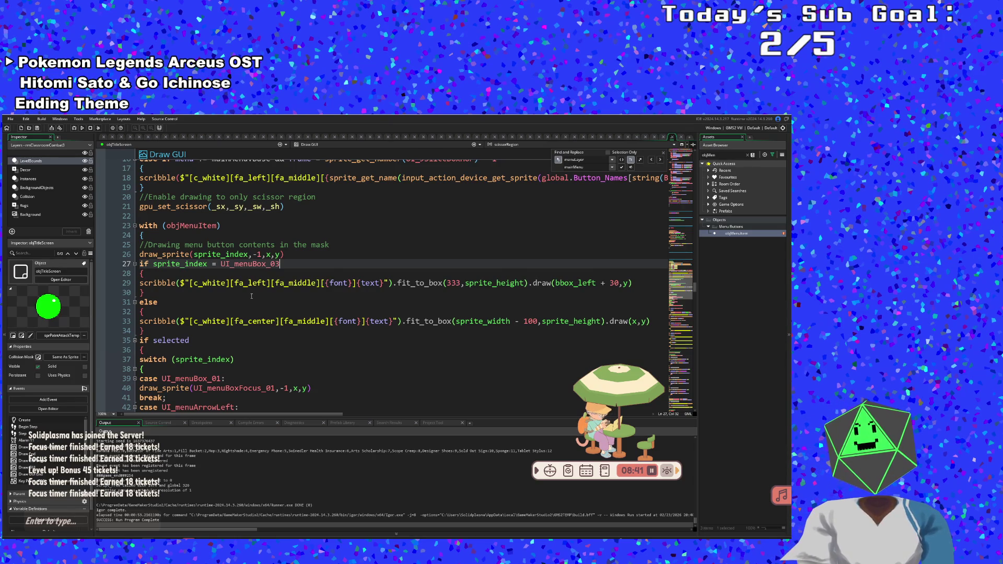
scroll(252, 296, down, 4)
click(219, 292)
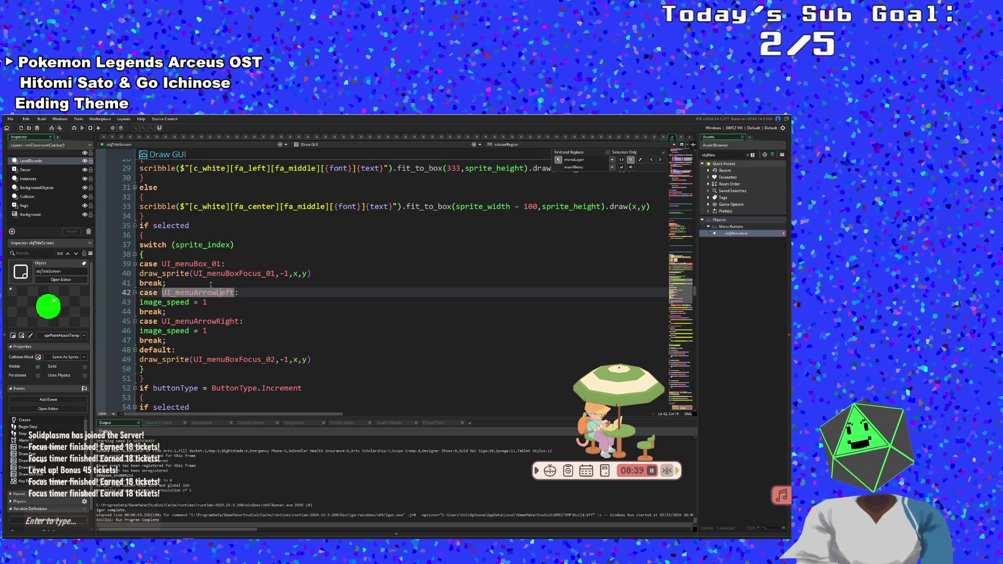
click(211, 284)
click(312, 274)
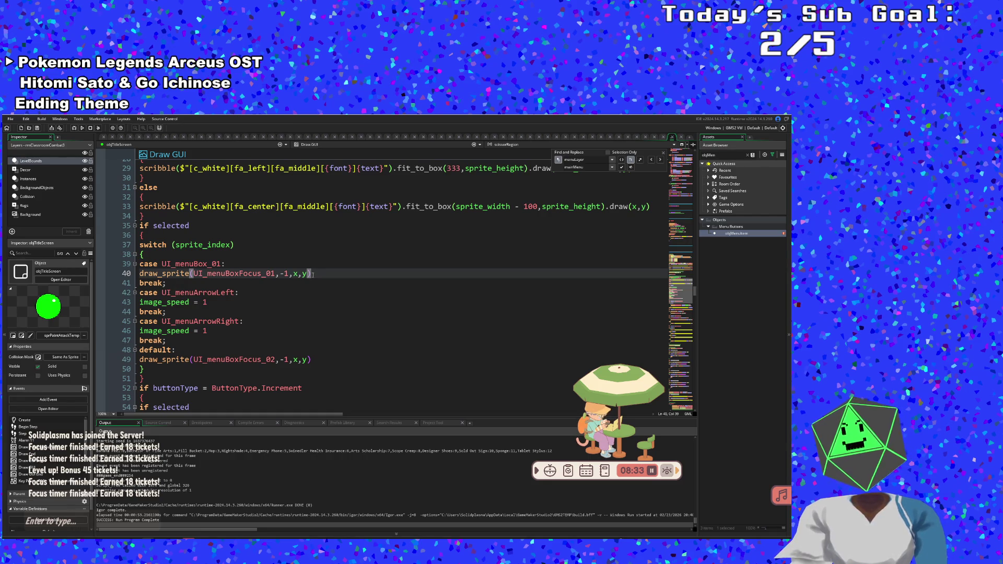
click(189, 275)
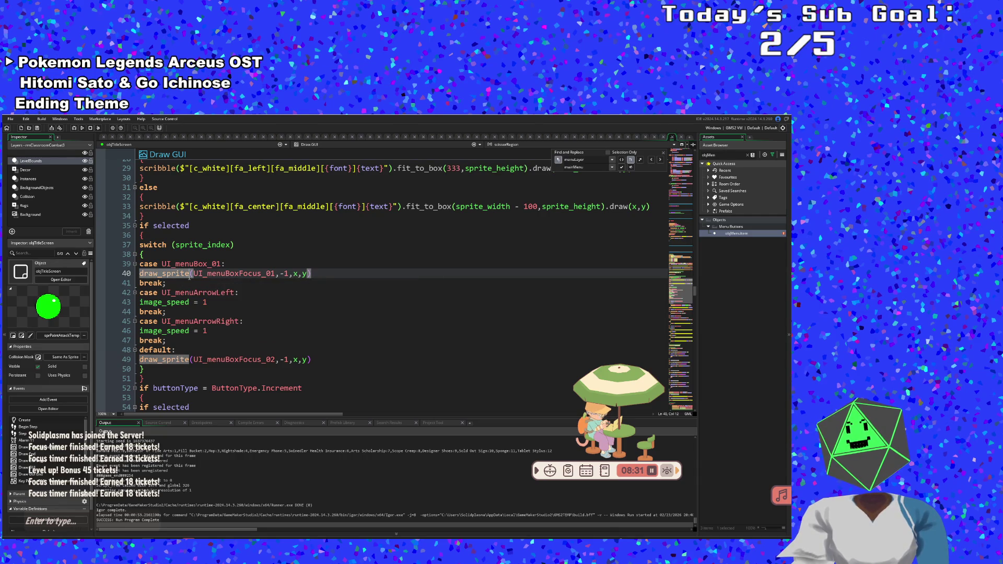
click(199, 274)
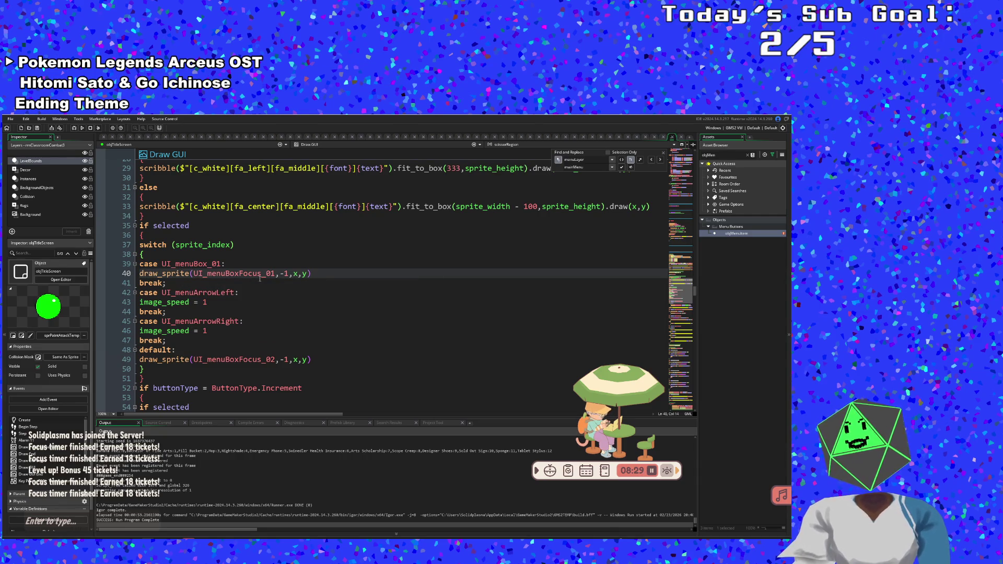
drag(275, 273, 208, 271)
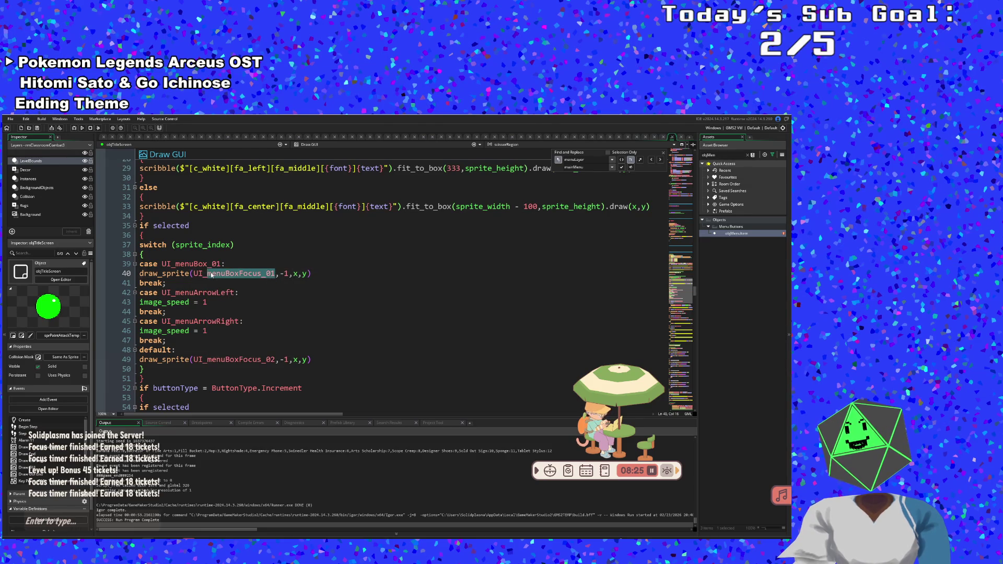
click(211, 273)
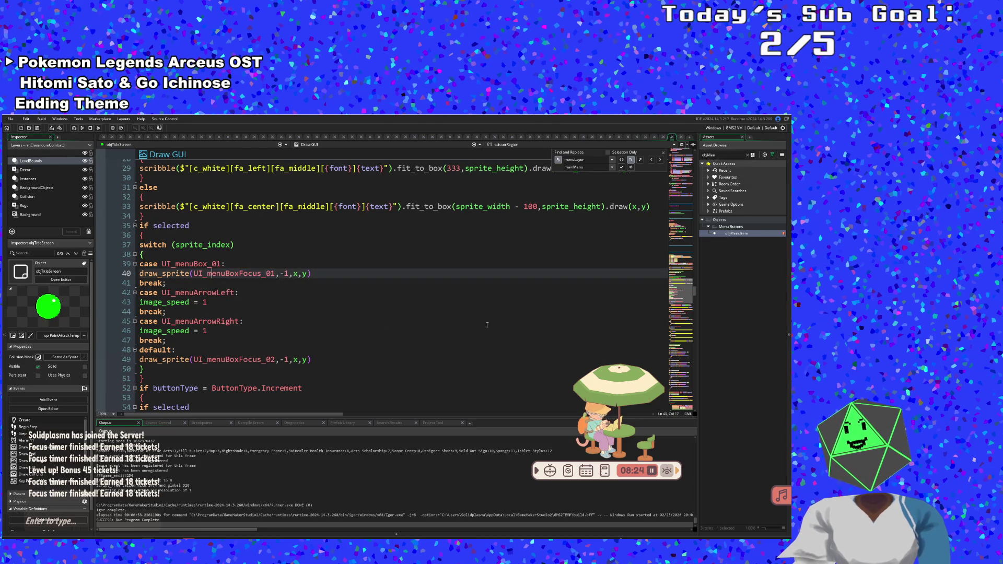
click(733, 154)
- Search the assets for 'splatter' and open the sprSplatterLarge sprite
text(splatte)
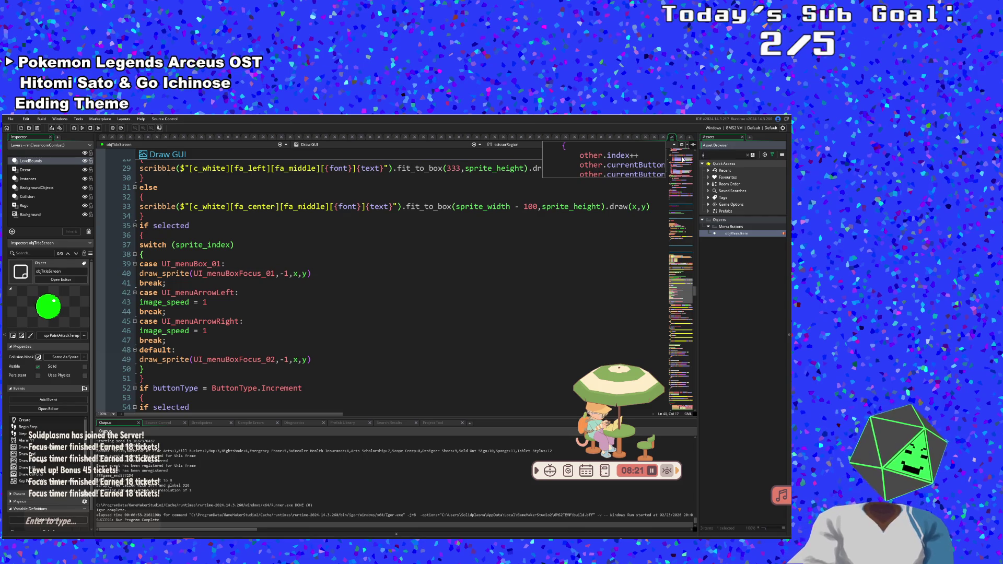
text(r)
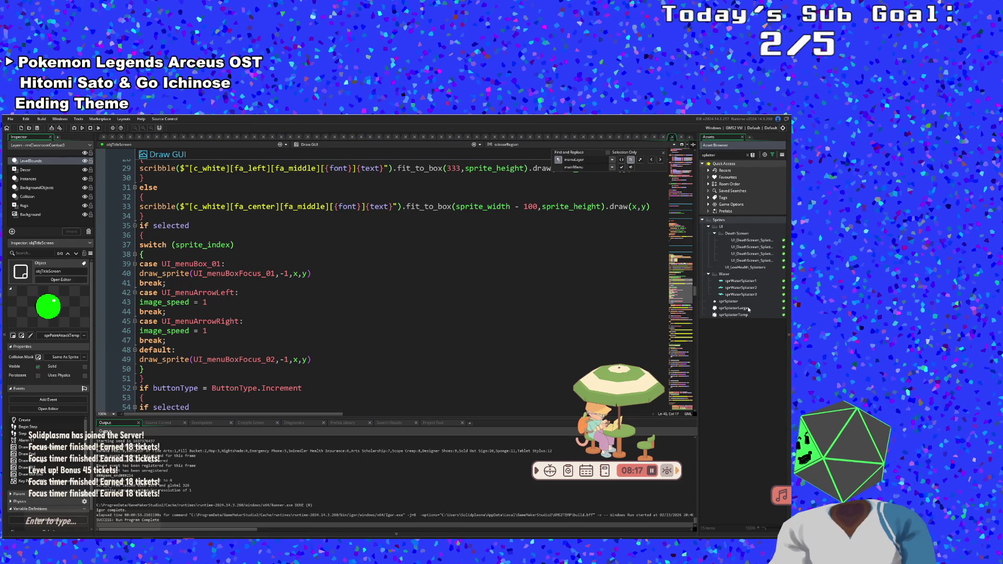
double_click(737, 282)
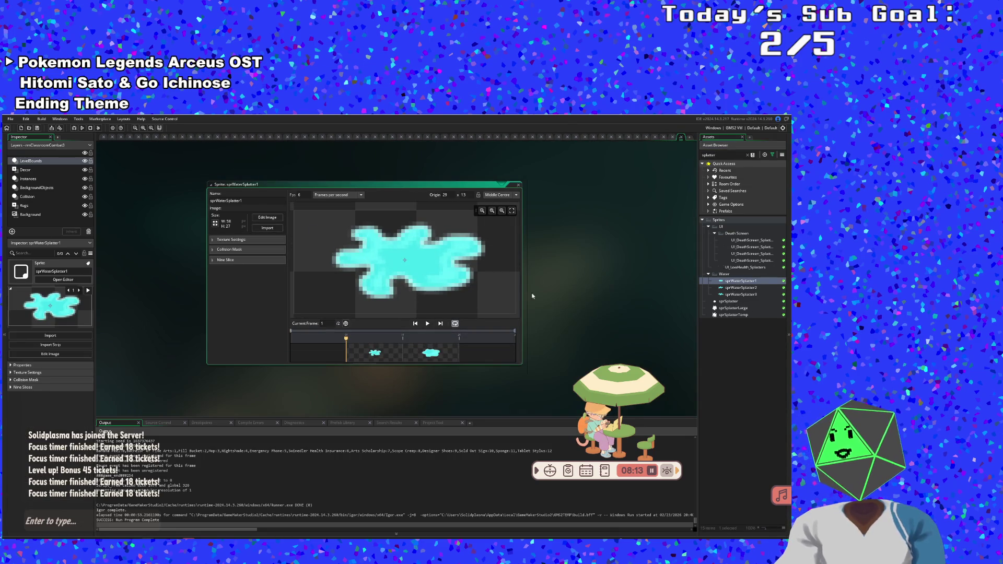
click(518, 185)
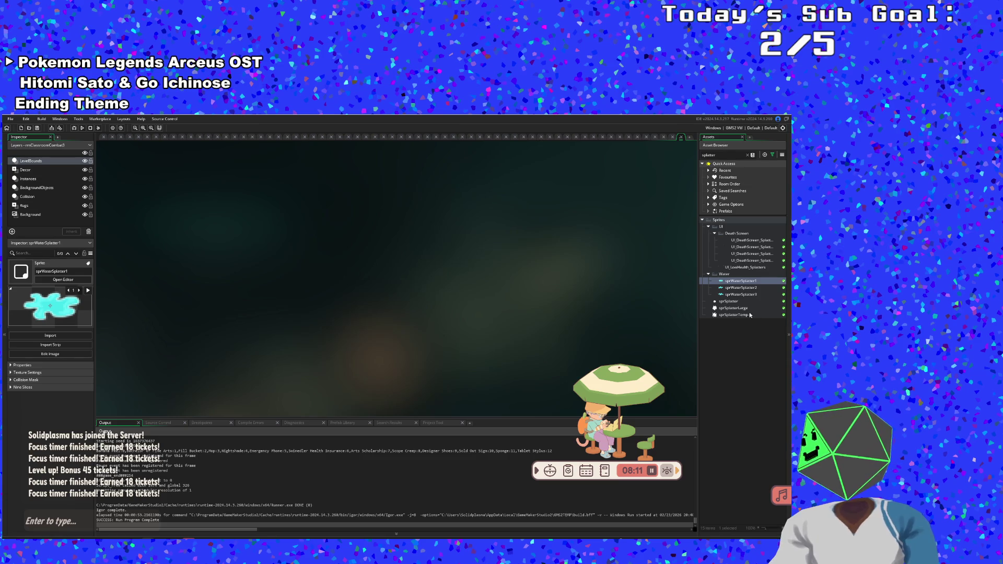
double_click(738, 308)
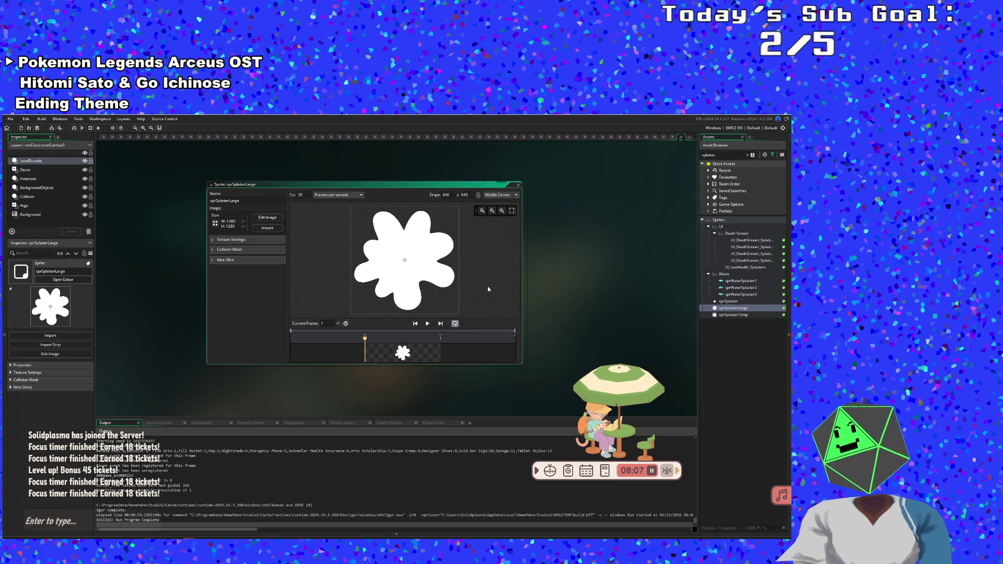
- Duplicate sprSplatterLarge, rename the copy sprSplatter9Slice, and open it in the sprite editor
right_click(726, 309)
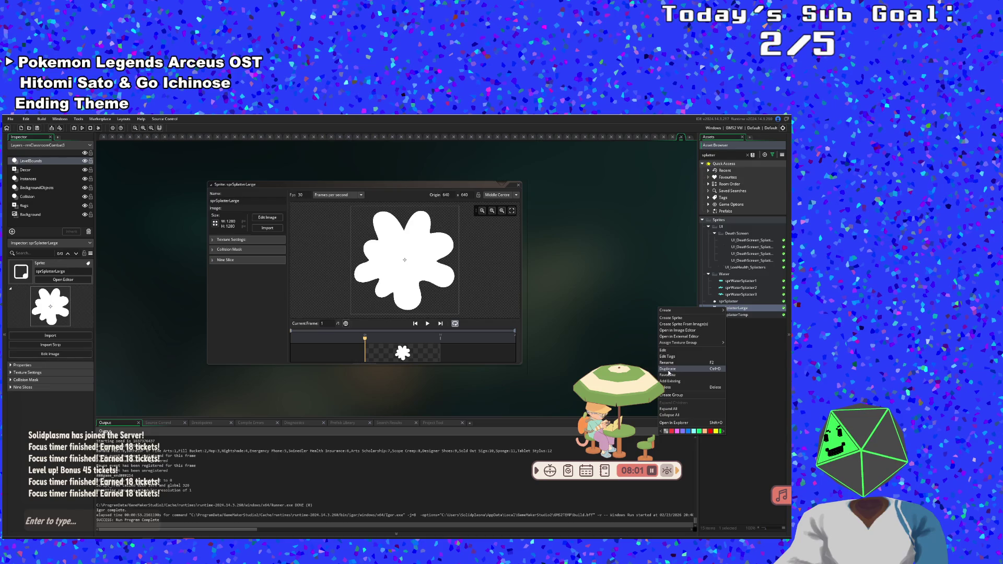
click(669, 369)
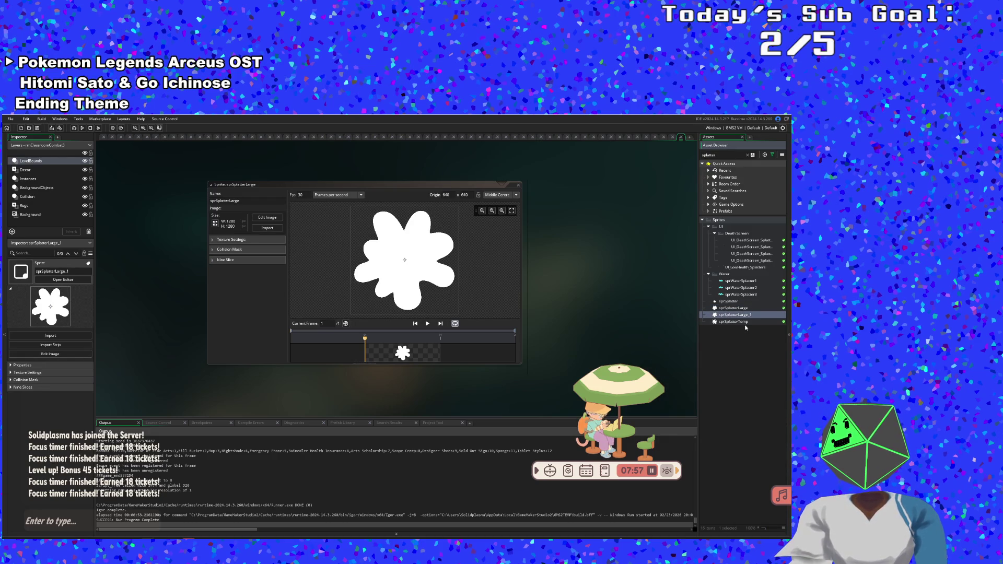
key(BackSpace)
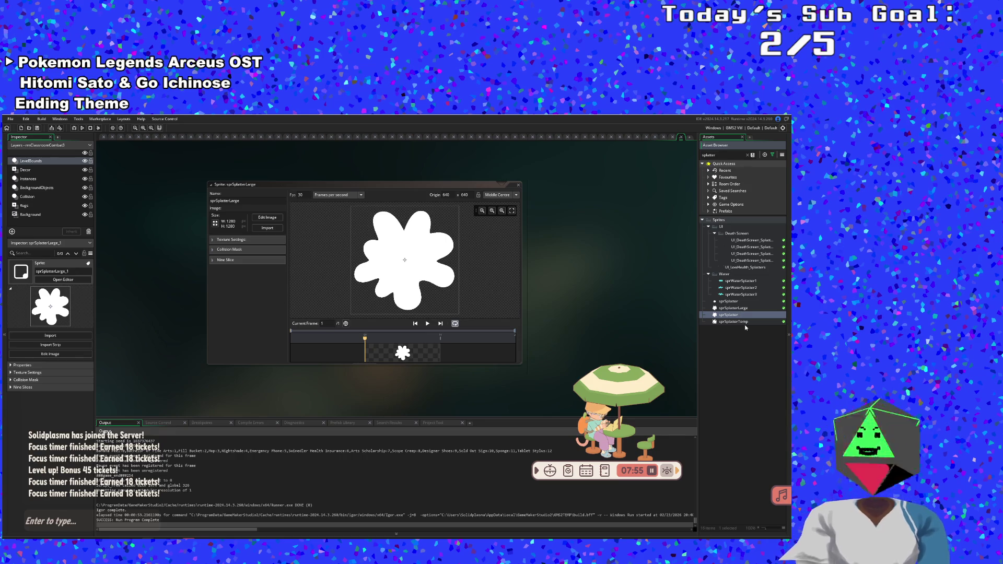
text(9Slice)
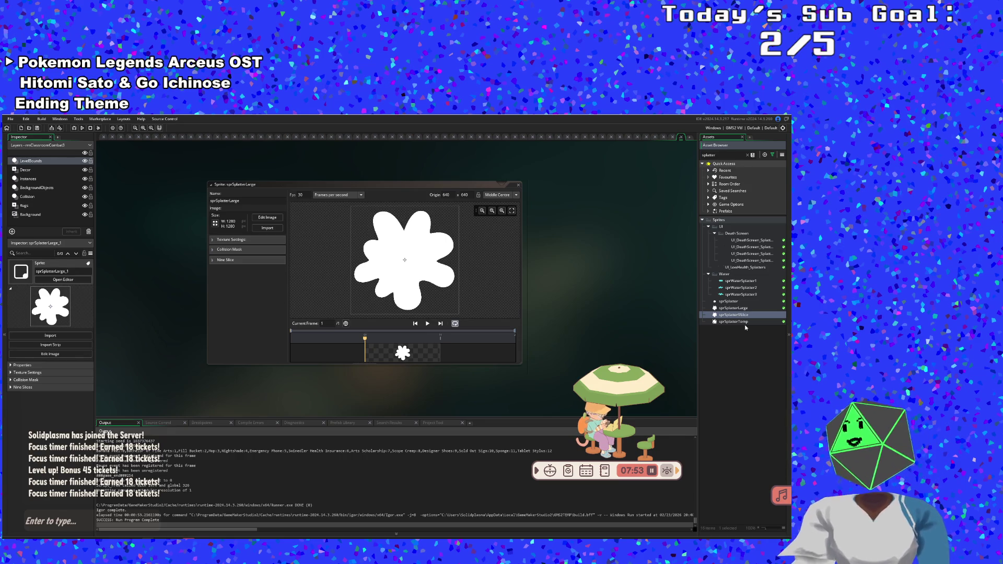
key(Return)
double_click(729, 310)
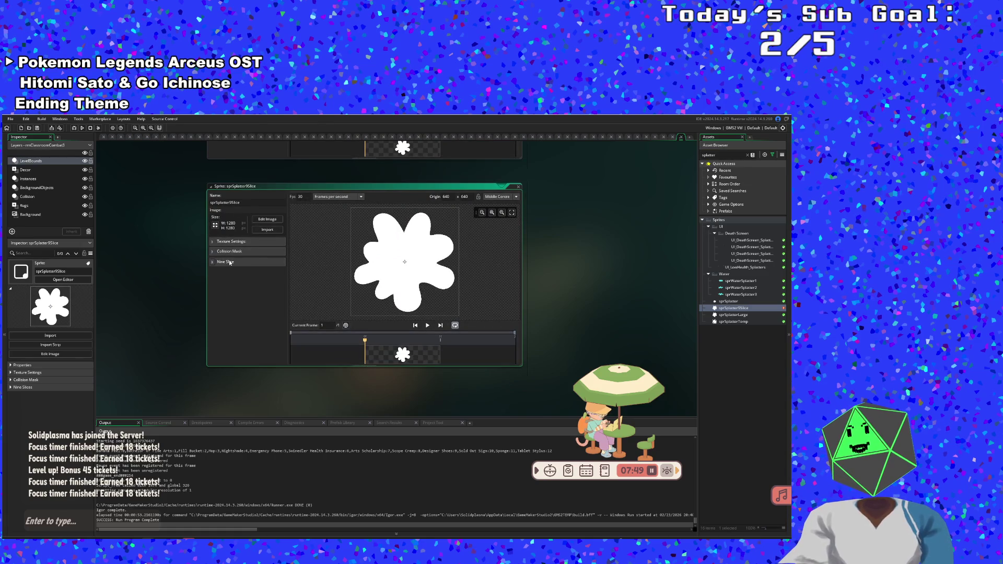
- Enable nine-slice on sprSplatter9Slice and set the guides to right 453, left 395, top 405
click(230, 263)
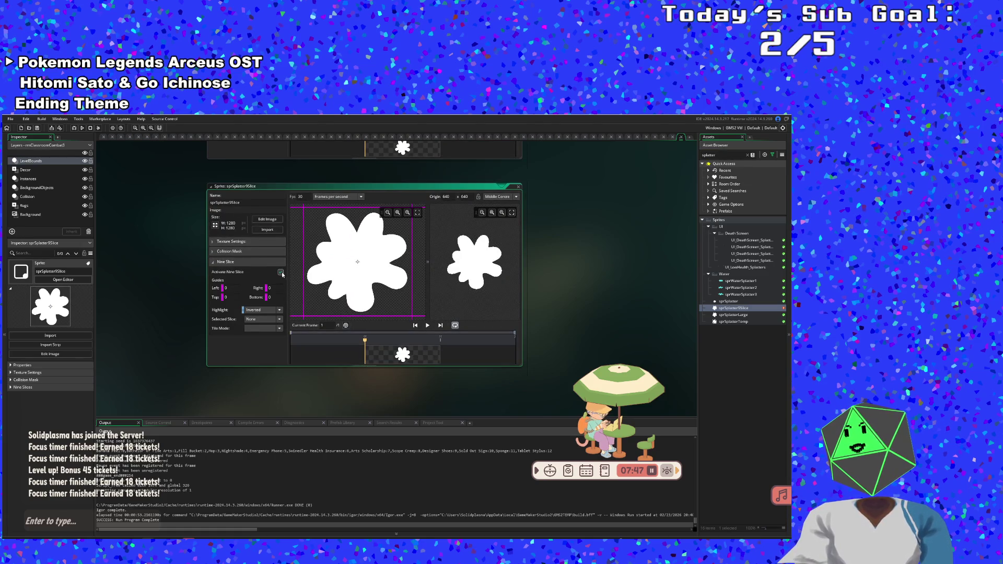
click(281, 272)
mouse_move(411, 319)
mouse_down()
mouse_move(364, 284)
mouse_move(376, 282)
mouse_up()
mouse_move(304, 304)
mouse_down()
mouse_move(357, 305)
mouse_move(358, 279)
mouse_up()
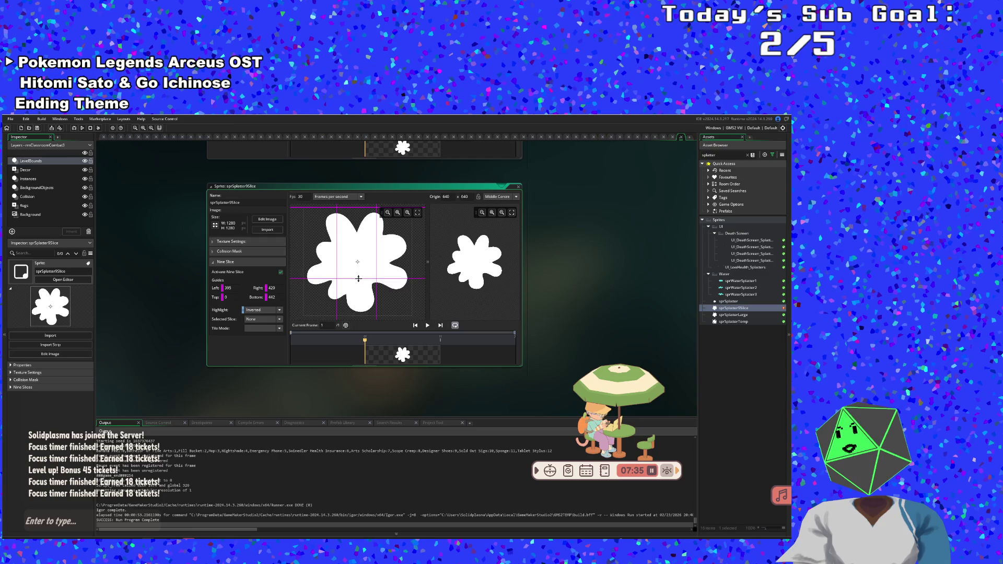
drag(353, 209, 353, 242)
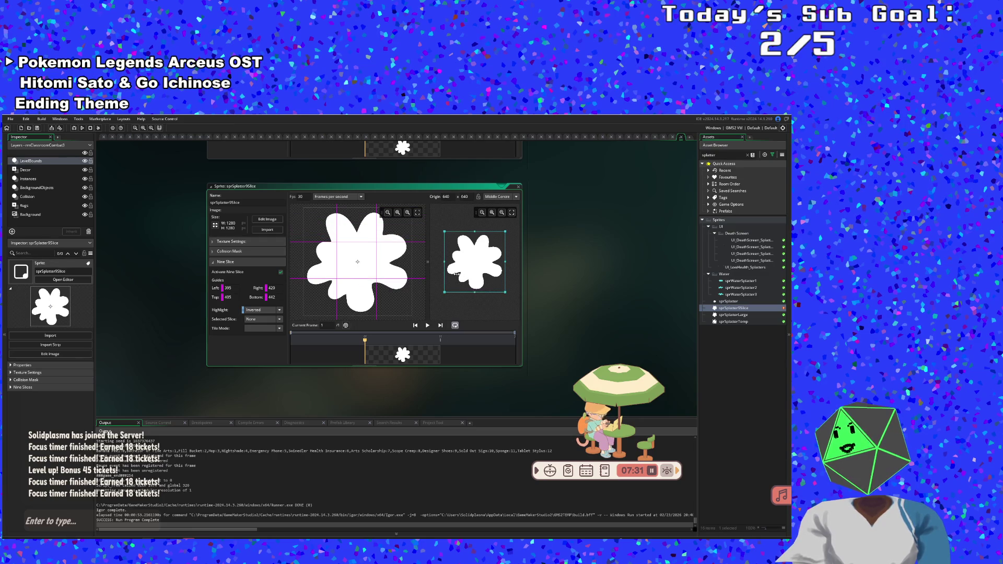
- Stretch and squash the nine-slice preview box to test how the splatter scales
mouse_move(446, 261)
mouse_down()
mouse_move(387, 260)
mouse_move(450, 264)
mouse_move(434, 267)
mouse_up()
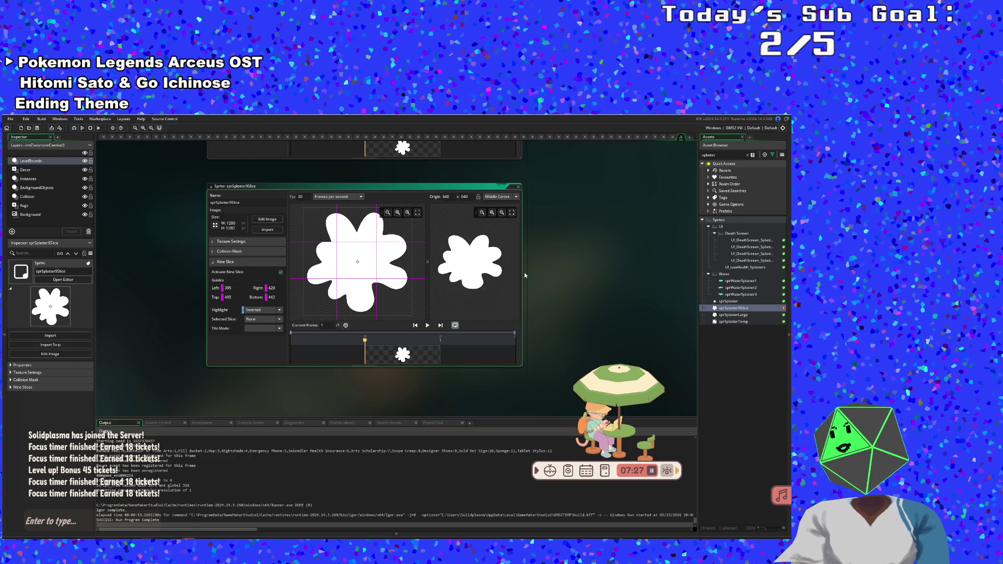
mouse_move(505, 261)
mouse_down()
mouse_move(535, 263)
mouse_move(514, 263)
mouse_up()
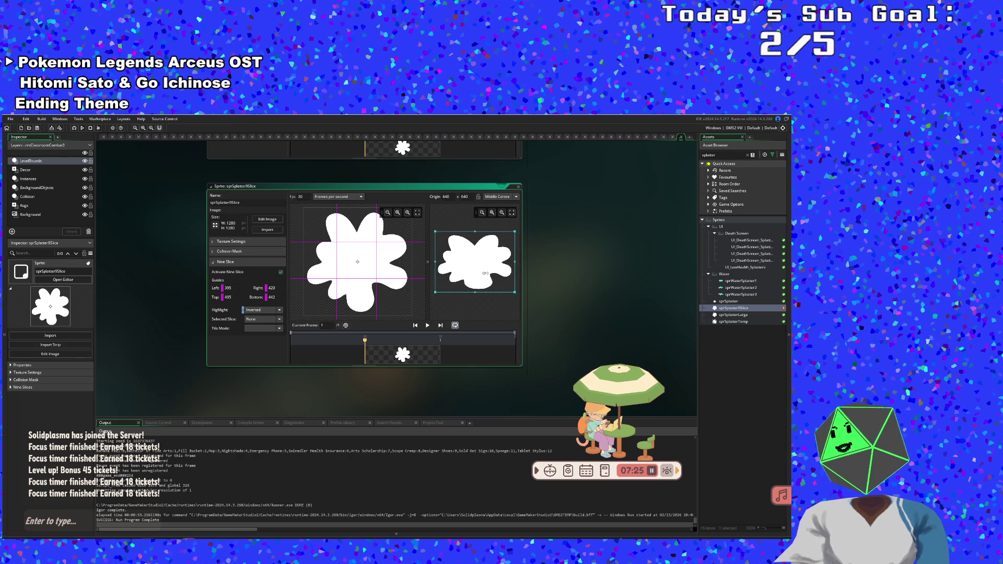
drag(477, 273, 545, 260)
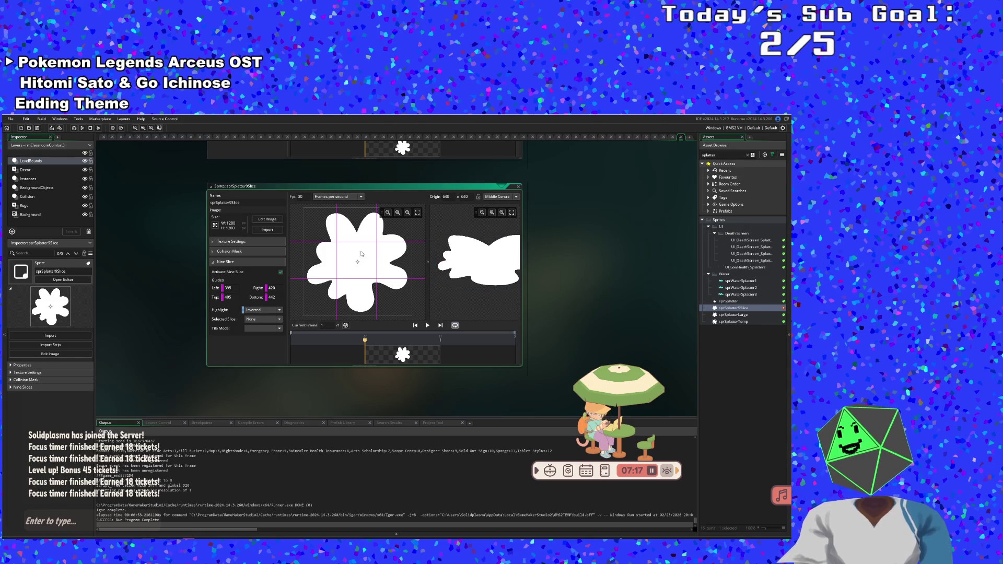
- Move the left guide to 460, then 507, enlarge the sprite window, and open the image editor
mouse_move(337, 251)
mouse_down()
mouse_move(370, 263)
mouse_move(364, 248)
mouse_move(360, 277)
mouse_move(363, 259)
mouse_up()
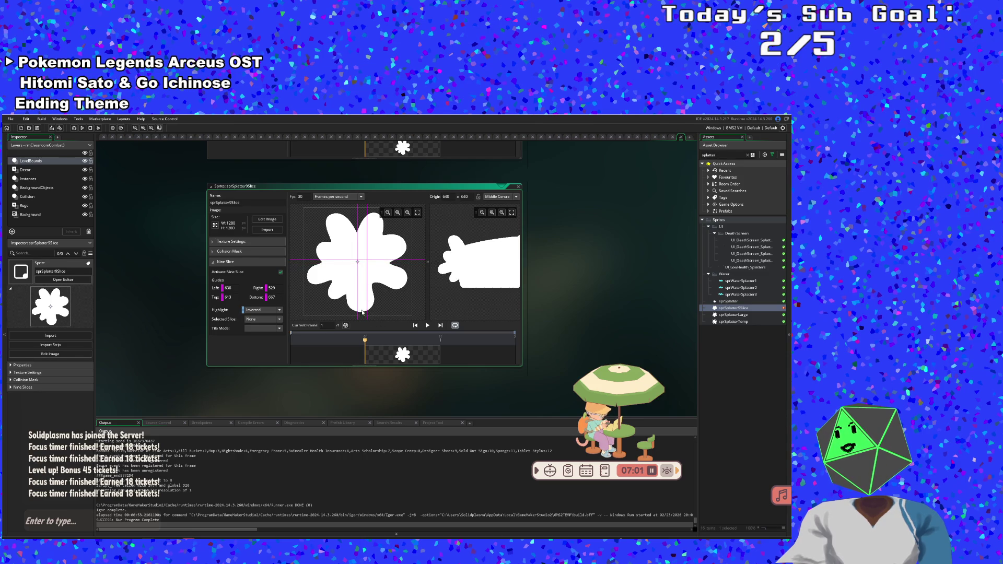
mouse_move(358, 310)
mouse_down()
mouse_move(347, 306)
mouse_move(372, 304)
mouse_up()
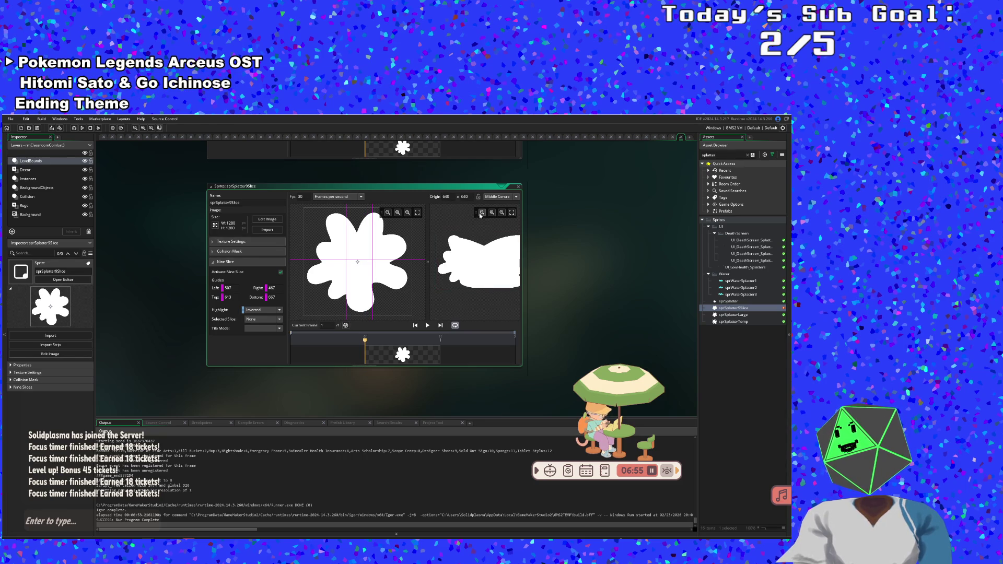
drag(522, 235, 648, 236)
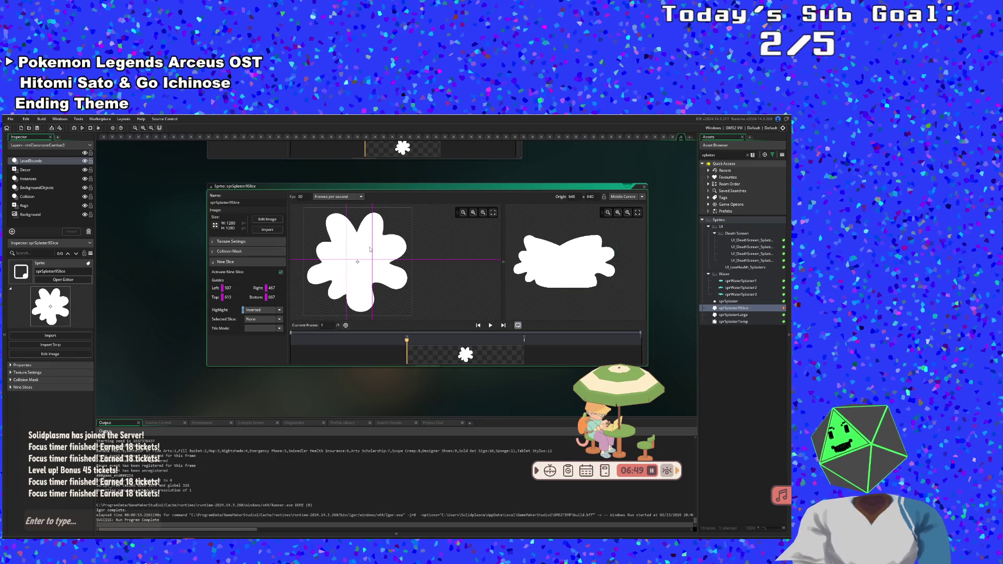
click(267, 219)
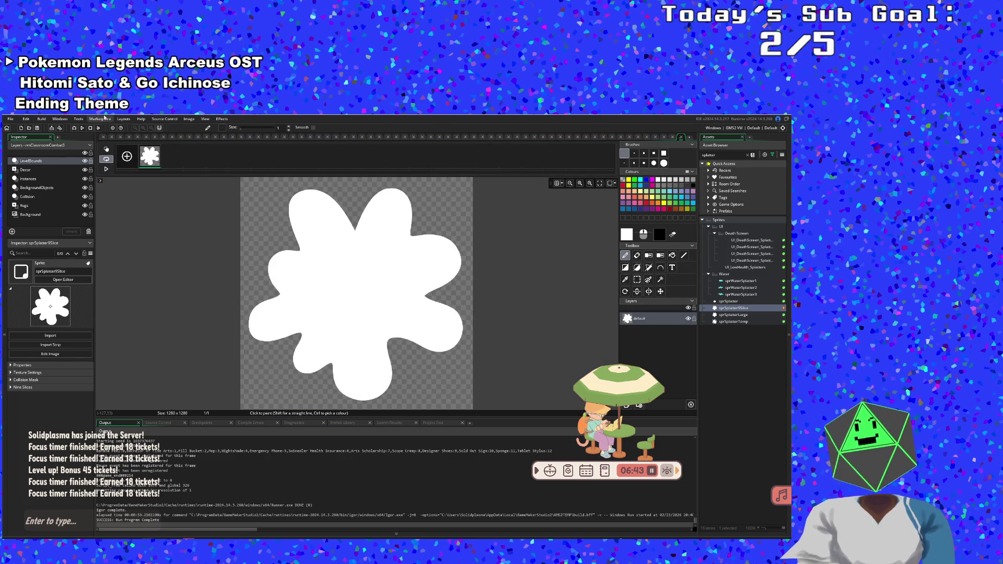
- Browse the Image menu, try several Rotate tool angles, then pick Rectangle Select
click(184, 120)
click(146, 241)
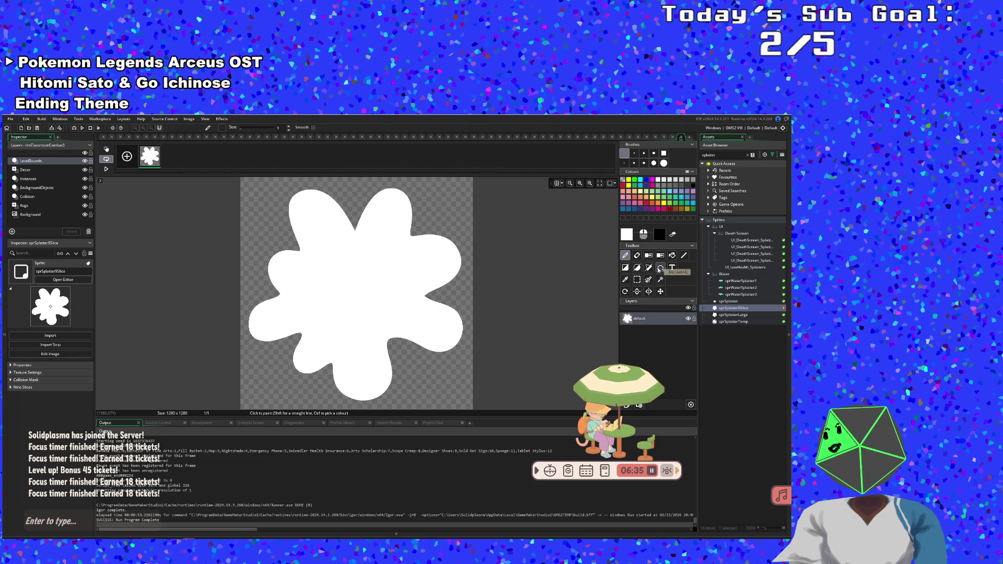
click(625, 291)
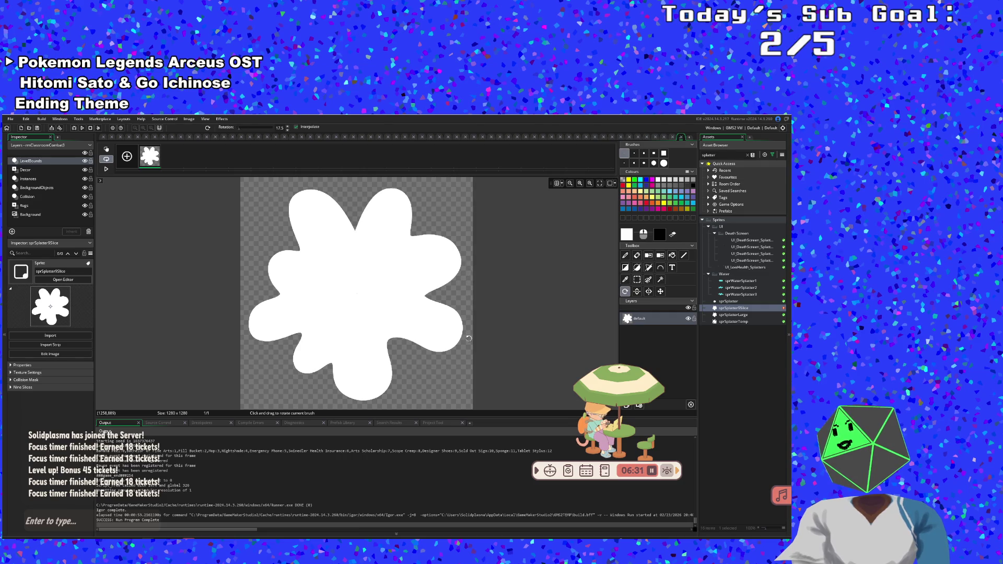
drag(468, 338, 465, 272)
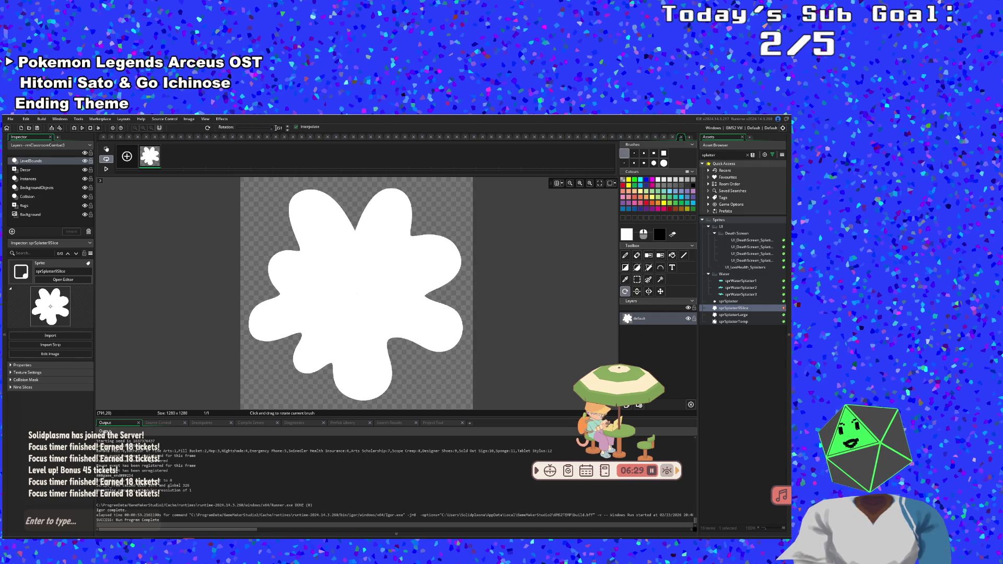
drag(271, 128, 247, 130)
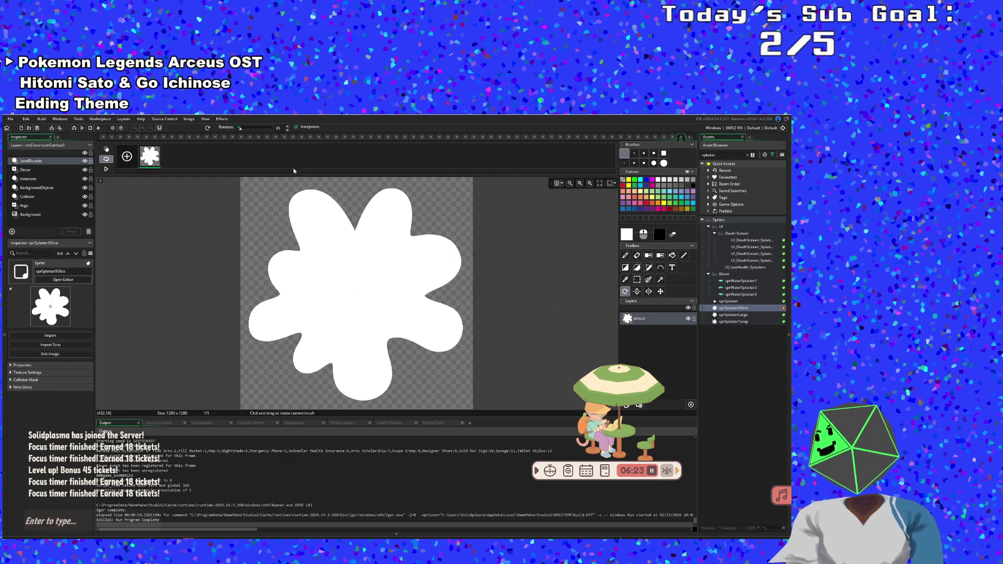
drag(243, 129, 261, 129)
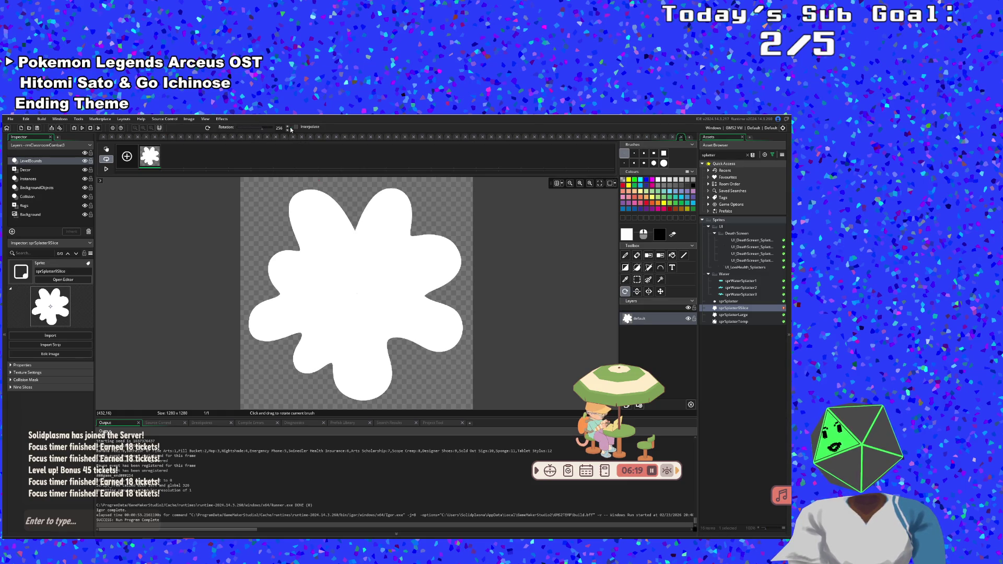
mouse_move(263, 131)
mouse_down()
mouse_move(244, 130)
mouse_move(257, 130)
mouse_up()
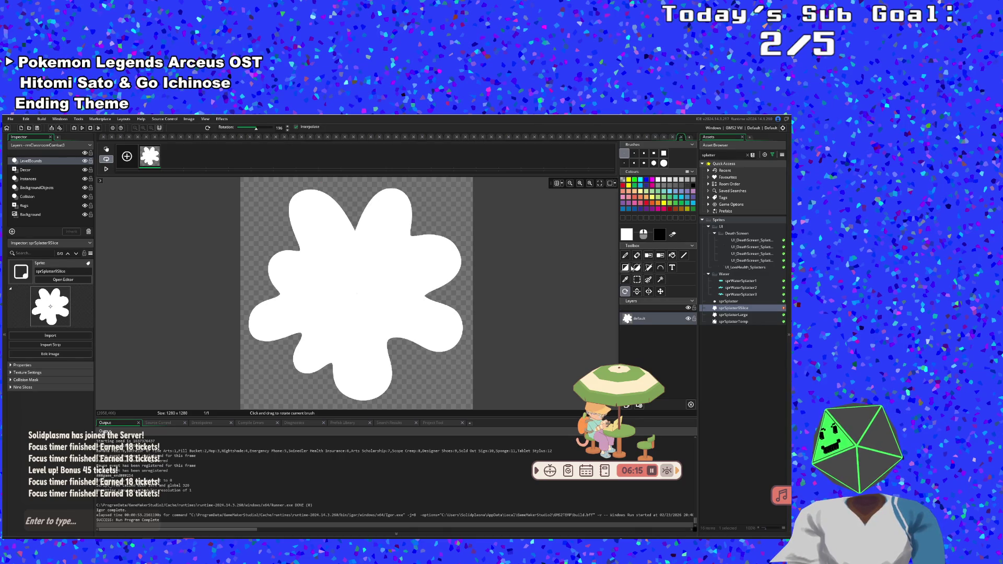
click(637, 280)
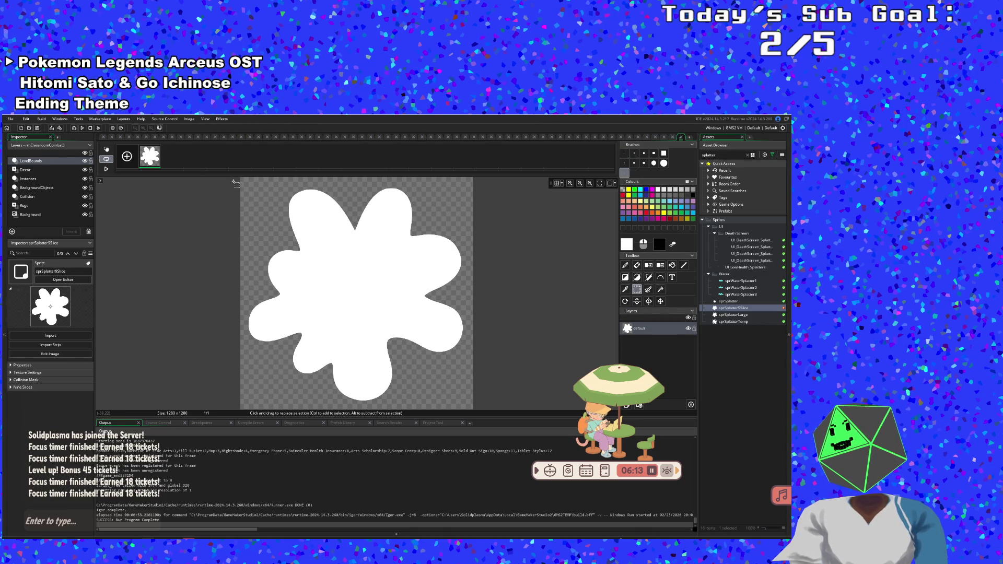
- Select the splatter and rotate it about 8° clockwise as a brush
mouse_move(235, 183)
mouse_down()
mouse_move(365, 292)
mouse_move(543, 391)
mouse_up()
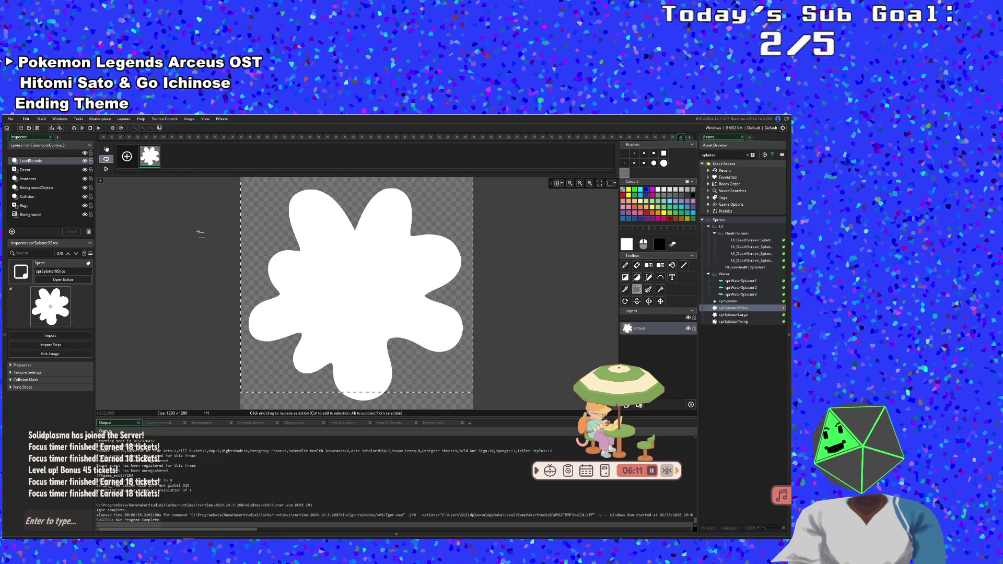
click(183, 202)
mouse_move(213, 177)
mouse_down()
mouse_move(214, 365)
mouse_move(214, 184)
mouse_move(262, 177)
mouse_move(475, 410)
mouse_up()
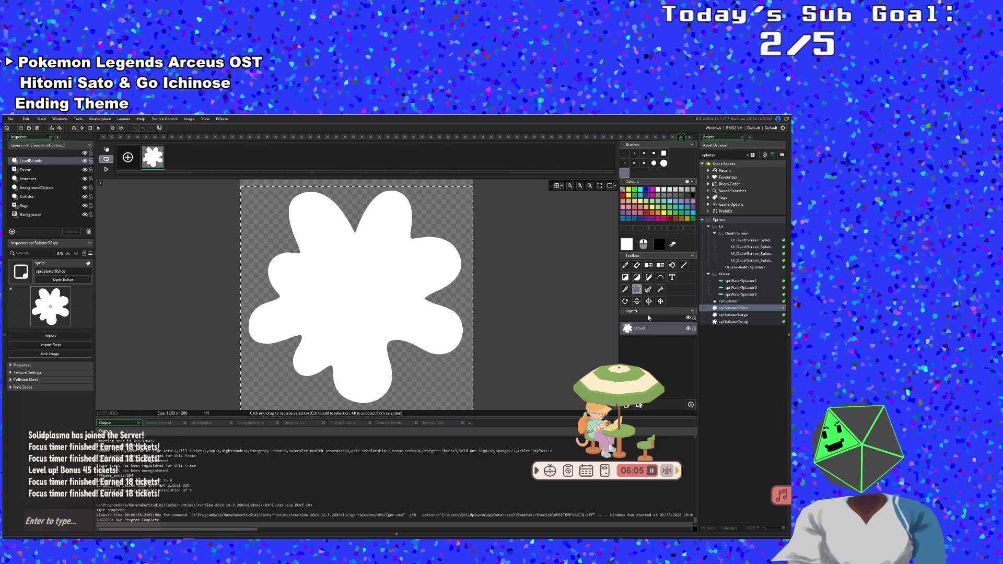
click(625, 301)
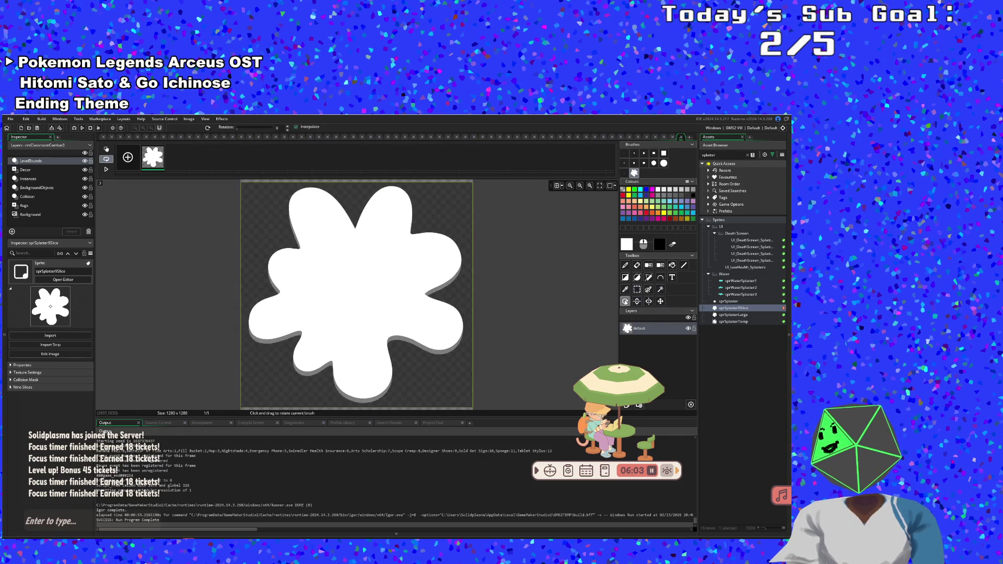
mouse_move(460, 277)
mouse_down()
mouse_move(468, 336)
mouse_move(466, 320)
mouse_move(432, 444)
mouse_up()
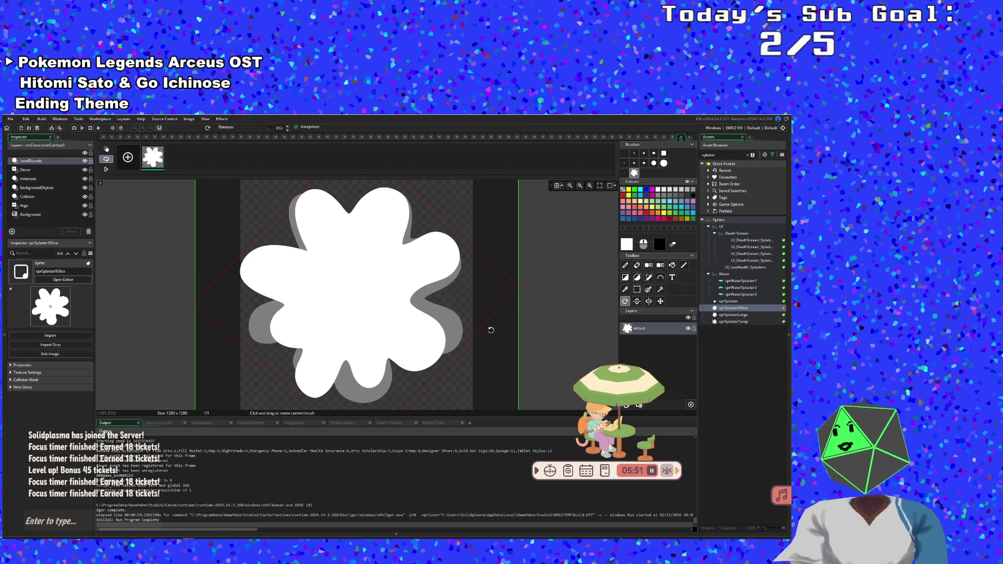
mouse_move(488, 329)
mouse_down()
mouse_move(489, 298)
mouse_move(449, 192)
mouse_up()
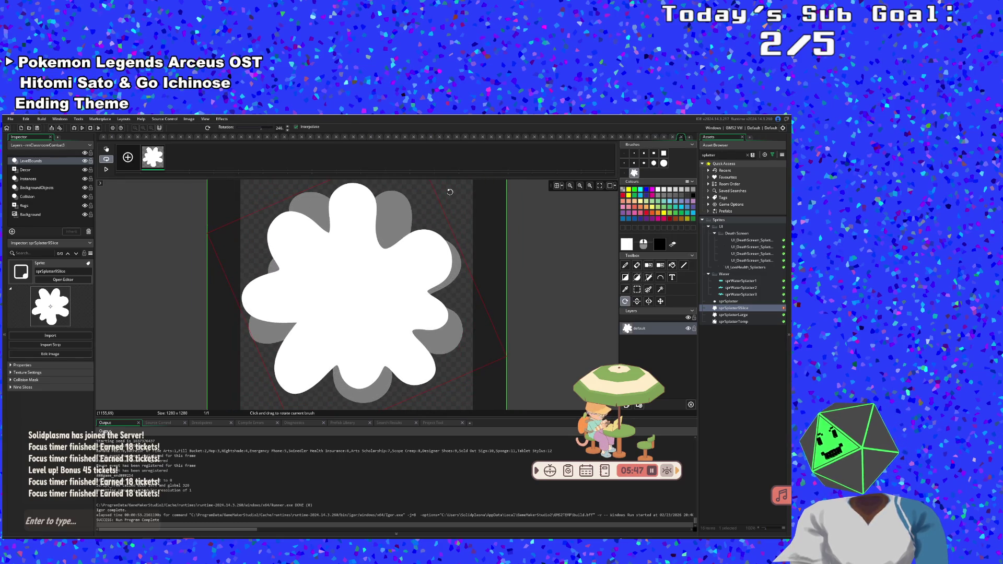
drag(450, 192, 448, 189)
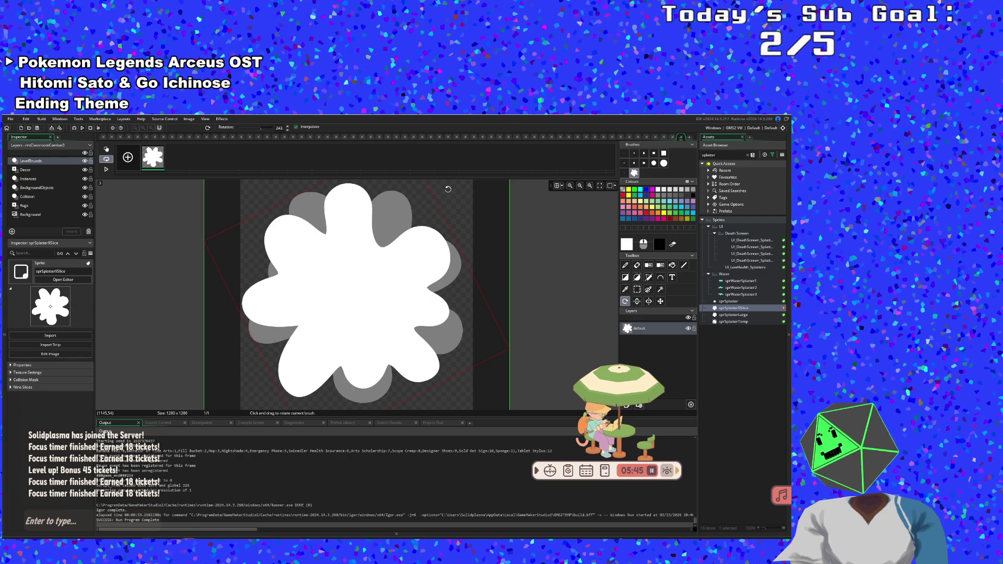
key(Return)
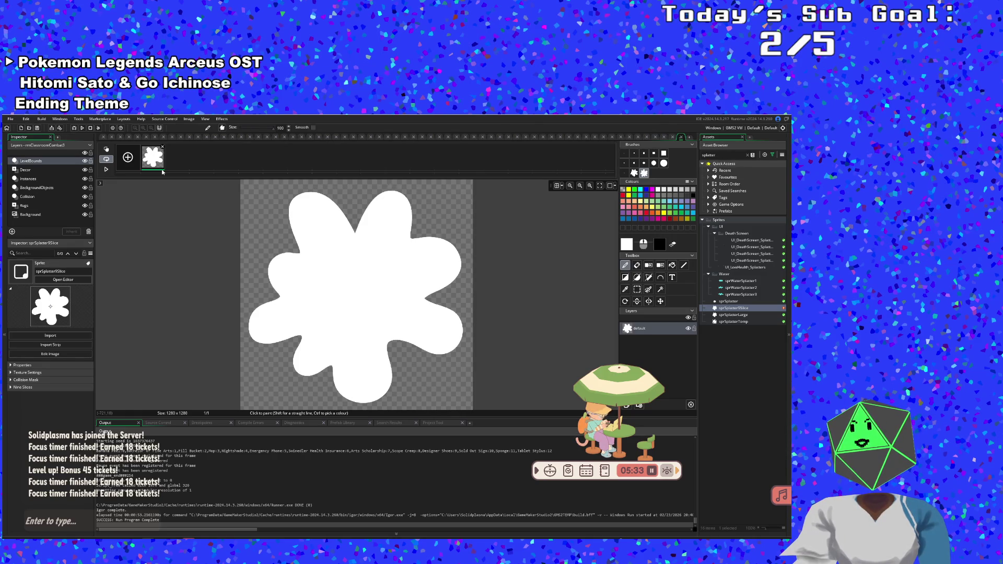
- Paint white over the gaps between petals, then undo those edits
drag(340, 224, 447, 282)
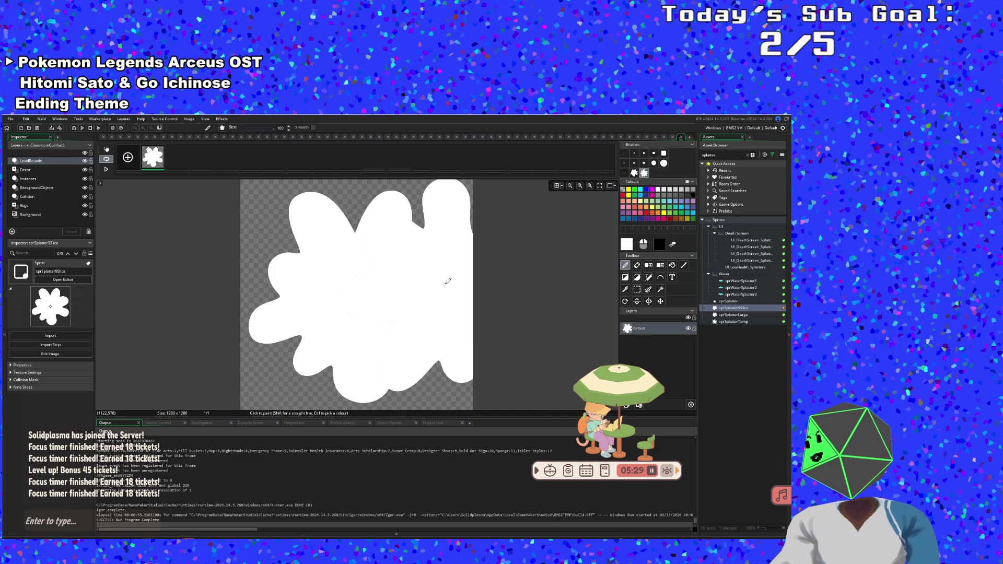
key(ctrl+z)
key(ctrl+z)
key(ctrl+z)
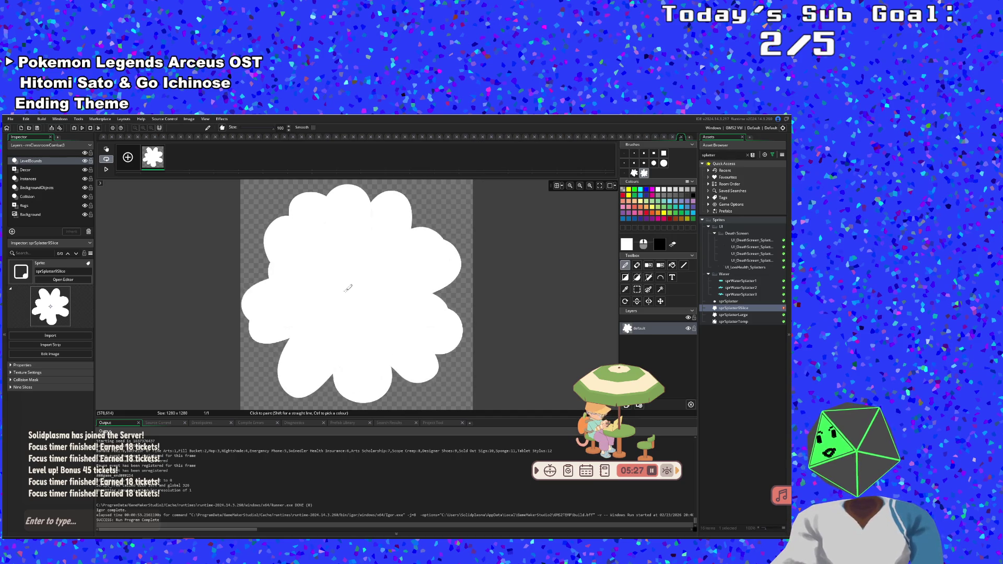
key(ctrl+z)
key(ctrl+z)
key(ctrl+z)
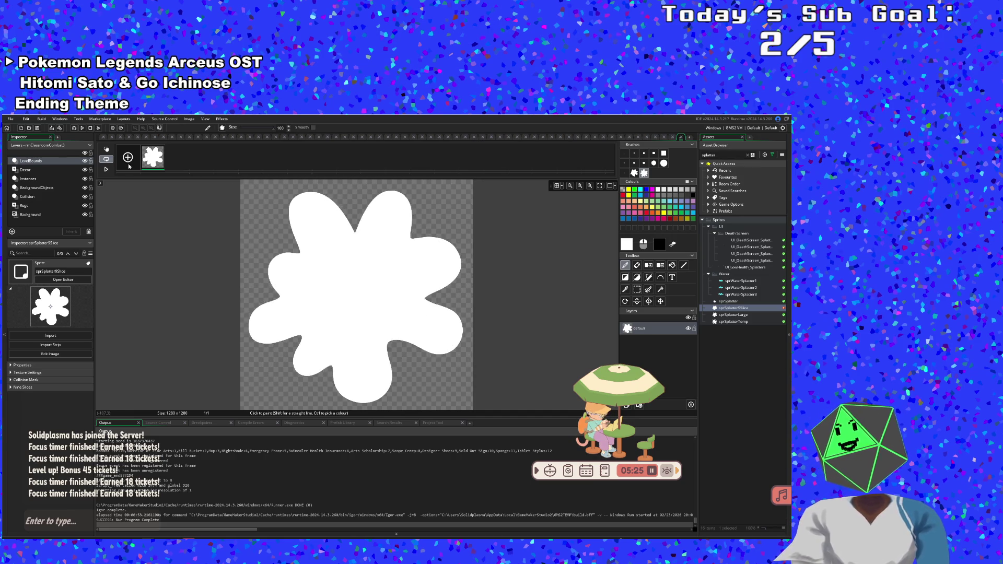
- Paste the splatter into frame 2, centre it on the canvas and stamp it
click(177, 157)
key(ctrl+v)
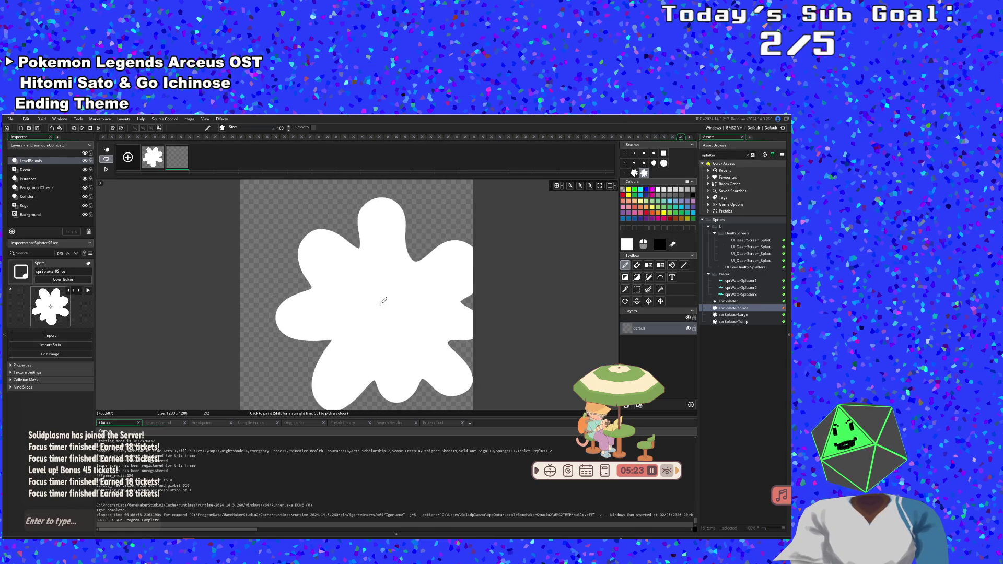
drag(381, 301, 351, 286)
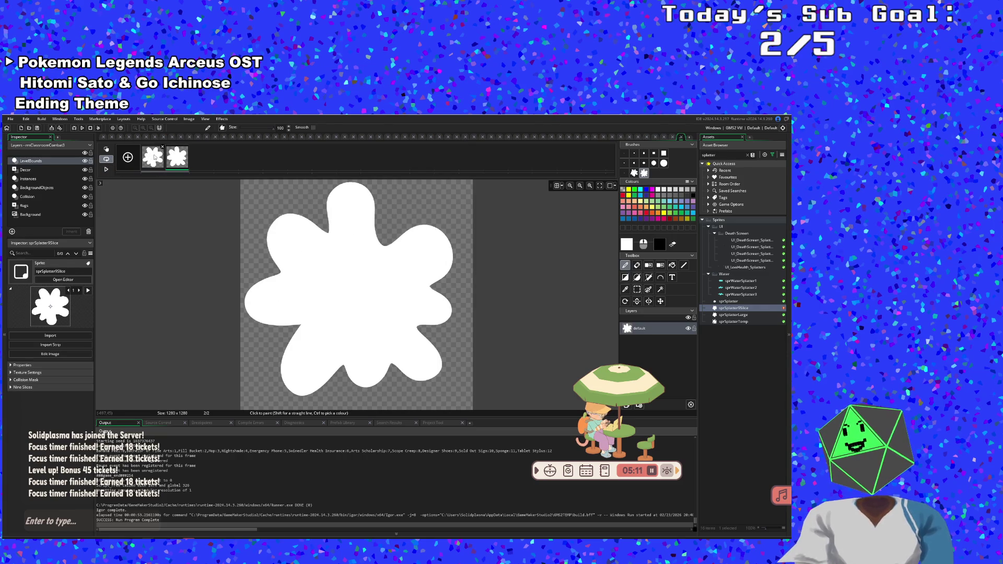
key(ctrl+x)
key(ctrl+v)
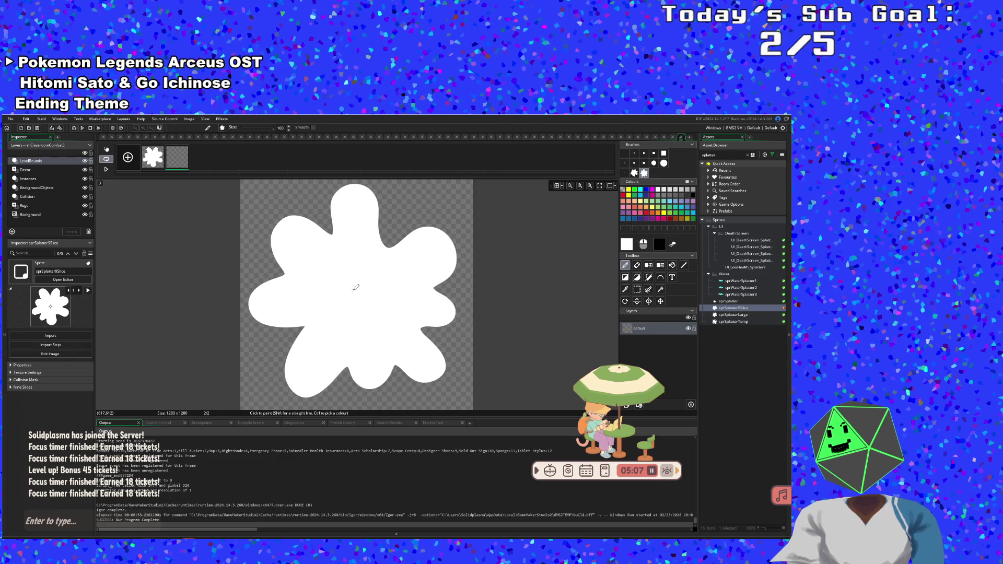
click(356, 288)
- Delete frame 1 and confirm, leaving a single splatter frame
click(155, 157)
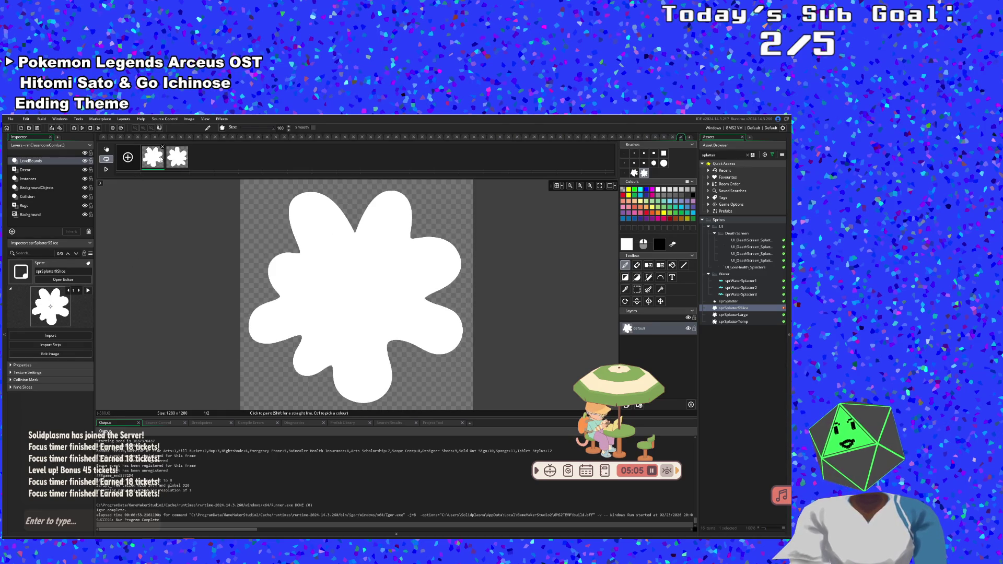
click(162, 147)
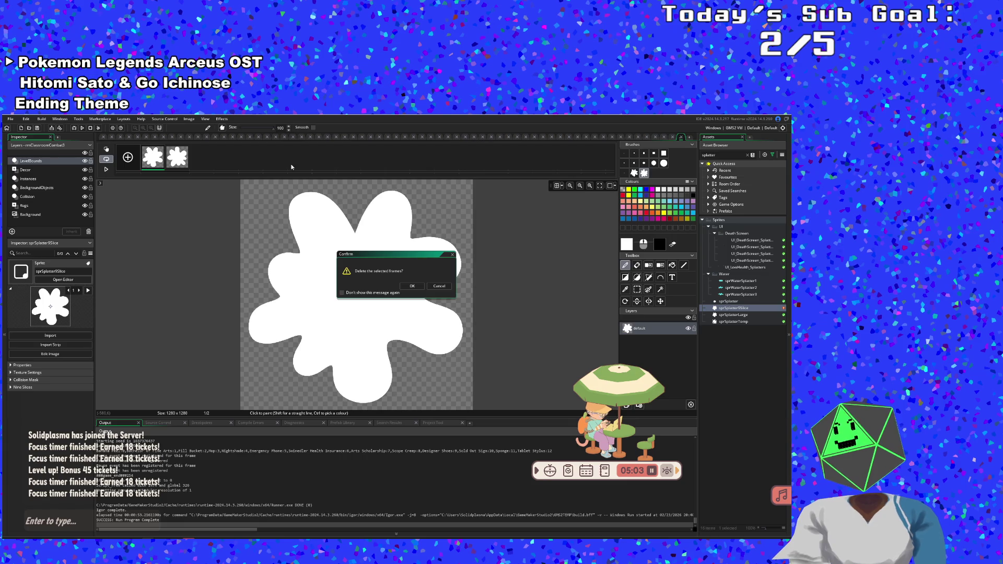
click(414, 284)
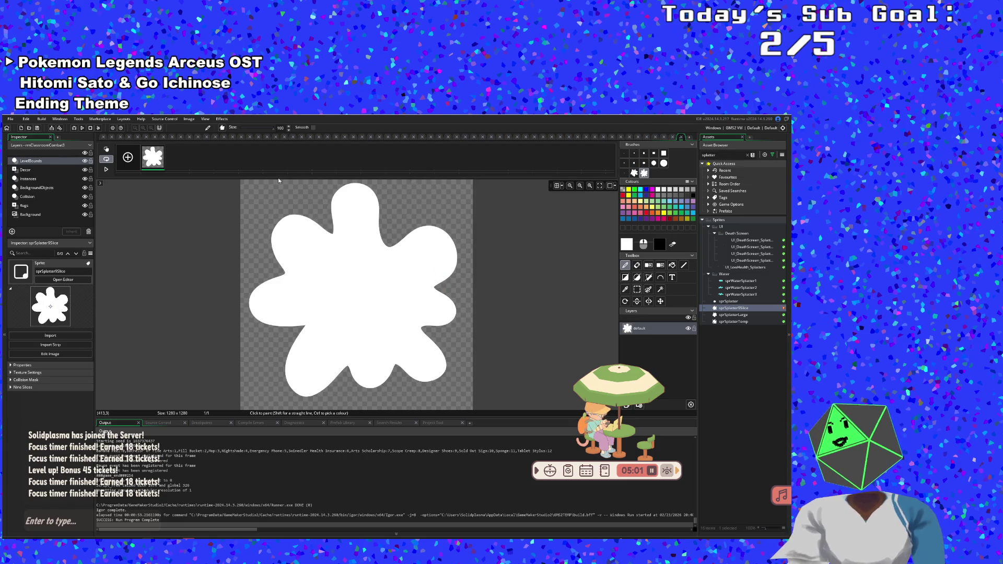
- Paste another splatter copy toward the top-left, return to the sprite editor, and nudge the left and horizontal guides
key(ctrl+v)
mouse_move(293, 251)
mouse_down()
mouse_move(281, 240)
mouse_move(630, 138)
mouse_up()
click(681, 137)
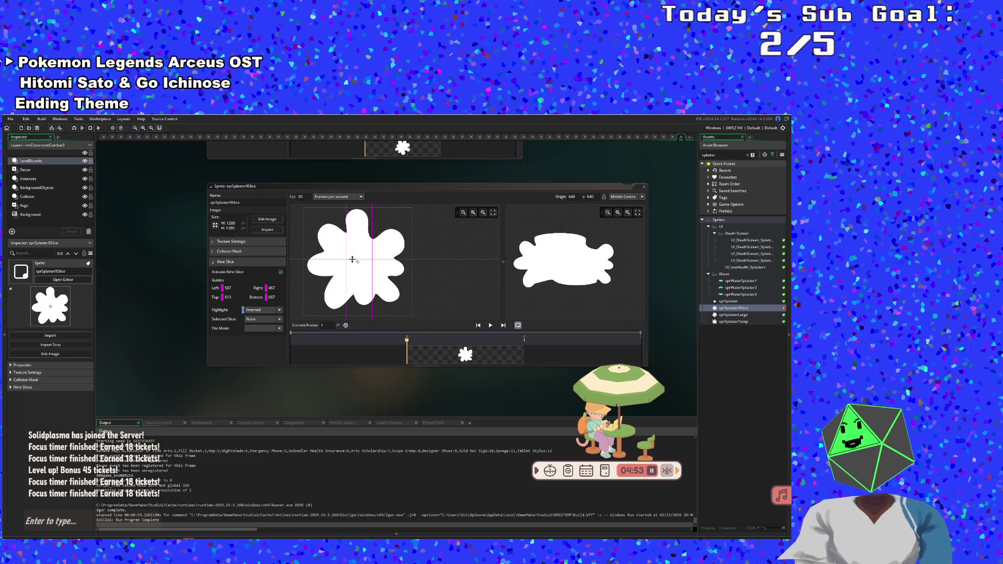
mouse_move(346, 262)
mouse_down()
mouse_move(332, 263)
mouse_move(390, 257)
mouse_up()
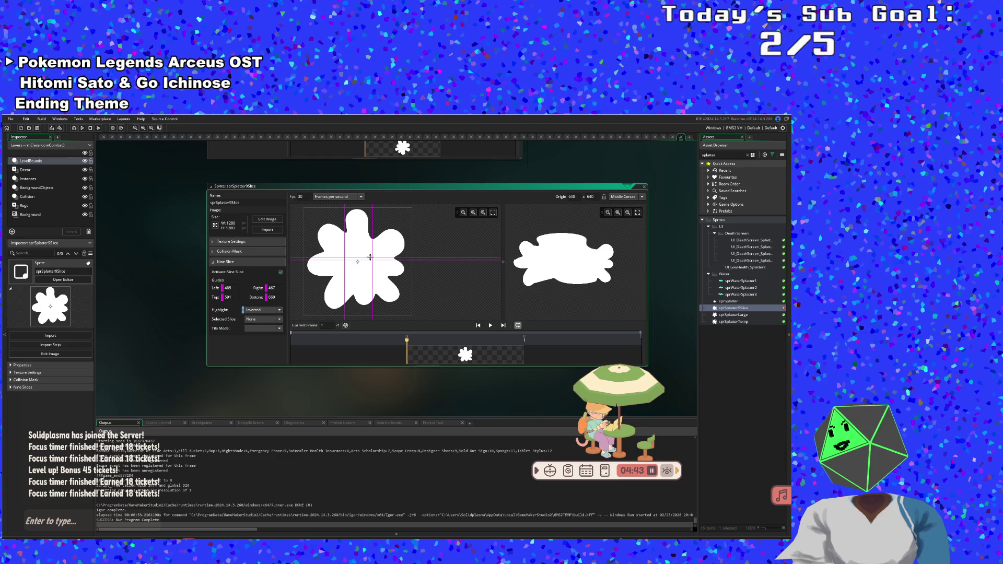
drag(368, 260, 368, 276)
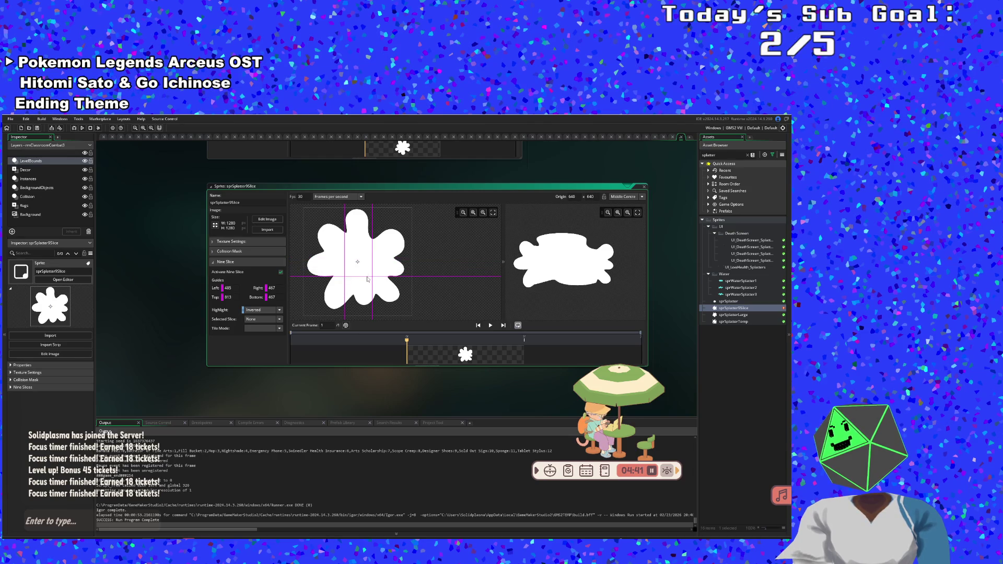
- Zoom the sprite view out and set the Nine Slice Top value to 0
scroll(363, 221, up, 3)
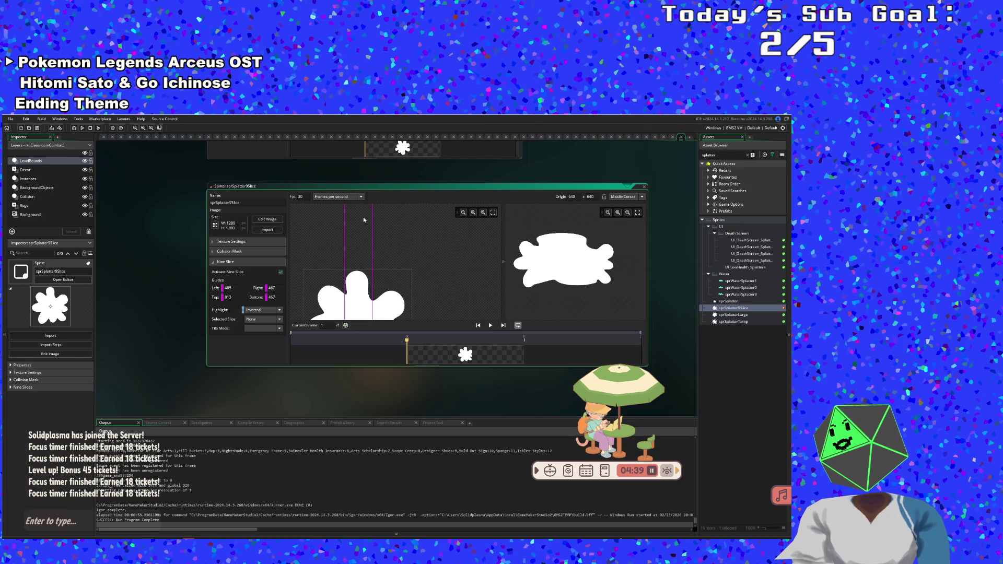
scroll(364, 218, up, 3)
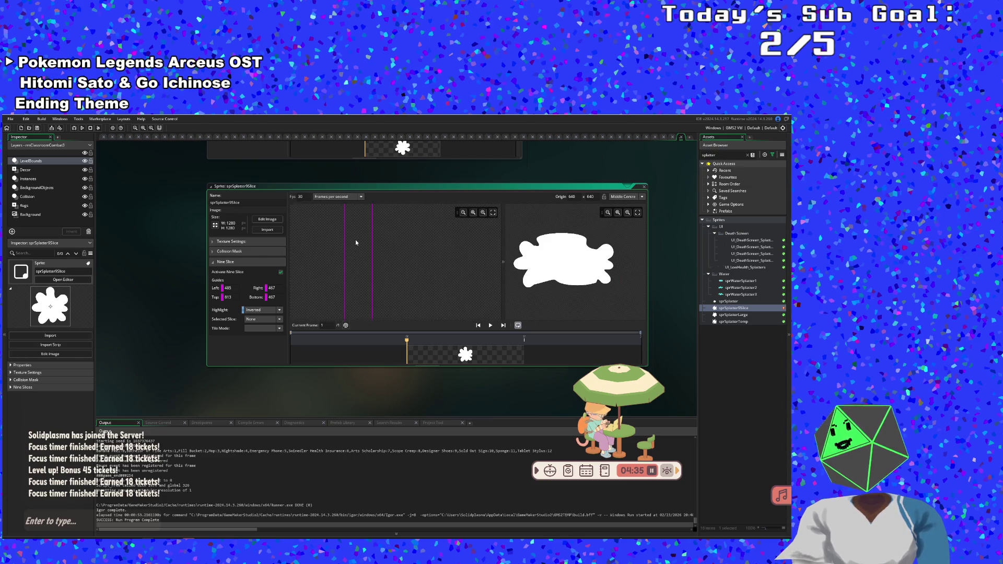
click(473, 213)
click(464, 213)
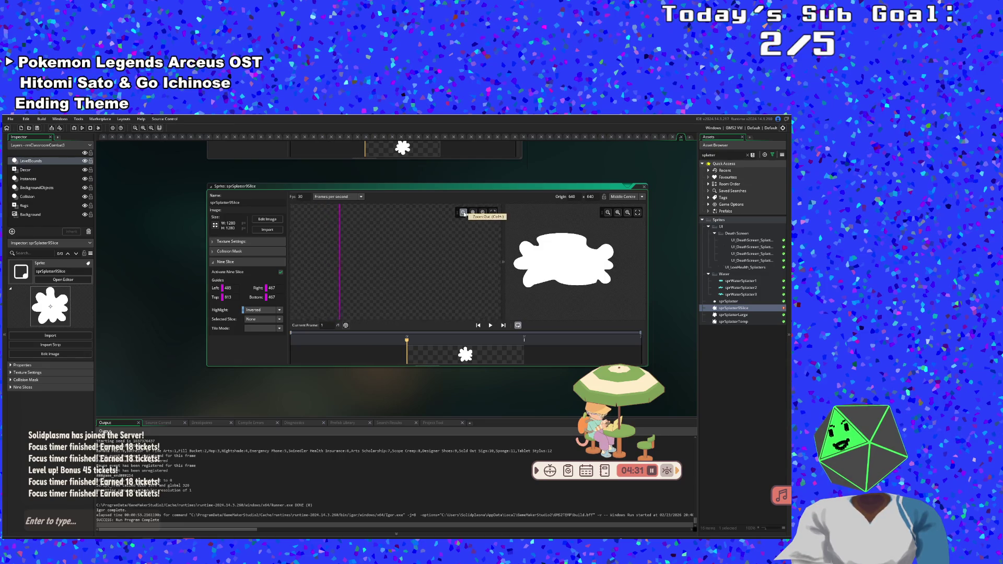
click(463, 212)
click(464, 213)
click(463, 212)
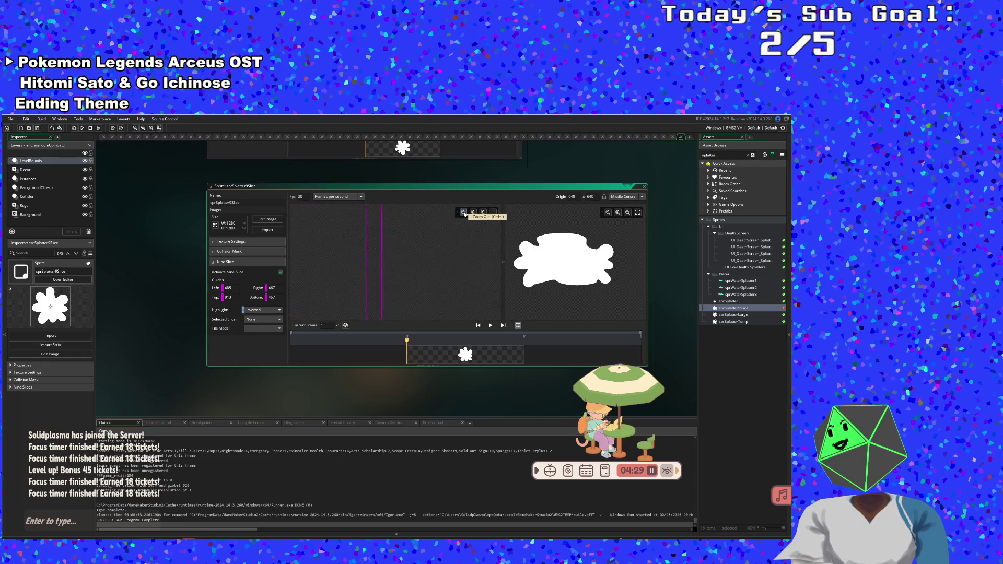
click(463, 213)
click(463, 212)
click(464, 212)
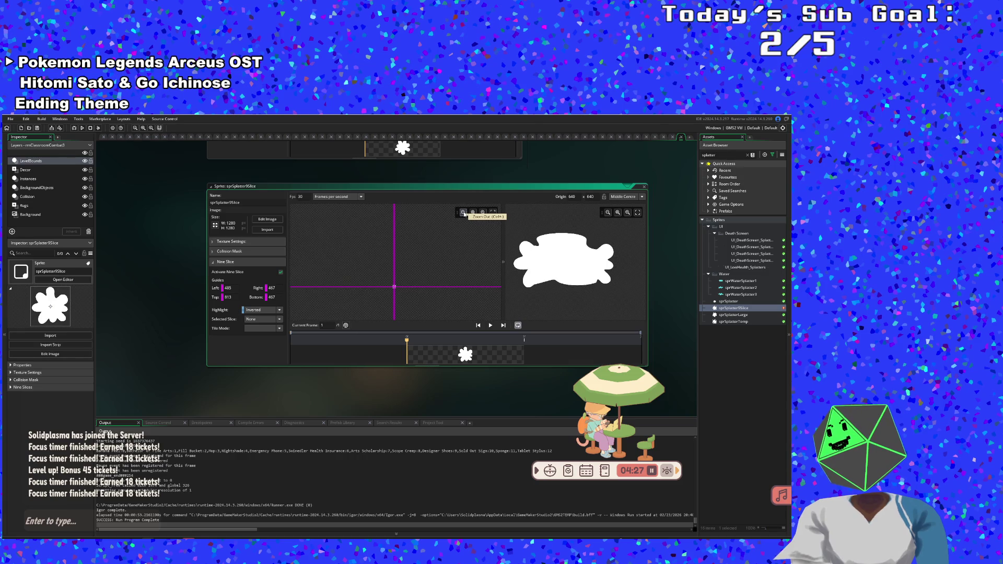
click(463, 213)
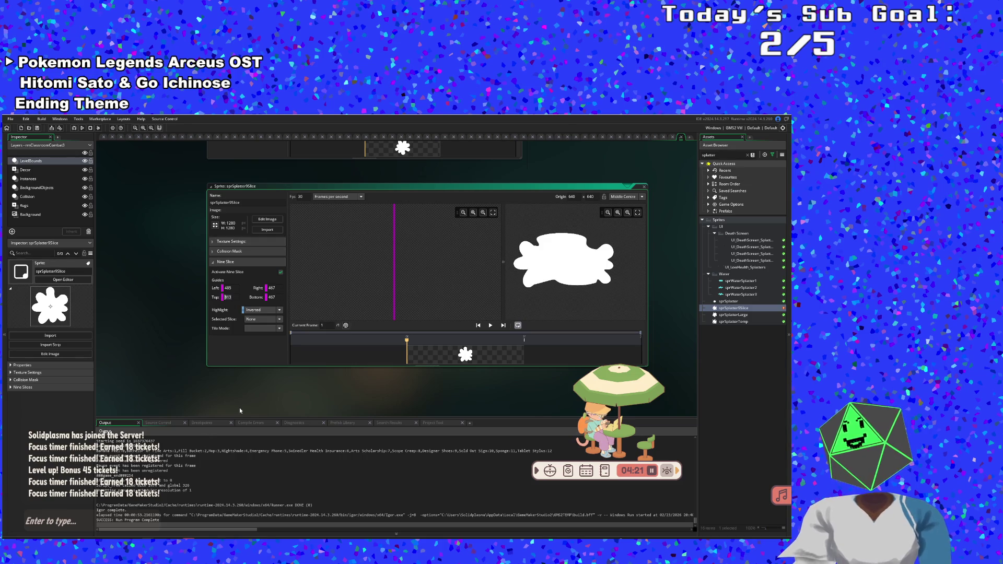
text(0)
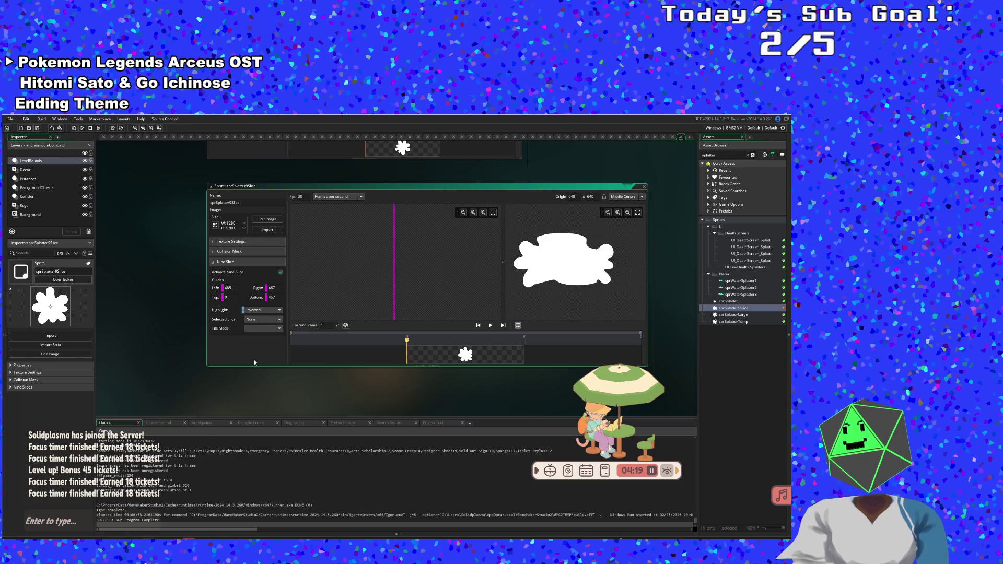
key(Return)
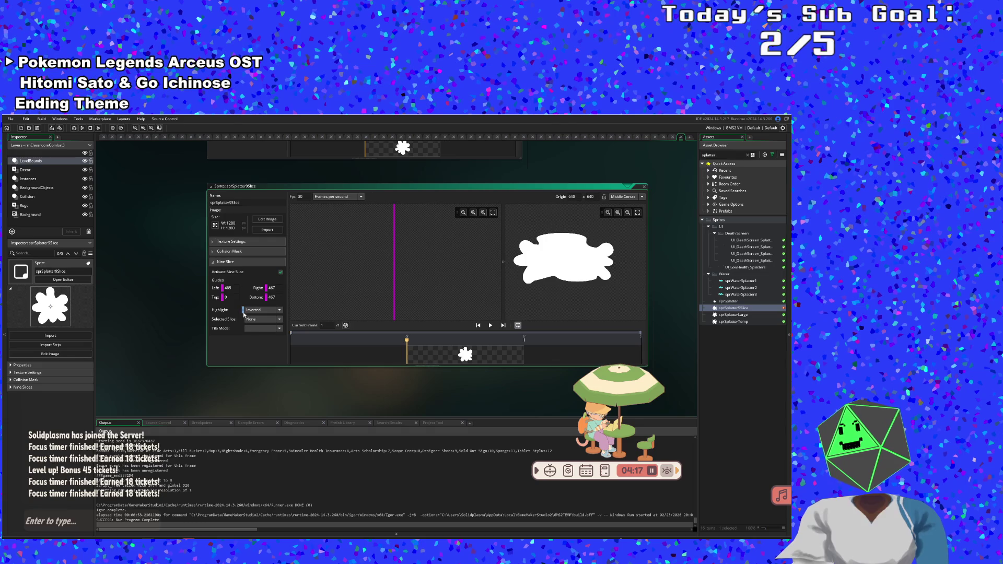
- Zoom to fit, drag the top, left and right guides (right to 527), then close the sprite editor
click(493, 212)
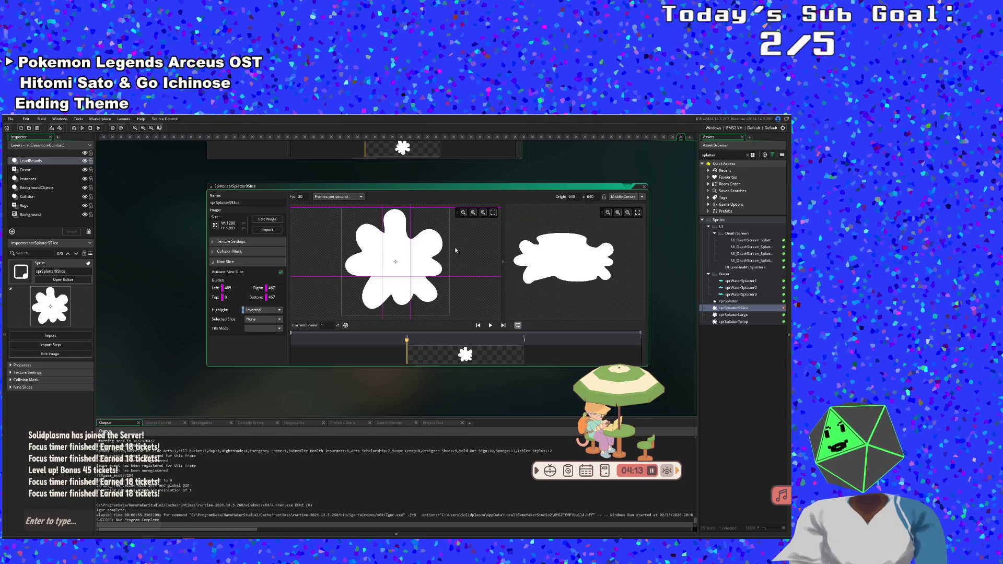
drag(403, 207, 403, 237)
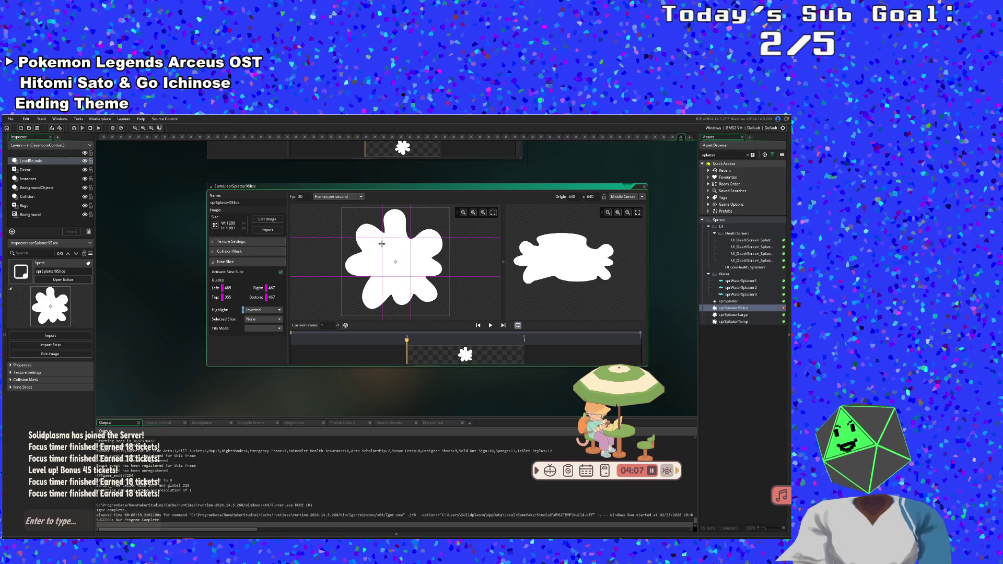
mouse_move(382, 244)
mouse_down()
mouse_move(338, 256)
mouse_move(356, 257)
mouse_up()
mouse_move(402, 259)
mouse_down()
mouse_move(470, 260)
mouse_move(340, 259)
mouse_move(391, 252)
mouse_up()
drag(450, 263, 399, 275)
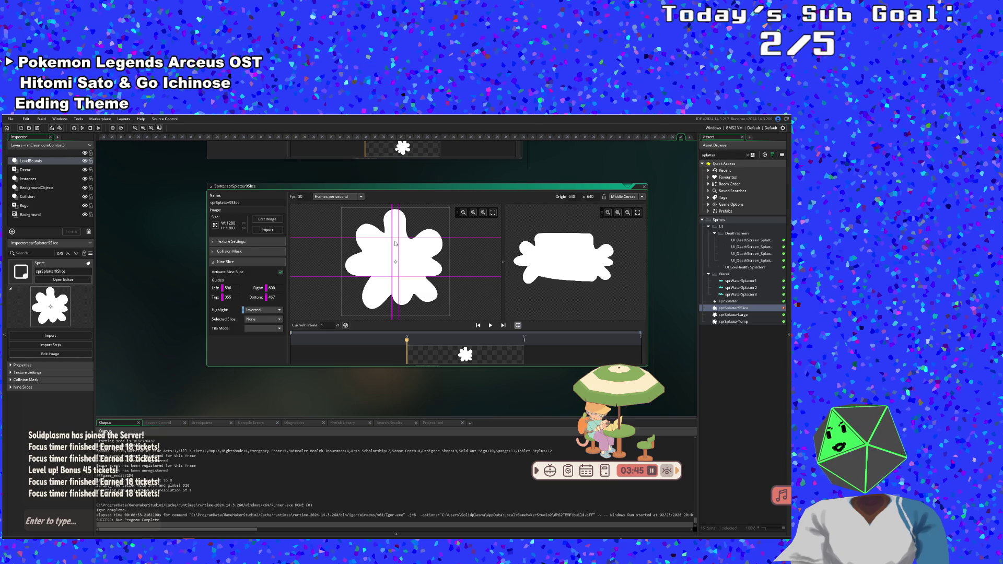
mouse_move(395, 237)
mouse_down()
mouse_move(395, 207)
mouse_move(399, 290)
mouse_move(403, 244)
mouse_up()
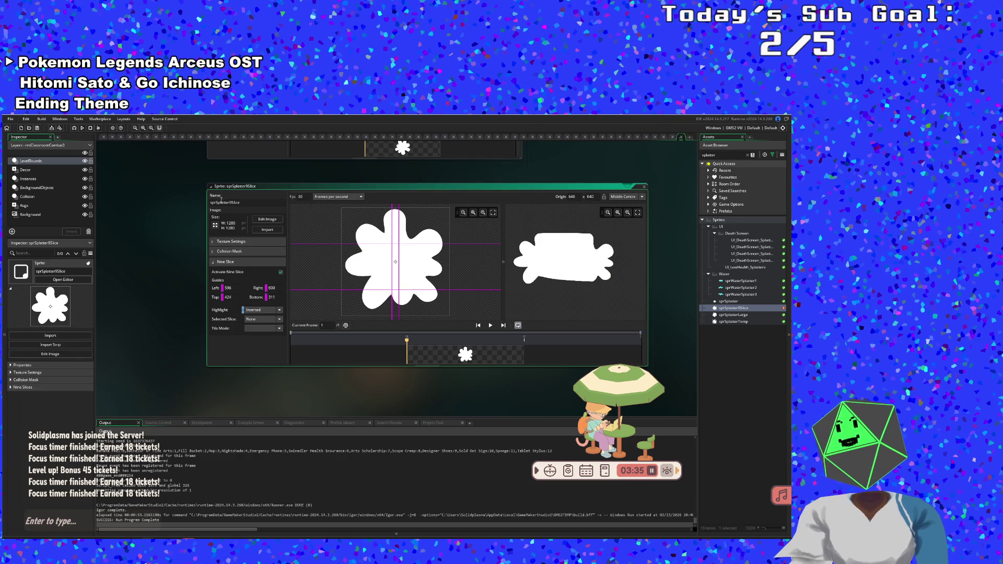
click(643, 187)
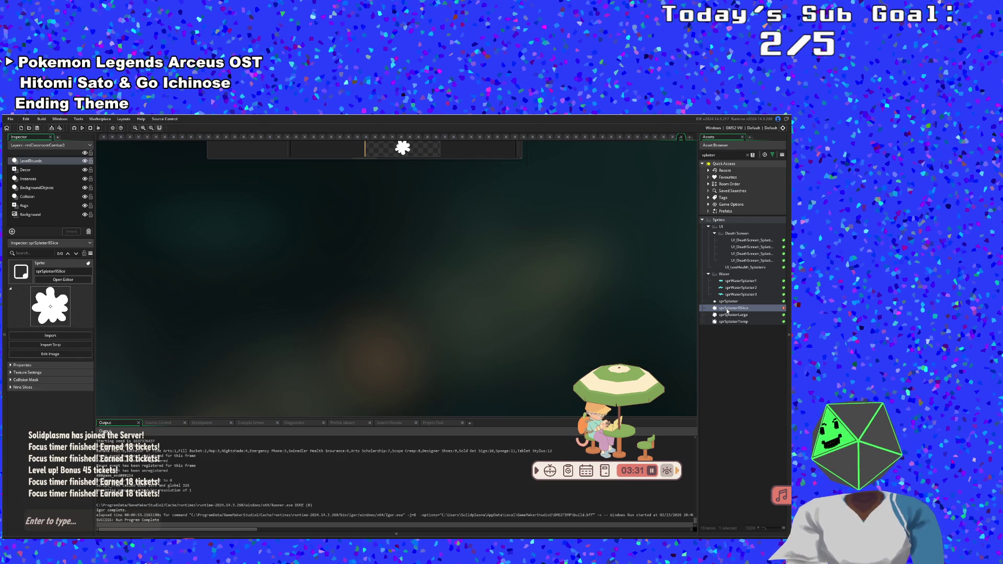
- Delete sprSplatter9Slice and search the asset browser for 'UI_'
key(Delete)
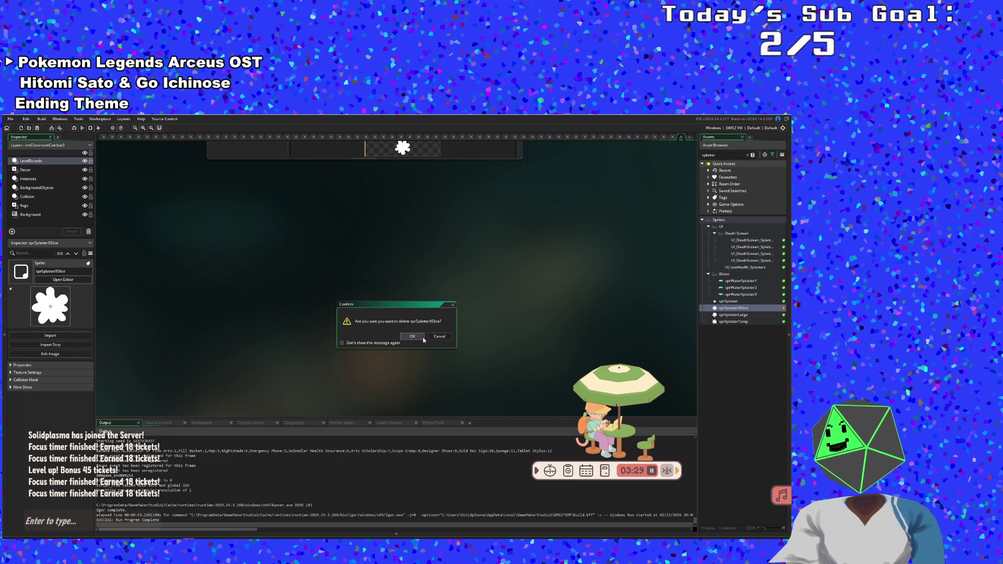
click(413, 337)
click(721, 156)
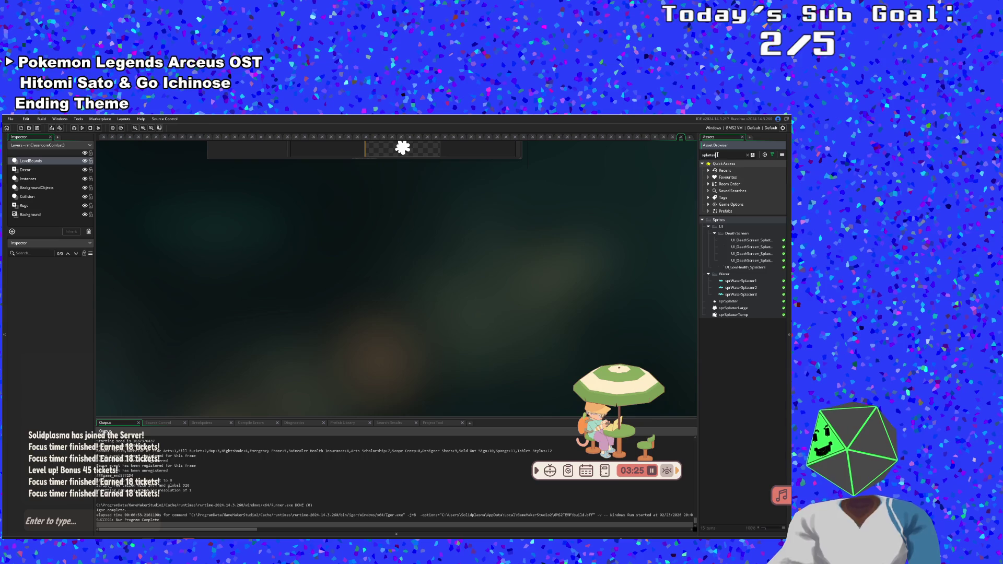
double_click(718, 156)
text(UI)
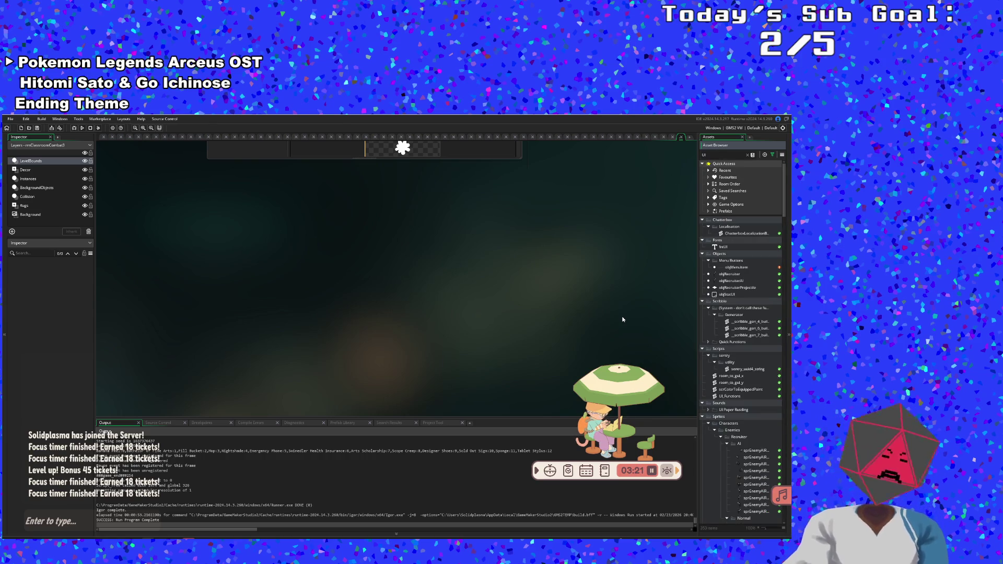
text(_)
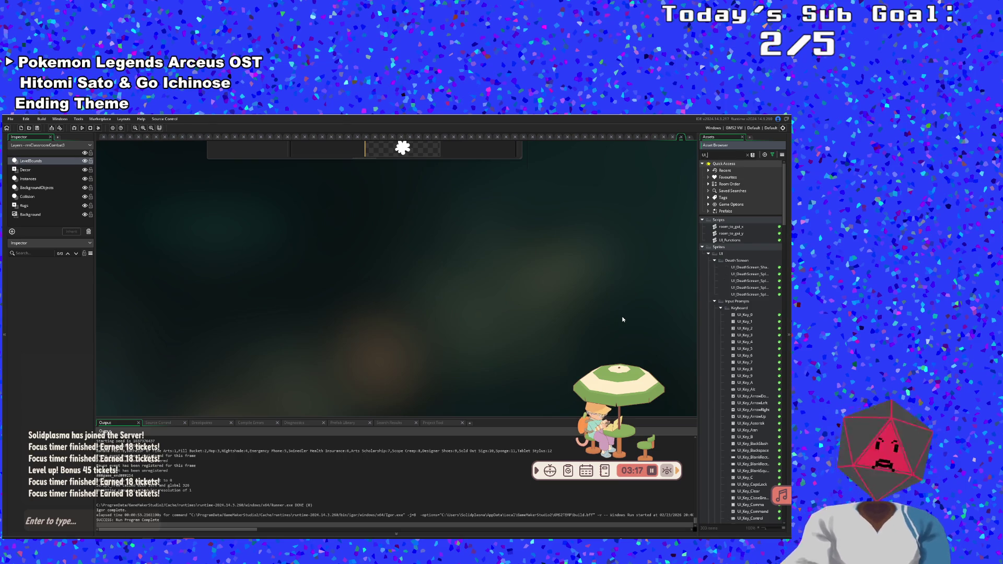
- Try refining the search with '_sp' and '_b', keep it at UI_, and collapse the Keyboard and Input Prompts folders
scroll(736, 388, down, 10)
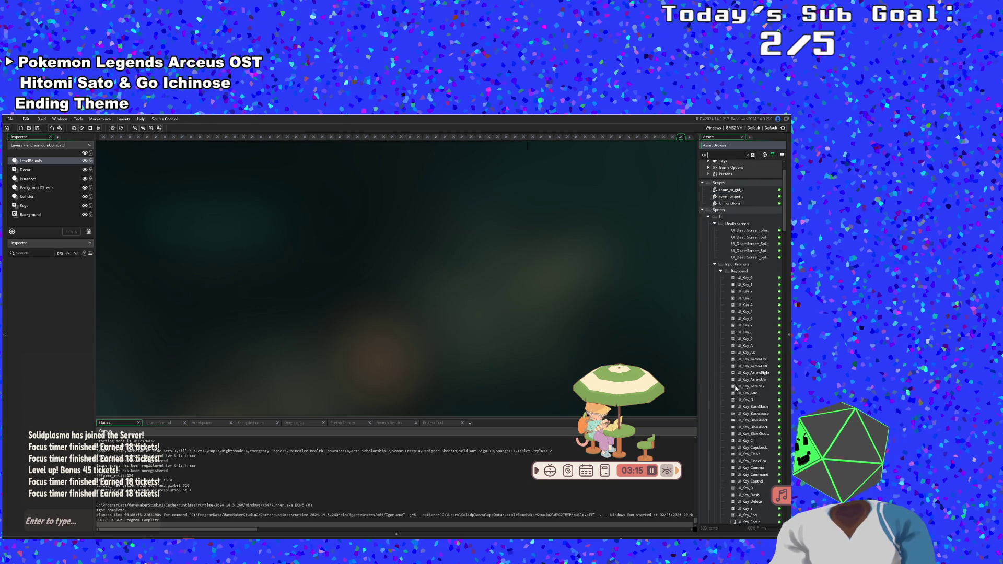
scroll(733, 387, down, 9)
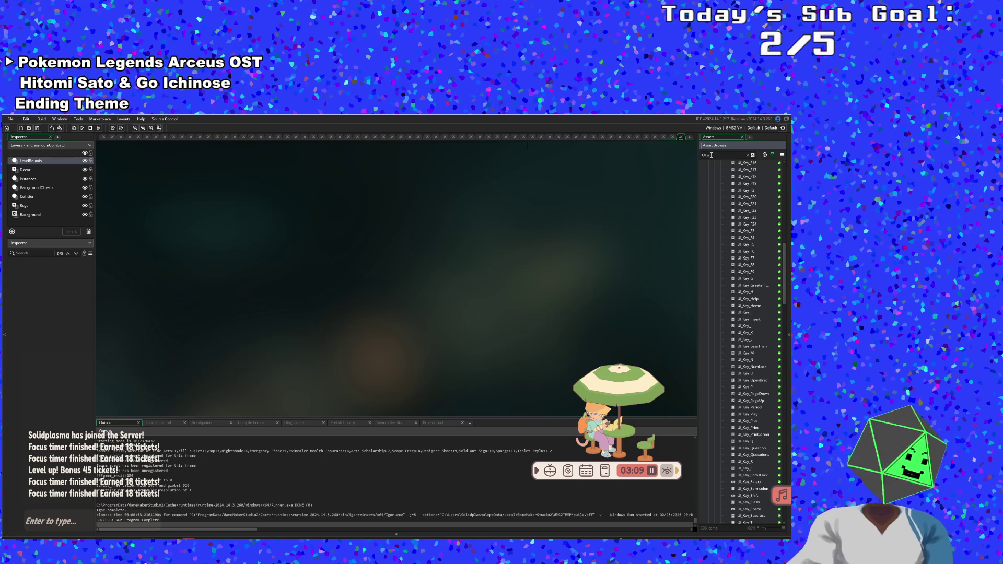
text(_sp)
key(BackSpace)
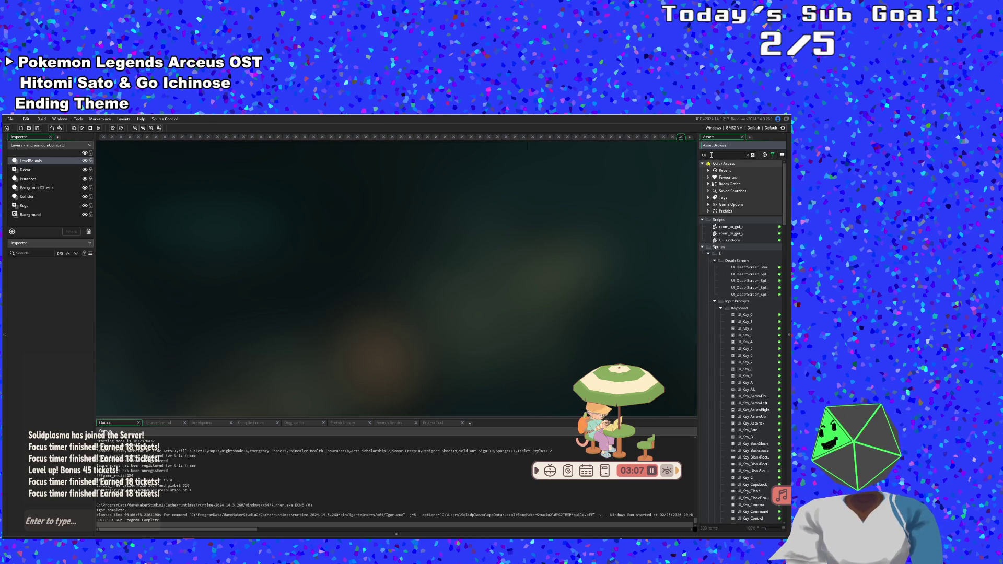
text(_sp)
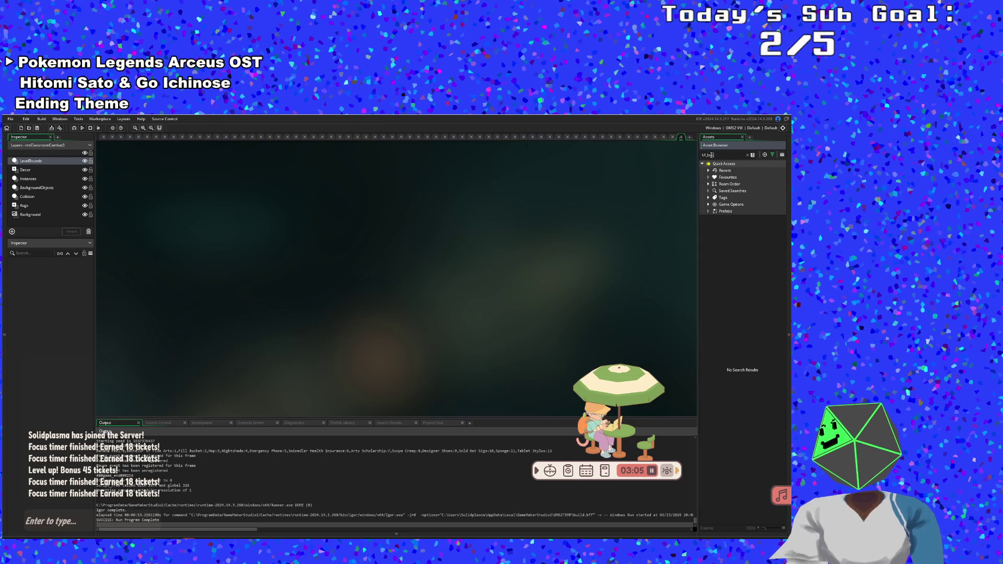
key(BackSpace)
key(BackSpace)
key(BackSpace)
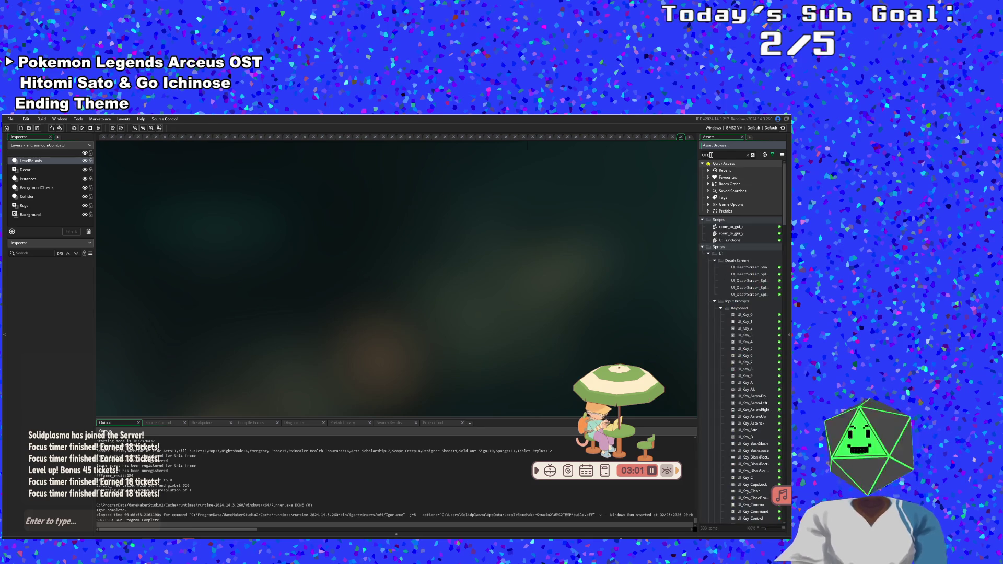
text(_b)
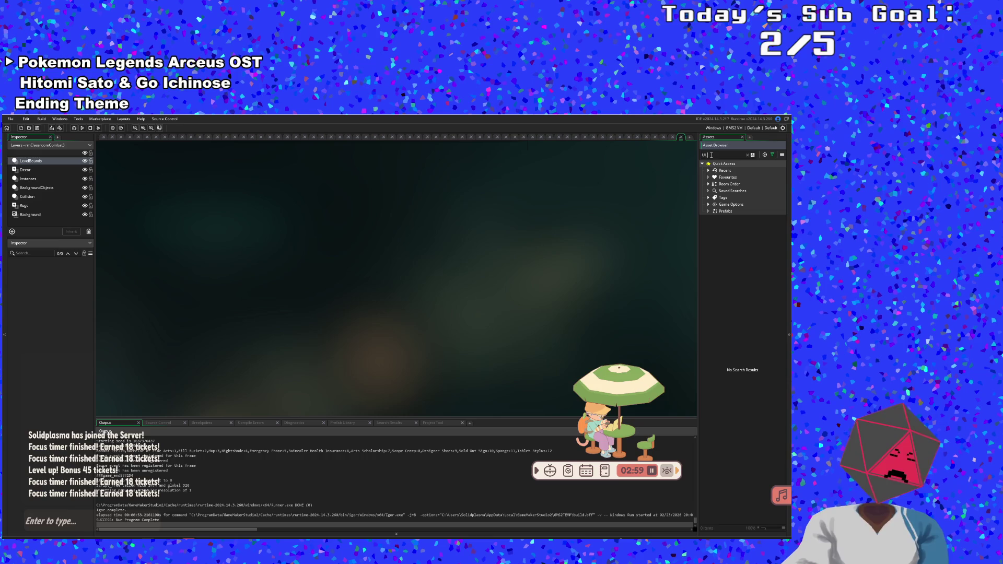
key(BackSpace)
key(BackSpace)
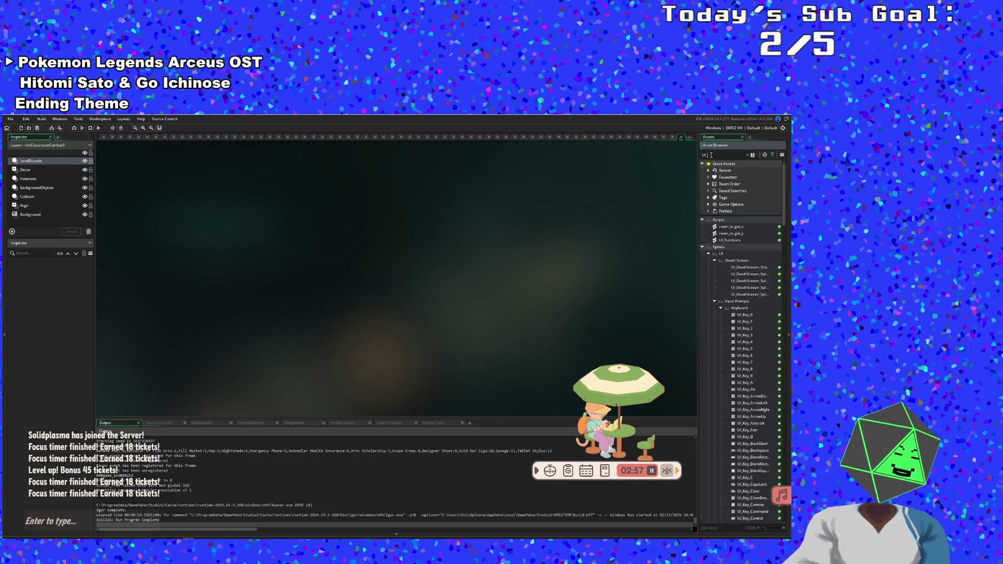
click(721, 308)
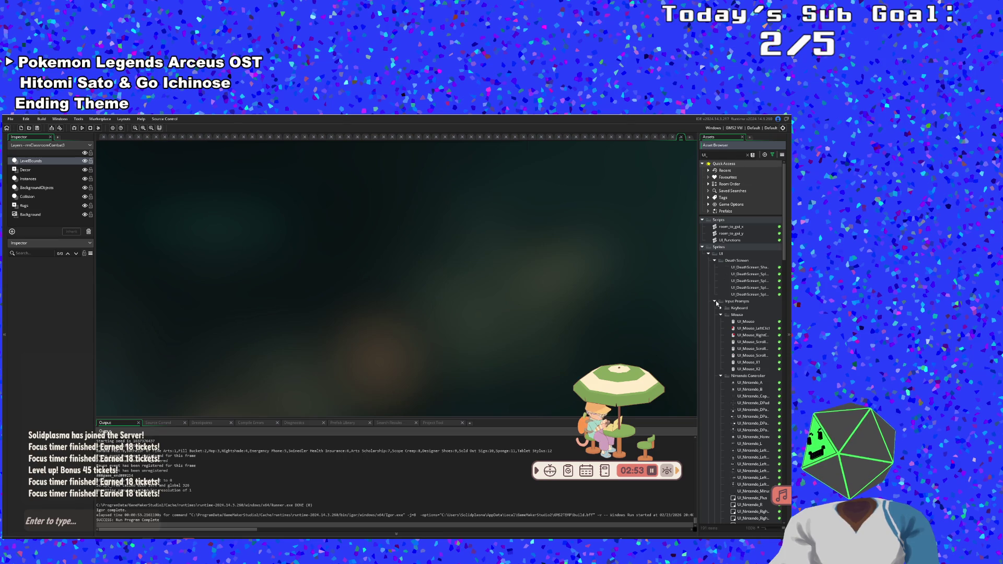
click(714, 301)
scroll(757, 352, down, 5)
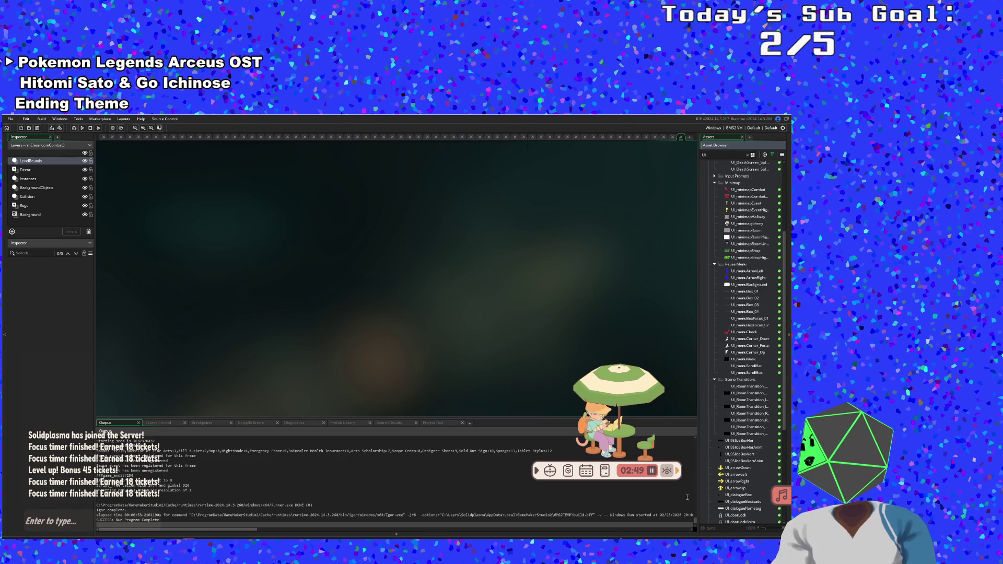
scroll(746, 407, up, 1)
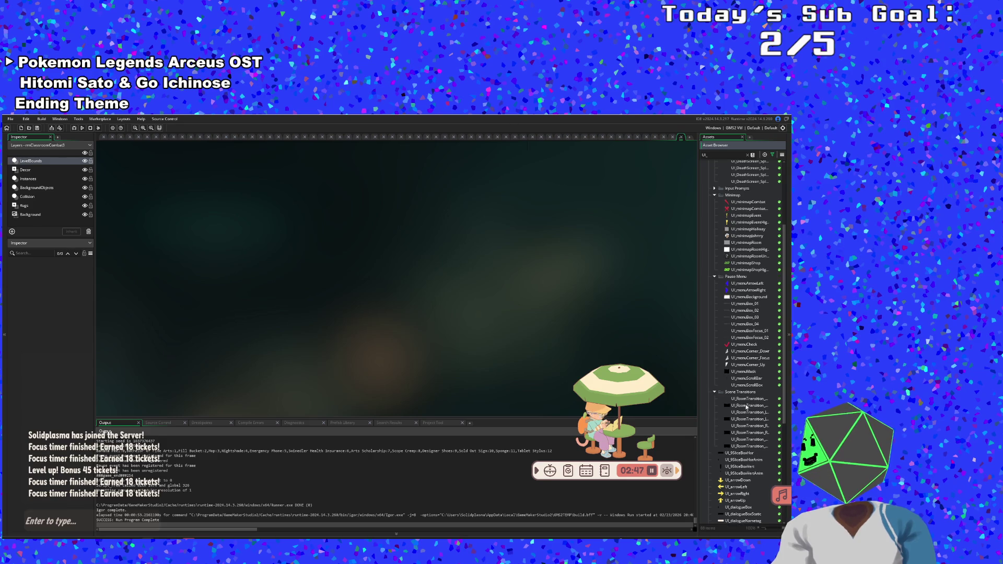
- Search 'UI_9', briefly open UI_9SliceBoxHor, then duplicate it and accept the default name
click(713, 159)
text(9)
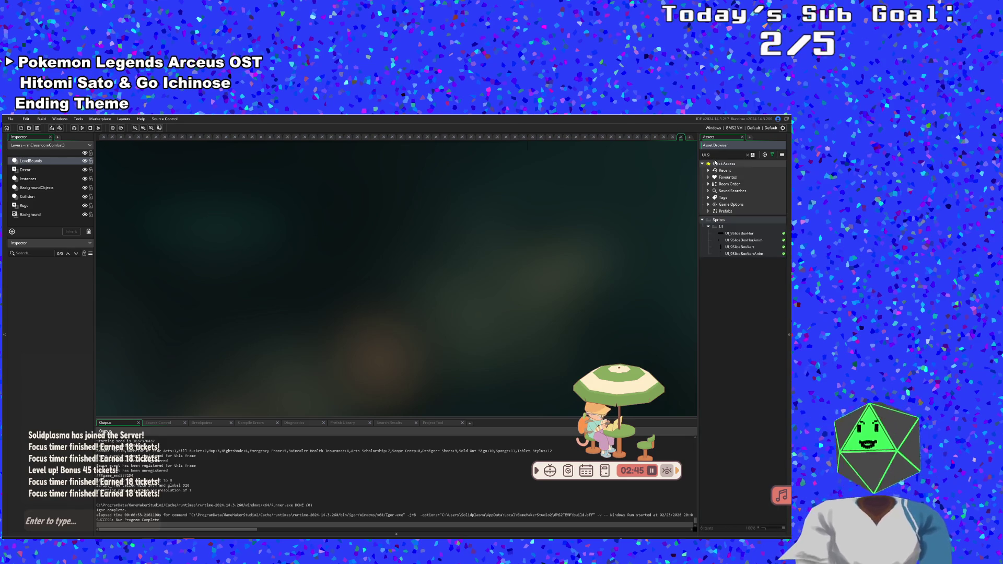
double_click(742, 233)
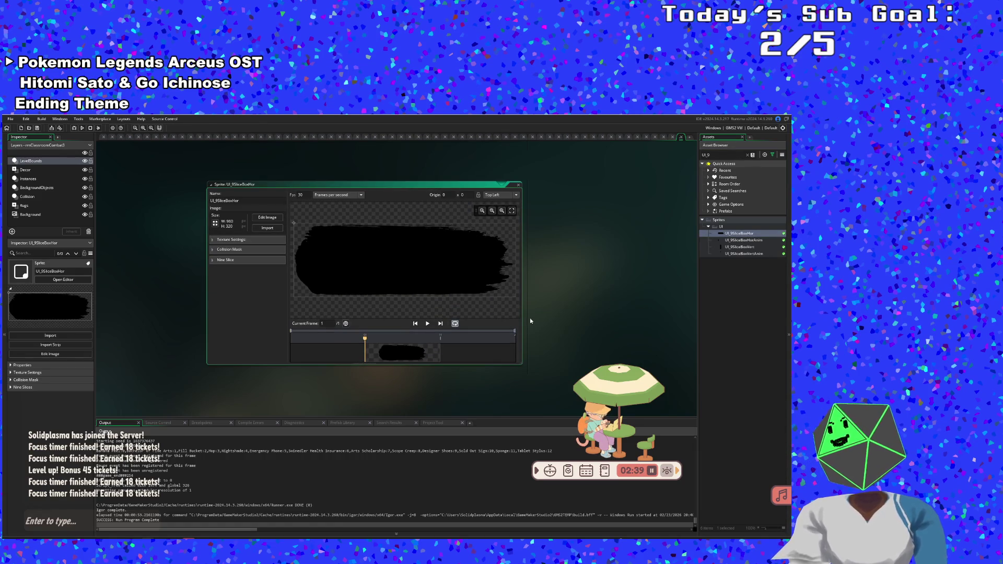
click(519, 185)
right_click(742, 233)
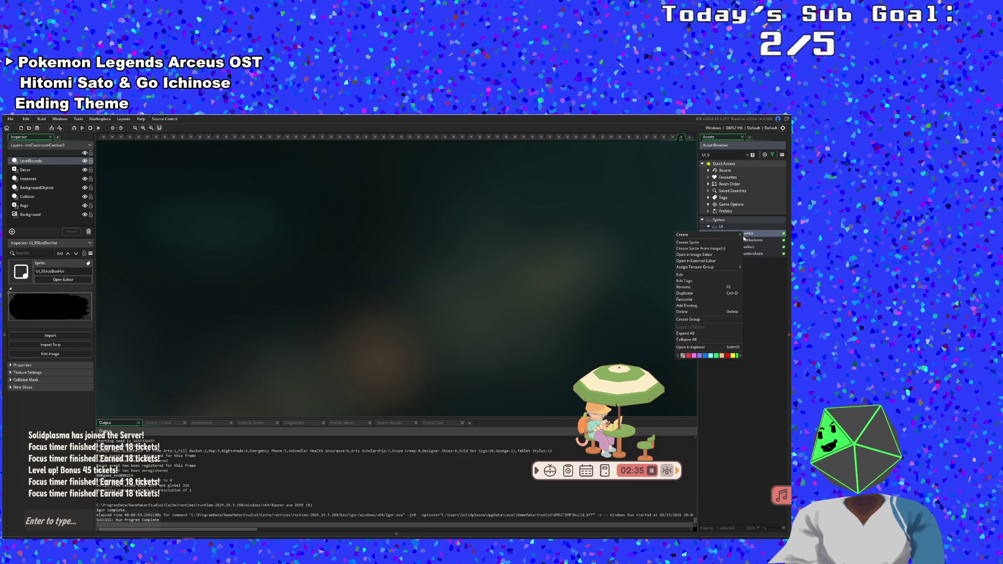
click(699, 295)
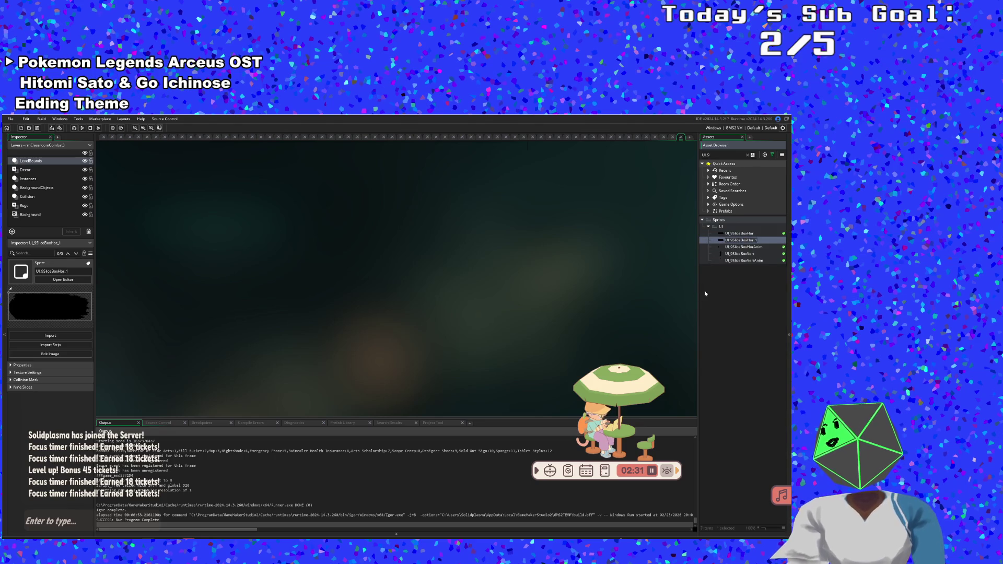
key(Return)
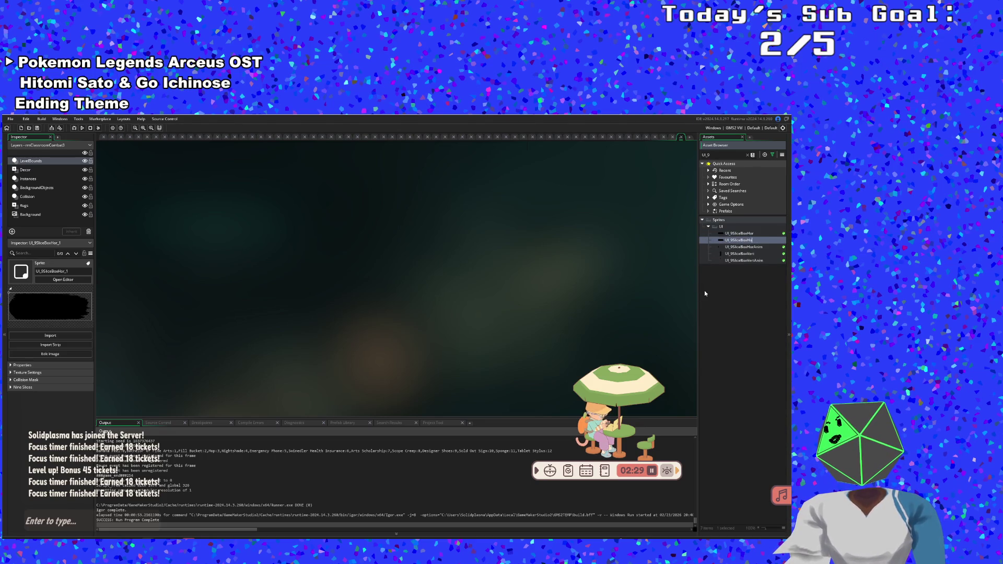